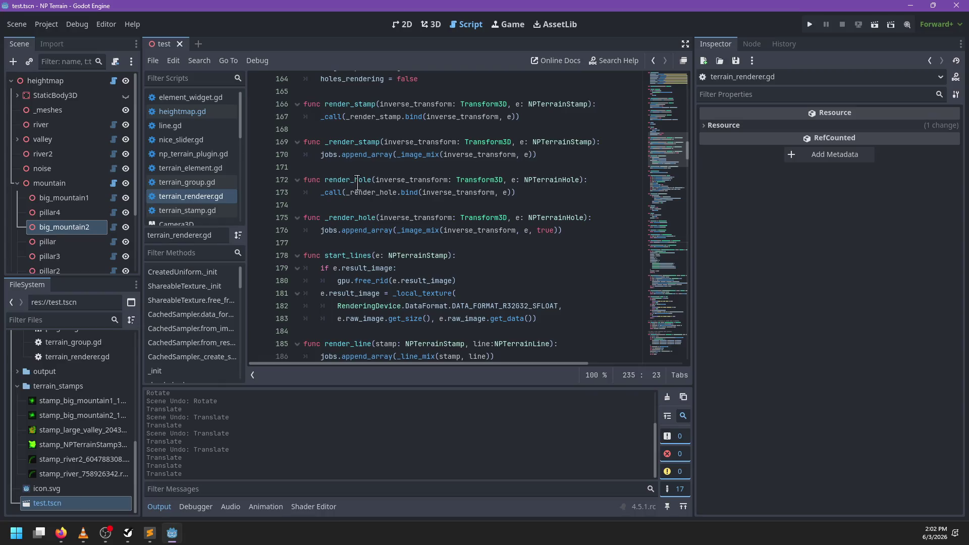
- Duplicate the start_lines, render_line and render_normals header lines in terrain_renderer.gd
click(367, 218)
key(ctrl+shift+d)
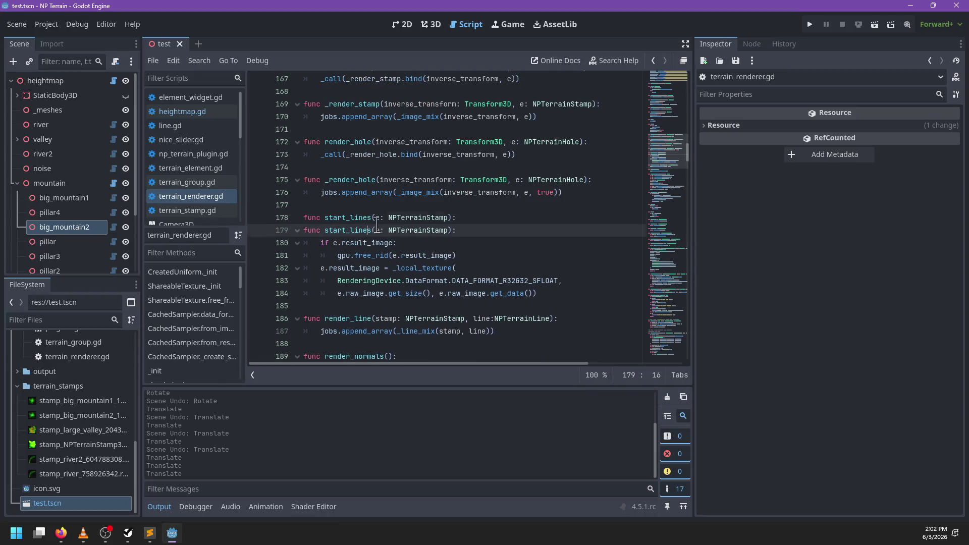
scroll(366, 218, down, 2)
click(355, 243)
key(ctrl+shift+d)
- Duplicate the create_colliders and free_result headers, restoring create_colliders after an accidental deletion
scroll(369, 263, down, 2)
click(352, 212)
key(ctrl+shift+d)
scroll(352, 212, down, 2)
click(353, 206)
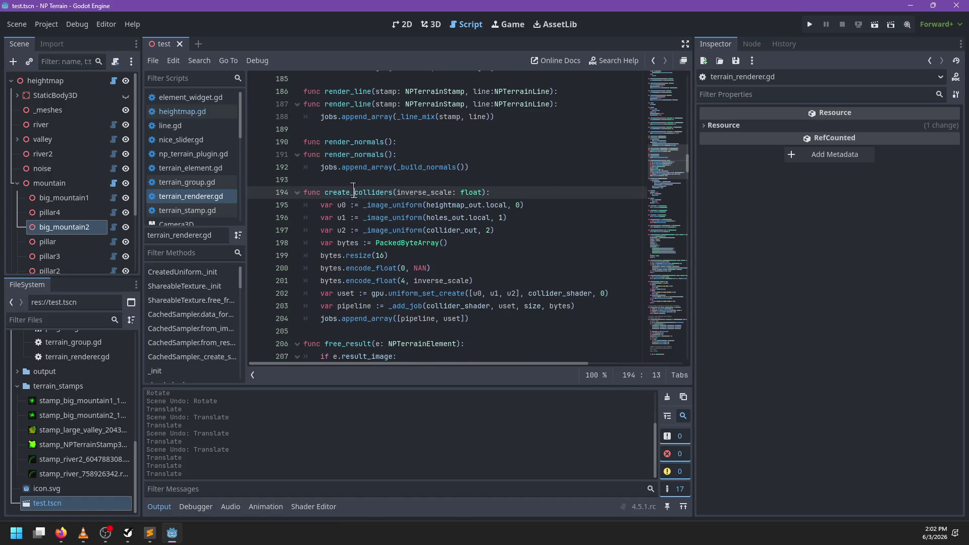
scroll(363, 202, up, 1)
key(Up)
key(ctrl+shift+k)
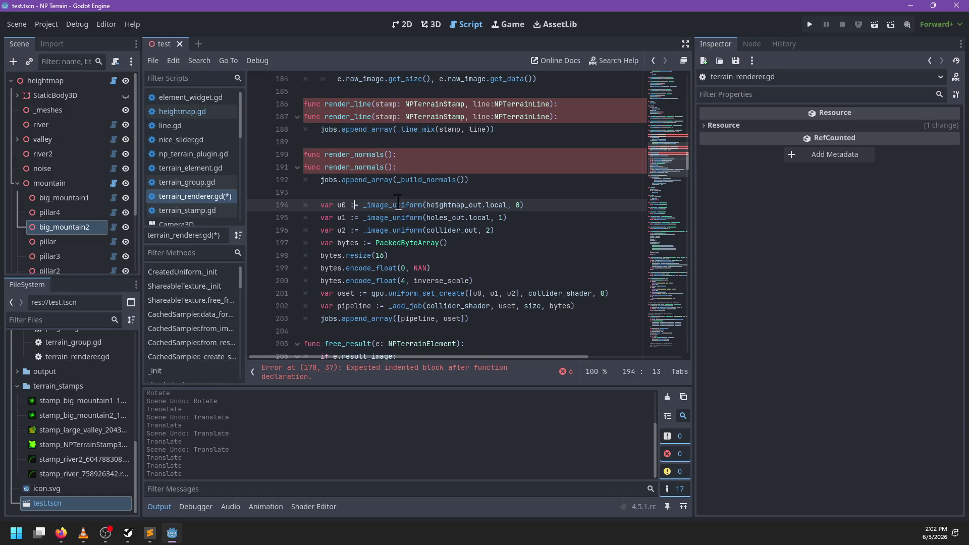
scroll(380, 193, down, 2)
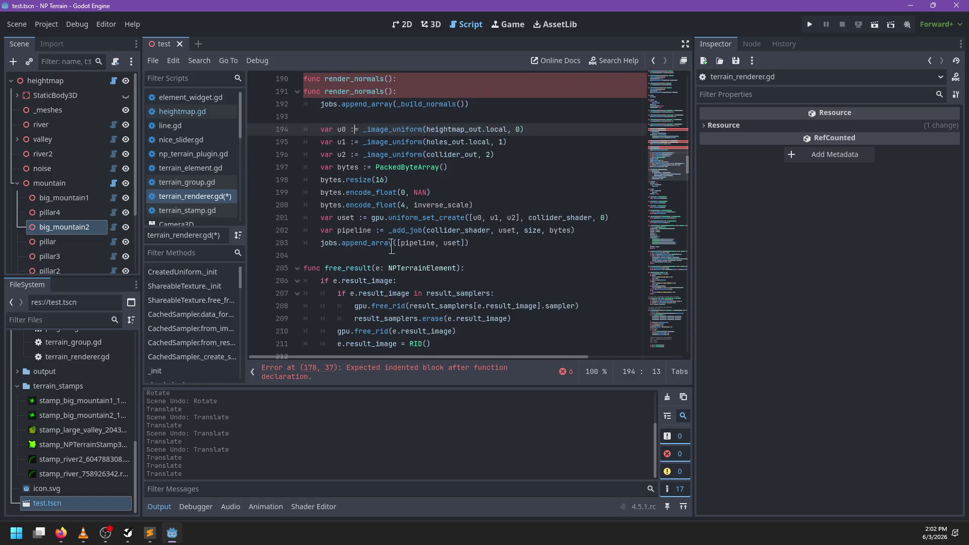
key(ctrl+z)
key(ctrl+shift+d)
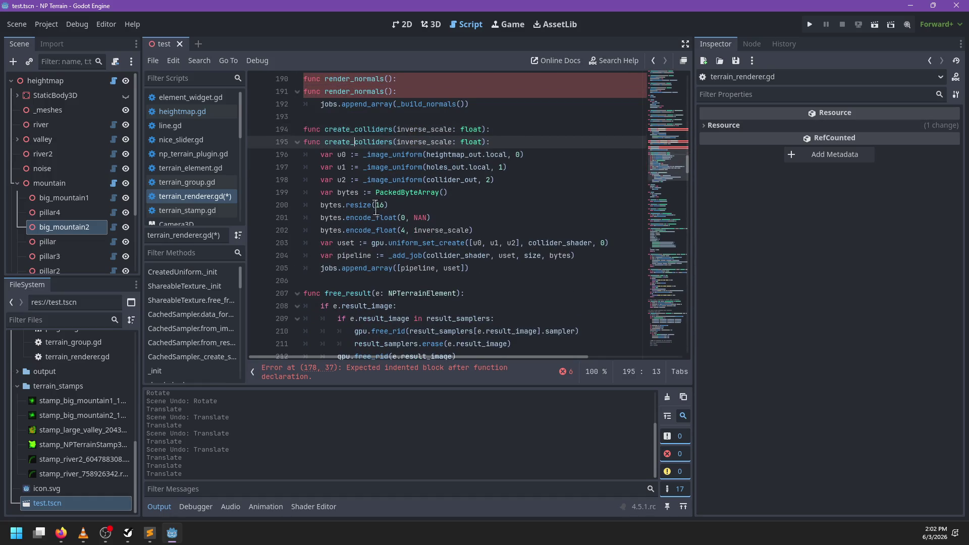
scroll(376, 207, down, 2)
click(352, 217)
key(ctrl+shift+d)
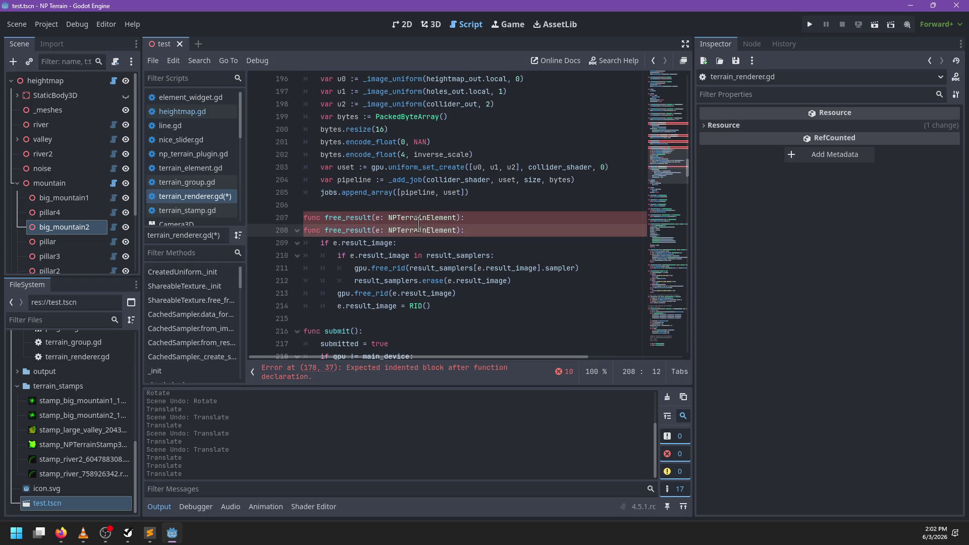
scroll(424, 222, down, 1)
scroll(358, 217, up, 11)
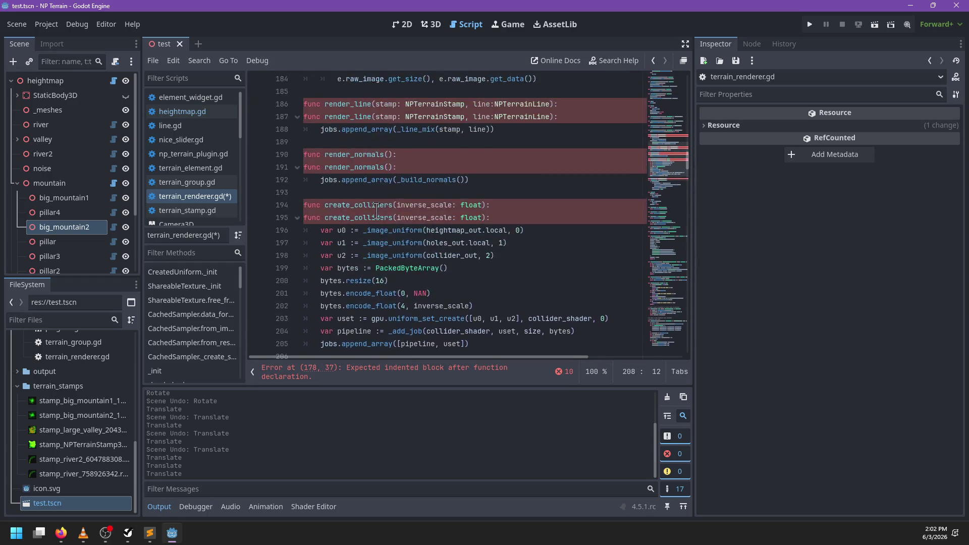
- Prefix the copied start_lines, render_line and render_normals headers with an underscore
click(325, 243)
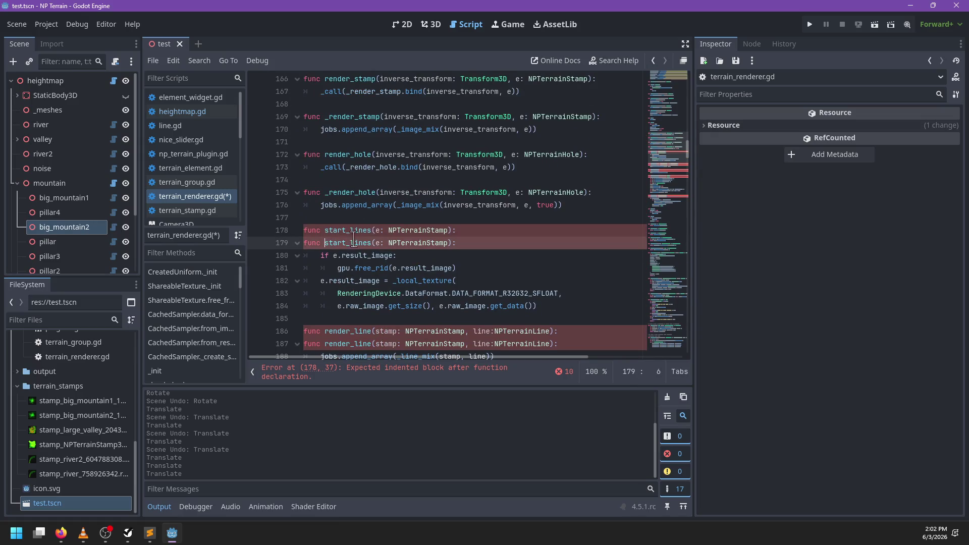
text(_)
scroll(327, 312, down, 2)
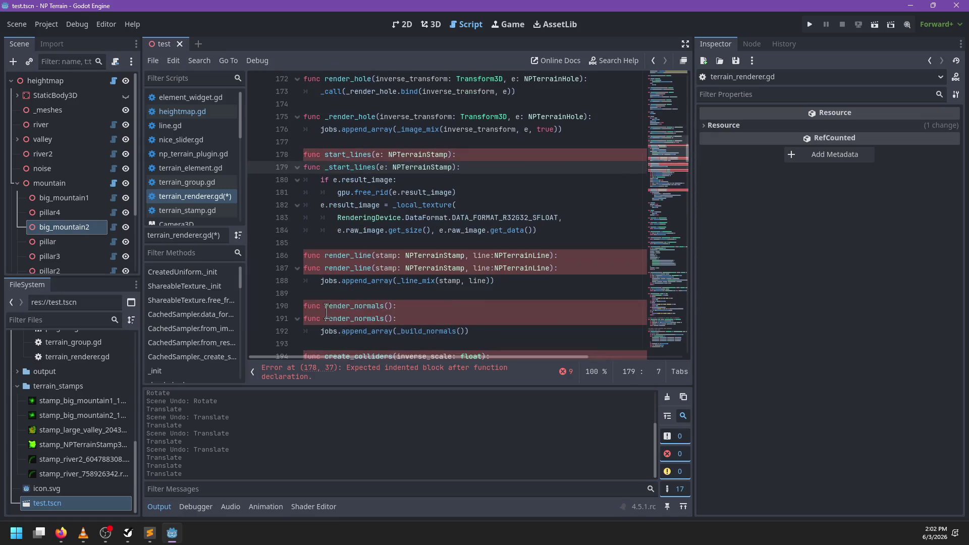
click(324, 272)
text(_)
scroll(329, 283, down, 1)
click(324, 281)
text(_)
- Prefix the copied create_colliders and free_result headers with an underscore
scroll(322, 281, down, 1)
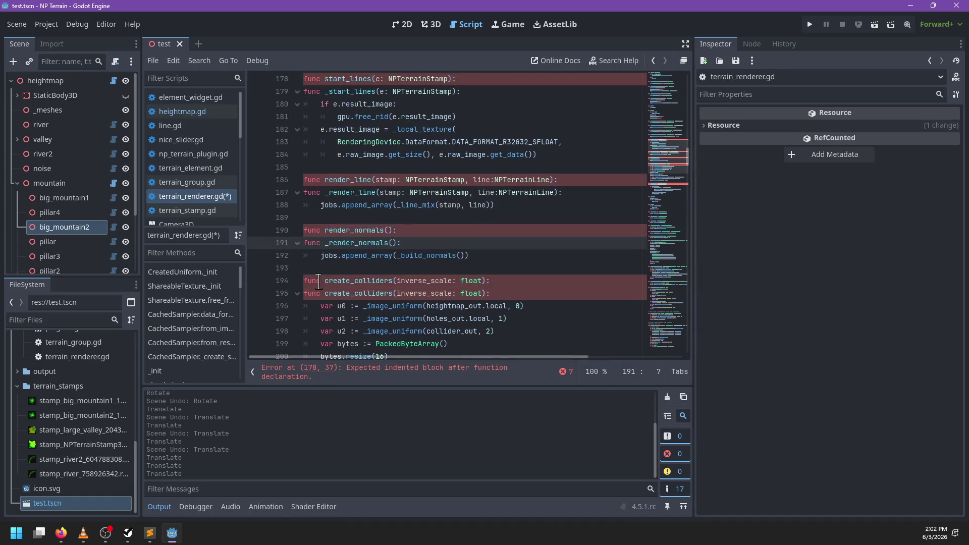
click(325, 293)
text(_)
scroll(326, 294, down, 5)
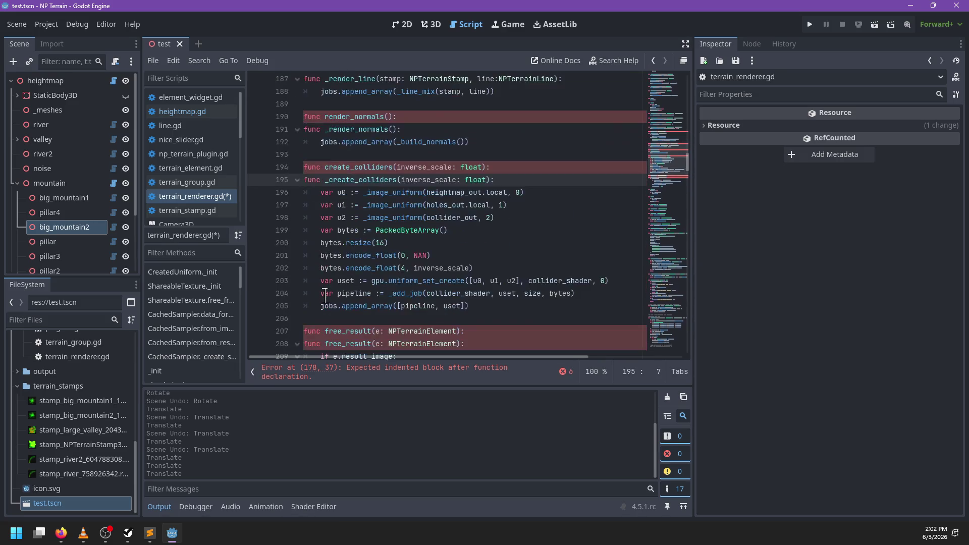
click(325, 268)
text(_)
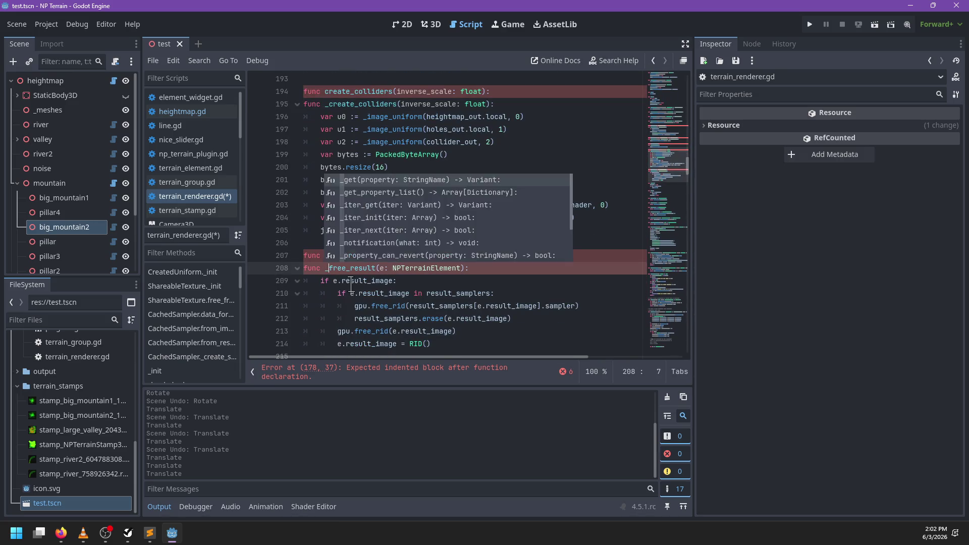
scroll(357, 283, down, 3)
scroll(359, 279, up, 10)
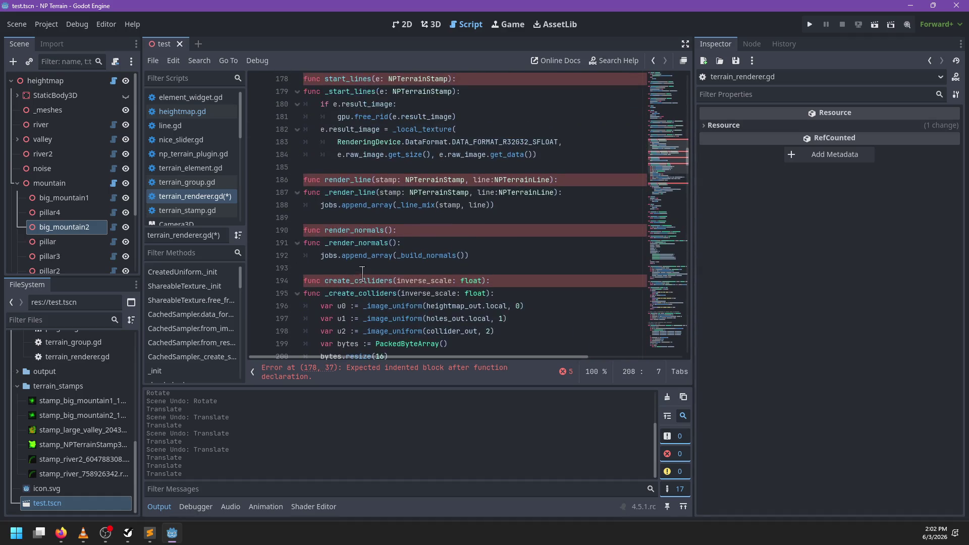
scroll(363, 275, up, 1)
drag(324, 193, 450, 194)
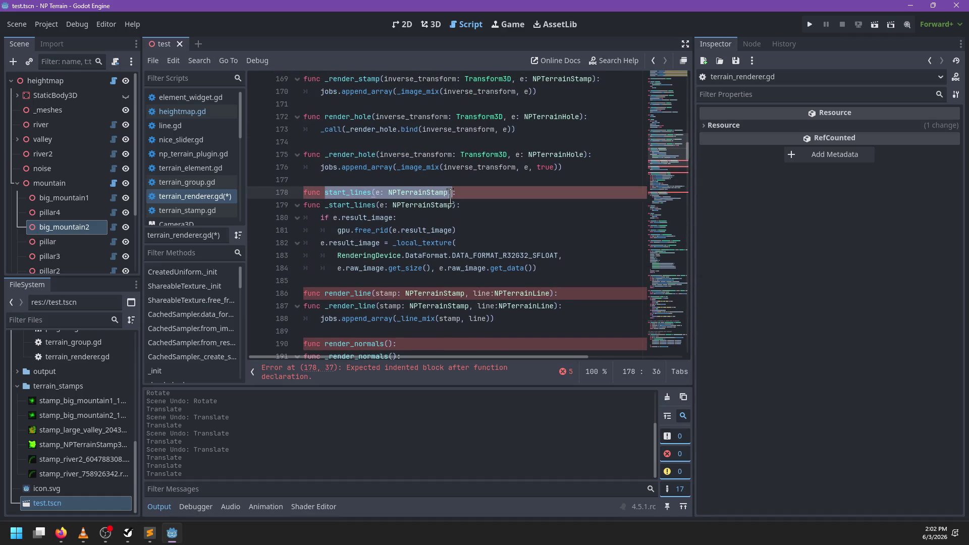
click(470, 195)
- Give the start_lines and render_line wrappers bodies using _call, binding _render_line to stamp and line
key(Return)
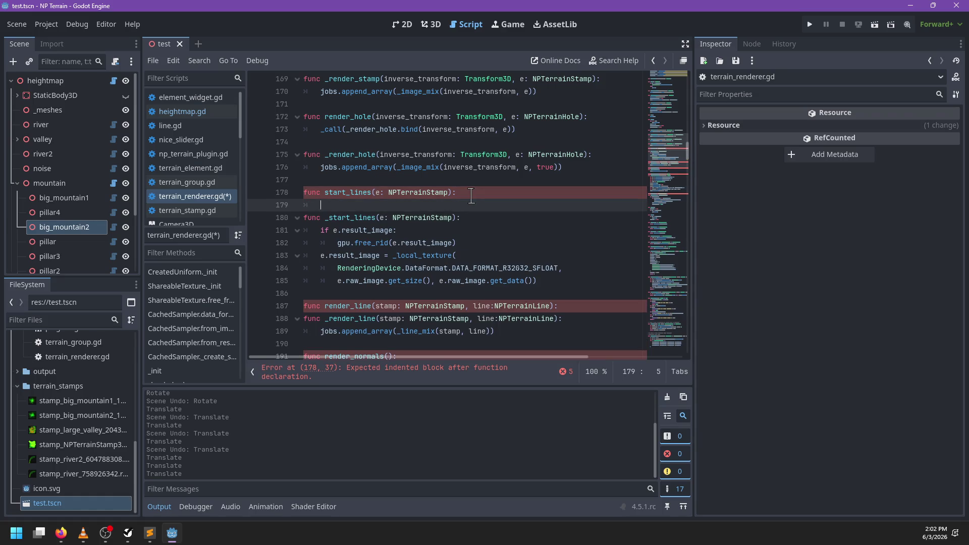
text(_call(_start_lines)
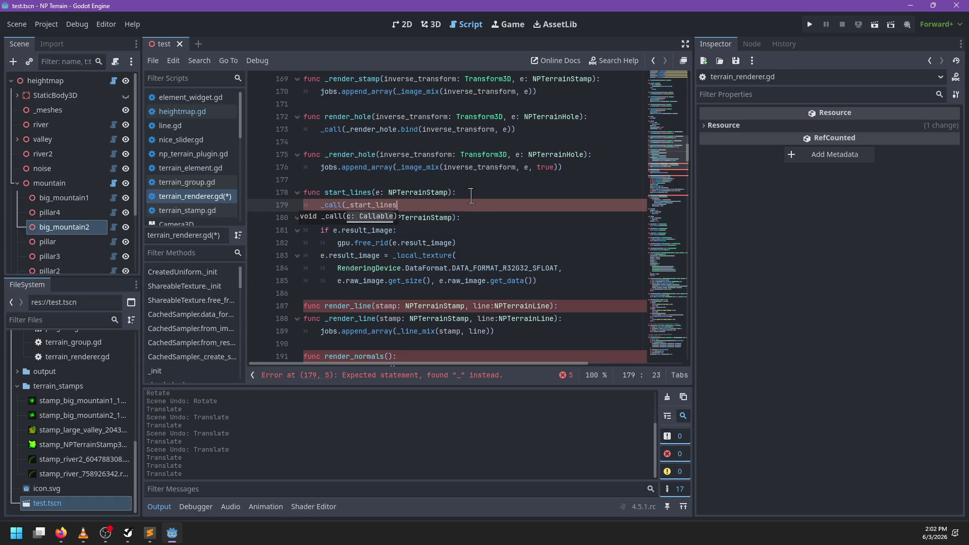
text(.bind(e)))
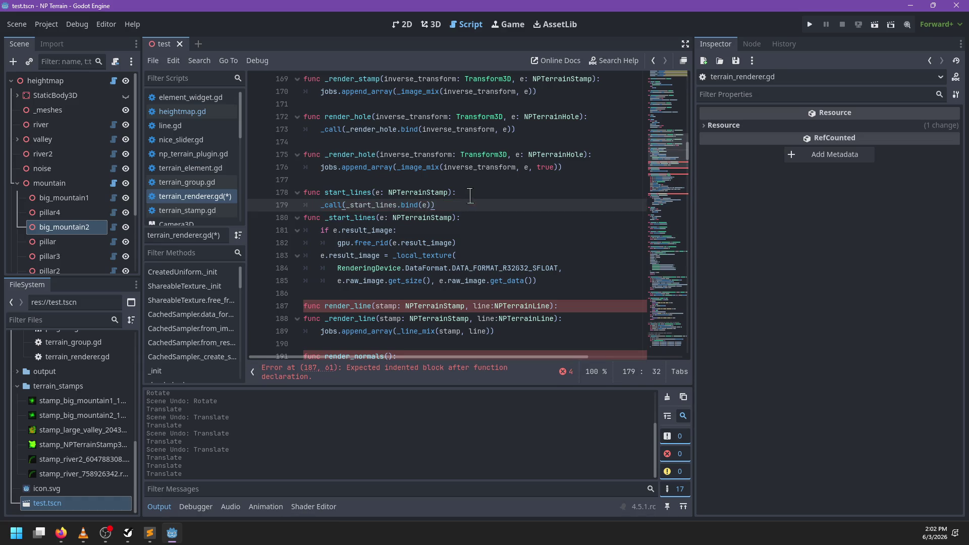
double_click(359, 306)
key(End)
key(Return)
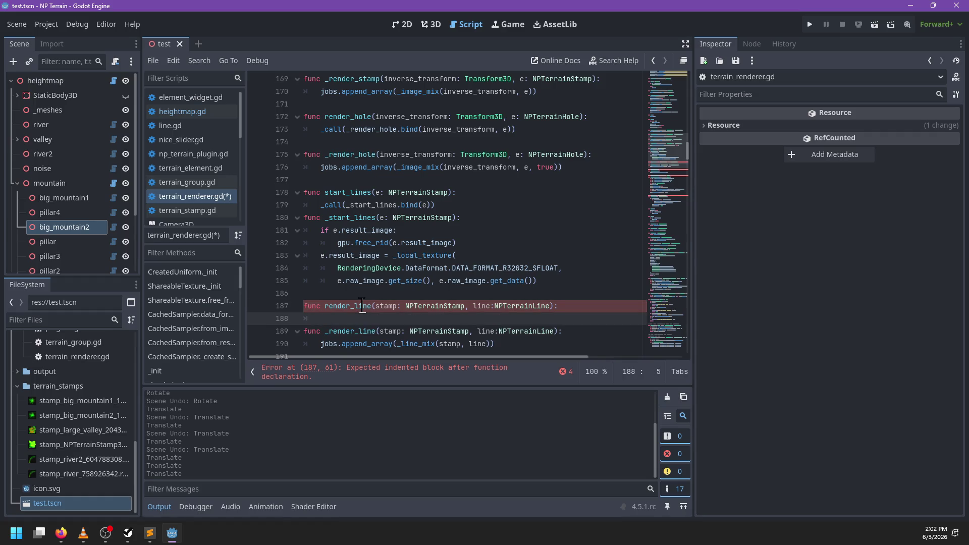
text(_call(_)
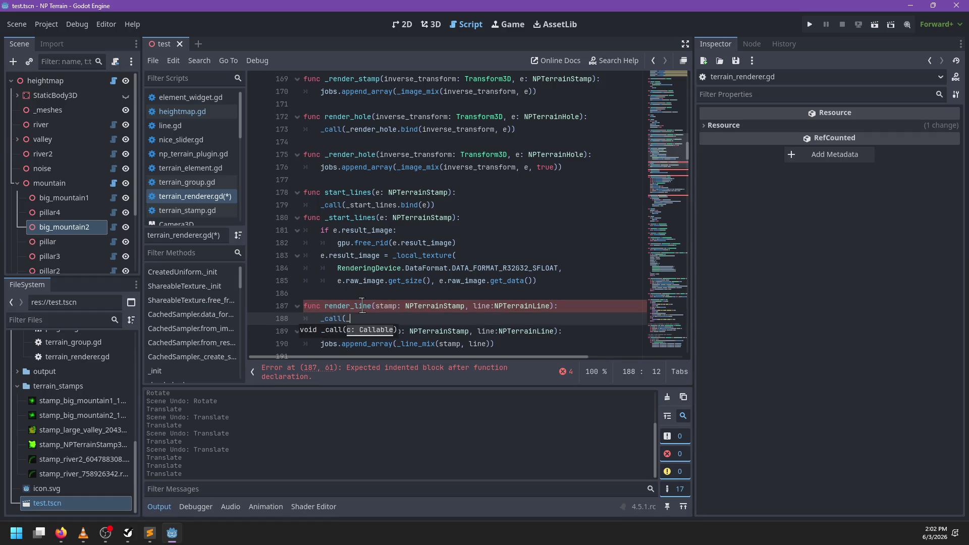
text(render_line.bind(stamp.)
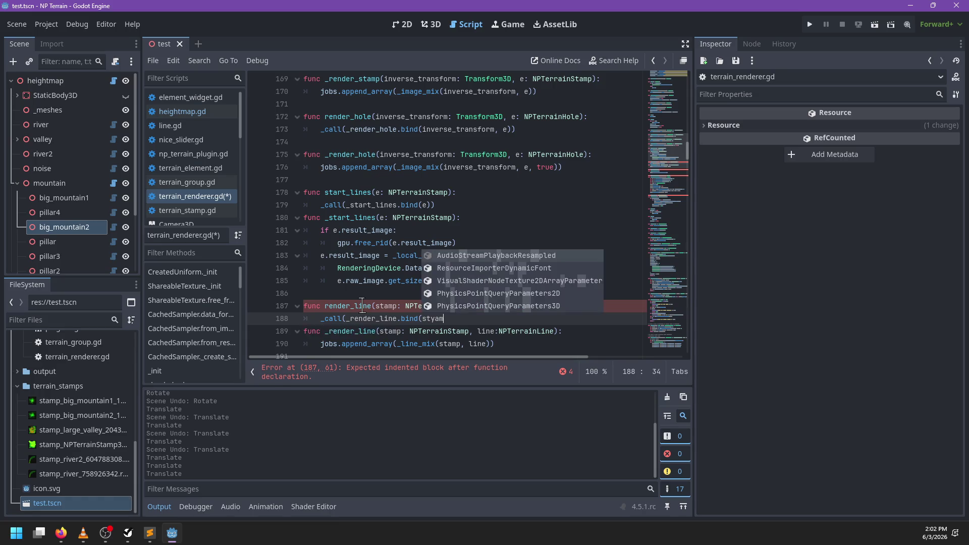
key(BackSpace)
text(, line)))
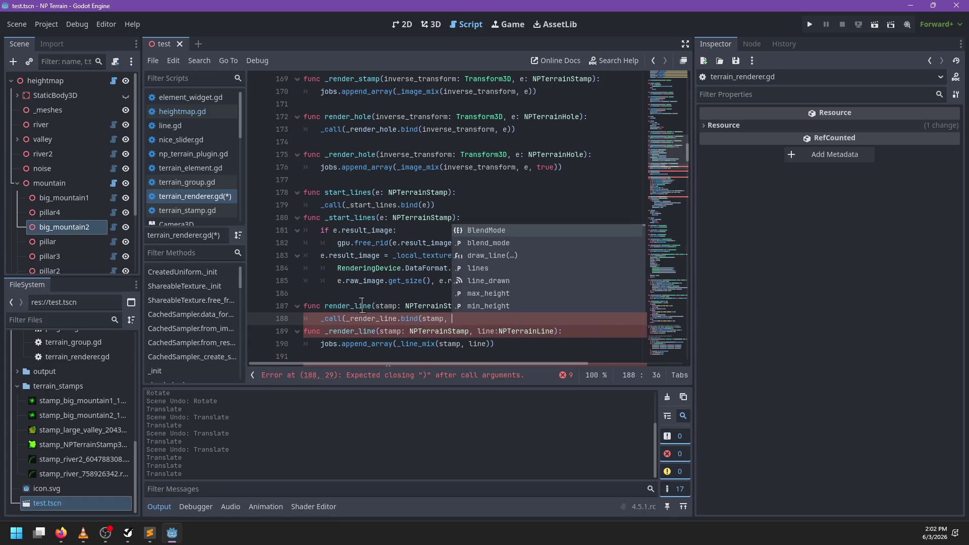
key(Return)
- Add wrapper bodies forwarding render_normals and create_colliders to _render_normals and _create_colliders
scroll(360, 307, down, 2)
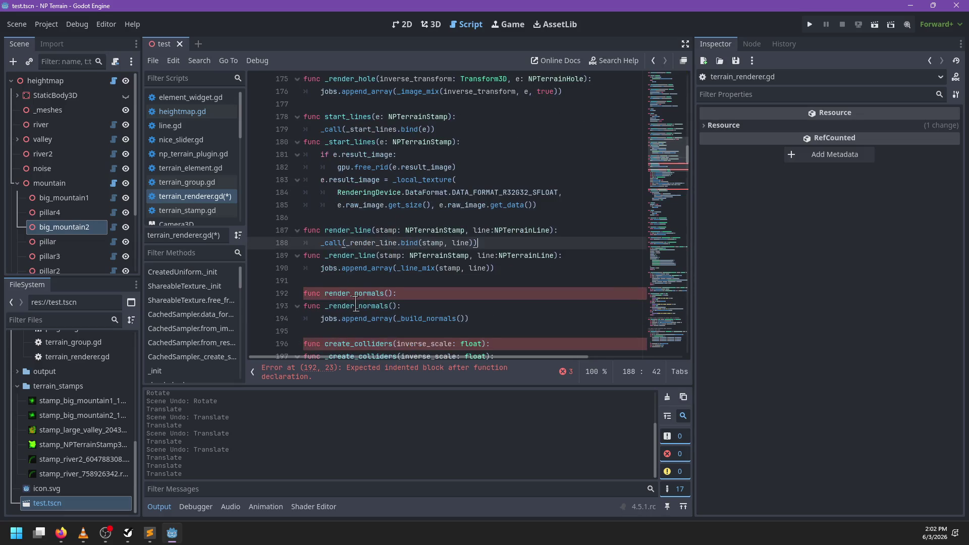
scroll(372, 277, down, 1)
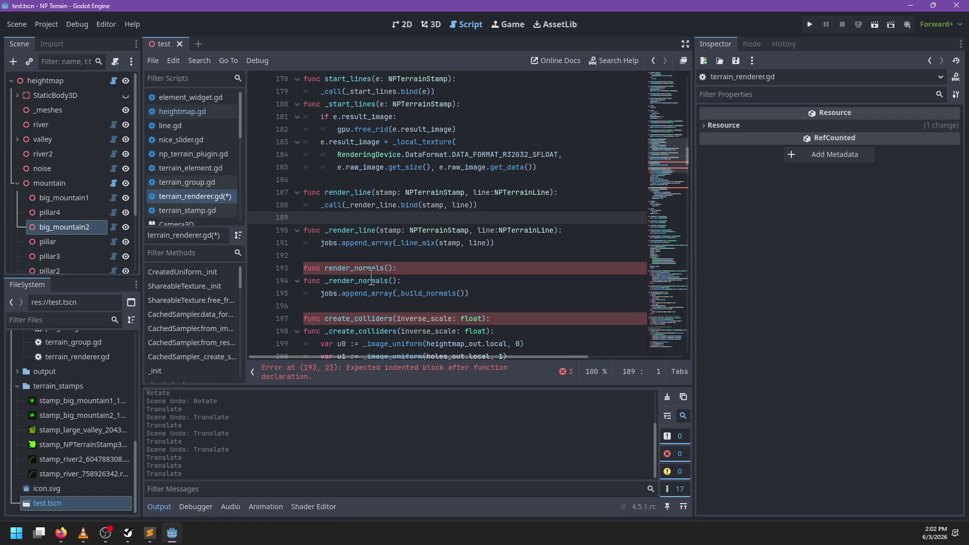
click(418, 268)
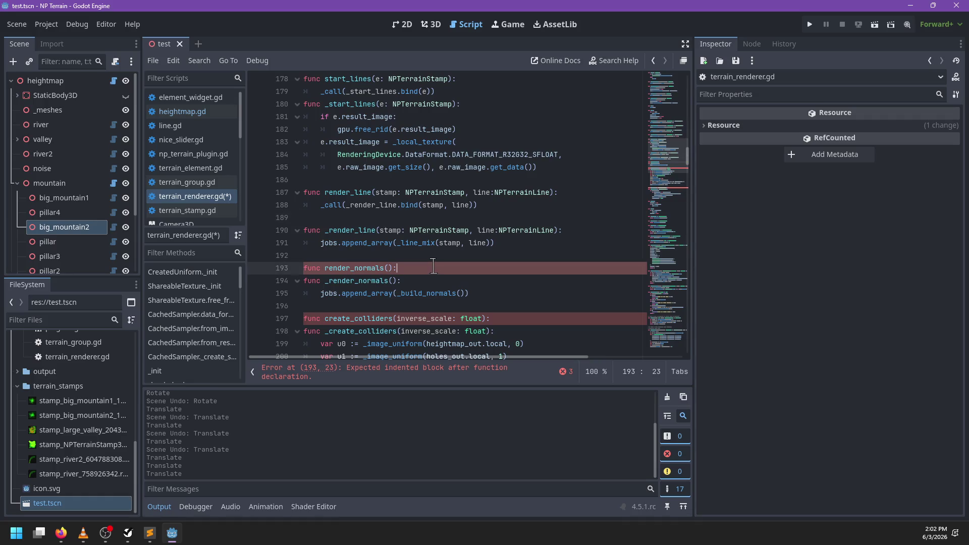
key(Return)
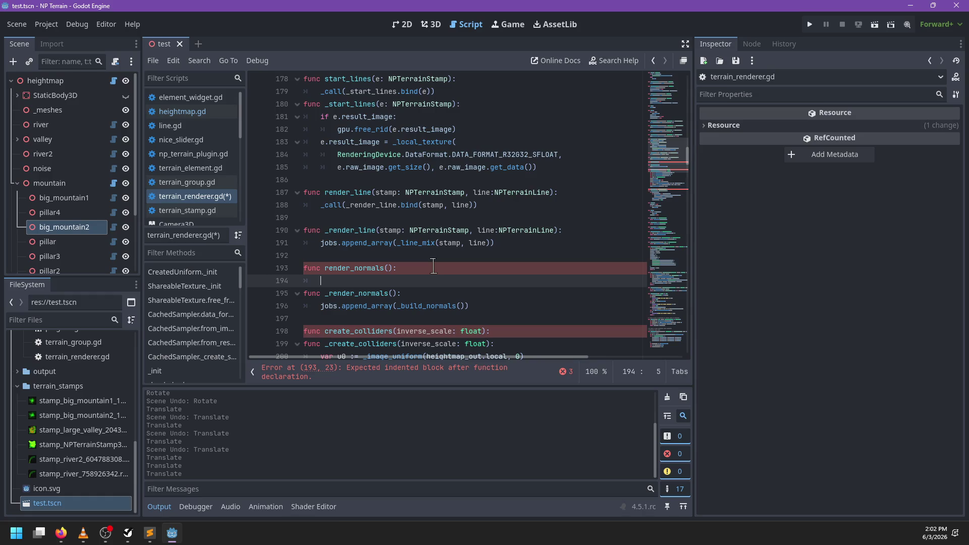
text(_call()
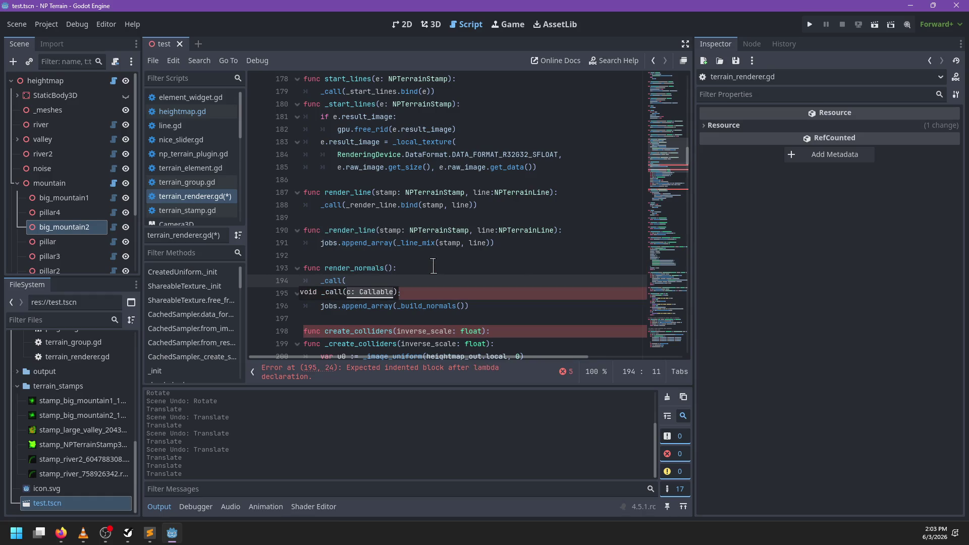
text(_render_normals)
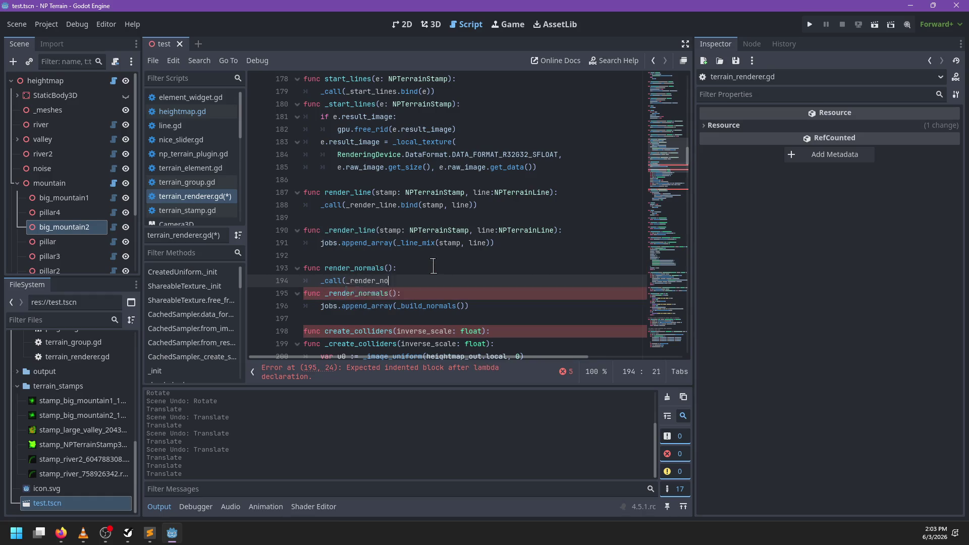
scroll(434, 266, down, 2)
click(488, 254)
key(Return)
text(call)
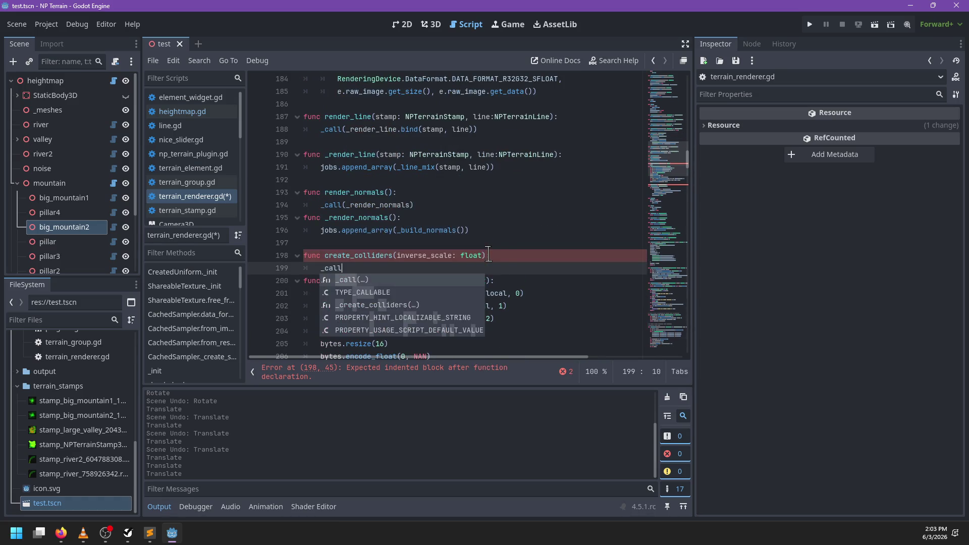
text((_create_c)
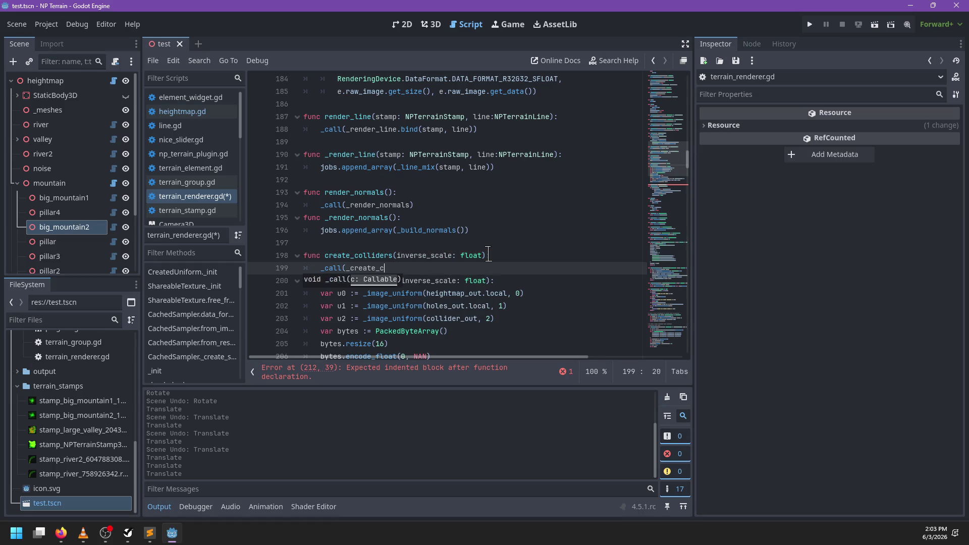
text(olliders)))
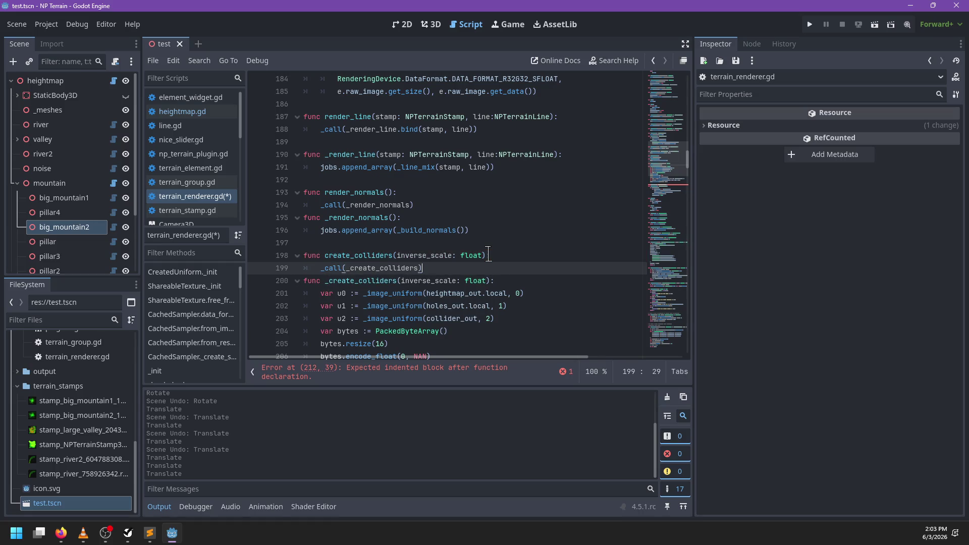
key(Return)
key(BackSpace)
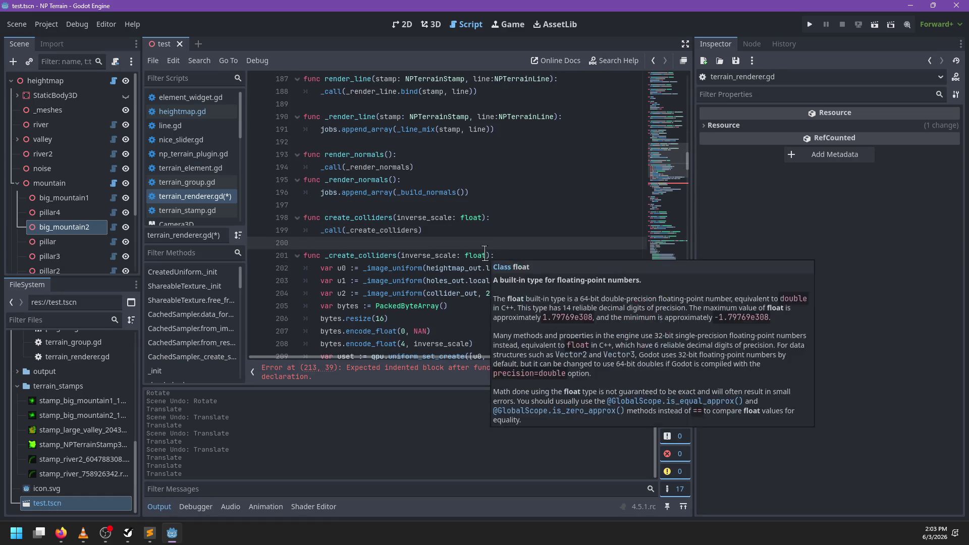
- Add the free_result wrapper body and save terrain_renderer.gd
scroll(456, 261, down, 5)
scroll(456, 261, down, 2)
click(488, 178)
key(Return)
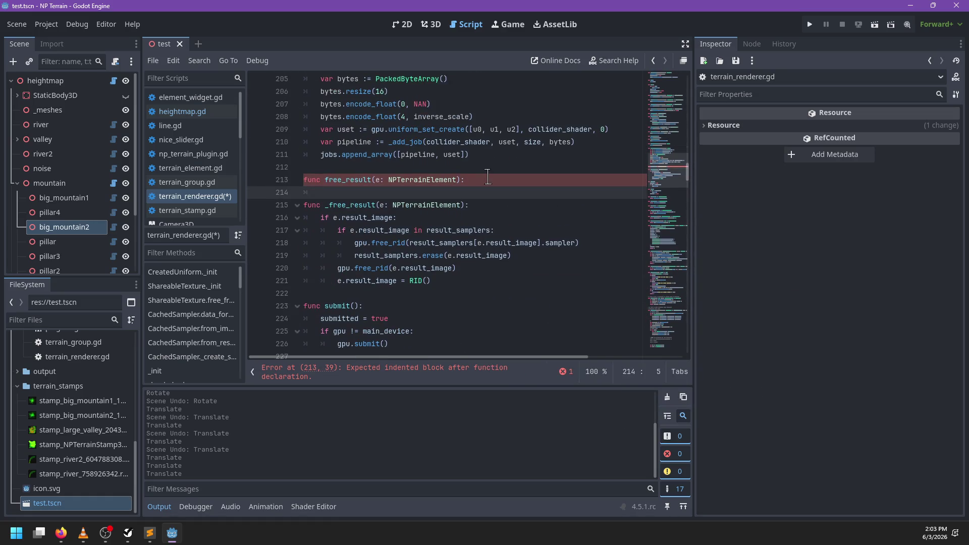
key(BackSpace)
key(BackSpace)
key(BackSpace)
key(ctrl+s)
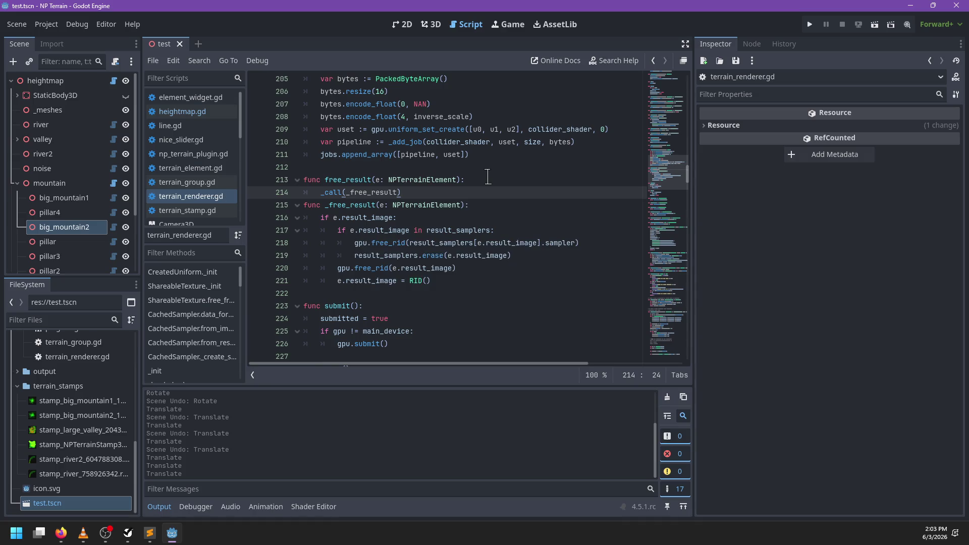
scroll(488, 176, down, 10)
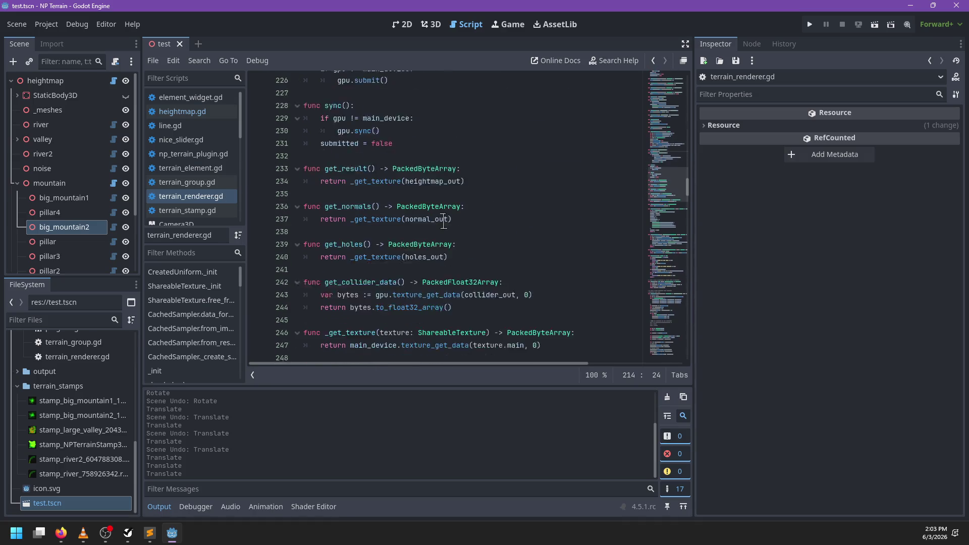
click(431, 24)
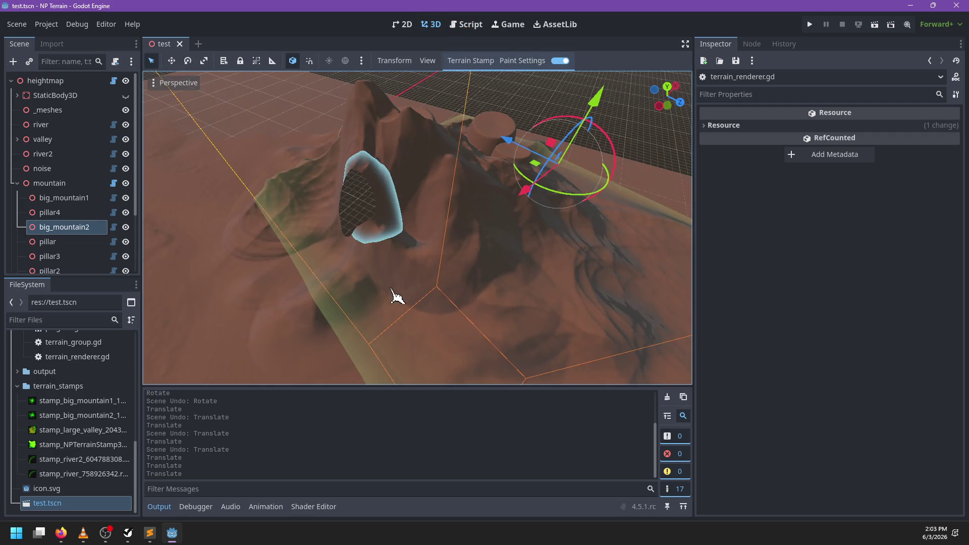
- Reload test.tscn, try moving the big_mountain2 stamp, then undo the move
click(180, 44)
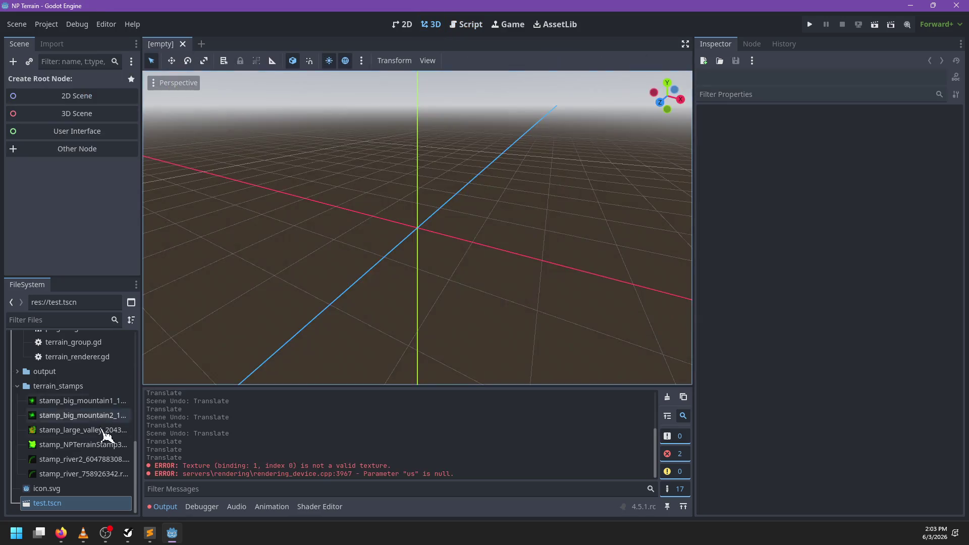
click(75, 505)
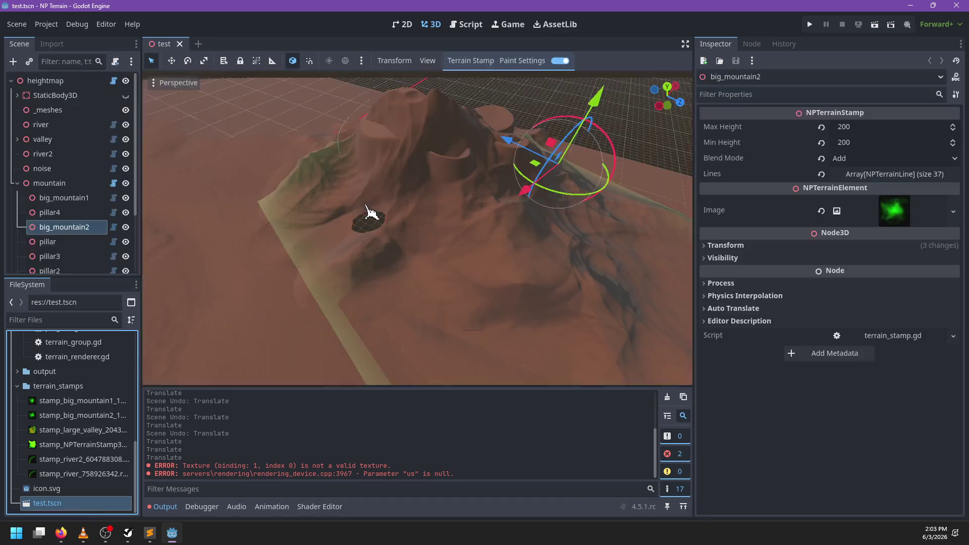
scroll(448, 238, up, 5)
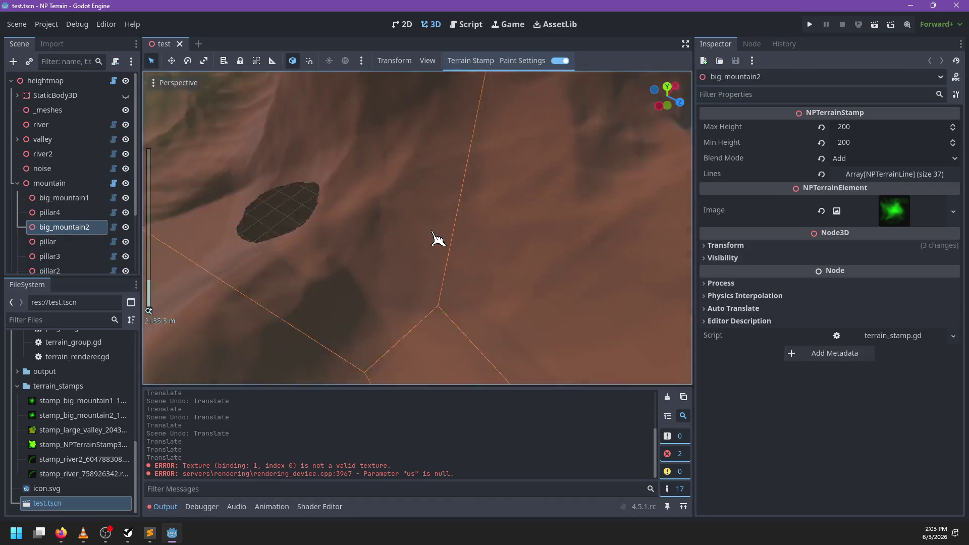
scroll(445, 242, down, 10)
click(559, 61)
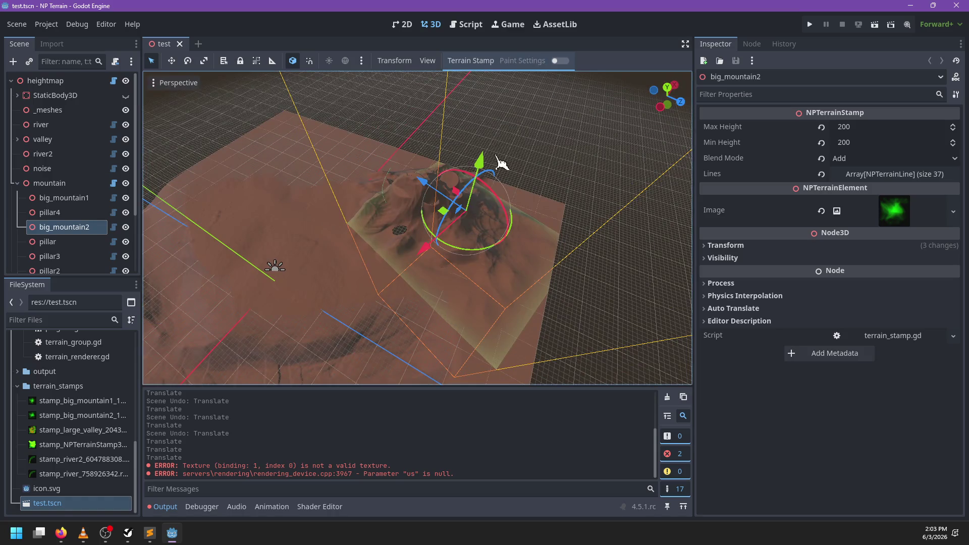
mouse_move(445, 214)
mouse_down()
mouse_move(425, 218)
mouse_move(426, 210)
mouse_up()
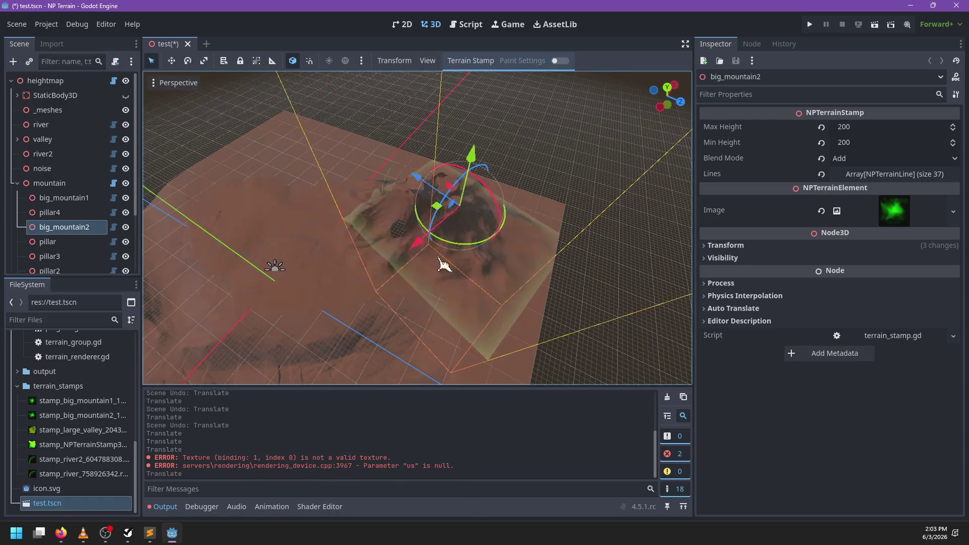
mouse_move(433, 217)
mouse_down()
mouse_move(364, 227)
mouse_move(372, 253)
mouse_move(411, 225)
mouse_move(385, 251)
mouse_move(496, 254)
mouse_move(448, 214)
mouse_move(443, 340)
mouse_move(429, 313)
mouse_move(546, 281)
mouse_up()
key(ctrl+z)
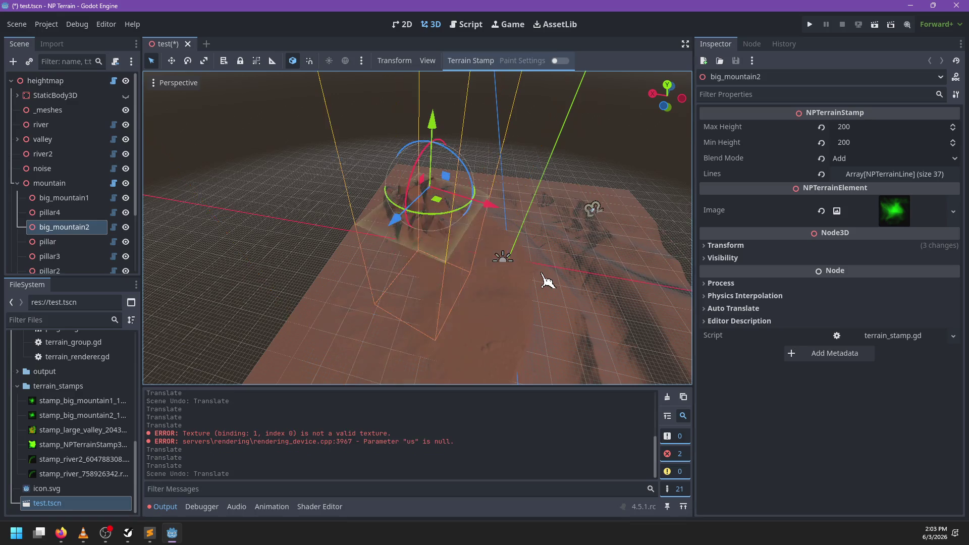
- Move the mountain group to 2559.229, 378.433, 1266.353 and clear the Output log
click(49, 183)
mouse_move(401, 217)
mouse_down()
mouse_move(398, 253)
mouse_move(370, 274)
mouse_move(364, 268)
mouse_move(379, 298)
mouse_move(449, 233)
mouse_move(443, 215)
mouse_up()
scroll(361, 266, up, 5)
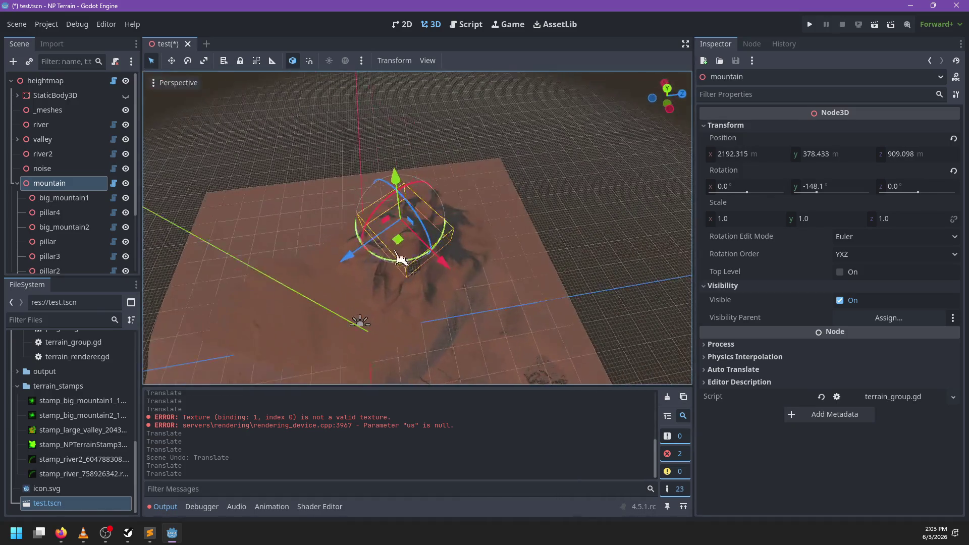
mouse_move(390, 311)
mouse_down()
mouse_move(444, 303)
mouse_move(325, 255)
mouse_move(422, 223)
mouse_up()
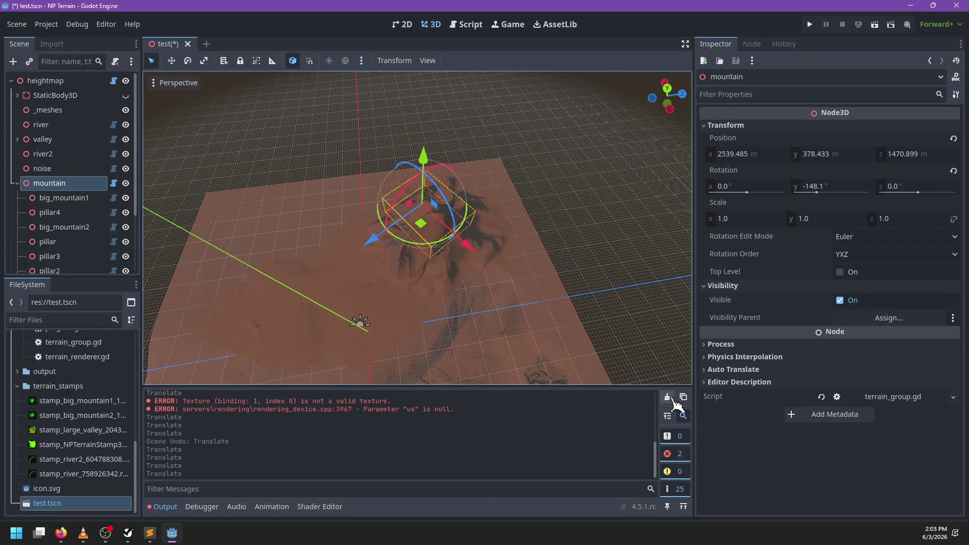
click(668, 397)
mouse_move(432, 233)
mouse_down()
mouse_move(351, 240)
mouse_move(422, 234)
mouse_up()
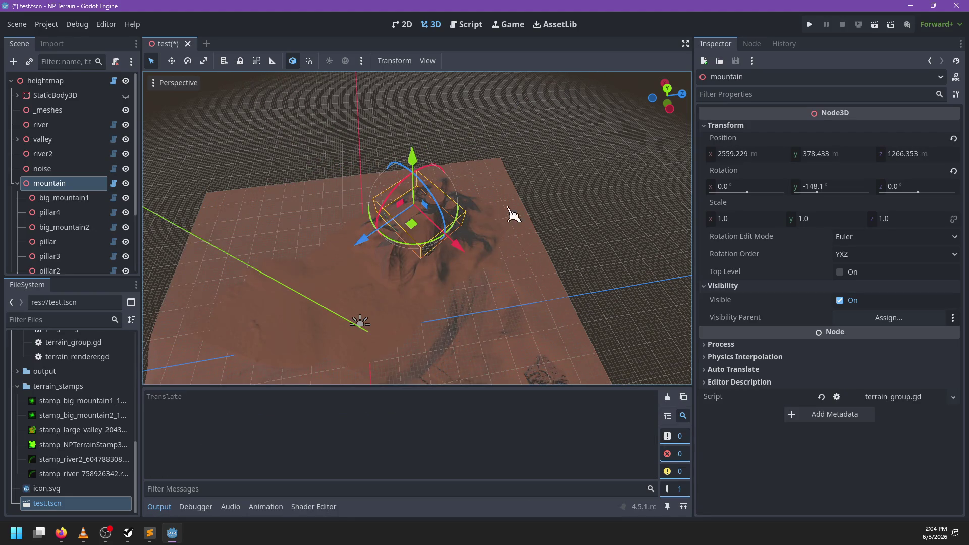
click(464, 26)
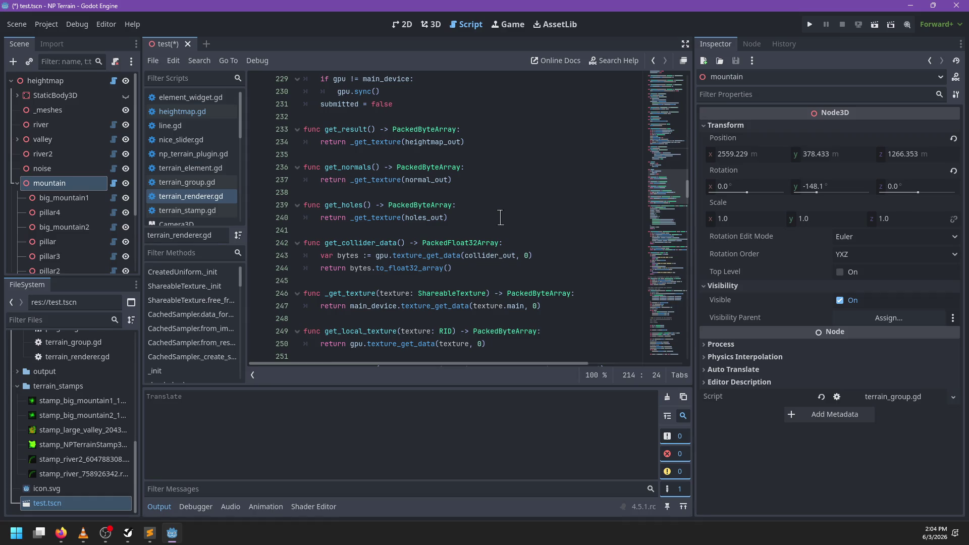
- Review the refactored terrain_renderer.gd, then open heightmap.gd at line 155
scroll(499, 217, down, 8)
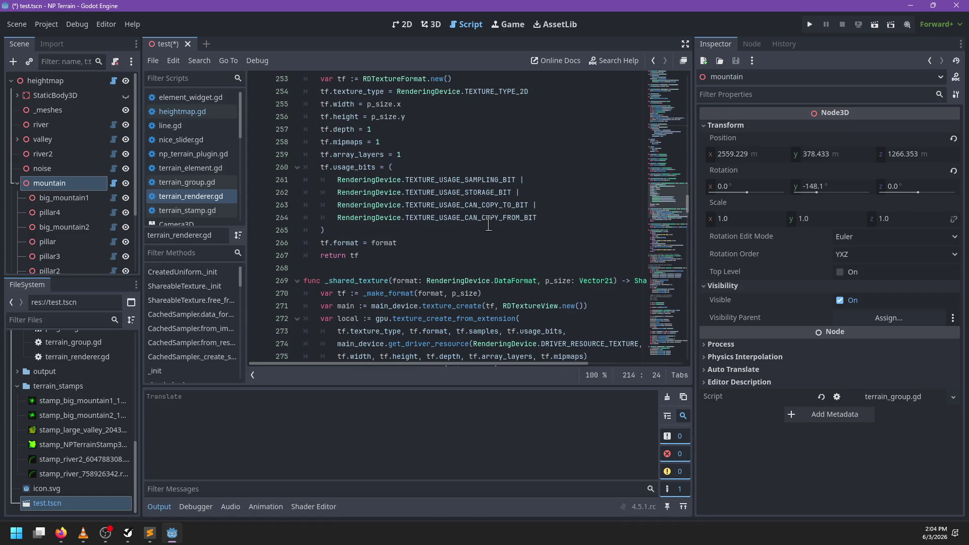
scroll(448, 220, down, 9)
scroll(448, 220, up, 20)
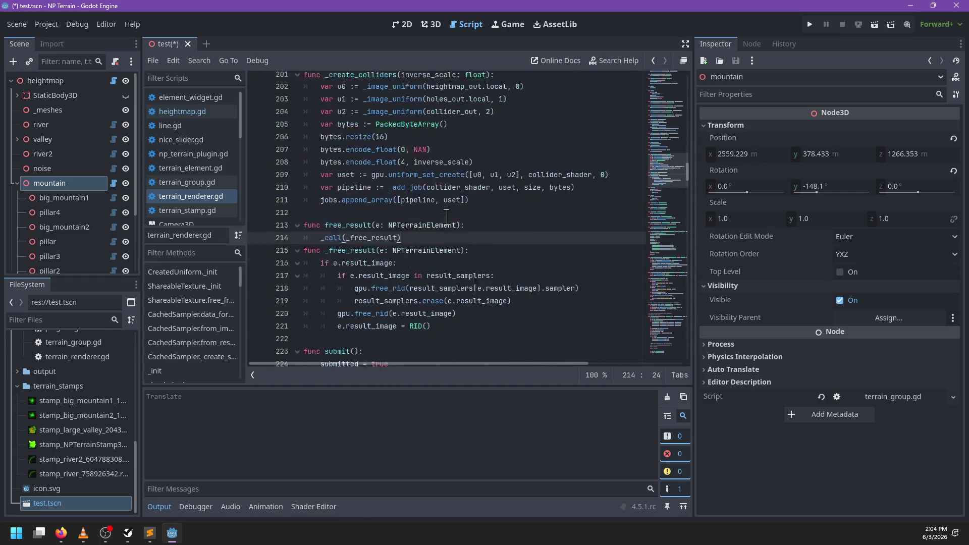
scroll(447, 218, up, 2)
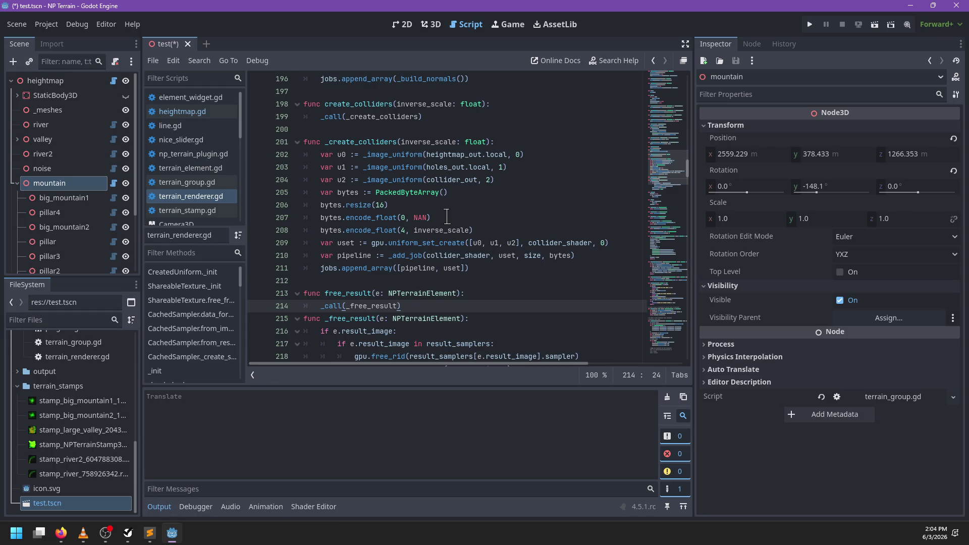
scroll(447, 217, up, 7)
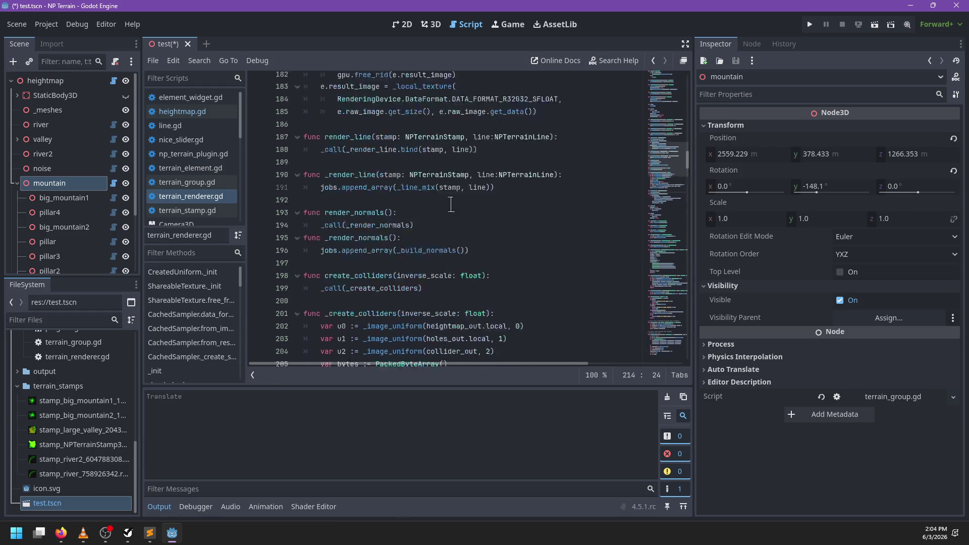
click(207, 113)
click(469, 231)
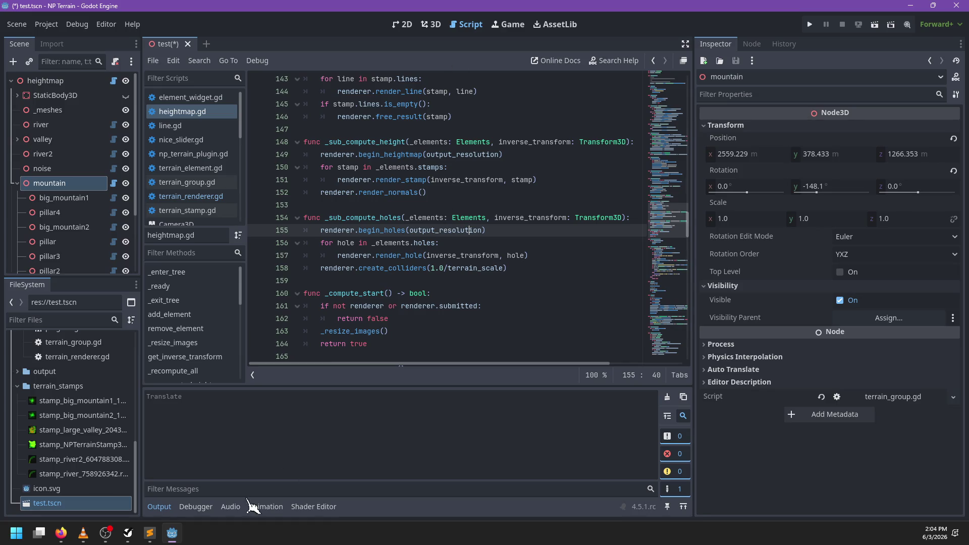
- Bring up the NP-ToDo task list and open a PowerShell terminal
click(129, 536)
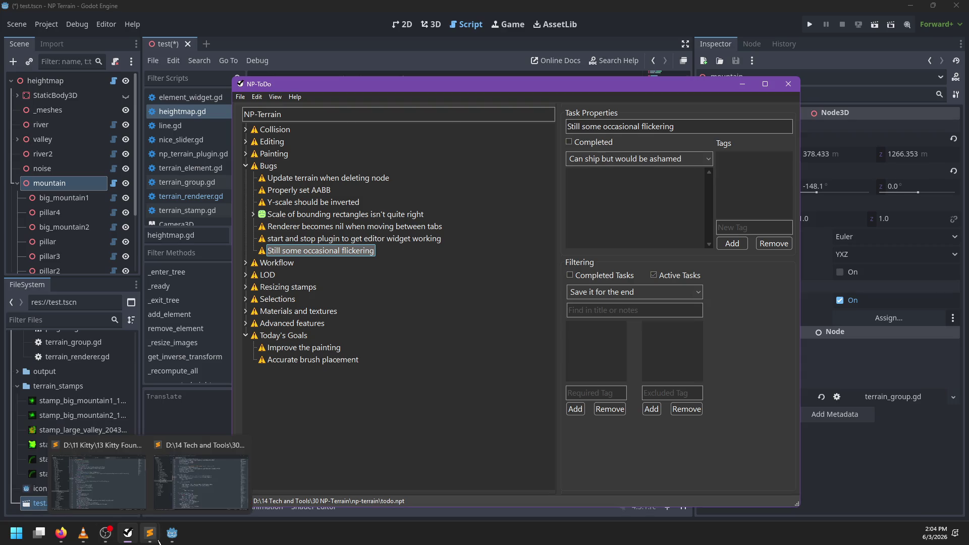
click(242, 536)
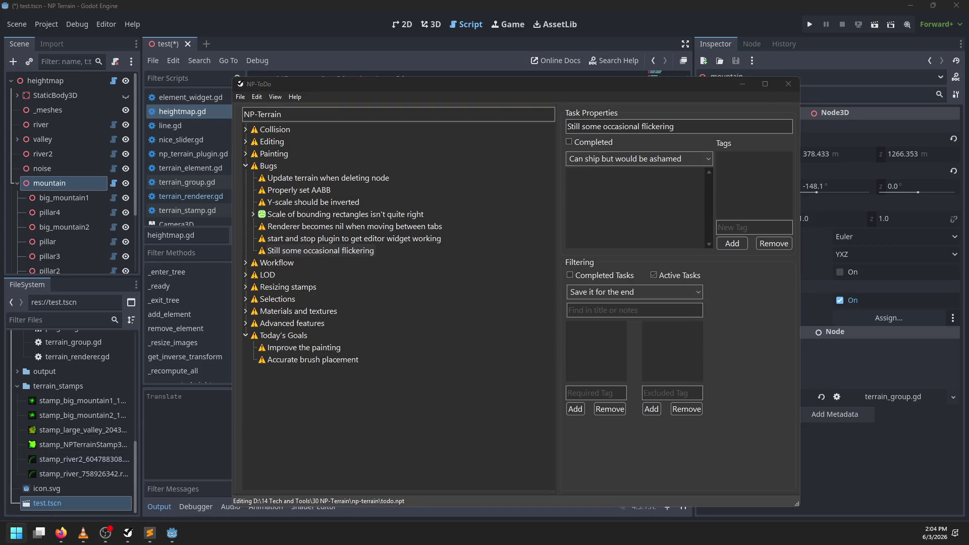
key(super+x)
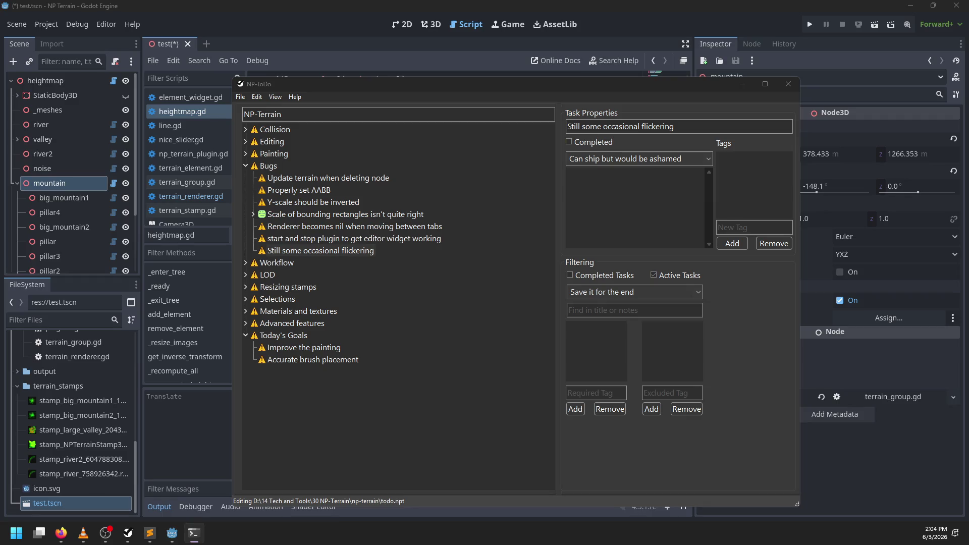
- Change into the np-terrain project folder and run git status
text(cd)
key(Right)
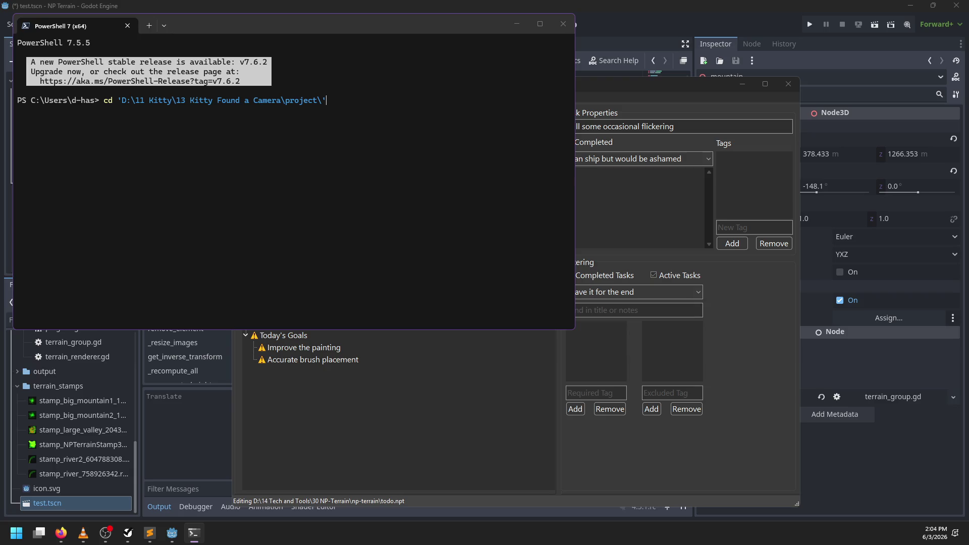
key(BackSpace)
key(BackSpace)
key(BackSpace)
text(4)
key(Right)
key(Return)
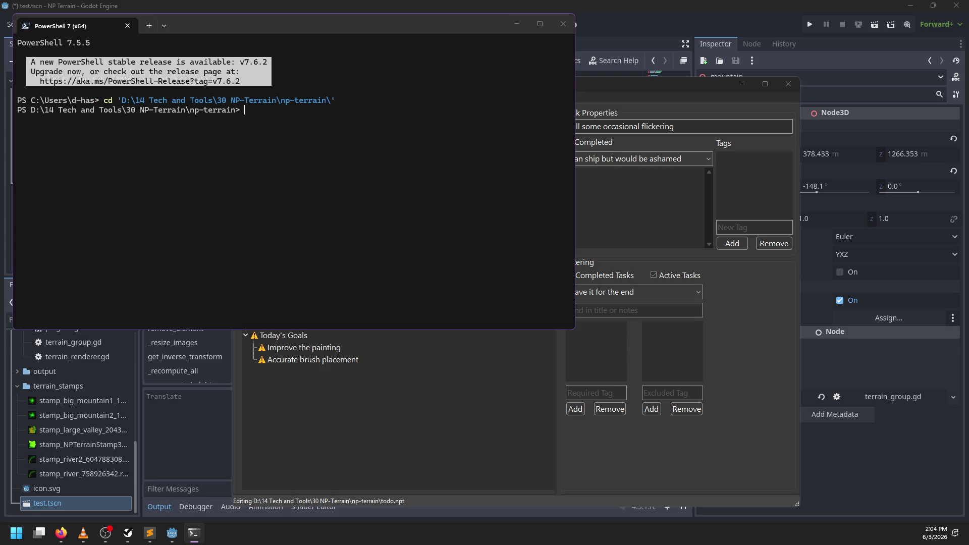
text(git status)
key(Return)
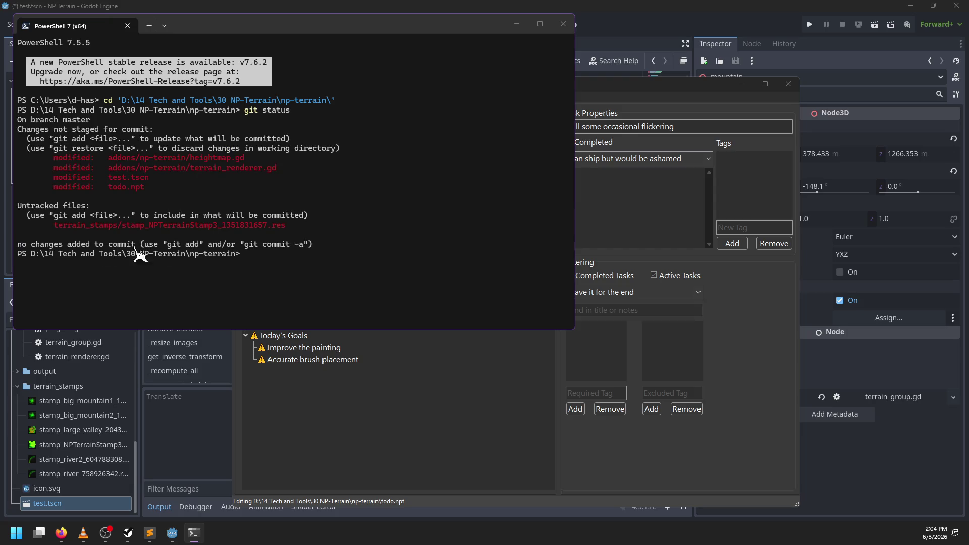
- Save the scene and scripts in the Godot editor
click(558, 6)
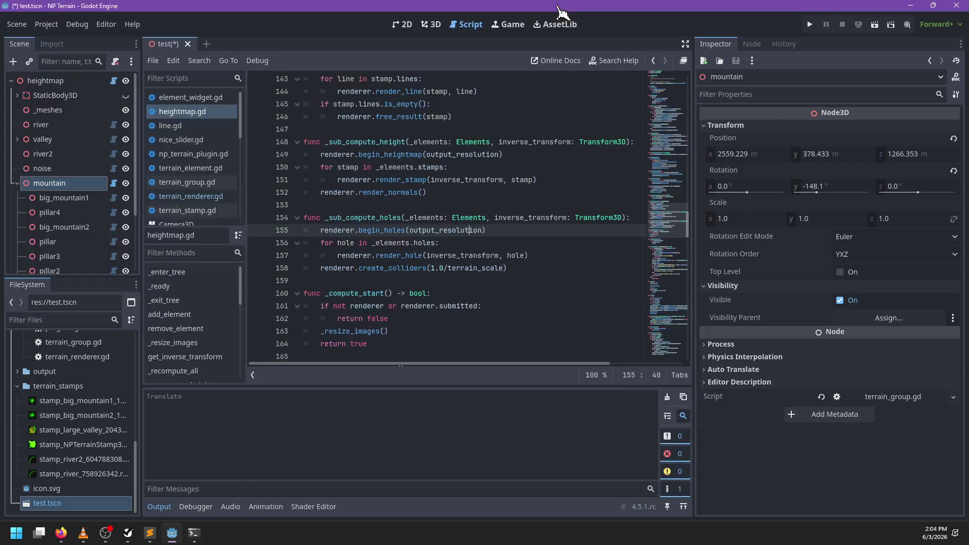
key(ctrl+s)
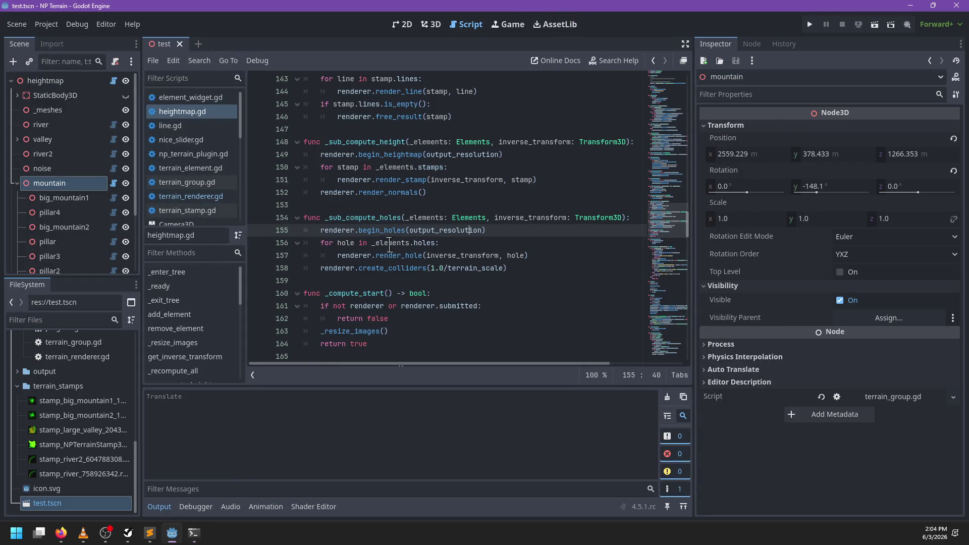
scroll(392, 244, up, 4)
- Stage and commit all changes with message "Trying to fix threading issues"
key(alt+Tab)
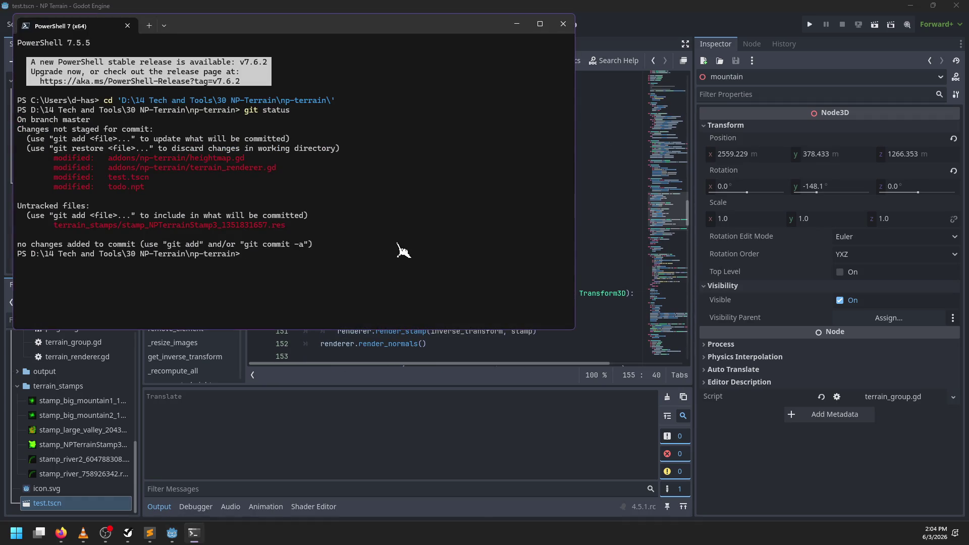
text(git commit -0m)
key(BackSpace)
text(m "Trying to fix t)
text(hreading issues)
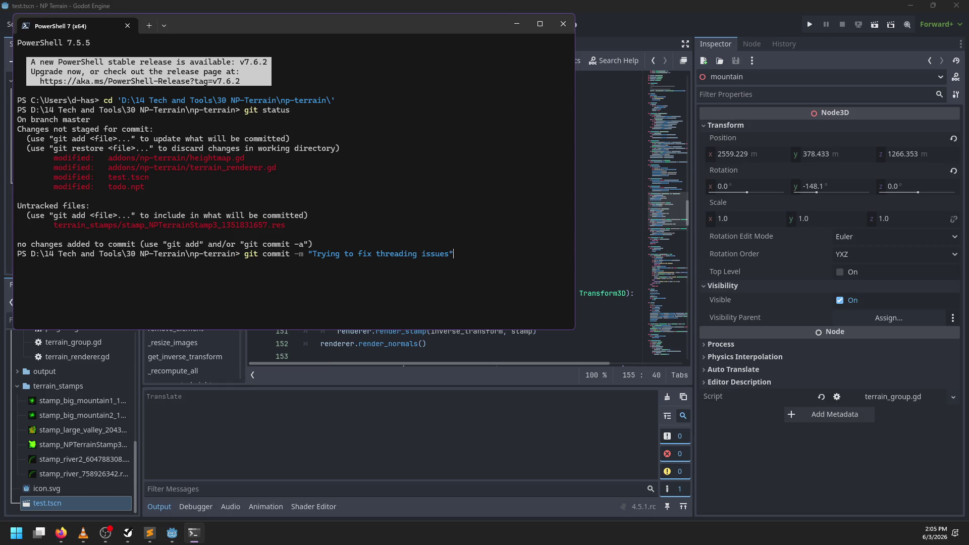
key(Return)
key(Up)
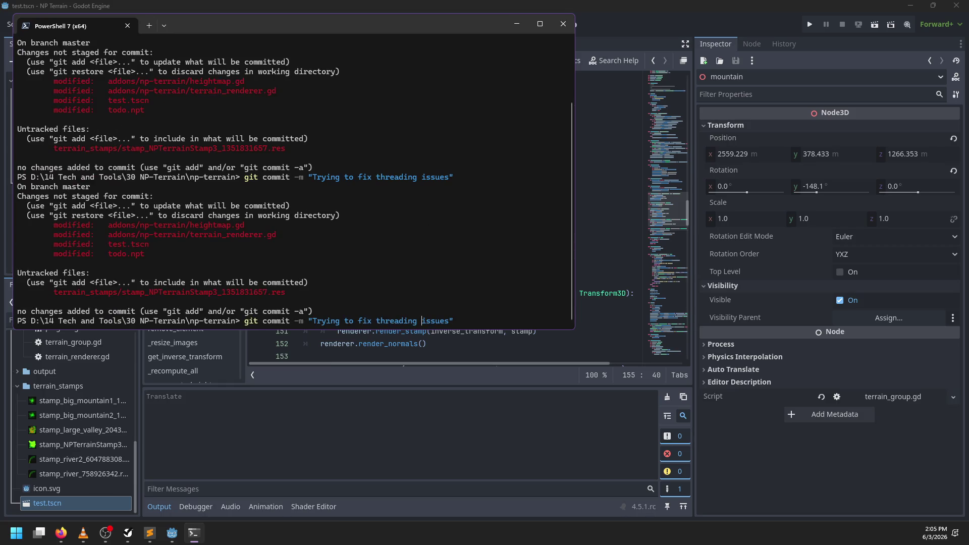
text(git add . ;)
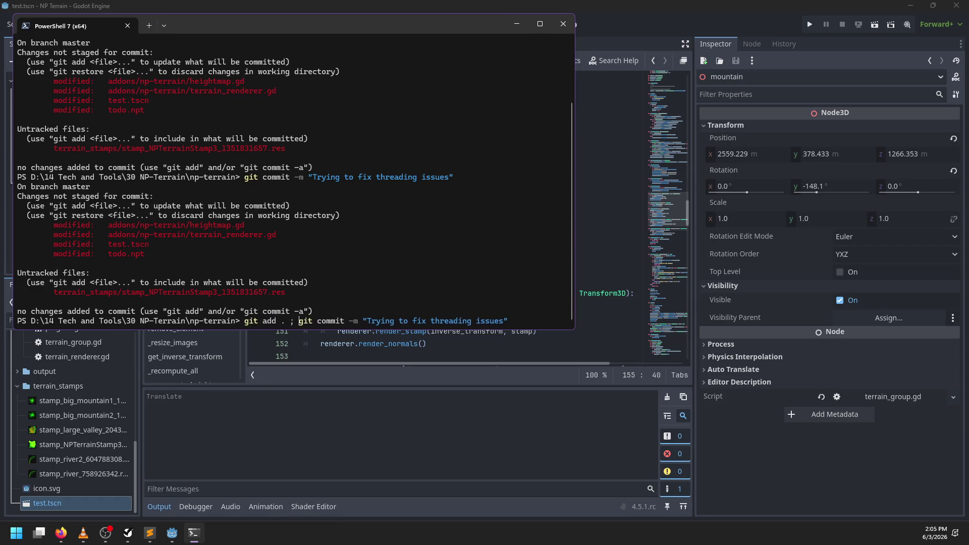
key(Return)
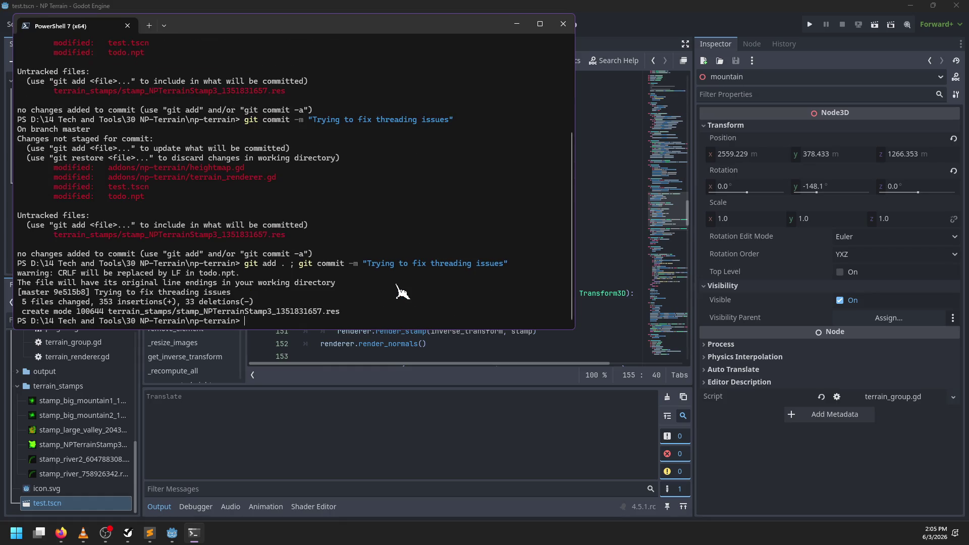
click(648, 20)
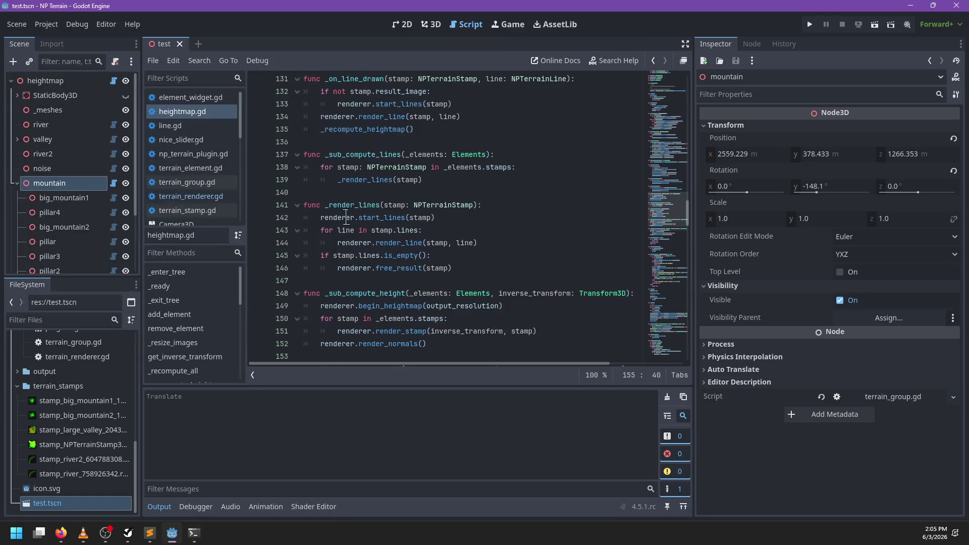
- Undo the last edit near the holes recompute code in heightmap.gd and save it
click(465, 183)
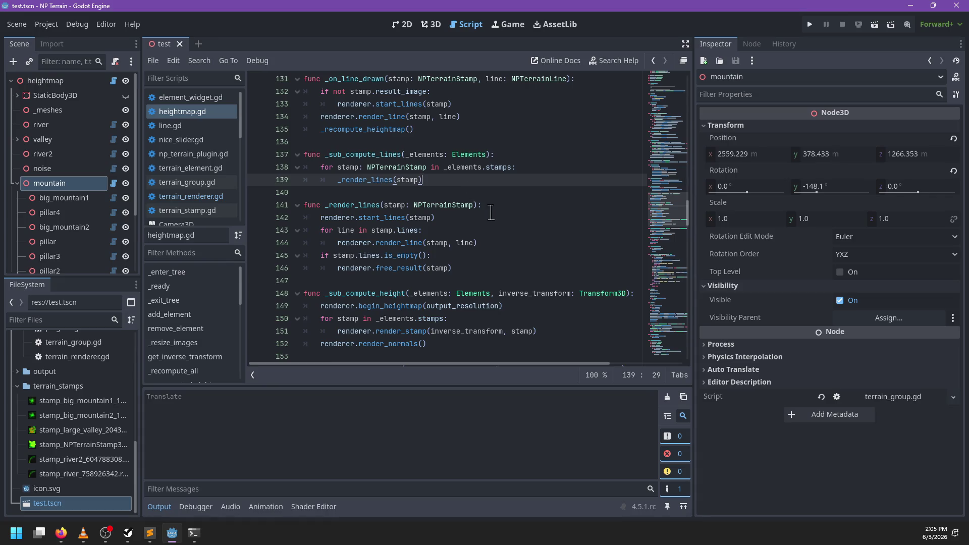
scroll(490, 212, up, 1)
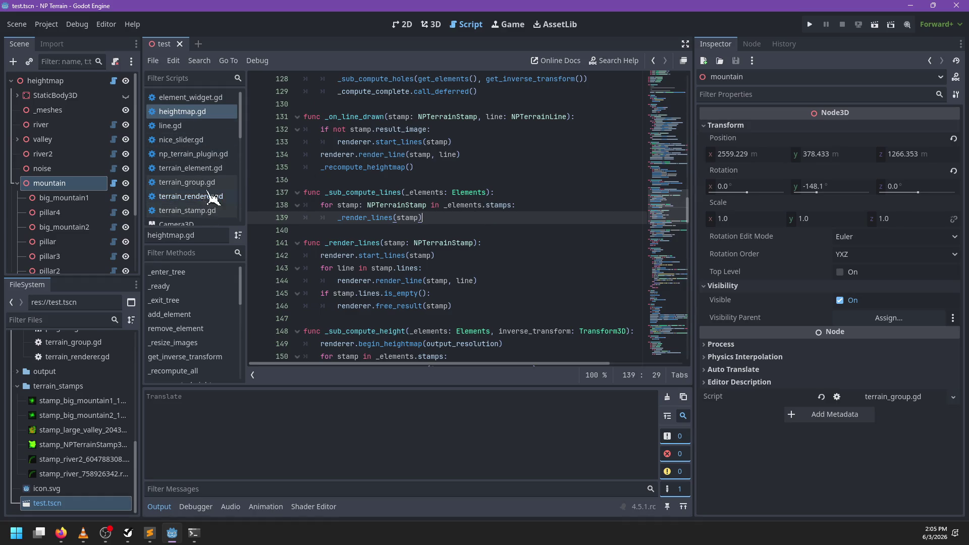
click(467, 178)
key(ctrl+z)
key(ctrl+z)
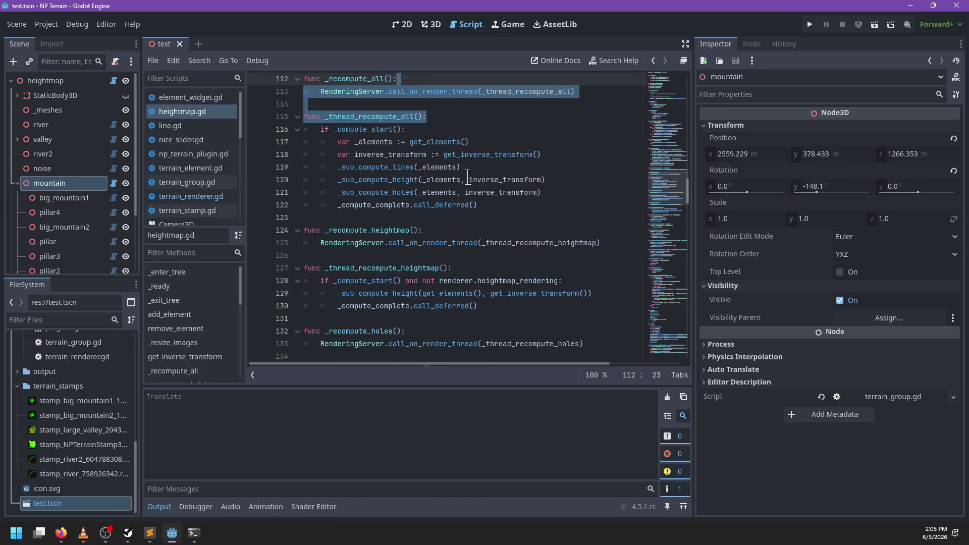
key(ctrl+s)
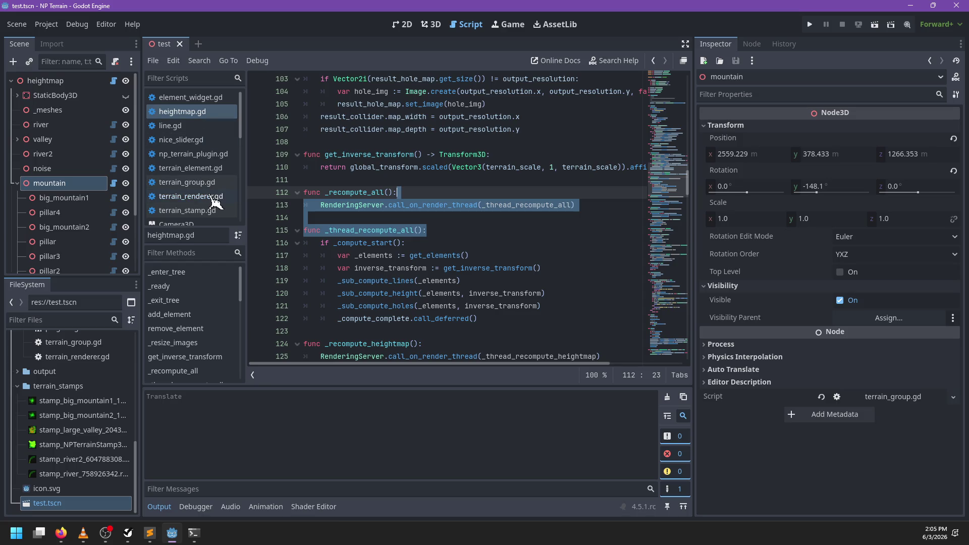
- Locate the _on_line_drawn function and place the cursor on the blank line above it
scroll(408, 185, down, 11)
click(524, 142)
key(ctrl+f)
key(Escape)
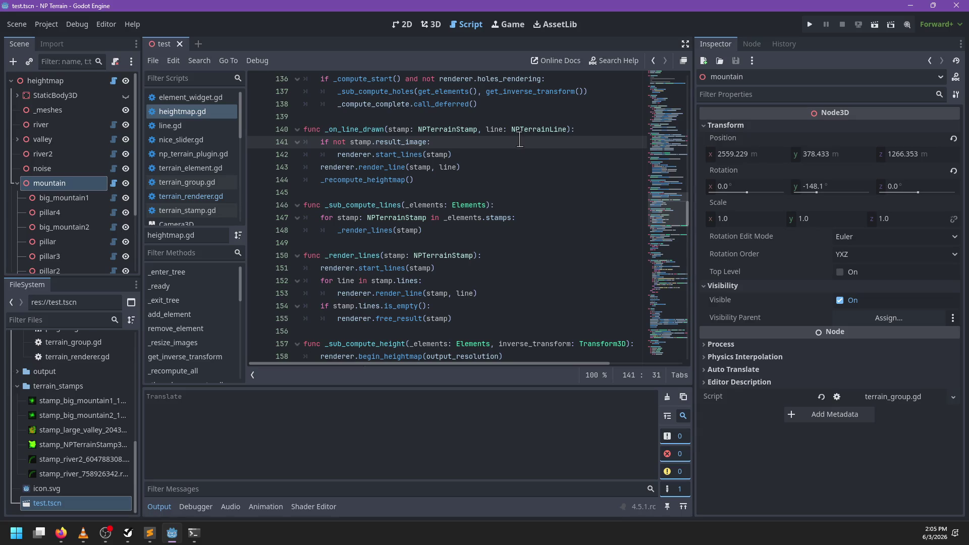
scroll(520, 139, up, 2)
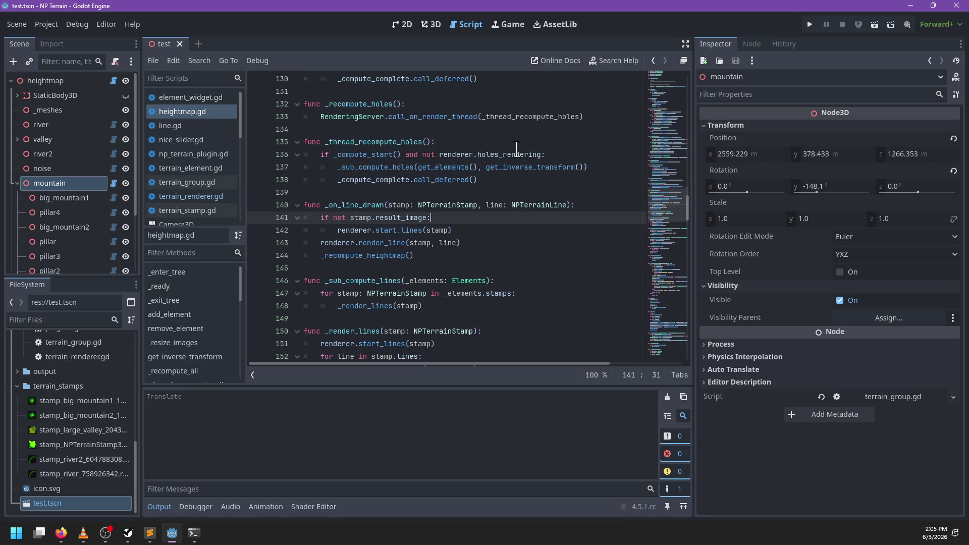
double_click(348, 205)
click(608, 196)
- Add RenderingServer.call_on_render_thread(_thread_draw_line.bind(stamp, line)) at the top of _on_line_drawn
click(597, 203)
key(Return)
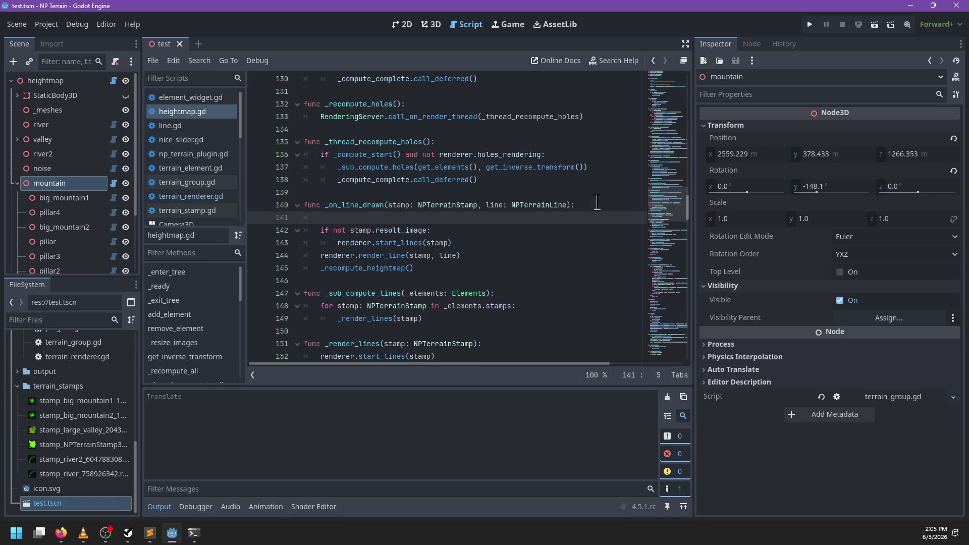
text(RenderingSe)
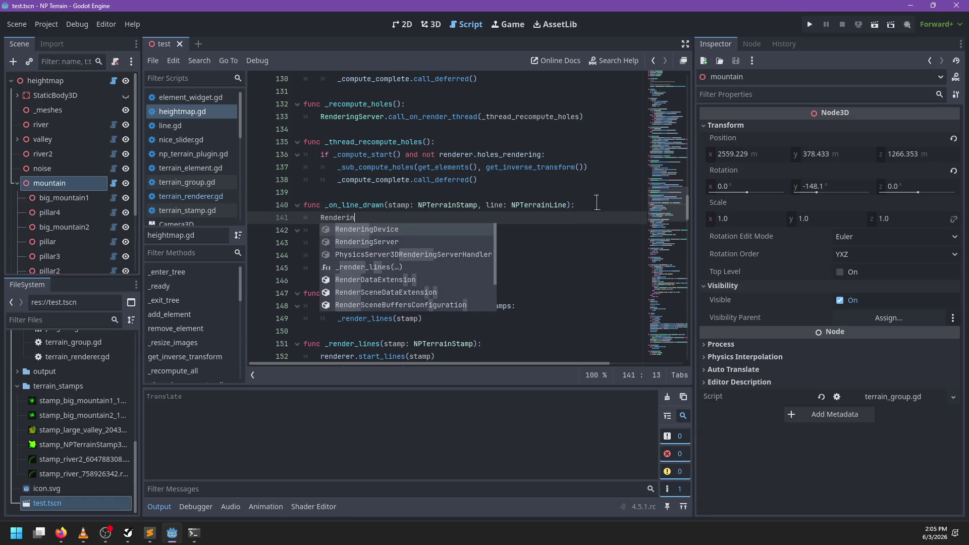
key(Return)
text(.call_on_rea)
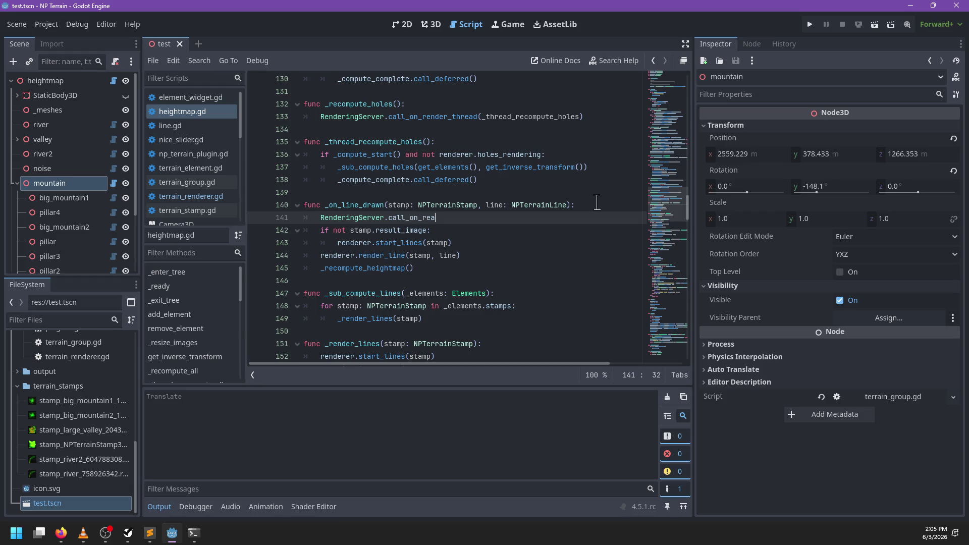
key(BackSpace)
text(dner)
key(ctrl+BackSpace)
text(read(_th)
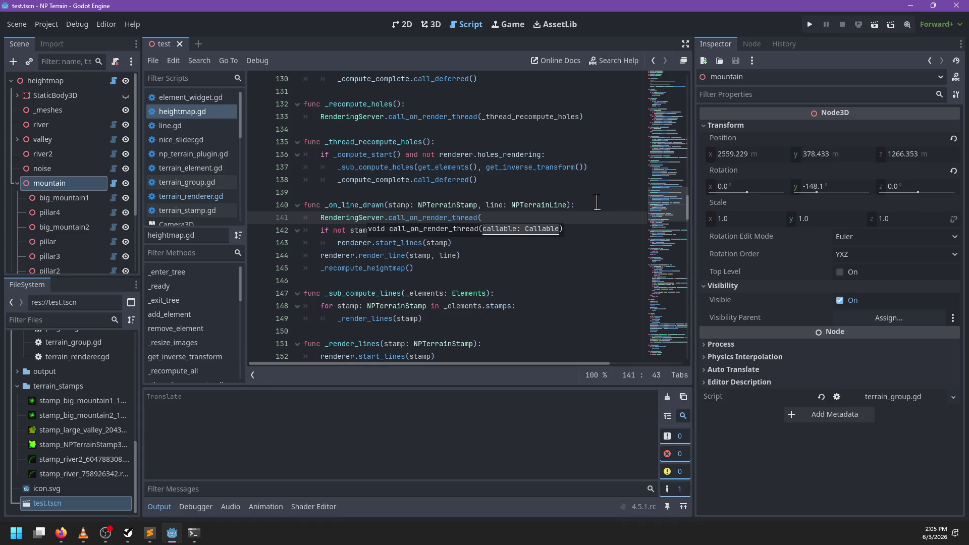
text(read_compute_))
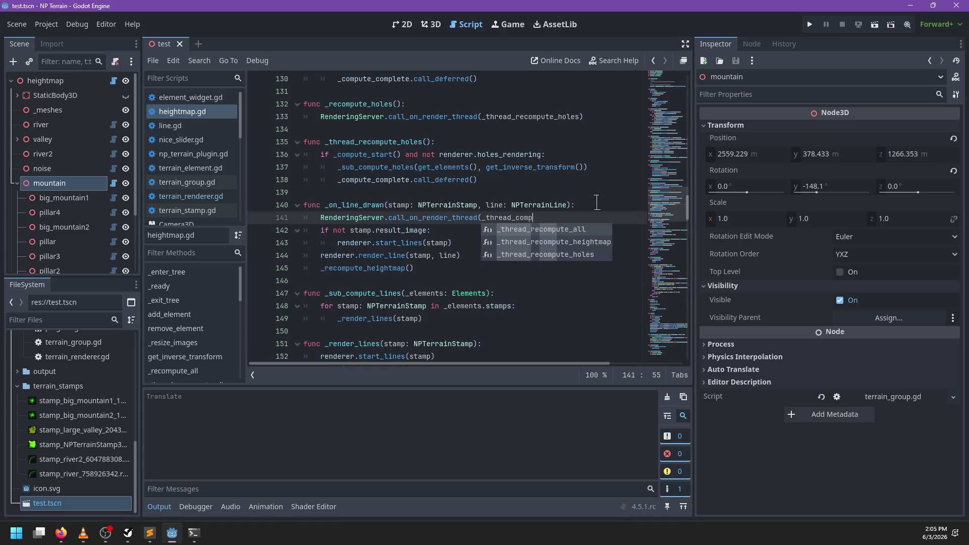
key(ctrl+BackSpace)
text(draw_line.bind(stamp, line)
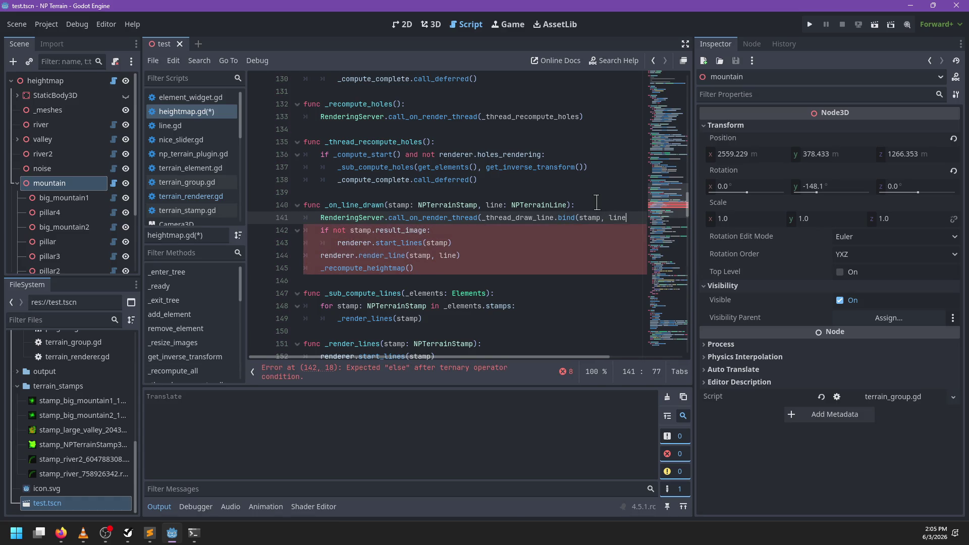
text()))
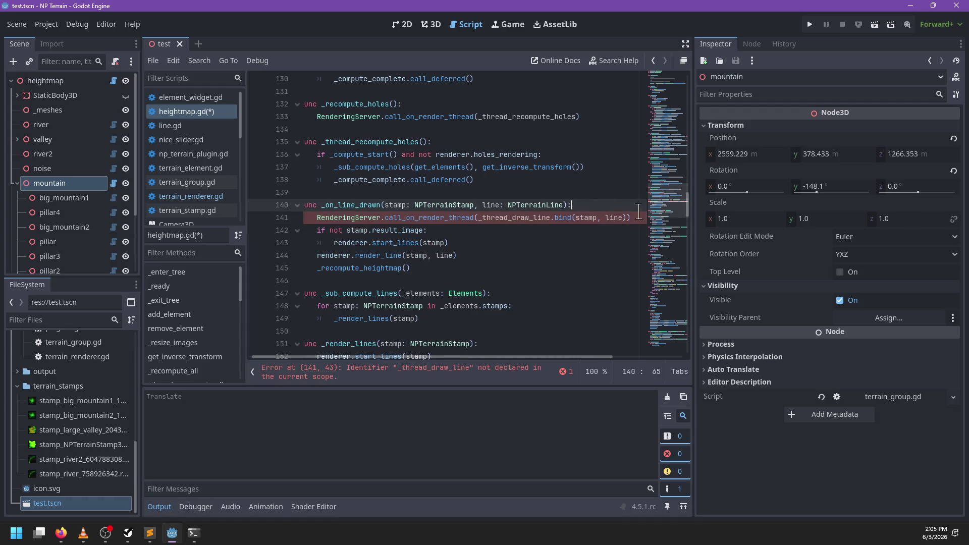
- Turn the old body into a new _thread_draw_line function and save heightmap.gd
key(Return)
text(func _on_line_drawn(stamp: NPTerrainStamp, line: NPTerrainLine):)
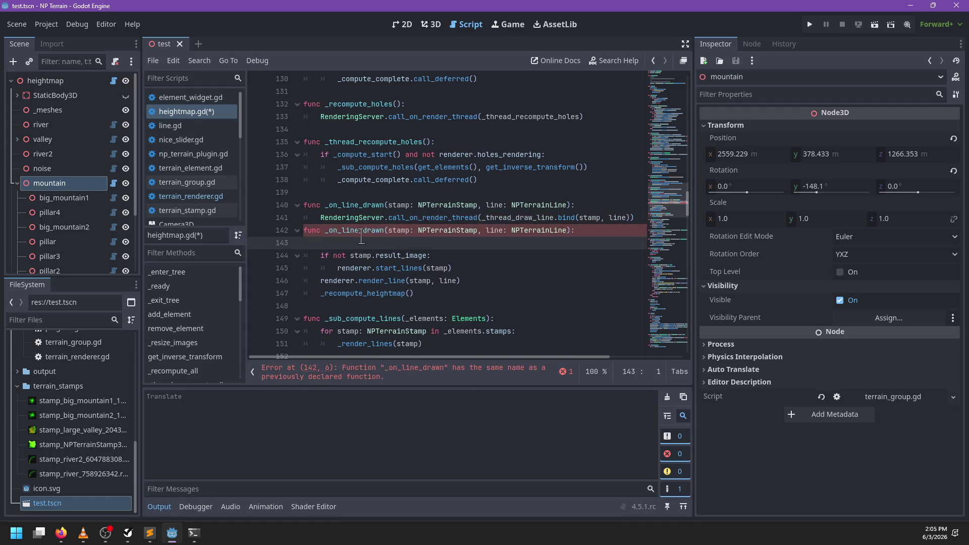
double_click(360, 233)
text(_thread_draw_l)
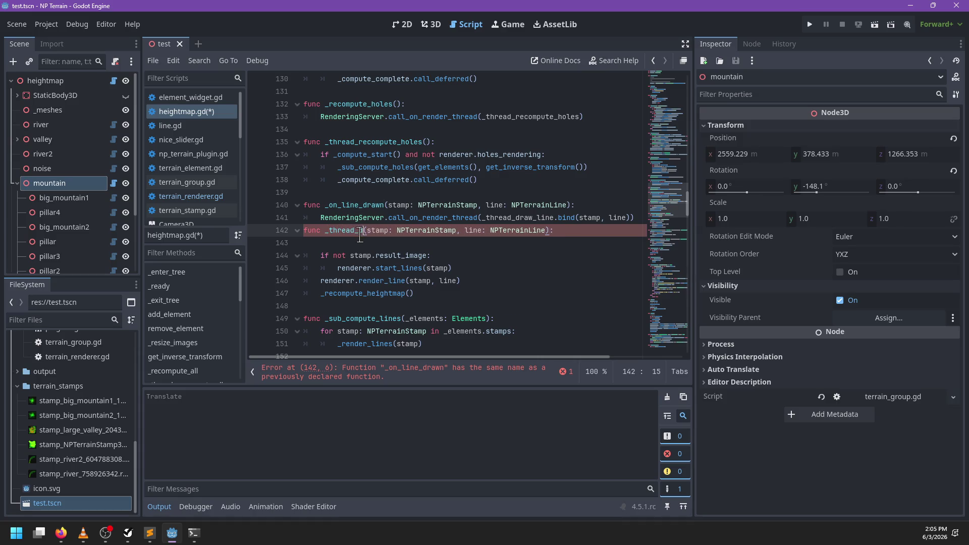
text(ine)
key(Down)
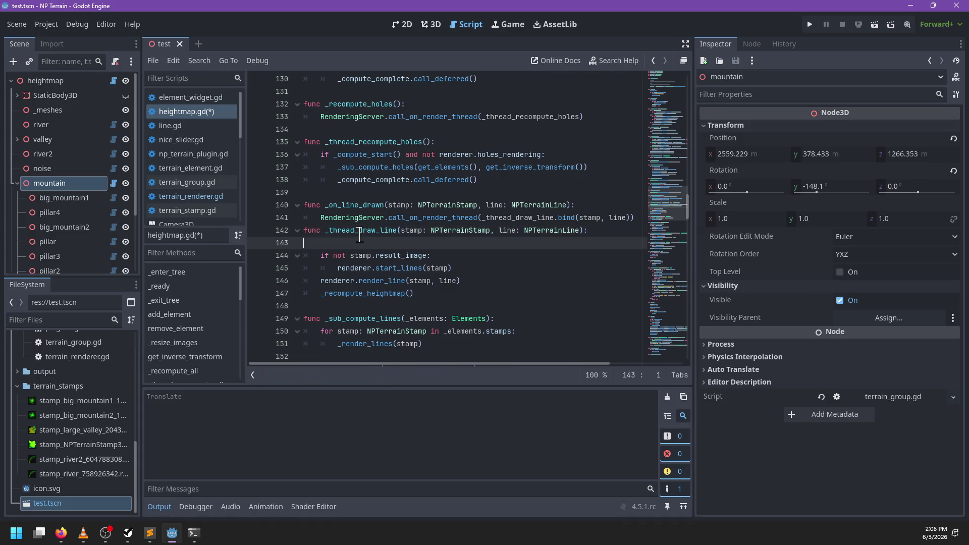
key(BackSpace)
scroll(360, 235, down, 3)
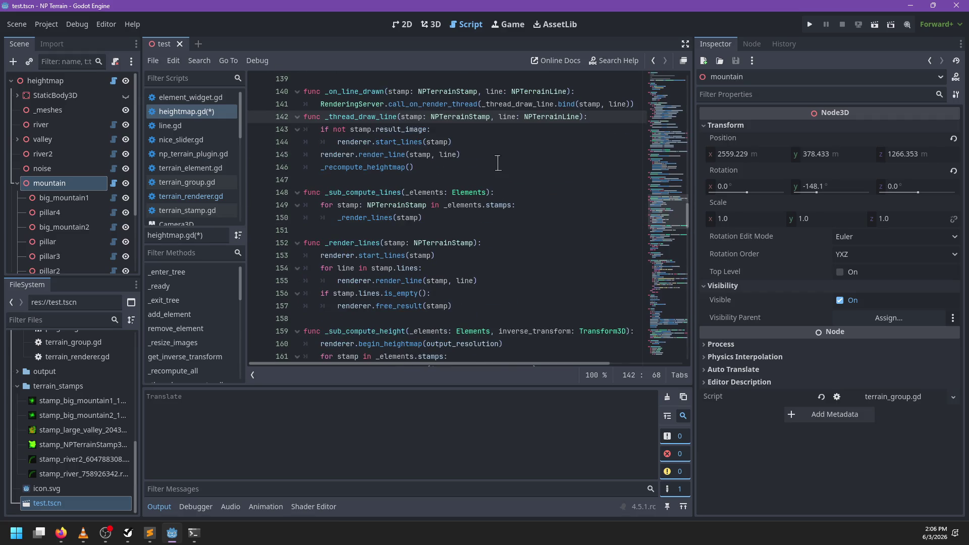
key(ctrl+s)
- Duplicate the _render_lines header and rename the copy _thread_render_lines
click(355, 243)
key(ctrl+shift+d)
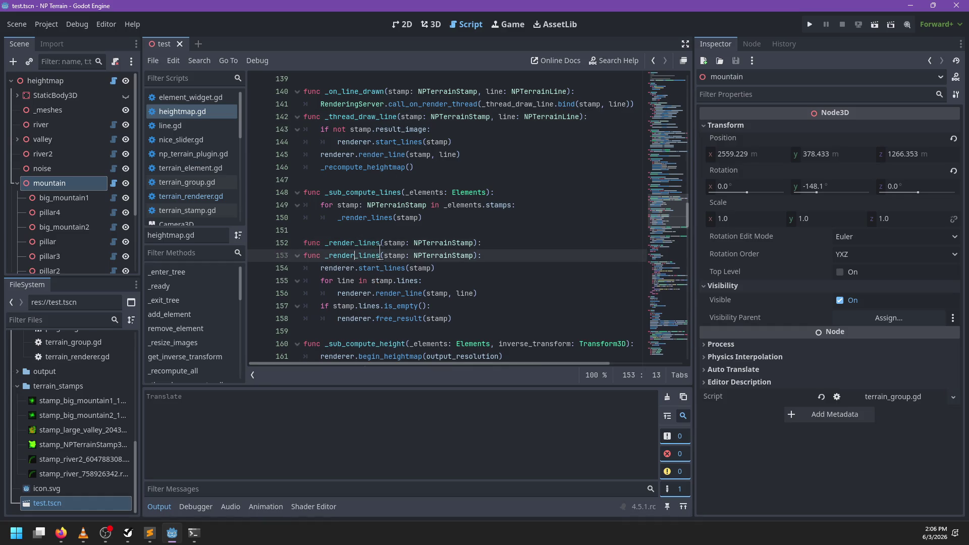
click(326, 256)
text(threa)
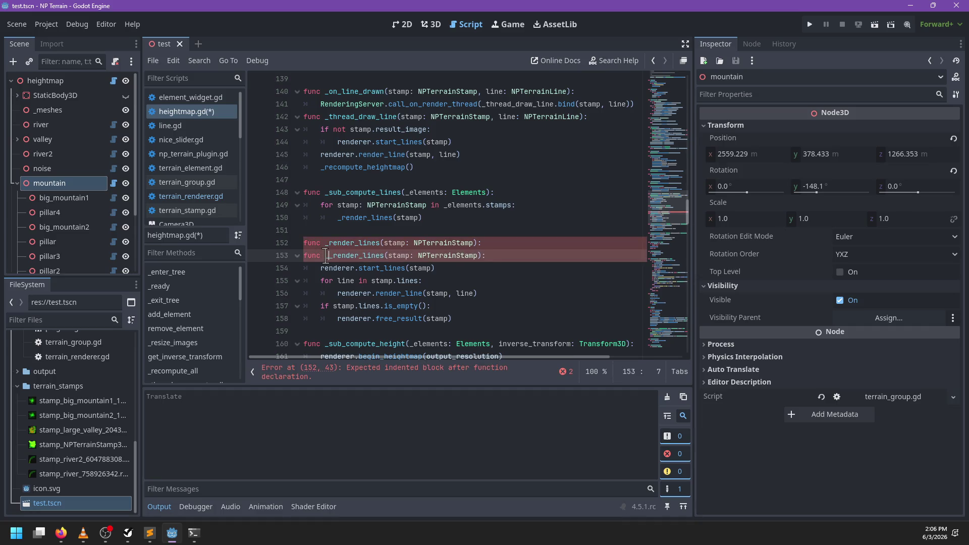
text(d)
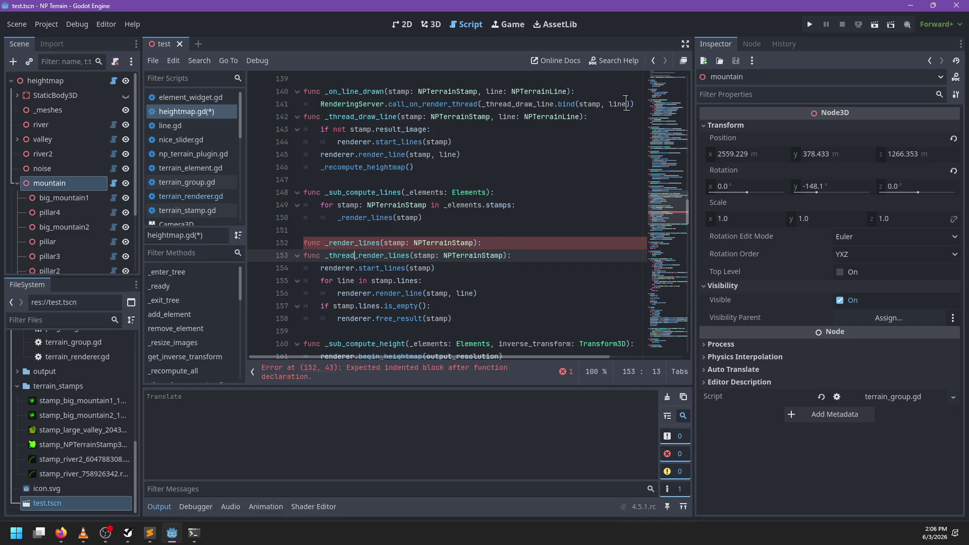
- Paste the call_on_render_thread line into _render_lines, binding only stamp
triple_click(646, 102)
key(ctrl+c)
click(497, 255)
key(ctrl+v)
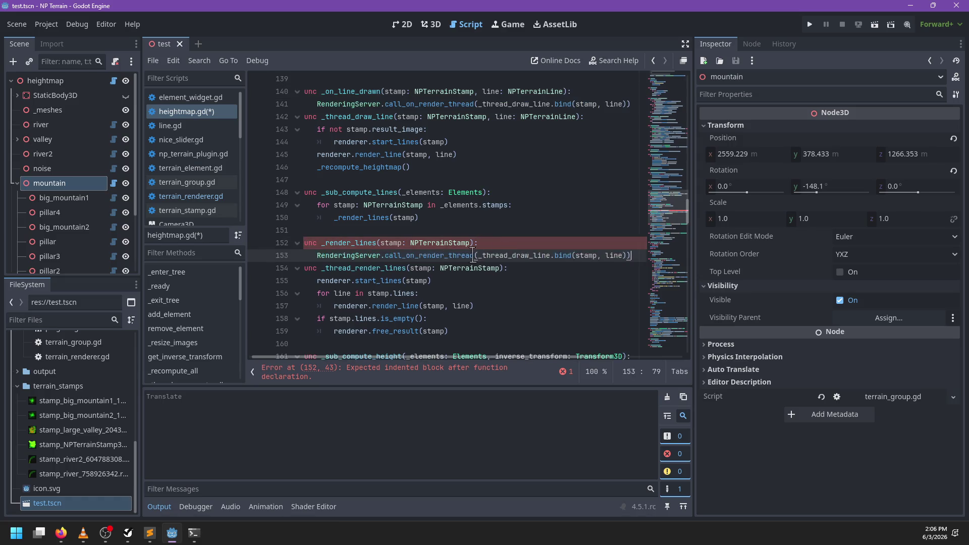
click(550, 255)
text(s)
click(610, 255)
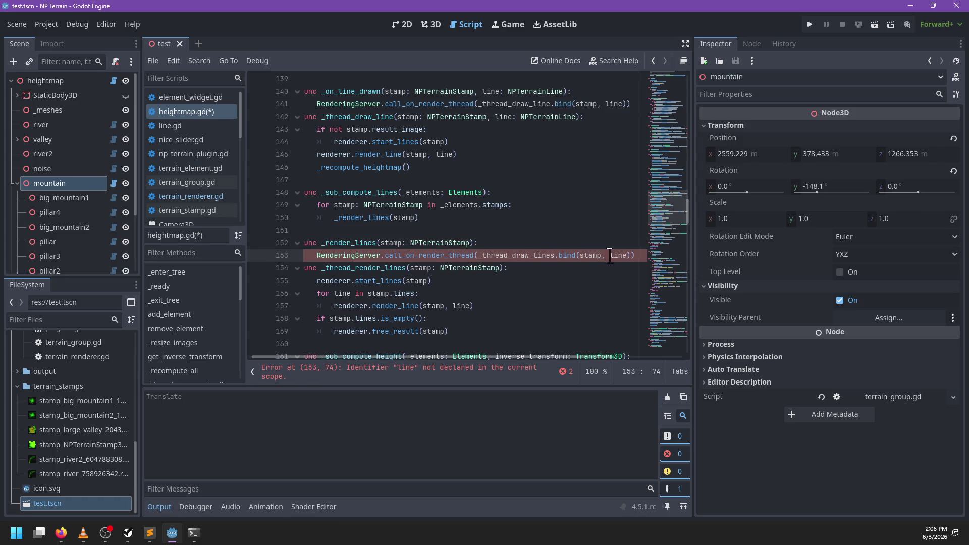
key(Delete)
key(Delete)
key(Delete)
key(BackSpace)
key(BackSpace)
key(BackSpace)
key(End)
key(Return)
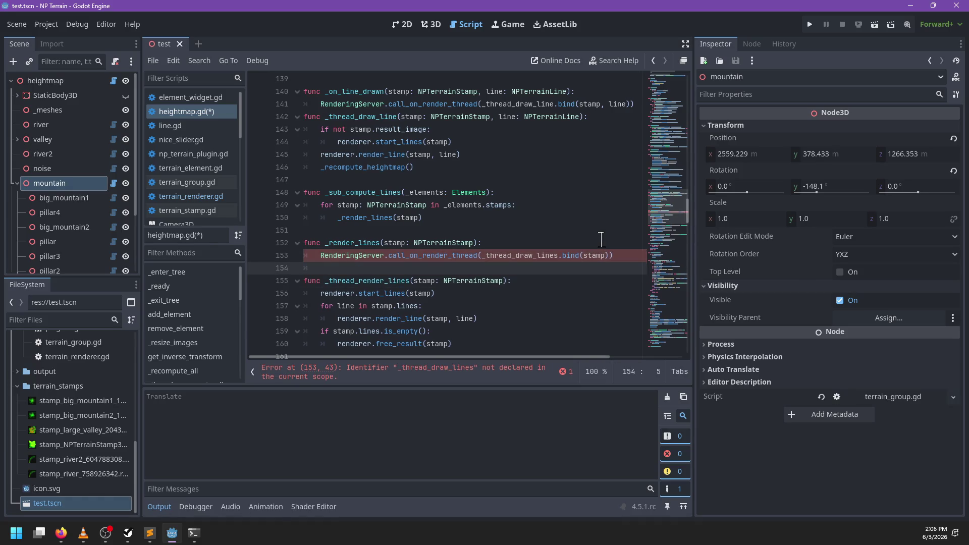
- Point the new call at _thread_render_lines instead of _thread_draw_lines
double_click(430, 255)
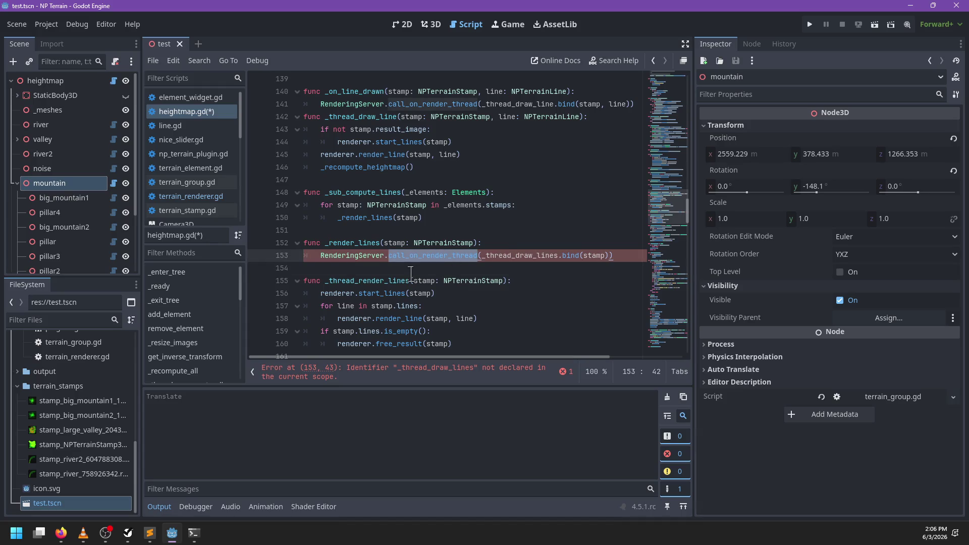
double_click(384, 281)
key(ctrl+c)
double_click(523, 256)
key(ctrl+v)
click(458, 268)
scroll(458, 268, down, 1)
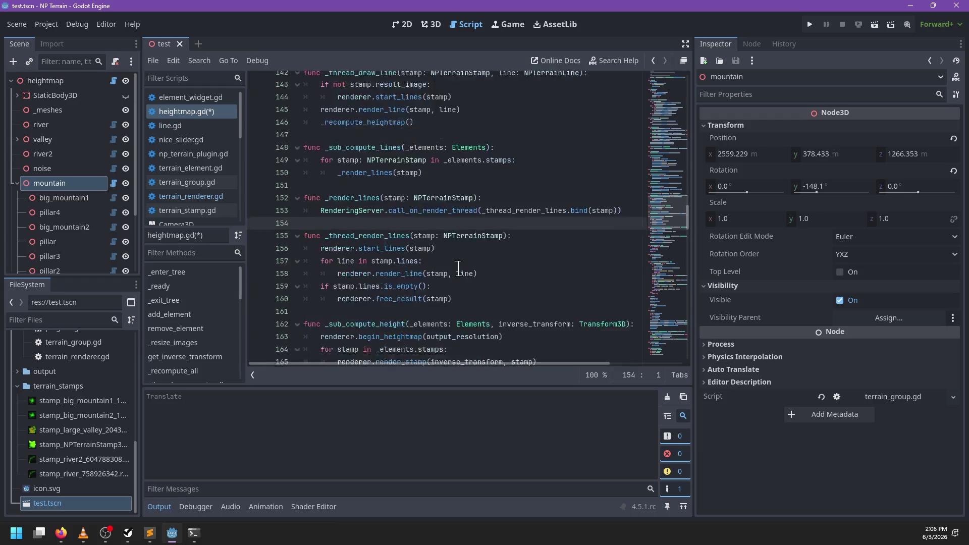
- Save heightmap.gd with the _render_lines changes
scroll(458, 268, down, 2)
scroll(499, 216, down, 7)
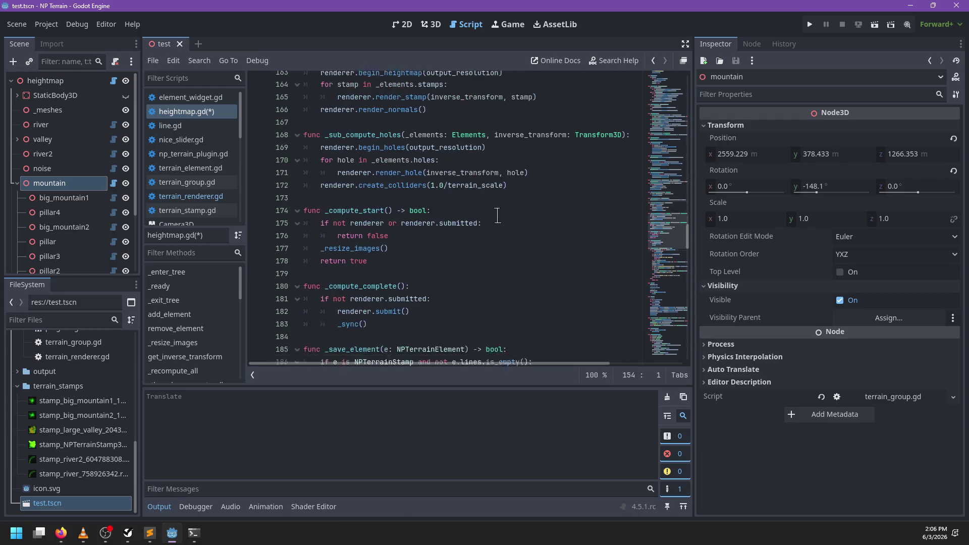
key(ctrl+s)
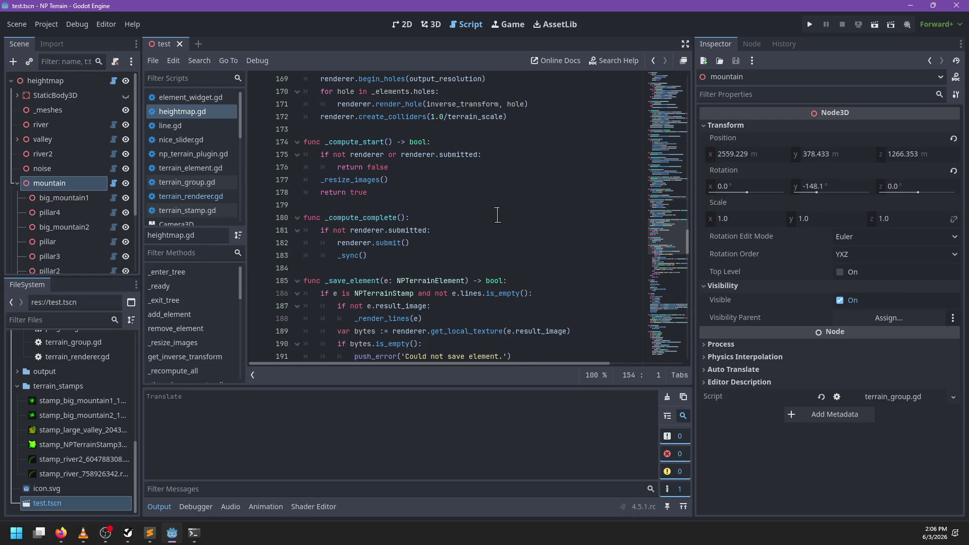
- Review _save, _update_materials and _add_meshes, then open terrain_renderer.gd
scroll(498, 215, down, 14)
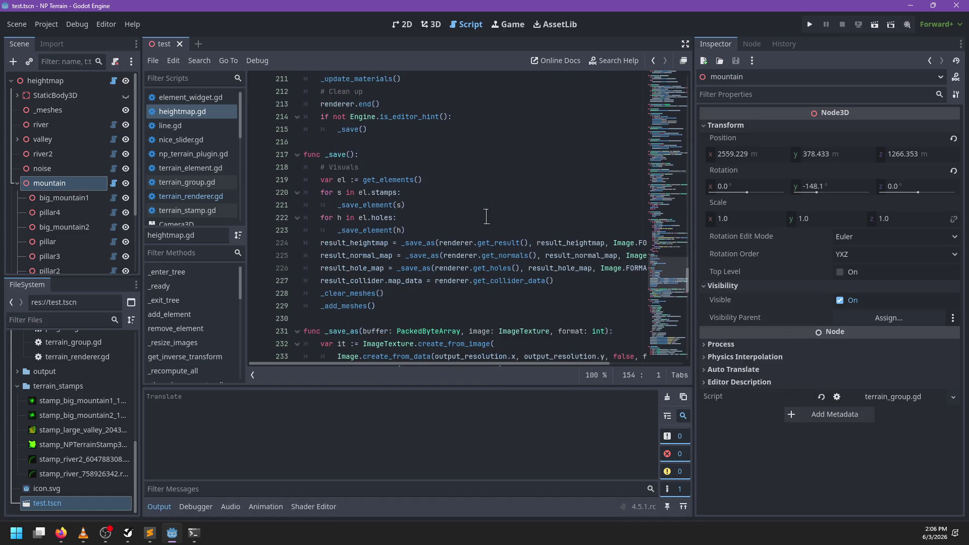
scroll(482, 215, up, 2)
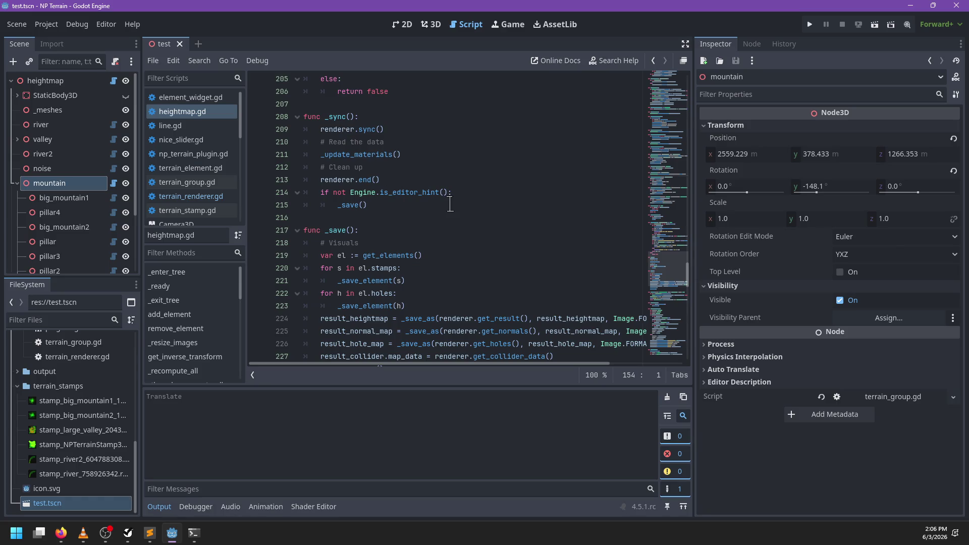
scroll(450, 203, down, 2)
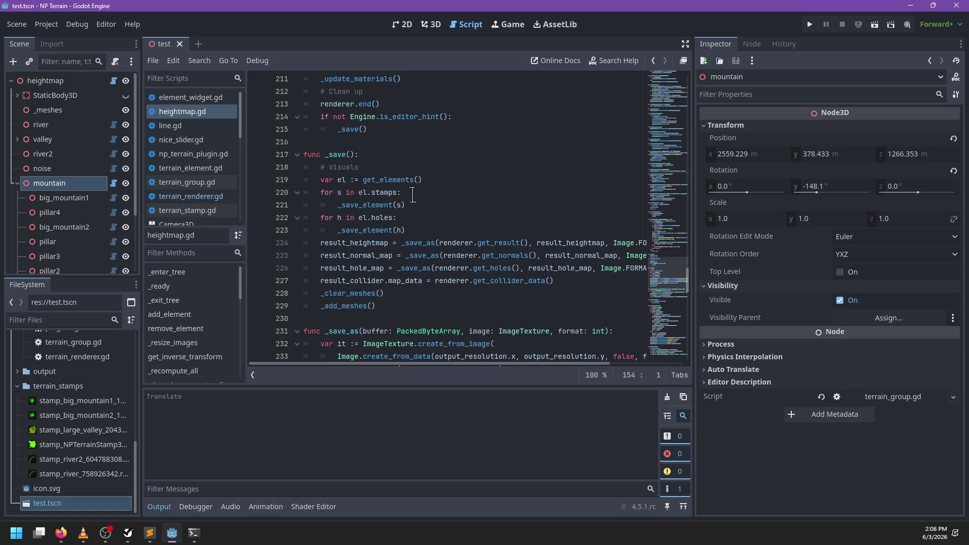
scroll(456, 182, down, 1)
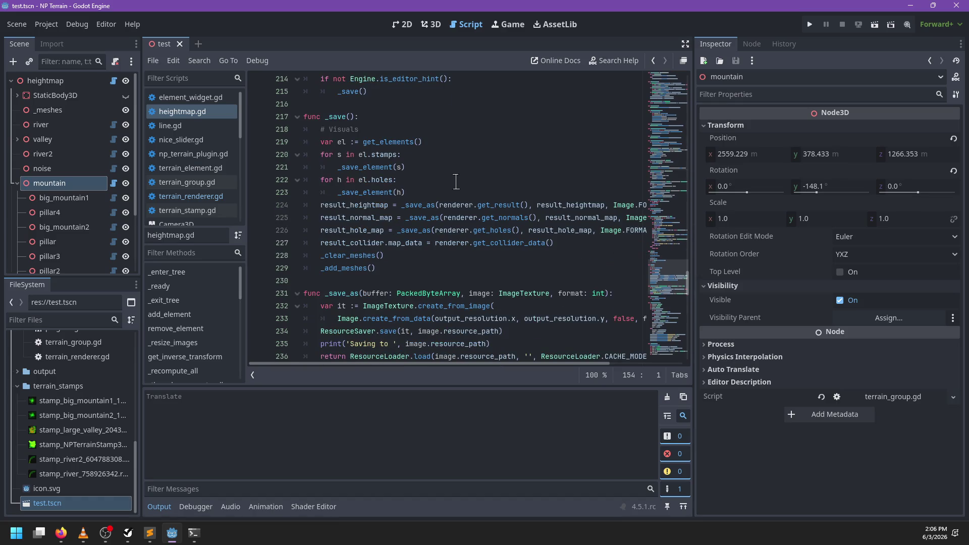
scroll(456, 181, down, 6)
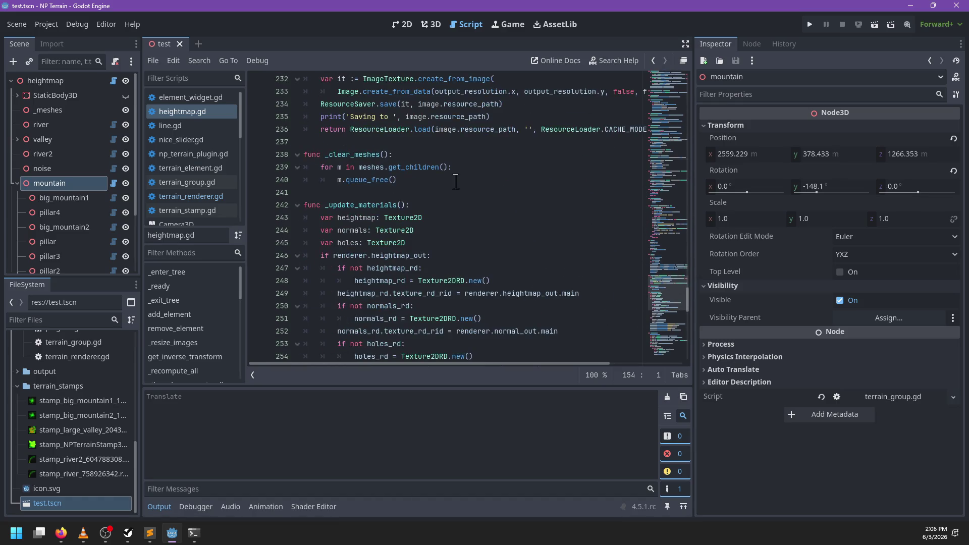
scroll(455, 181, down, 3)
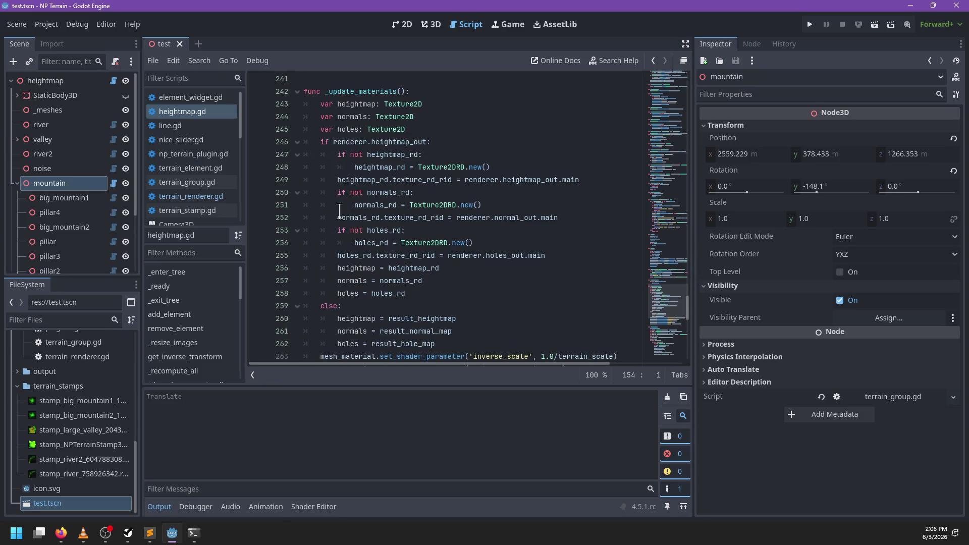
scroll(428, 224, down, 3)
scroll(465, 213, down, 3)
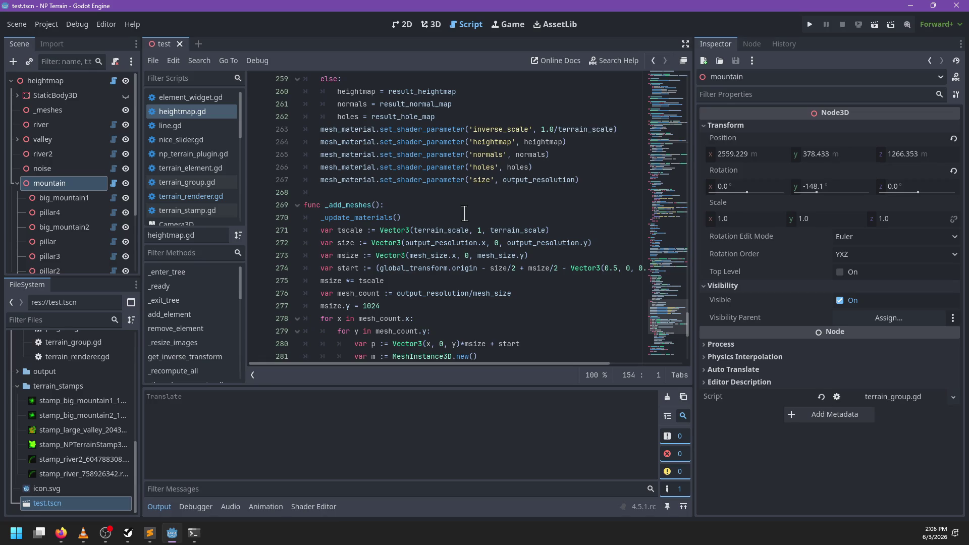
scroll(465, 213, up, 5)
scroll(464, 213, down, 5)
scroll(465, 213, up, 5)
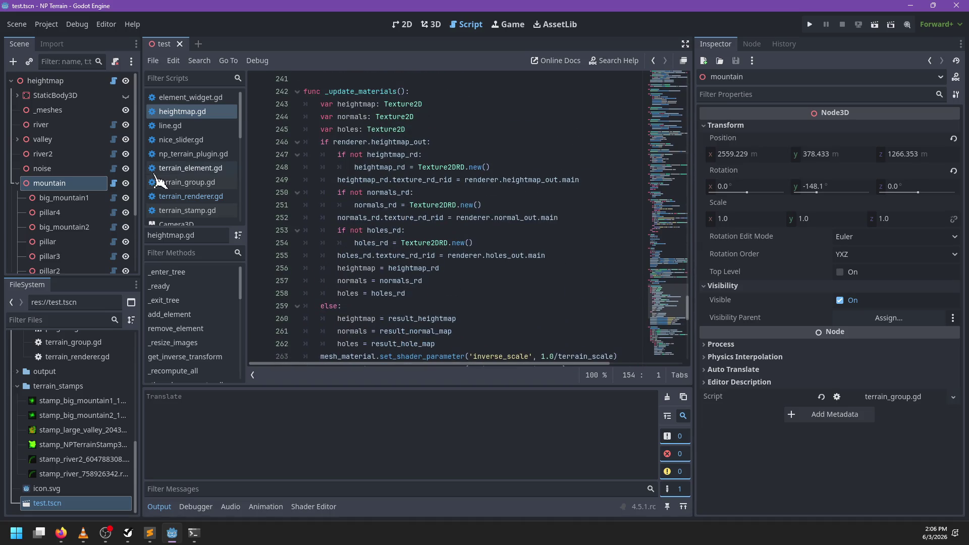
click(187, 196)
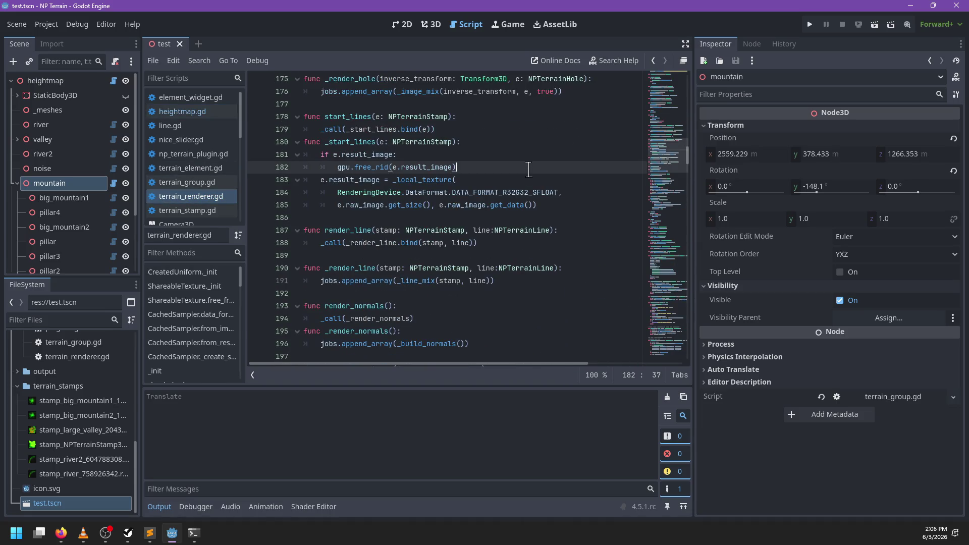
- Undo the _call wrapper and the split begin_heightmap and begin_holes functions in terrain_renderer.gd
key(ctrl+BackSpace)
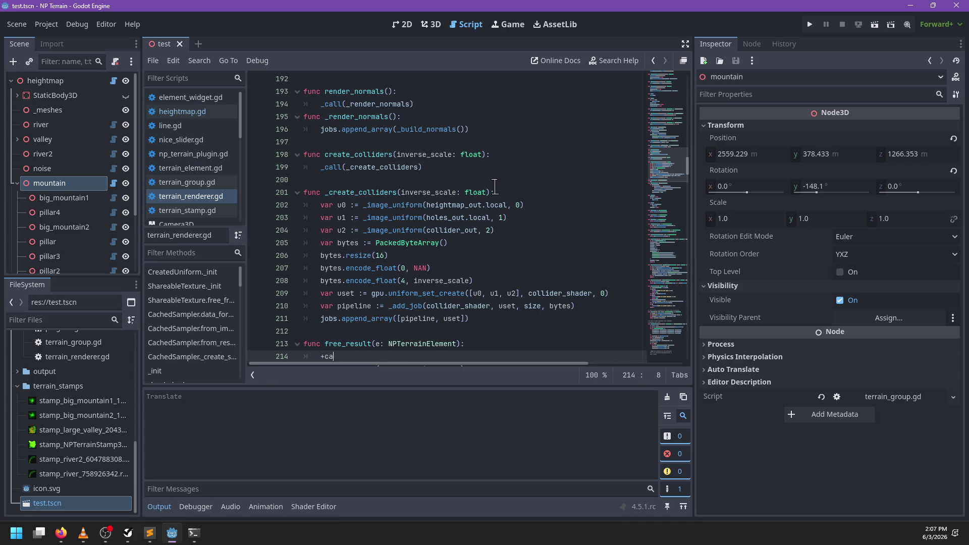
key(ctrl+z)
key(ctrl+z)
key(ctrl+z)
key(ctrl+z)
key(ctrl+z)
key(ctrl+z)
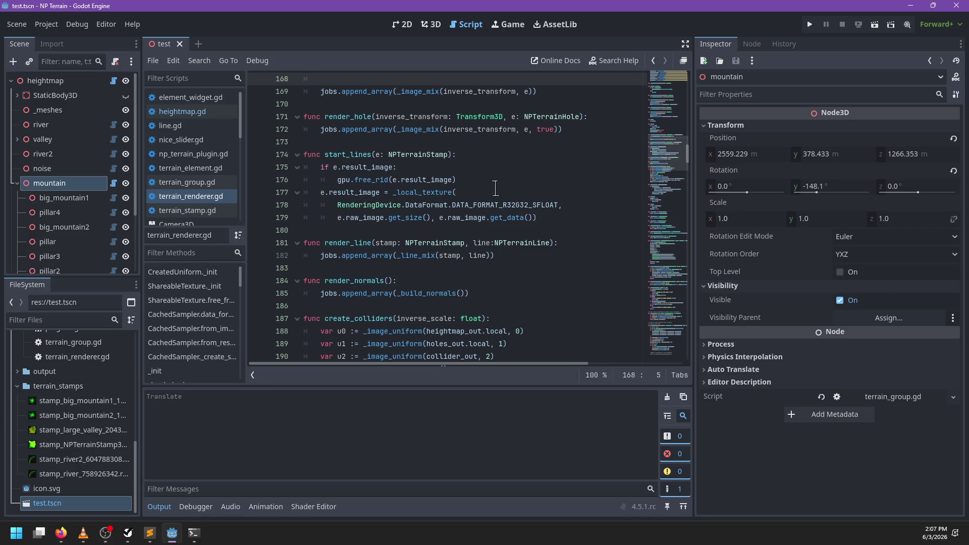
key(ctrl+z)
key(ctrl+z)
key(ctrl+z)
key(ctrl+z)
key(ctrl+z)
key(ctrl+z)
key(ctrl+z)
key(ctrl+z)
key(ctrl+z)
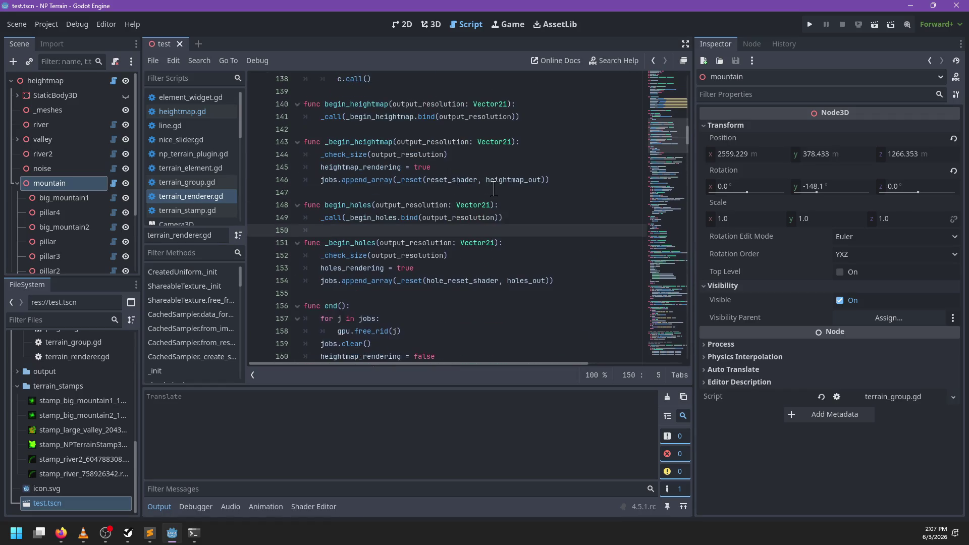
key(ctrl+z)
key(ctrl+z)
key(ctrl+z)
key(ctrl+z)
key(ctrl+z)
key(ctrl+z)
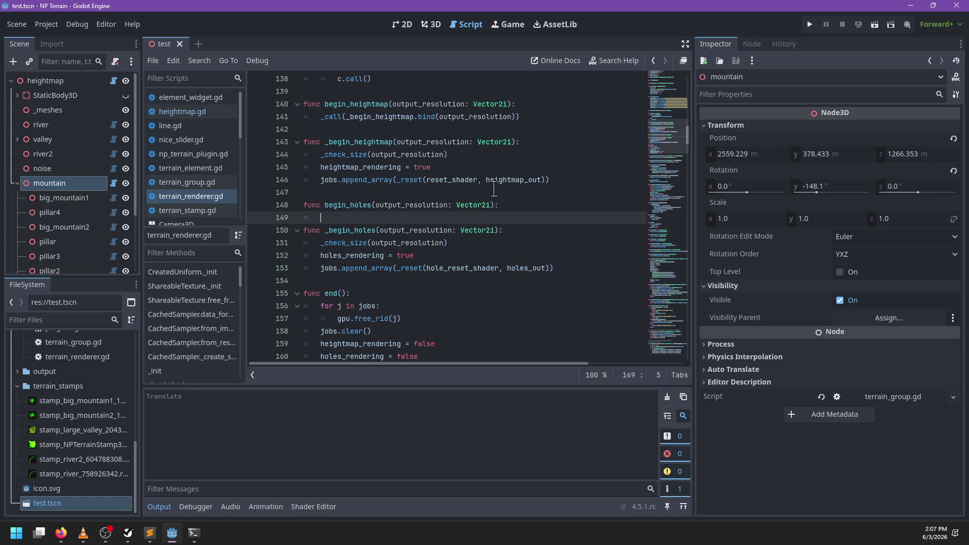
key(ctrl+z)
key(ctrl+z)
key(ctrl+z)
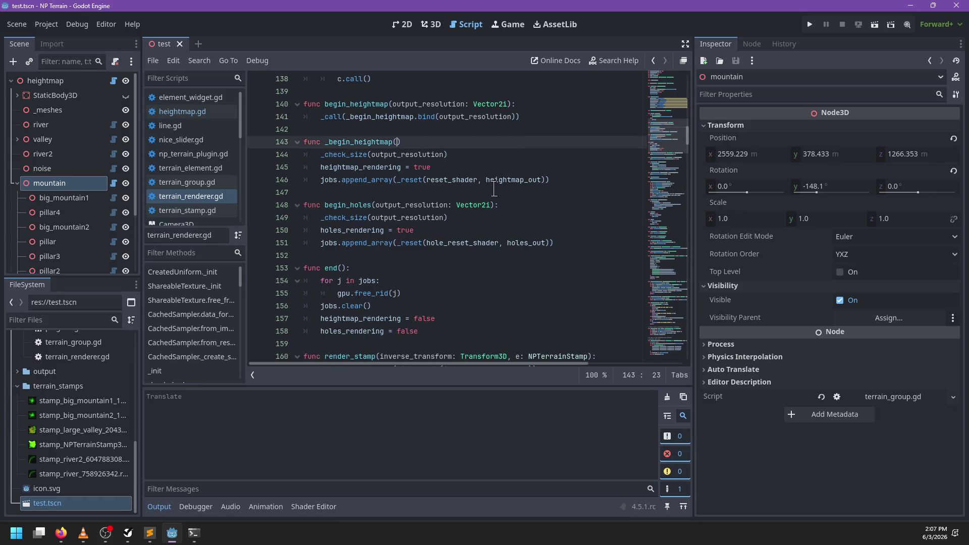
key(ctrl+z)
key(ctrl+z)
key(ctrl+z)
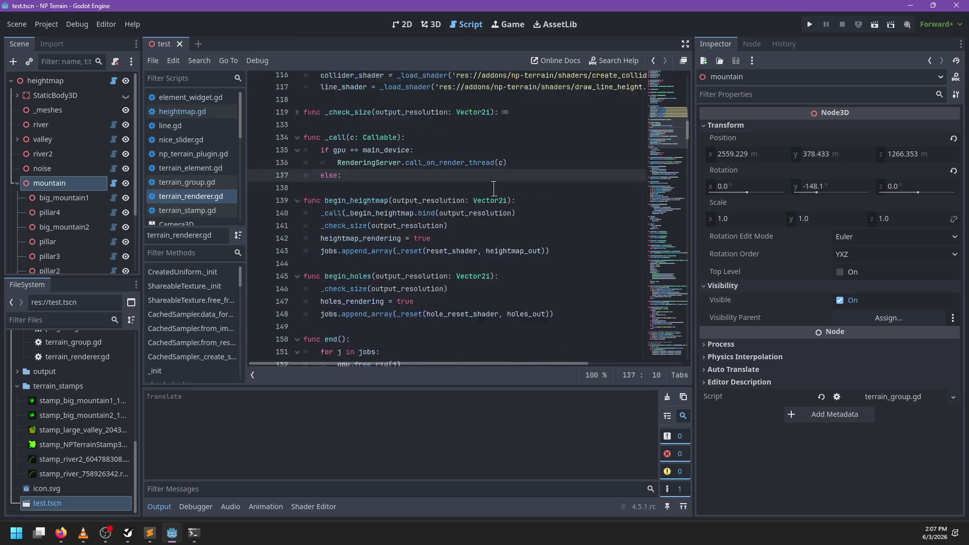
key(ctrl+z)
key(ctrl+z)
key(ctrl+z)
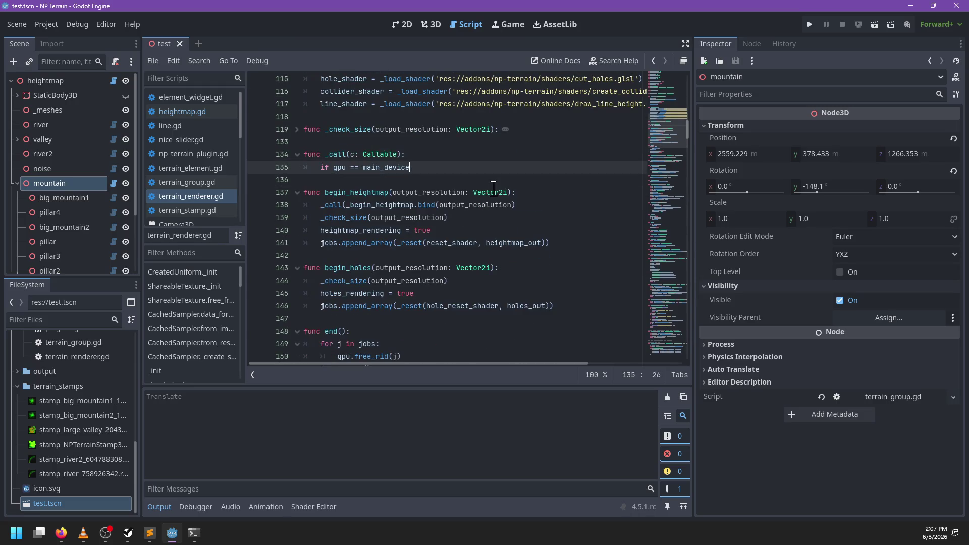
key(ctrl+z)
key(ctrl+z)
key(ctrl+z)
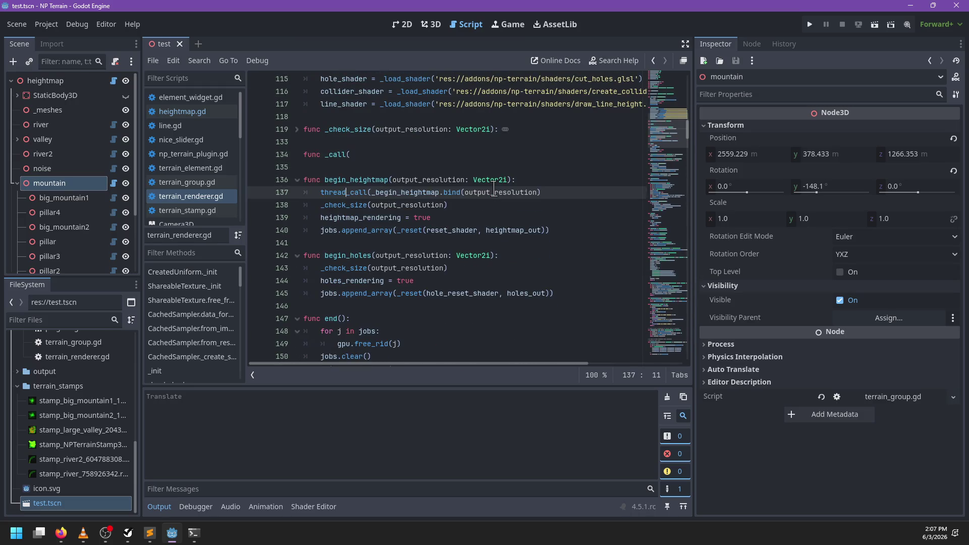
key(ctrl+z)
key(ctrl+z)
key(ctrl+z)
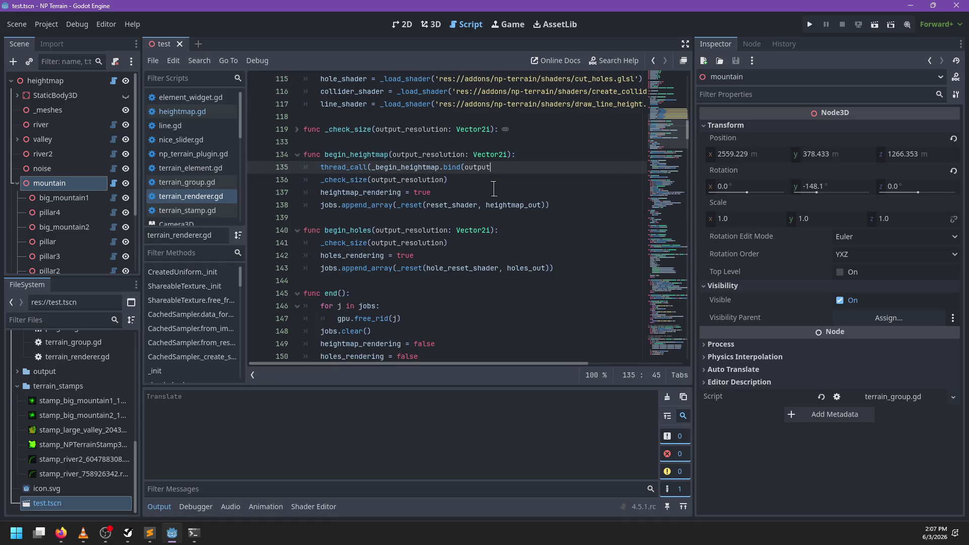
key(ctrl+z)
key(ctrl+z)
key(ctrl+z)
key(ctrl+z)
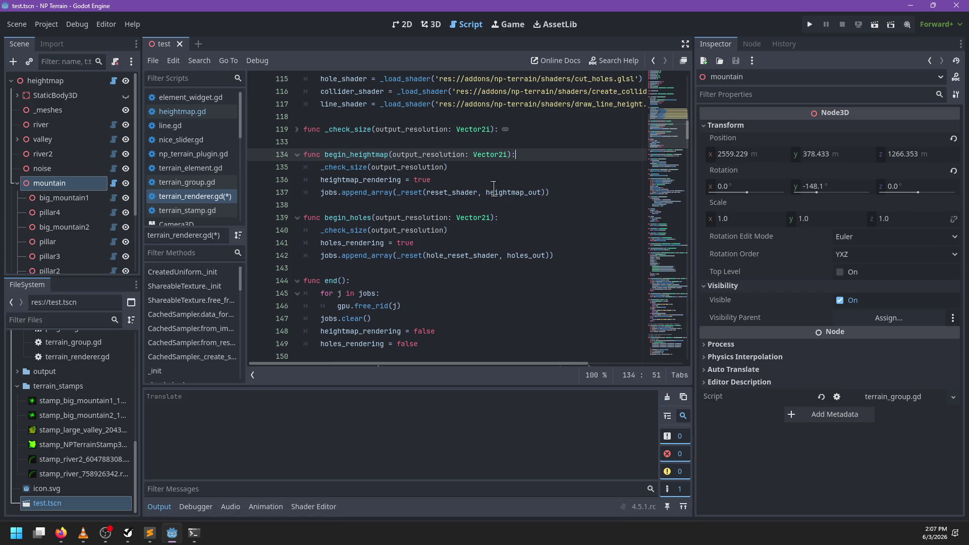
- Save the reverted terrain_renderer.gd
key(Down)
key(Up)
key(ctrl+s)
- Run git status and git diff in PowerShell, read to the end, and start a commit
click(194, 533)
text(git status)
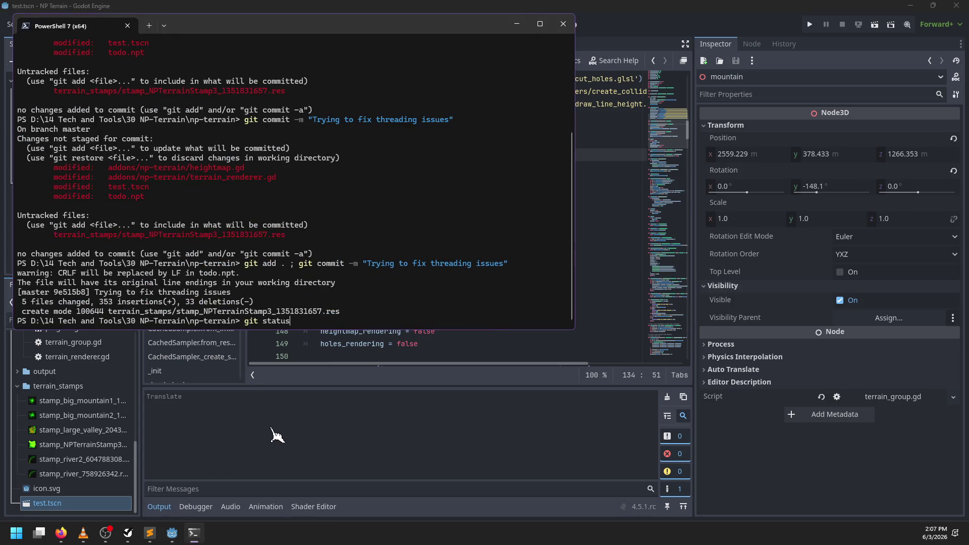
key(Return)
text(git diff)
key(Return)
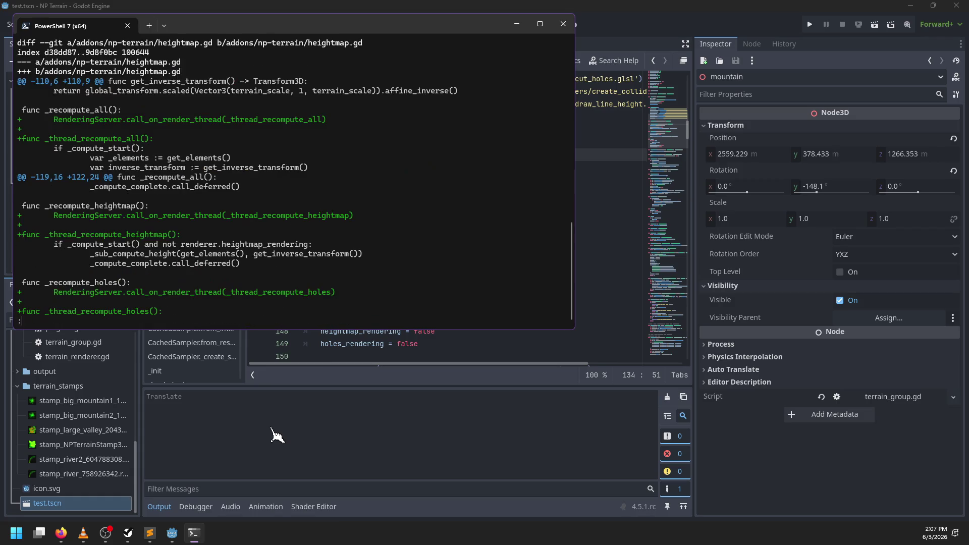
key(space)
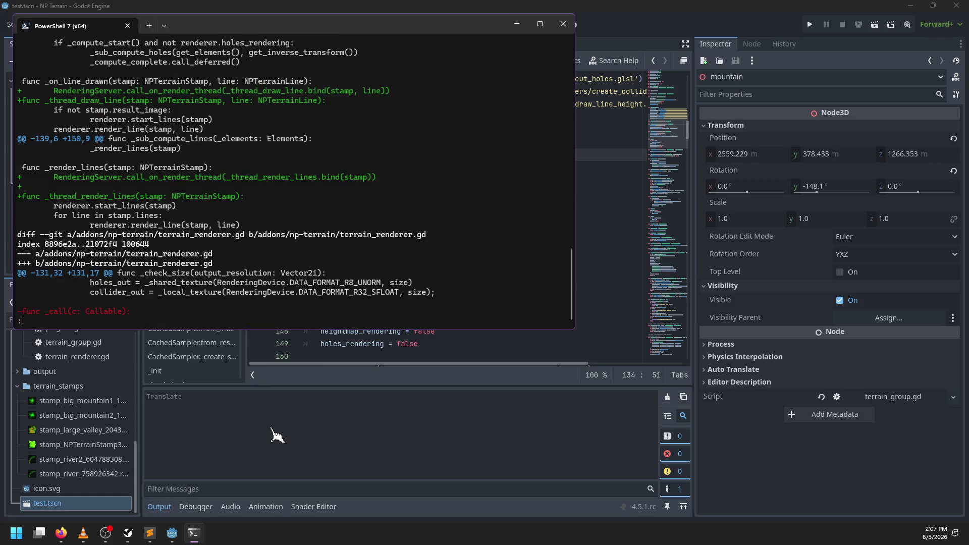
key(space)
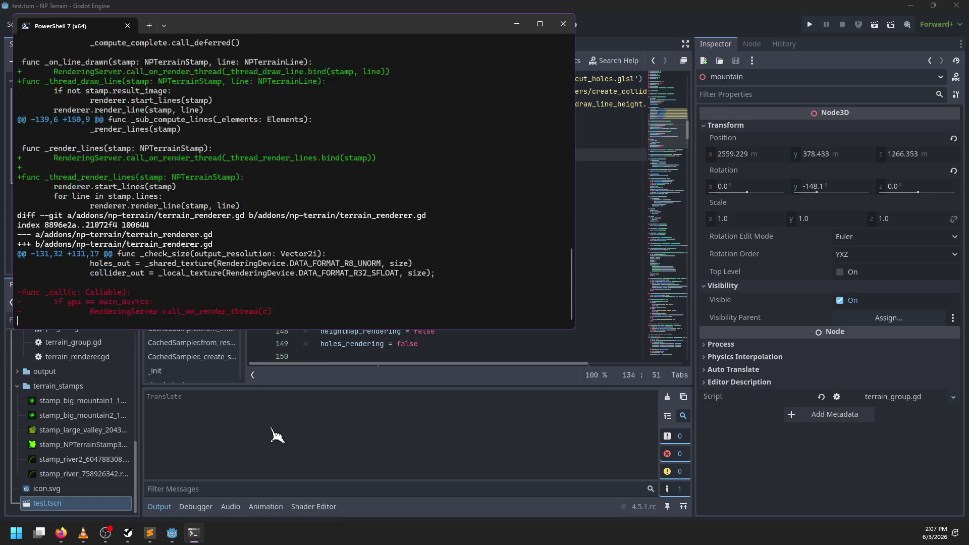
key(Down)
key(Down)
key(Down)
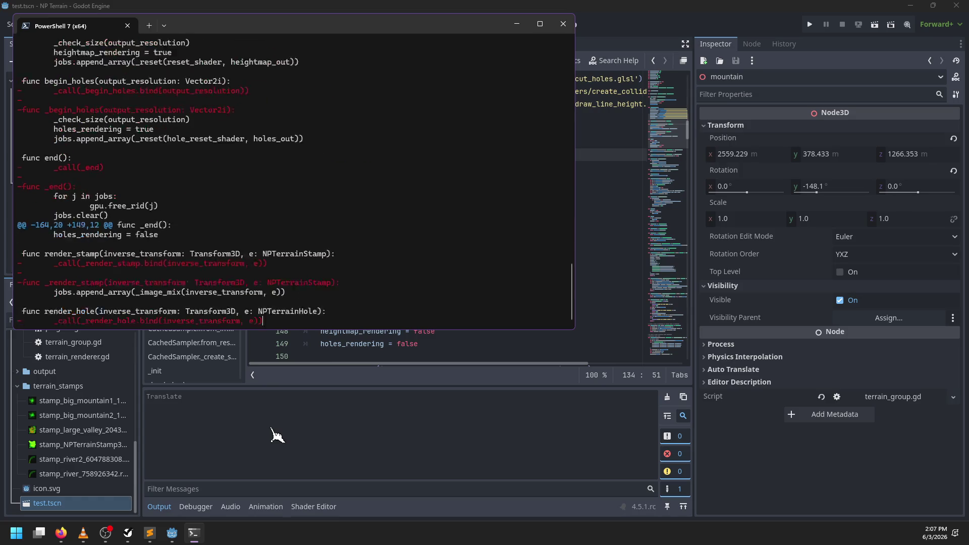
text(qgit commit -m "simplifyt)
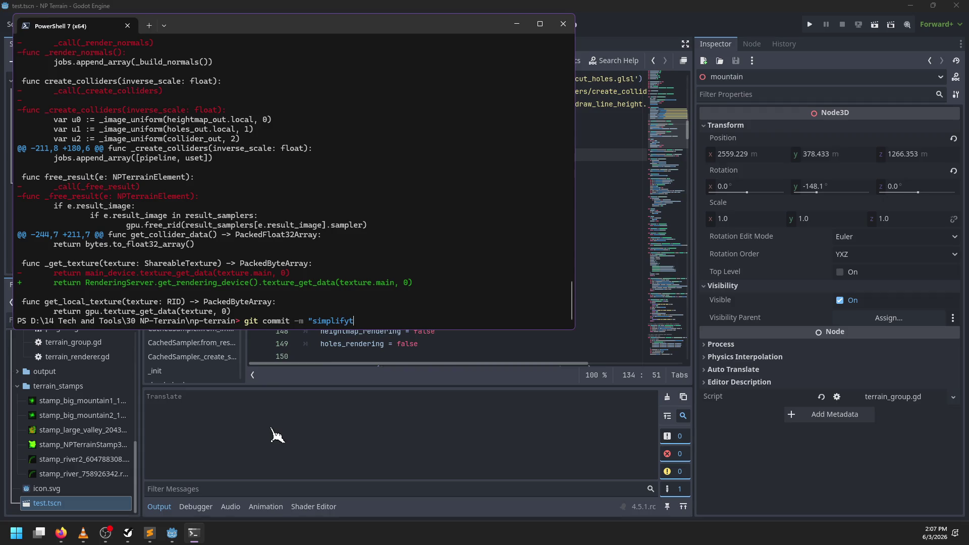
text(anges)
text(a)
- Back in Godot, search for _get_tex and jump to the _get_texture definition
click(597, 214)
key(ctrl+f)
text(_get_tex)
key(Escape)
ctrl+click(376, 205)
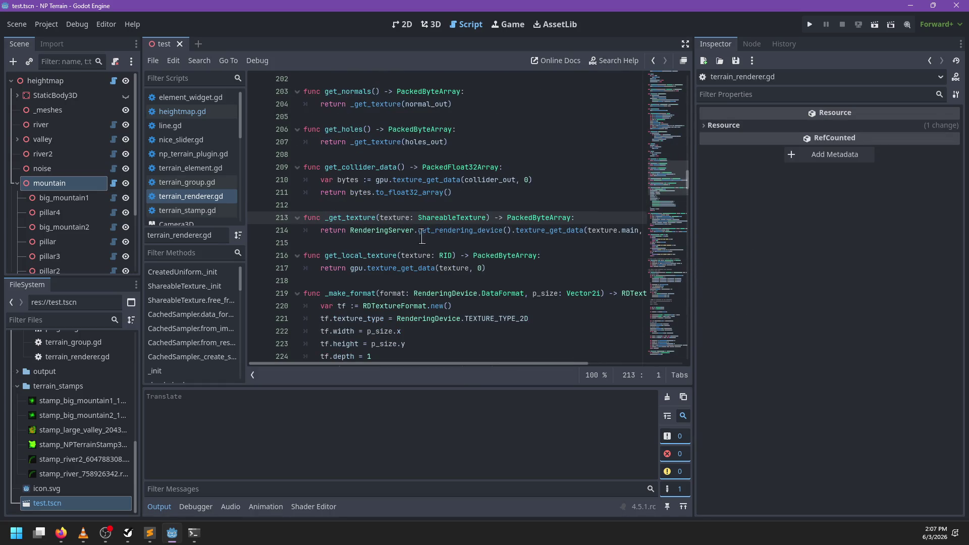
- Replace RenderingServer.get_rendering_device() with main_device on line 214 and save
drag(511, 231, 350, 227)
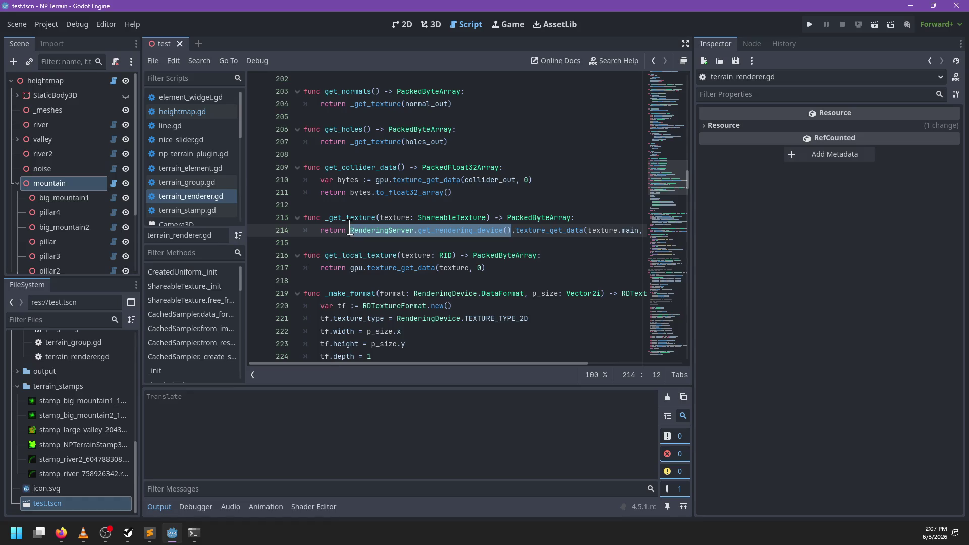
text(main)
key(Return)
key(ctrl+s)
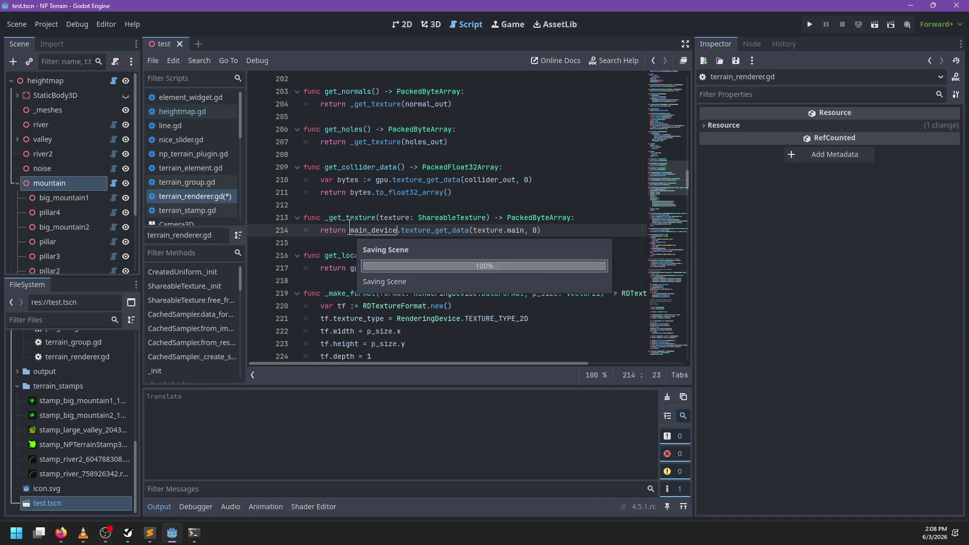
- Commit the 'simplifying changes' with git commit -am, then close and reselect test.tscn in Godot
key(alt+Tab)
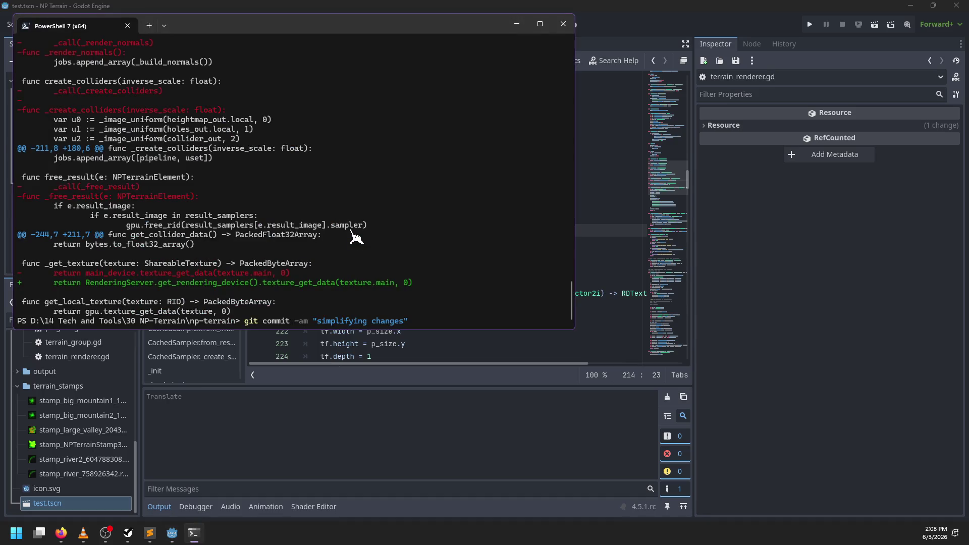
key(Right)
key(Right)
key(Right)
key(Return)
click(631, 306)
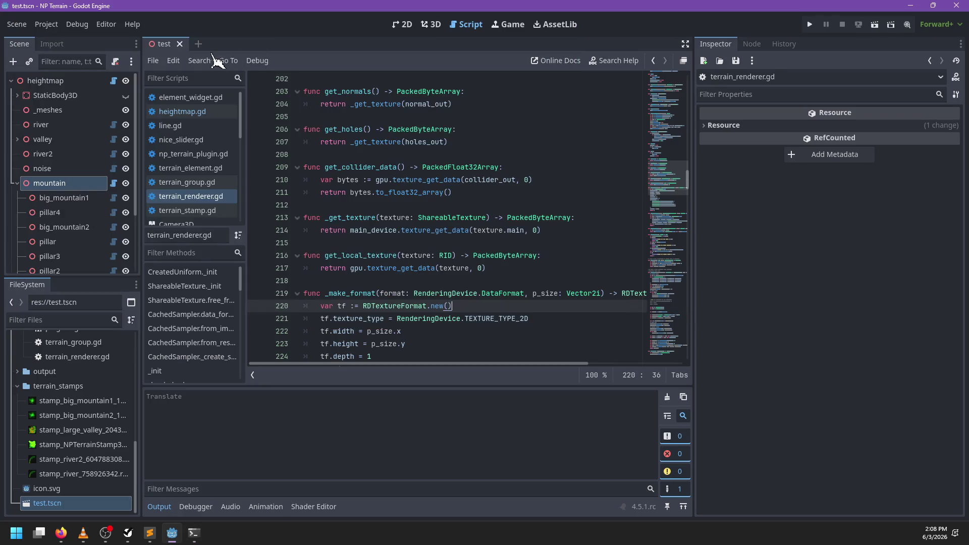
click(180, 44)
click(84, 504)
- Reopen test.tscn, select the mountain group and drag it across the terrain
double_click(89, 505)
click(433, 25)
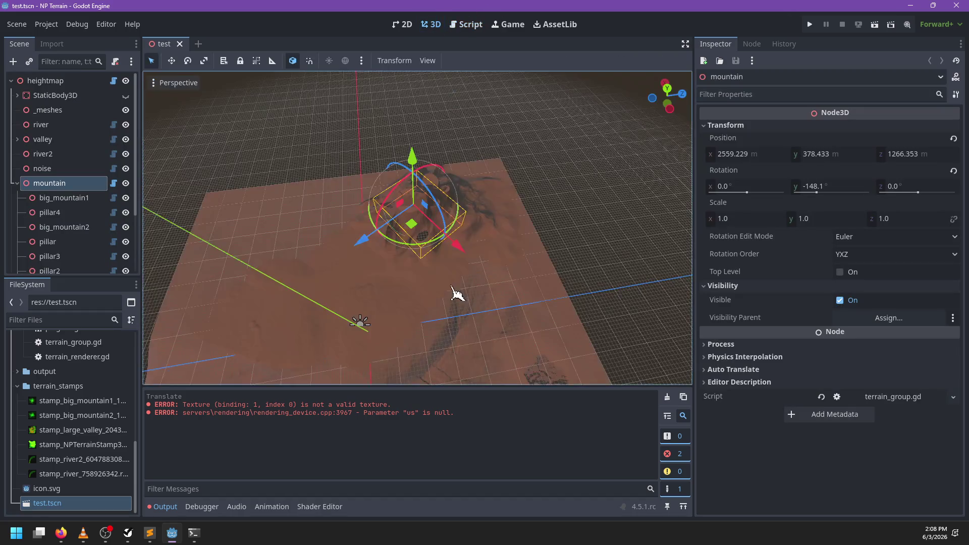
mouse_move(412, 225)
mouse_down()
mouse_move(418, 255)
mouse_move(425, 234)
mouse_move(354, 233)
mouse_move(360, 253)
mouse_move(414, 237)
mouse_move(448, 284)
mouse_up()
mouse_move(454, 242)
mouse_down()
mouse_move(474, 271)
mouse_move(568, 271)
mouse_move(452, 230)
mouse_up()
scroll(461, 264, up, 3)
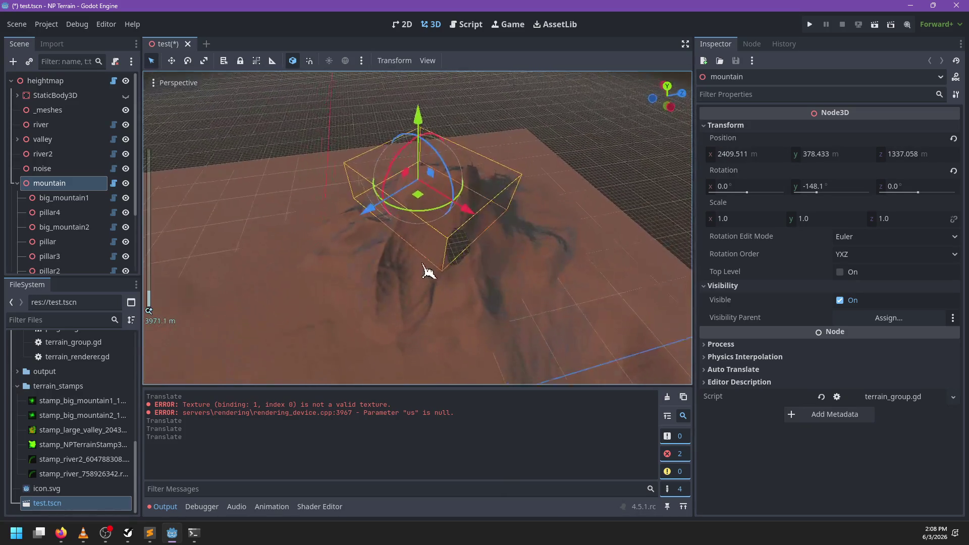
scroll(424, 267, up, 3)
mouse_move(413, 172)
mouse_down()
mouse_move(430, 124)
mouse_move(438, 135)
mouse_move(410, 195)
mouse_move(460, 163)
mouse_up()
scroll(461, 216, down, 5)
scroll(396, 305, down, 5)
scroll(396, 305, up, 2)
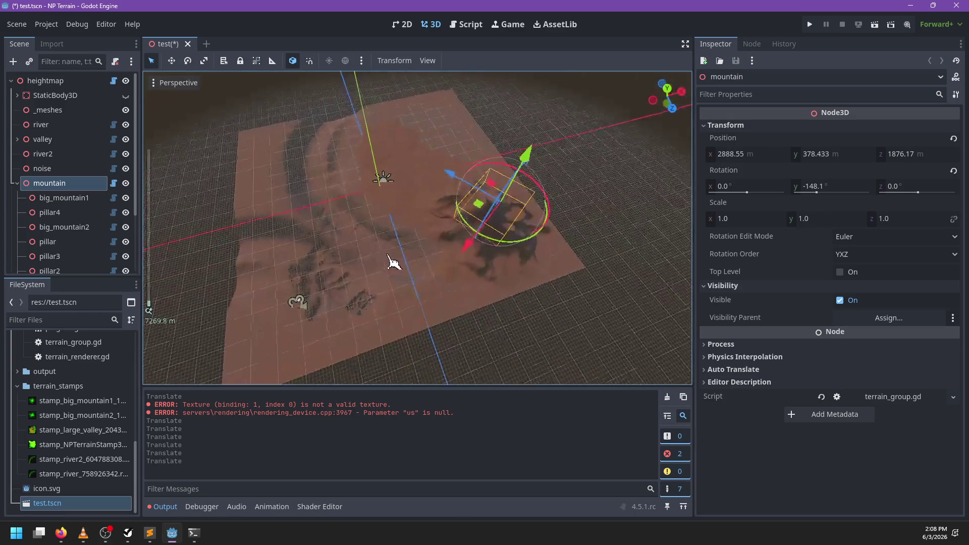
scroll(519, 221, up, 6)
- Keep moving the mountain to new terrain spots, orbiting the view around it
mouse_move(553, 229)
mouse_down()
mouse_move(487, 190)
mouse_move(530, 242)
mouse_move(530, 264)
mouse_move(443, 219)
mouse_move(422, 270)
mouse_move(423, 319)
mouse_up()
drag(476, 283, 518, 174)
mouse_move(528, 157)
mouse_down()
mouse_move(487, 270)
mouse_move(493, 309)
mouse_up()
scroll(552, 255, down, 5)
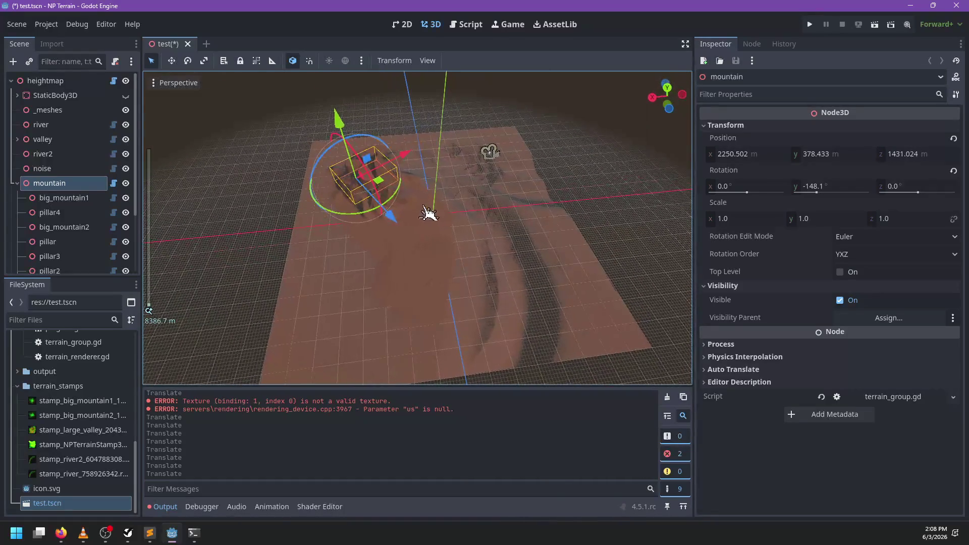
scroll(433, 212, up, 2)
mouse_move(411, 161)
mouse_down()
mouse_move(424, 169)
mouse_move(444, 290)
mouse_move(427, 202)
mouse_move(318, 237)
mouse_move(444, 199)
mouse_move(404, 182)
mouse_move(320, 190)
mouse_move(306, 206)
mouse_move(374, 169)
mouse_move(477, 151)
mouse_up()
mouse_move(344, 258)
mouse_down()
mouse_move(559, 210)
mouse_move(552, 296)
mouse_move(439, 225)
mouse_move(564, 222)
mouse_up()
scroll(564, 223, up, 3)
scroll(564, 222, down, 4)
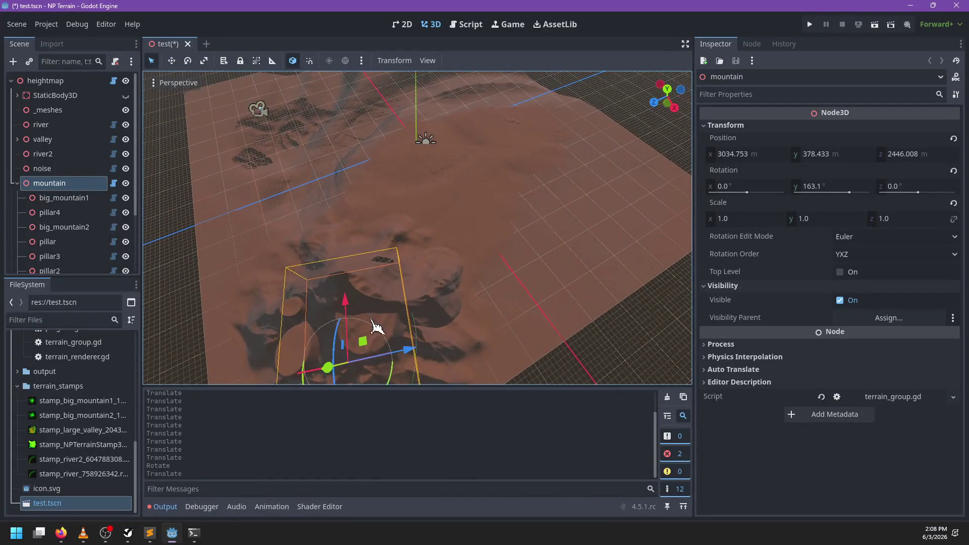
- Settle the mountain at 2669.215, 378.433, 2083.495 with 150.8° Y rotation, save test.tscn, select big_mountain2
mouse_move(379, 354)
mouse_down()
mouse_move(580, 171)
mouse_move(445, 272)
mouse_move(530, 217)
mouse_move(417, 340)
mouse_move(374, 343)
mouse_up()
mouse_move(540, 210)
mouse_down()
mouse_move(348, 206)
mouse_move(485, 242)
mouse_up()
scroll(363, 210, up, 6)
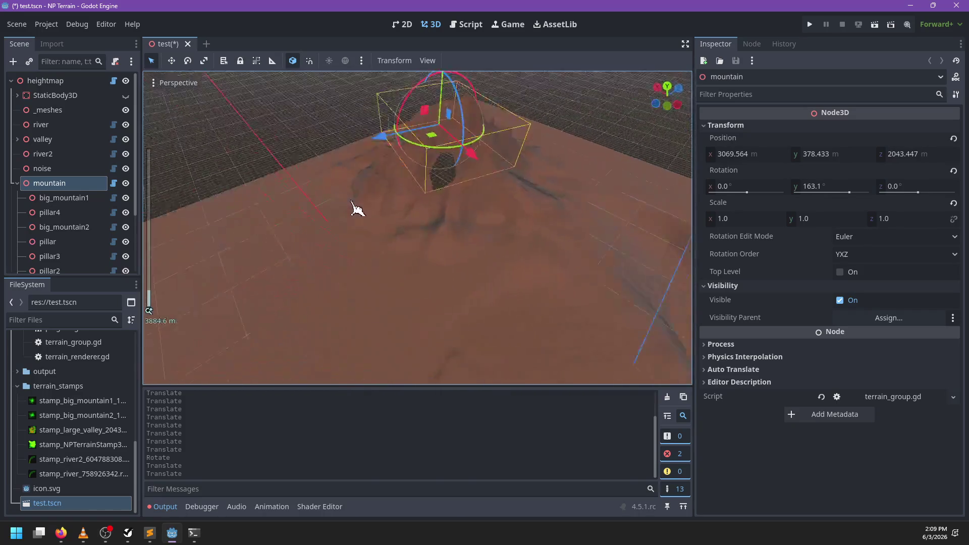
scroll(411, 218, down, 5)
mouse_move(532, 219)
mouse_down()
mouse_move(472, 260)
mouse_move(429, 207)
mouse_move(412, 270)
mouse_move(444, 183)
mouse_move(432, 199)
mouse_move(430, 185)
mouse_up()
mouse_move(497, 267)
mouse_down()
mouse_move(407, 256)
mouse_move(429, 239)
mouse_up()
scroll(405, 264, up, 1)
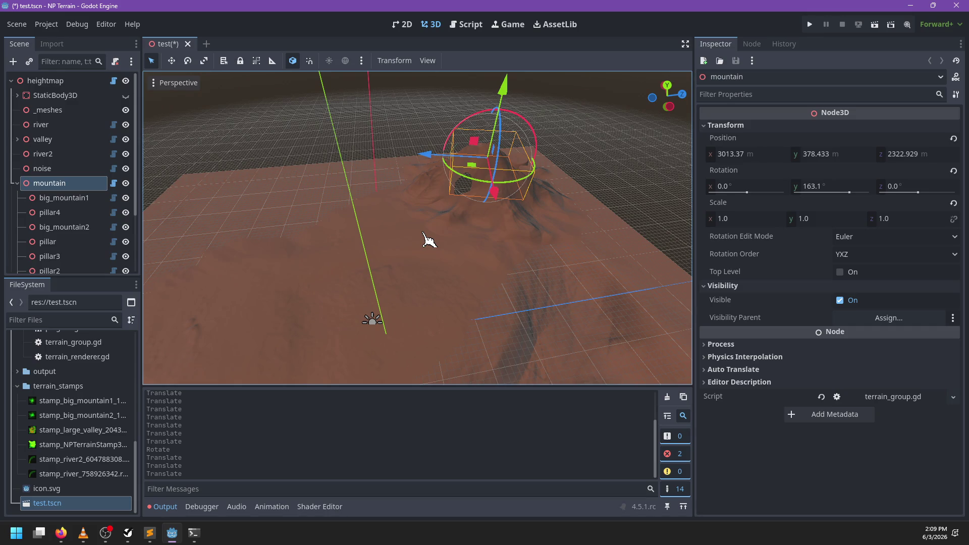
mouse_move(483, 177)
mouse_down()
mouse_move(448, 190)
mouse_move(444, 217)
mouse_move(513, 181)
mouse_move(459, 191)
mouse_move(492, 200)
mouse_move(434, 266)
mouse_move(389, 281)
mouse_move(472, 206)
mouse_move(458, 213)
mouse_move(439, 287)
mouse_move(461, 198)
mouse_move(409, 250)
mouse_move(457, 199)
mouse_move(484, 192)
mouse_move(429, 218)
mouse_move(445, 260)
mouse_move(396, 260)
mouse_move(485, 167)
mouse_move(417, 233)
mouse_move(476, 176)
mouse_move(477, 186)
mouse_move(497, 177)
mouse_move(444, 191)
mouse_move(457, 191)
mouse_move(433, 216)
mouse_up()
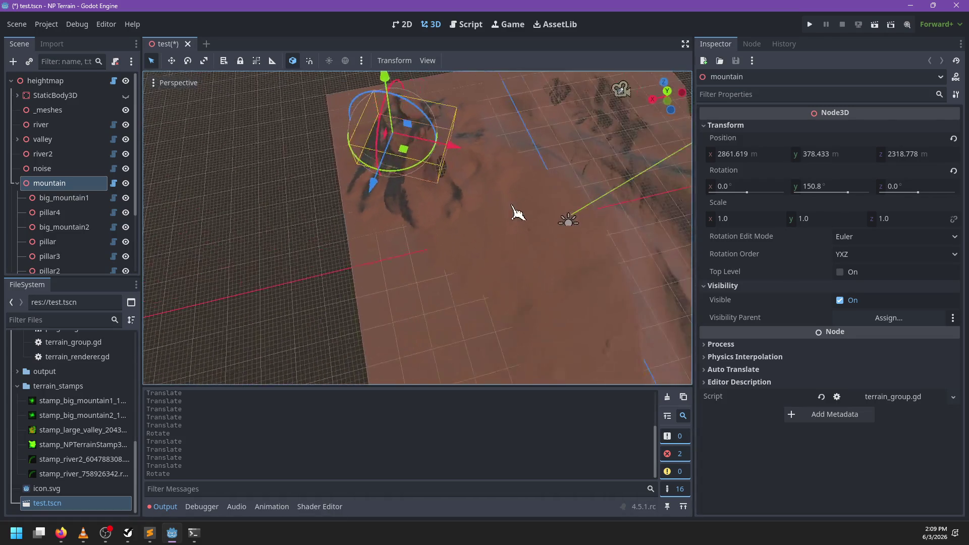
drag(364, 183, 450, 233)
key(ctrl+s)
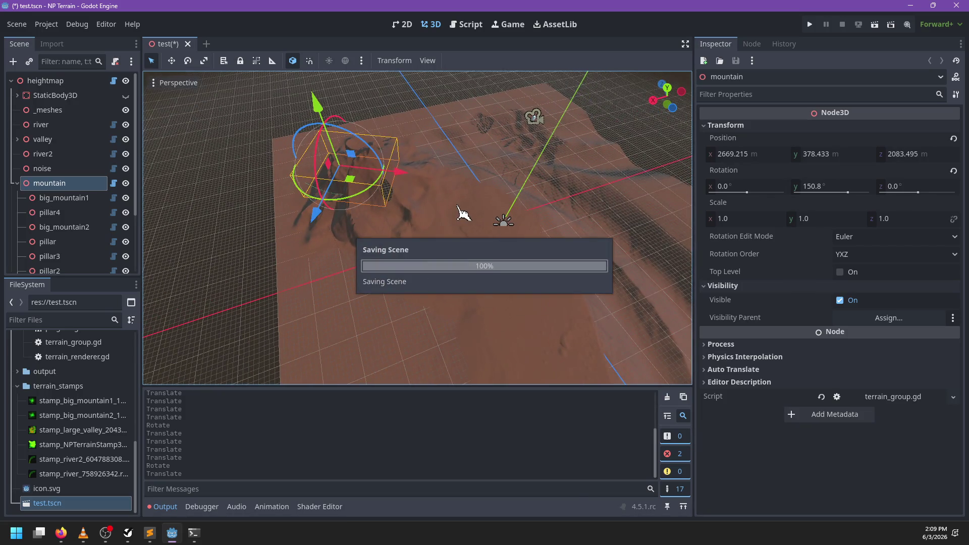
click(64, 227)
scroll(473, 188, up, 3)
- Turn terrain painting back on, view big_mountain2 from a new angle, then return to terrain_renderer.gd
click(560, 61)
click(493, 264)
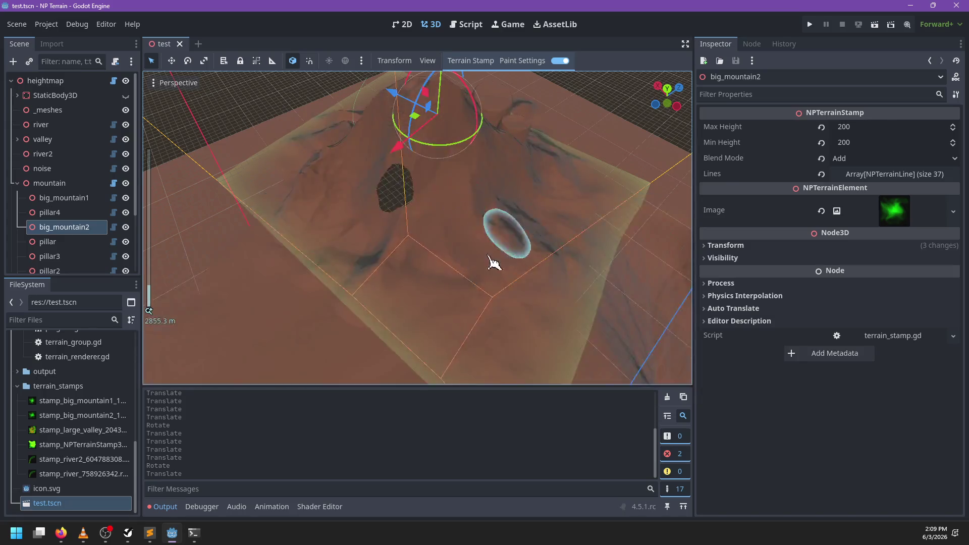
scroll(373, 280, down, 5)
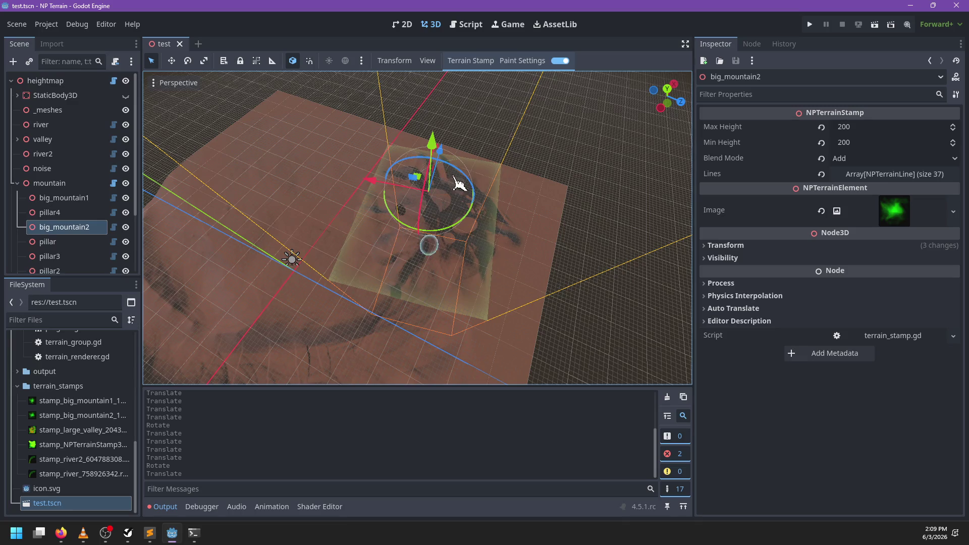
scroll(439, 281, up, 5)
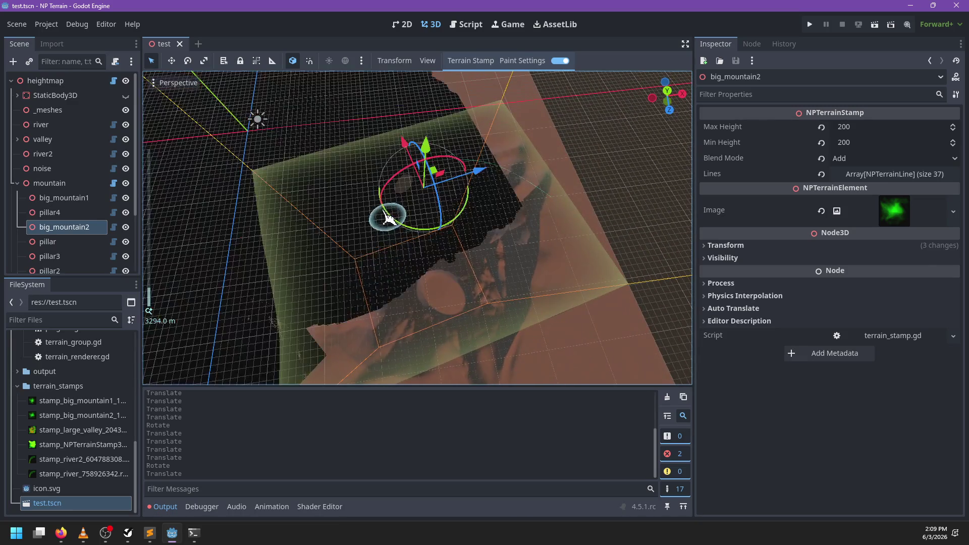
scroll(404, 296, down, 5)
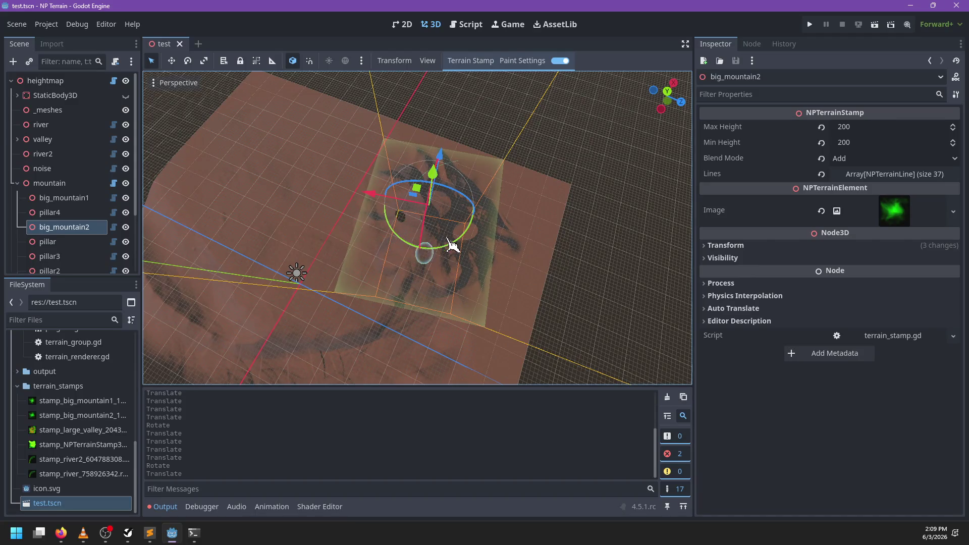
click(472, 28)
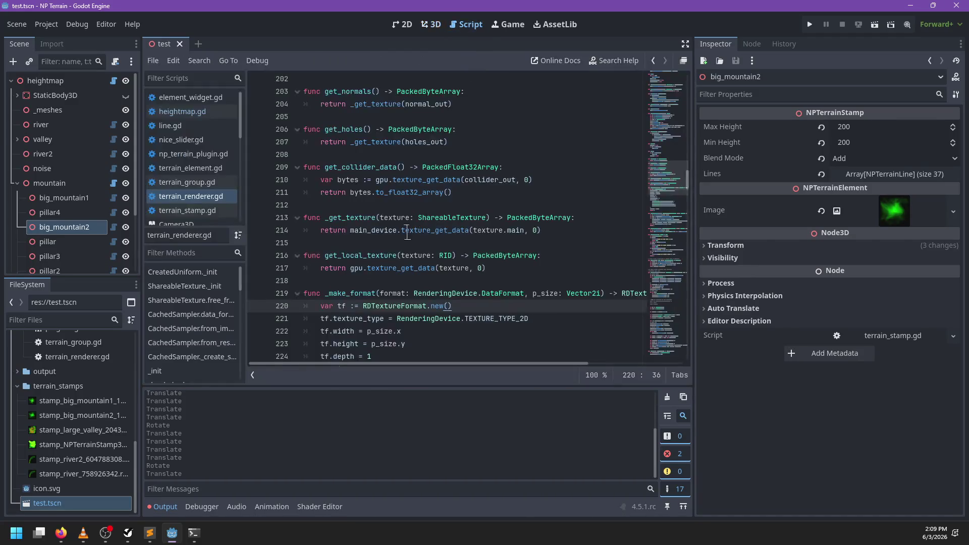
- Locate the call_on_render_thread calls in terrain_renderer.gd's destroy(), briefly checking heightmap.gd
scroll(395, 276, down, 3)
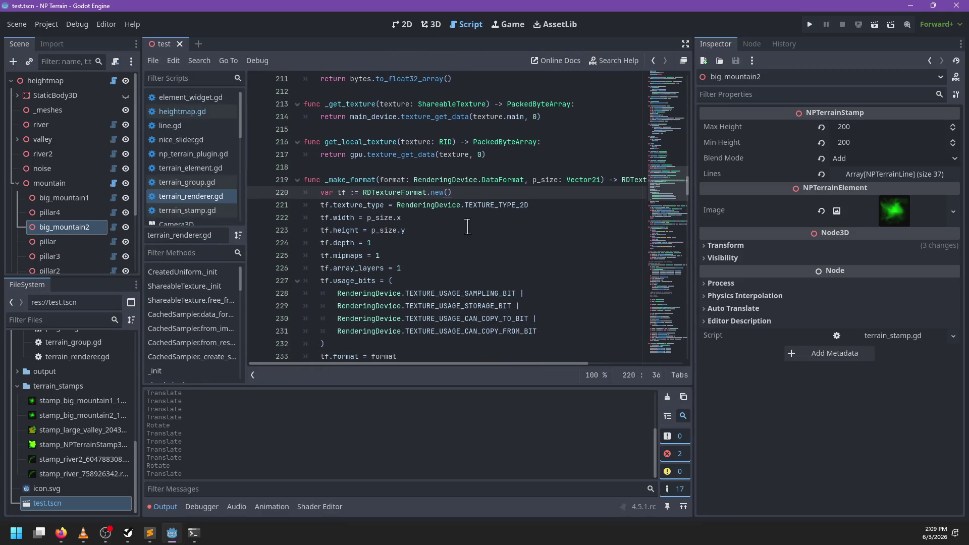
scroll(477, 218, up, 3)
click(482, 207)
key(ctrl+f)
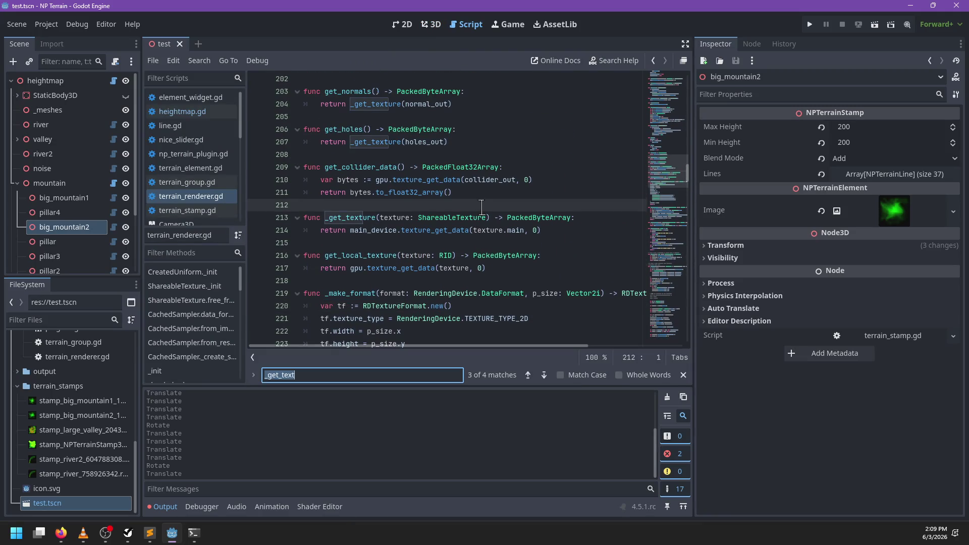
text(call_)
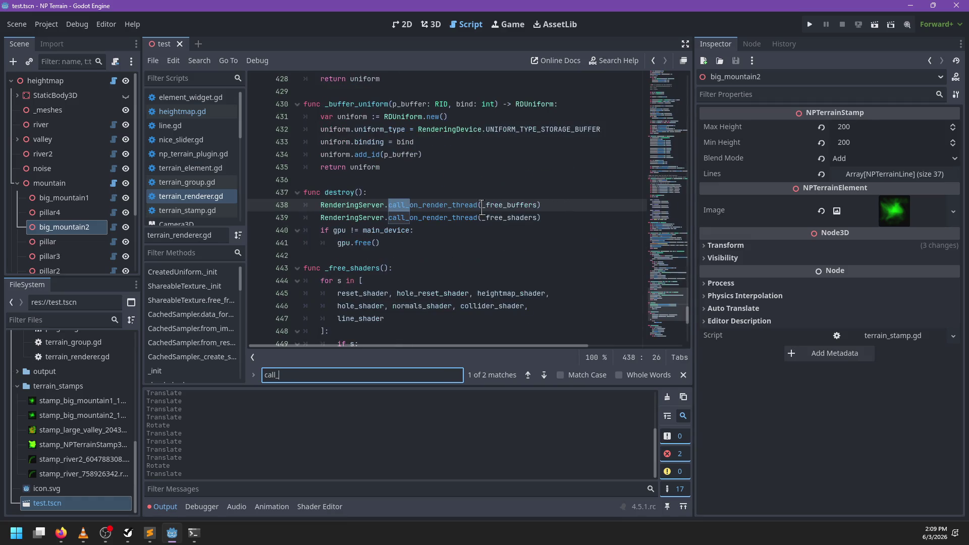
key(Escape)
click(563, 221)
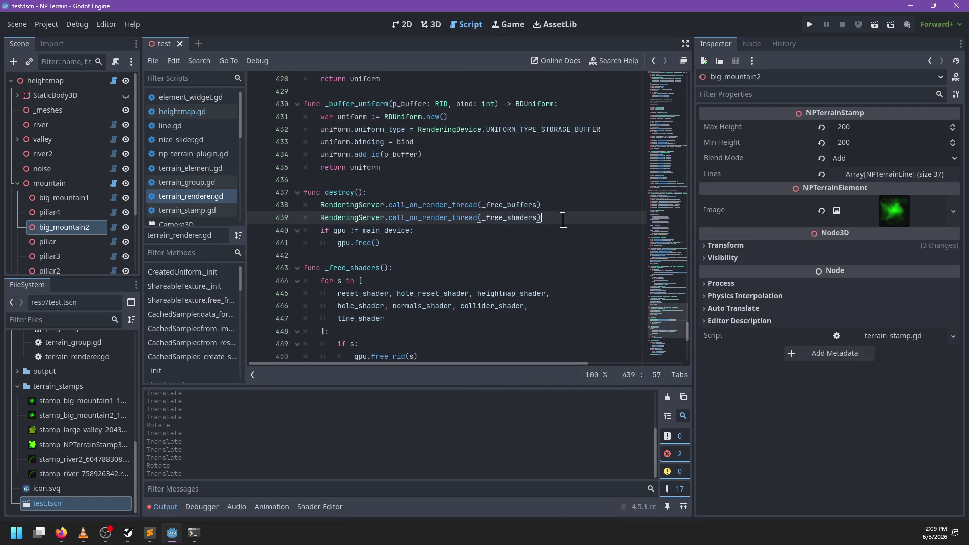
click(194, 198)
click(197, 111)
click(527, 207)
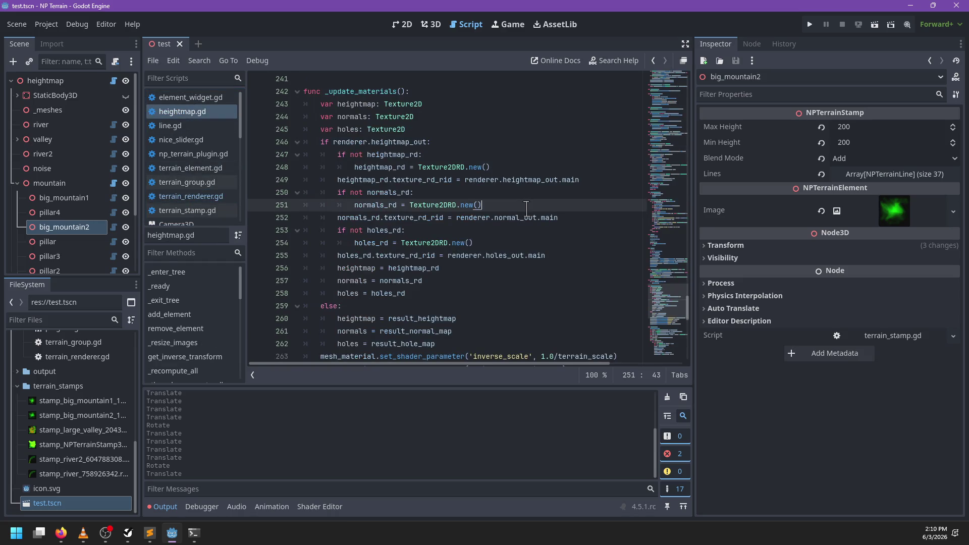
key(alt+Left)
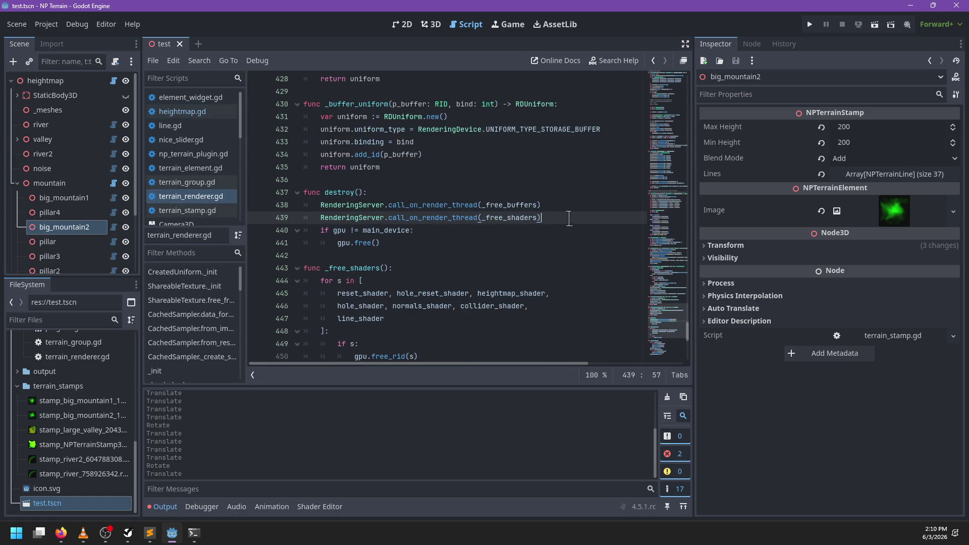
- Strip the RenderingServer.call_on_render_thread( wrapper from lines 438–439, save, and return to heightmap.gd
key(ctrl+f)
text(c)
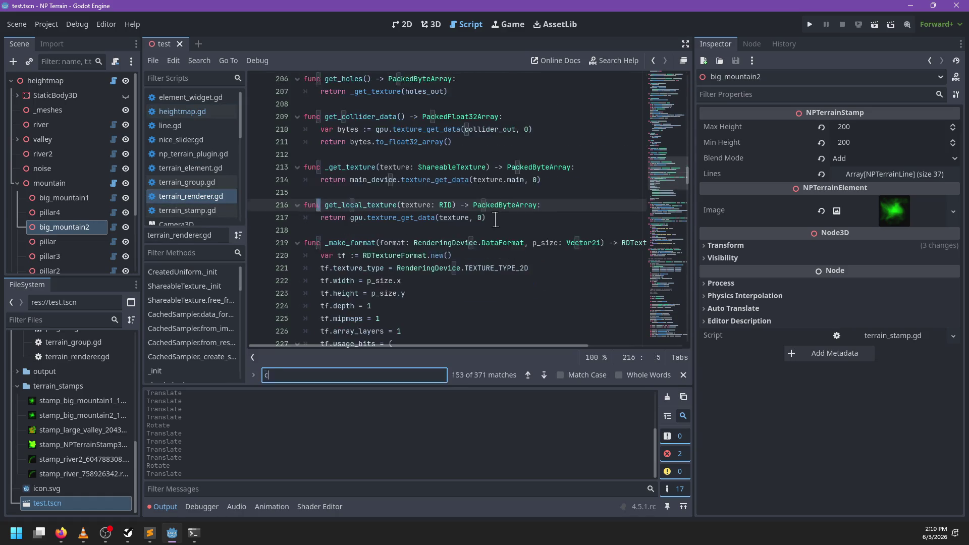
text(all_on)
key(Escape)
drag(482, 205, 320, 212)
key(Delete)
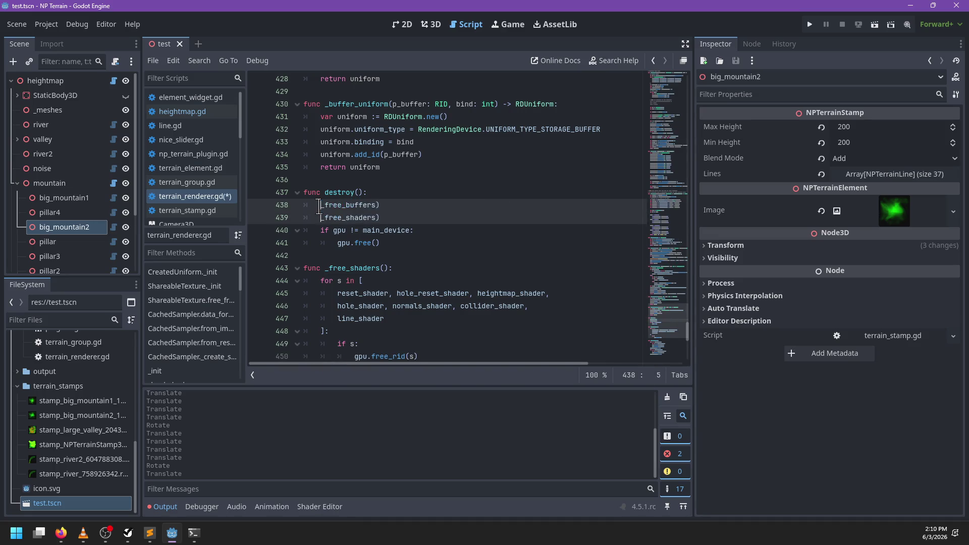
key(BackSpace)
key(ctrl+f)
key(Escape)
key(ctrl+s)
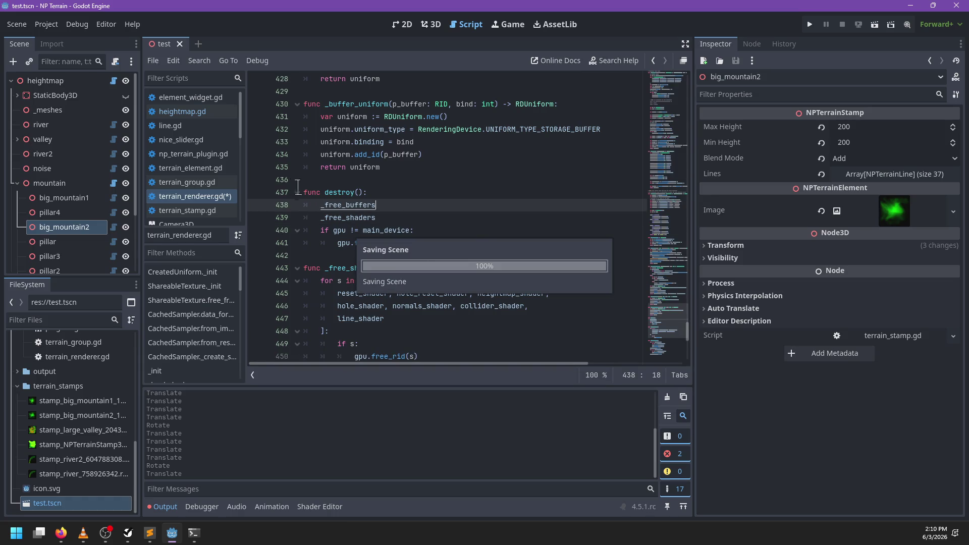
click(199, 112)
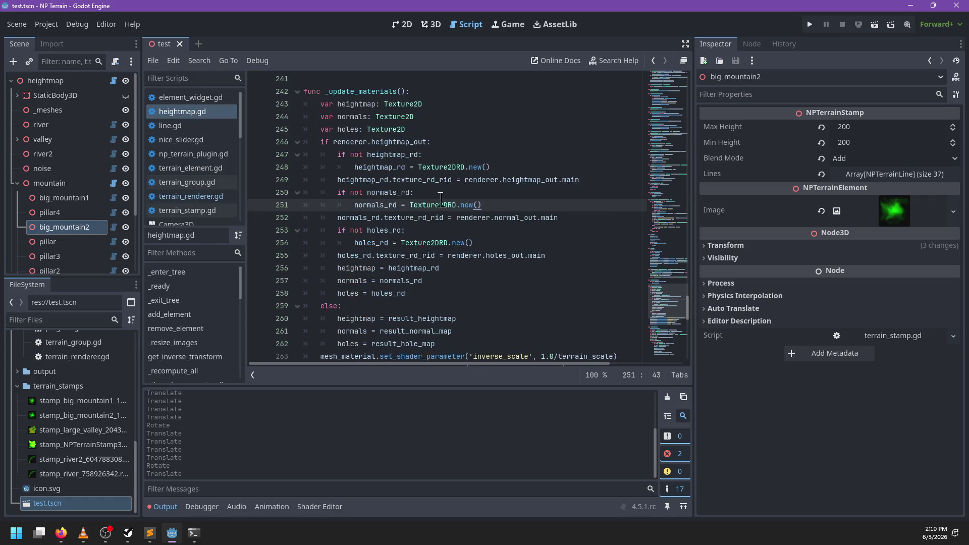
- Wrap line 75's renderer destroy call in RenderingServer.call_on_render_thread
key(ctrl+f)
text(2)
key(BackSpace)
text(destroy)
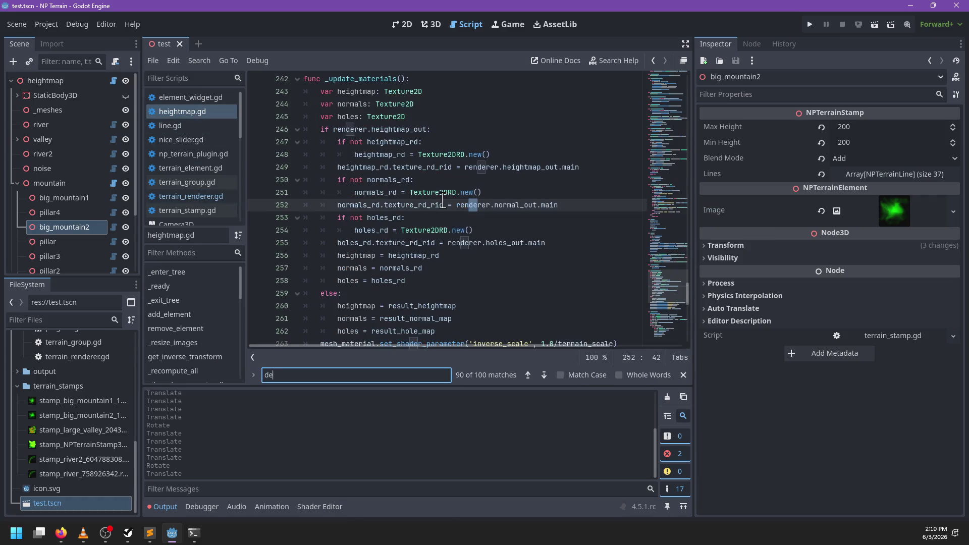
key(Escape)
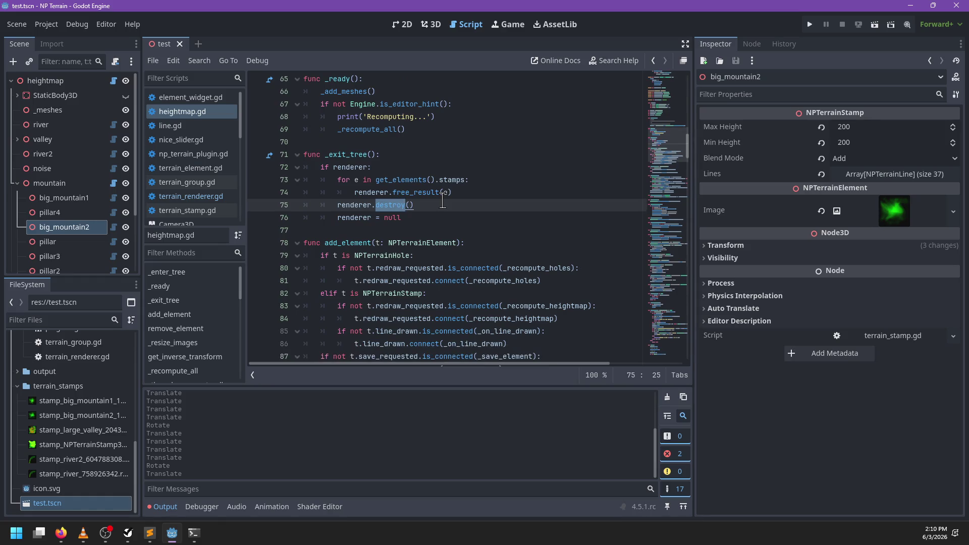
key(ctrl+z)
key(ctrl+z)
key(ctrl+z)
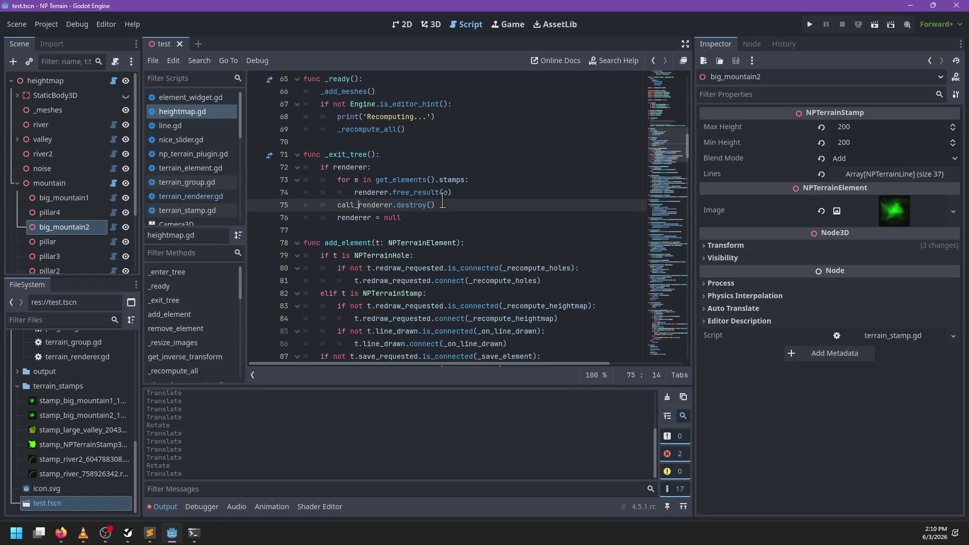
key(ctrl+y)
key(ctrl+y)
key(ctrl+y)
text(renderin)
key(Down)
key(Tab)
text(call_on_render_thread(renderer)
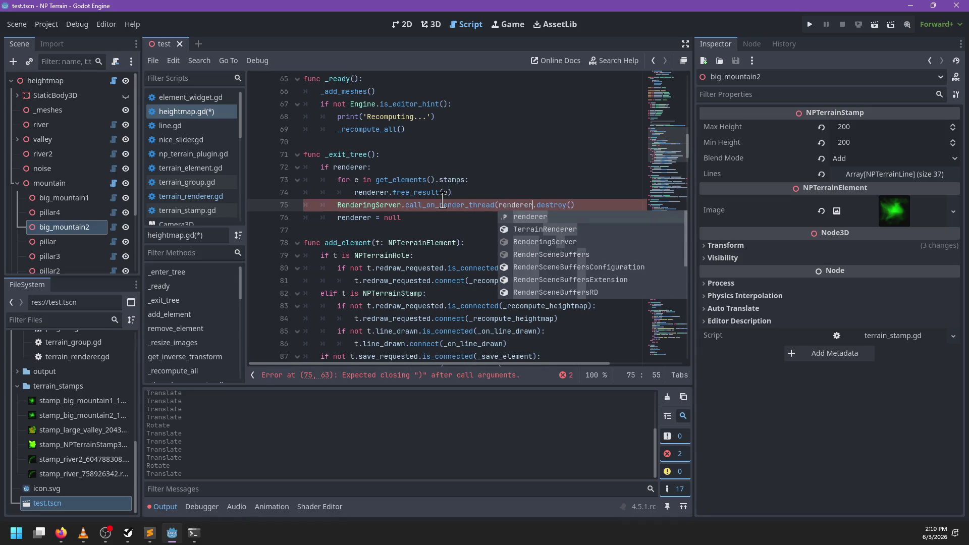
key(Escape)
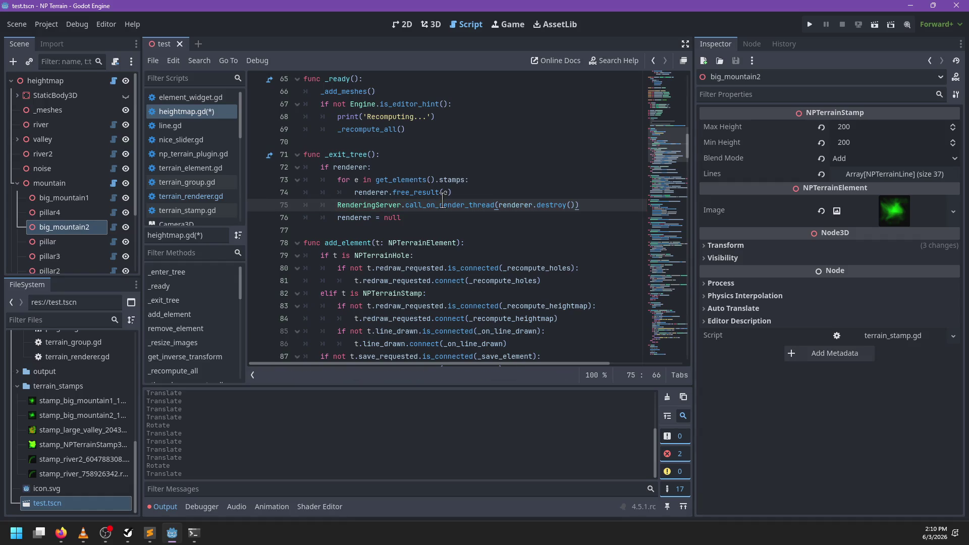
- Move the render-thread call to the top of _exit_tree, passing _thread_destroy_renderer as the callback
drag(496, 191, 476, 161)
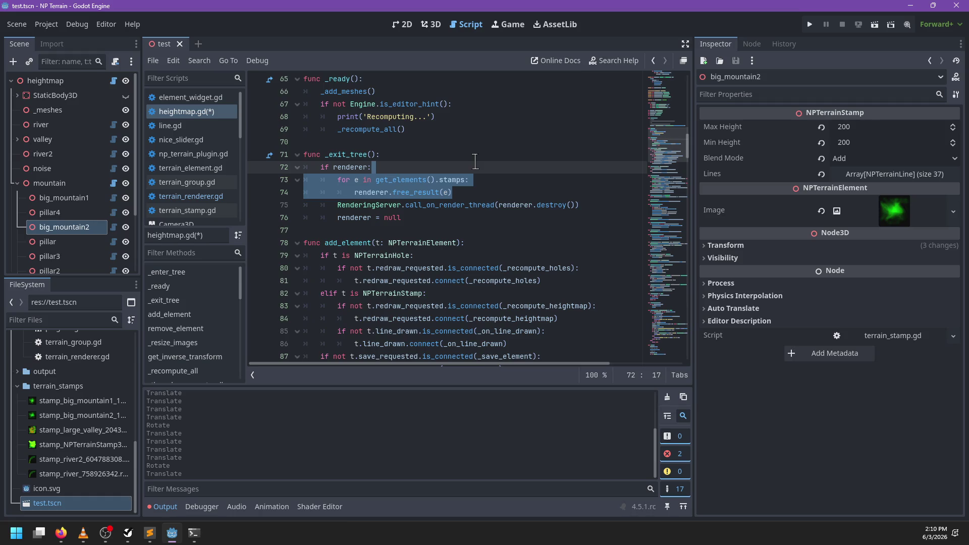
drag(497, 204, 330, 205)
key(ctrl+c)
key(BackSpace)
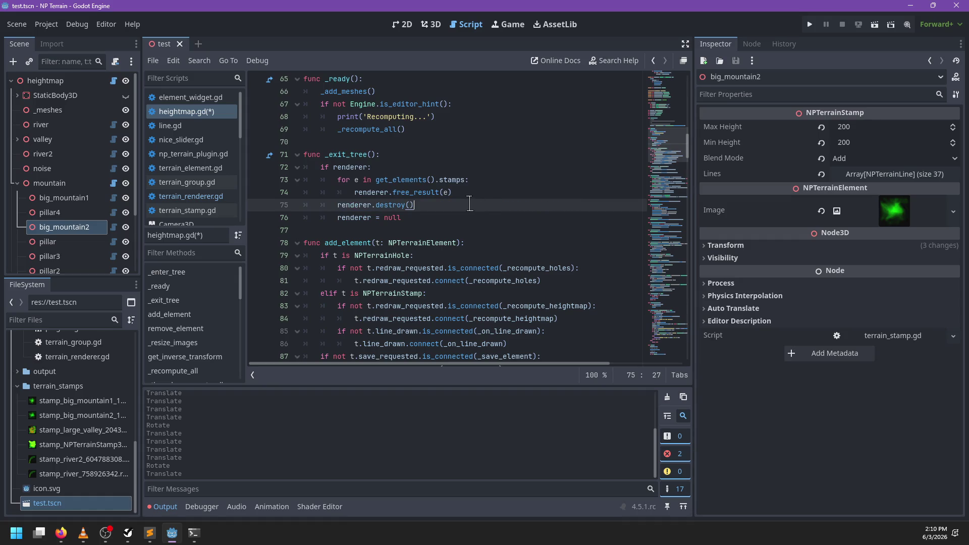
key(Up)
key(Up)
key(Up)
key(Return)
key(ctrl+v)
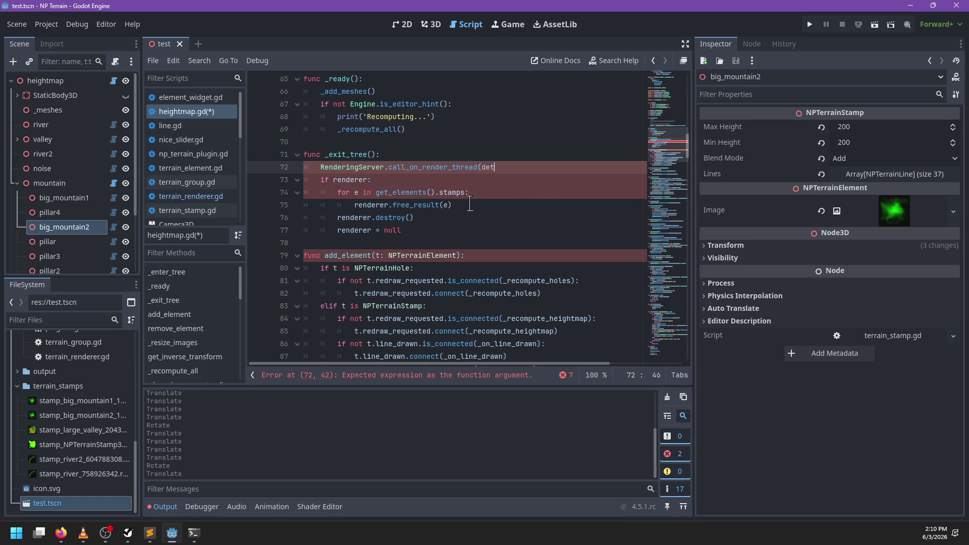
text(stroy_renderer)
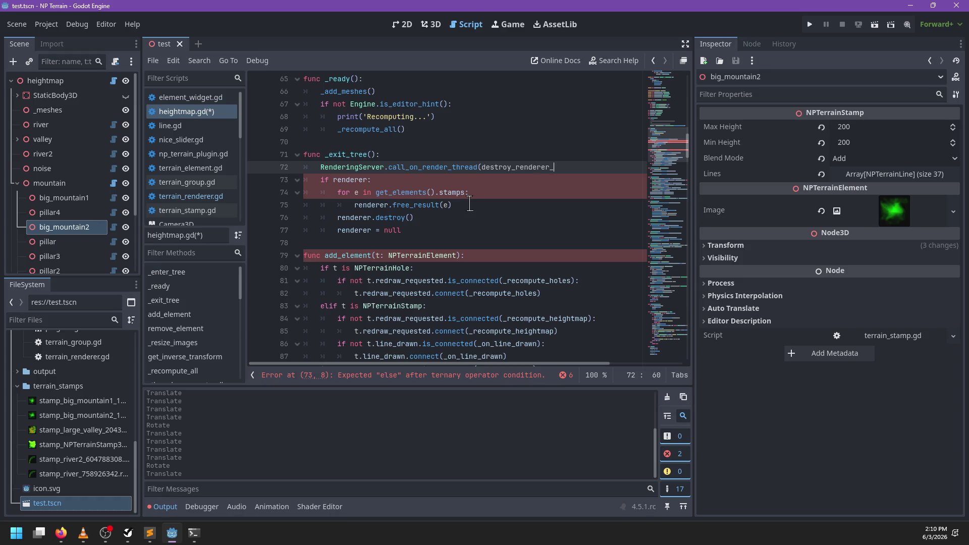
key(Left)
key(ctrl+shift+Left)
text(_thread_destroy_renderer)
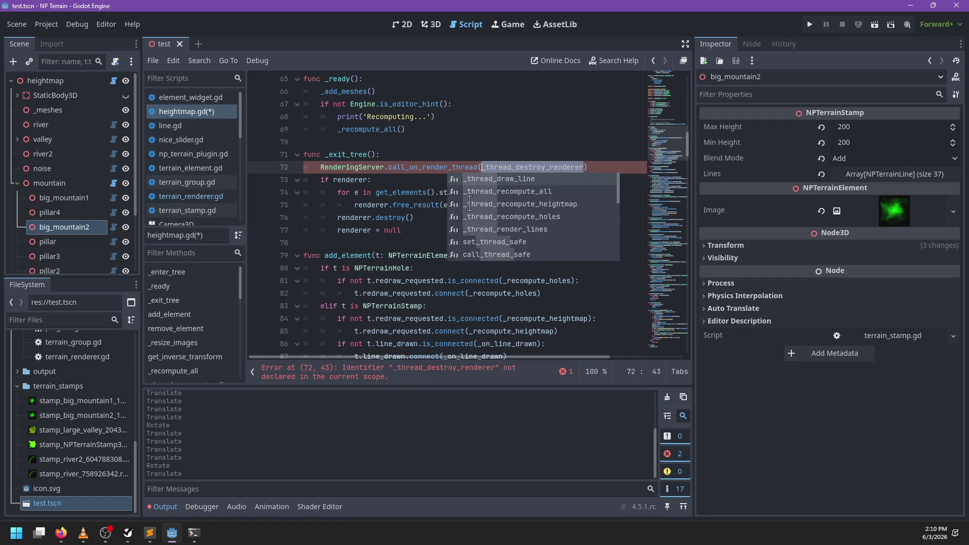
text())
key(Return)
key(ctrl+z)
key(ctrl+z)
key(ctrl+z)
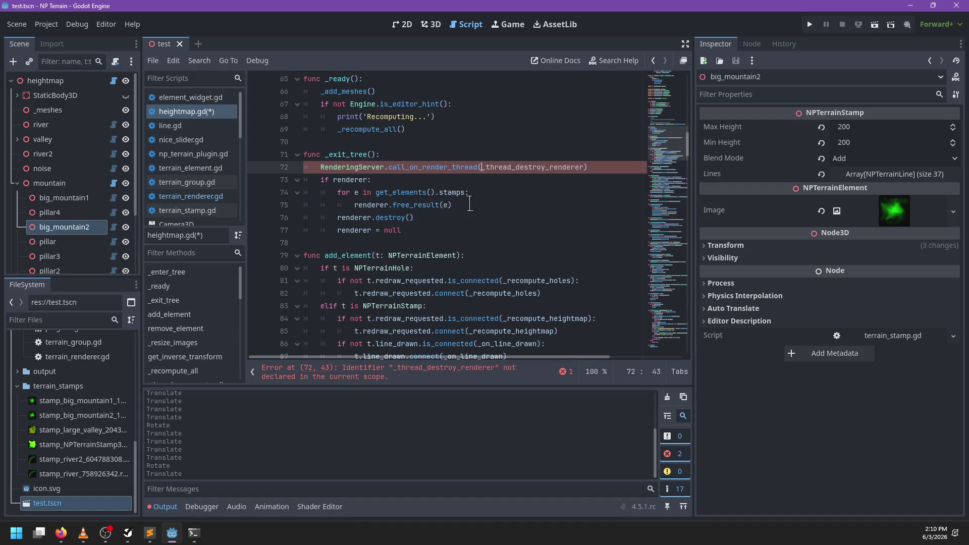
- Declare the new _thread_destroy_renderer() function below it and save heightmap.gd
key(End)
key(Return)
key(BackSpace)
key(Return)
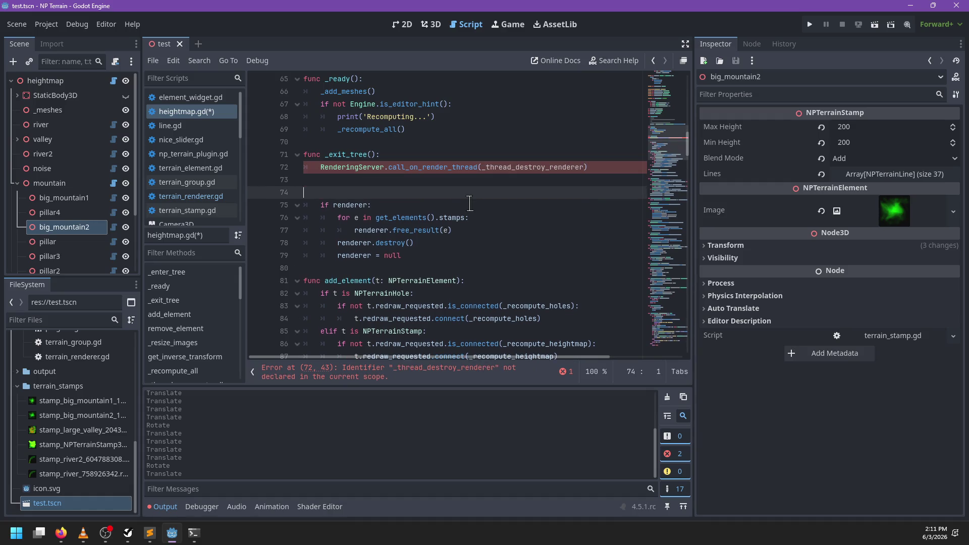
text(func _thread_destroy_renderer():)
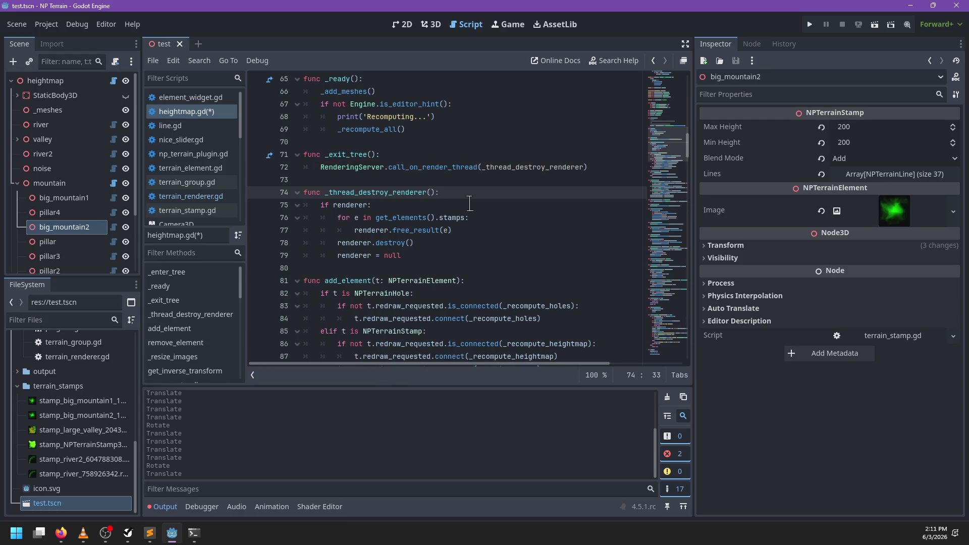
key(ctrl+s)
- Step through every 'renderer.' call in heightmap.gd
scroll(464, 205, down, 3)
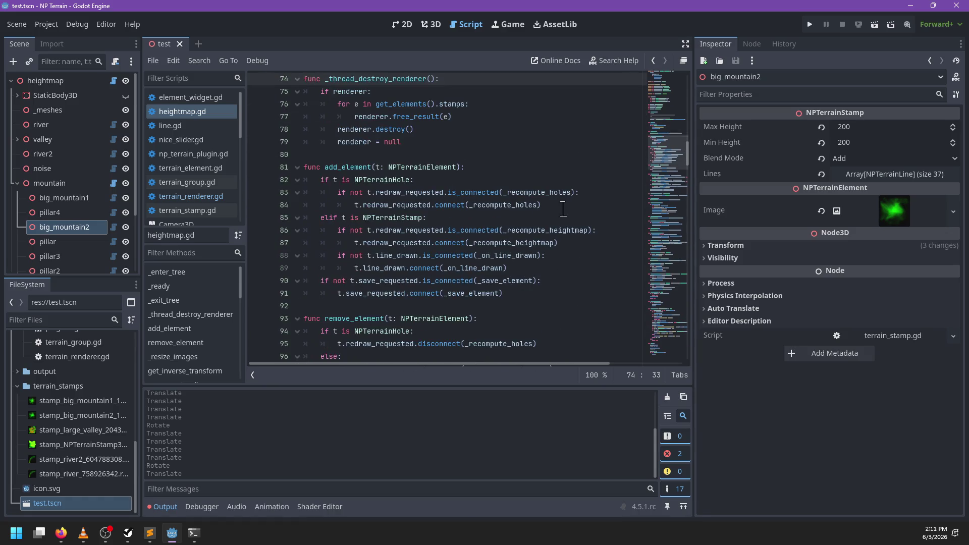
scroll(562, 209, down, 3)
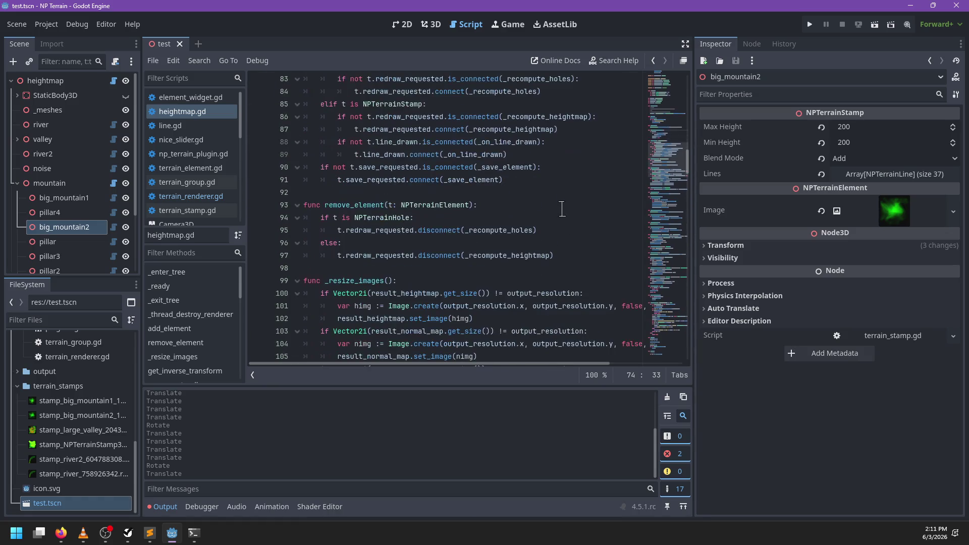
key(ctrl+f)
text(renderer)
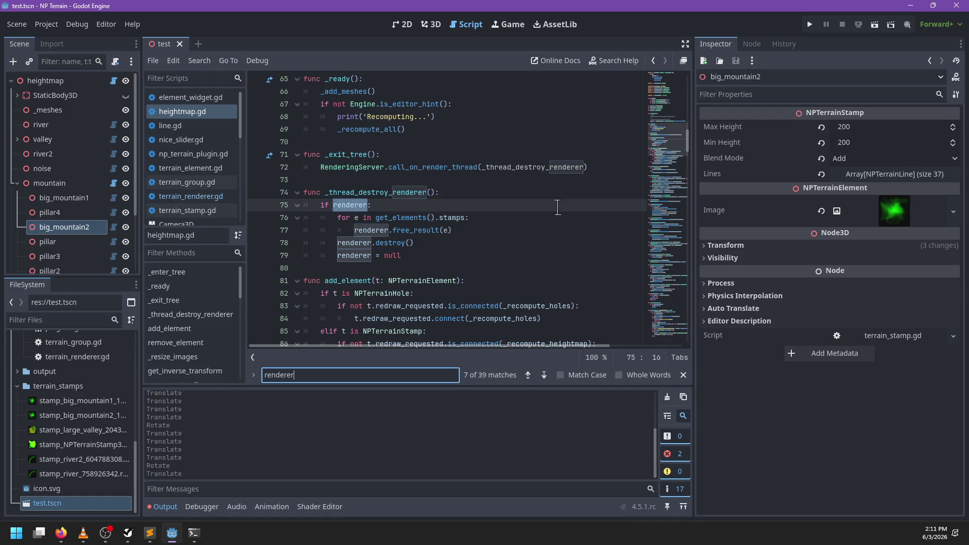
text(.)
key(Return)
key(Return)
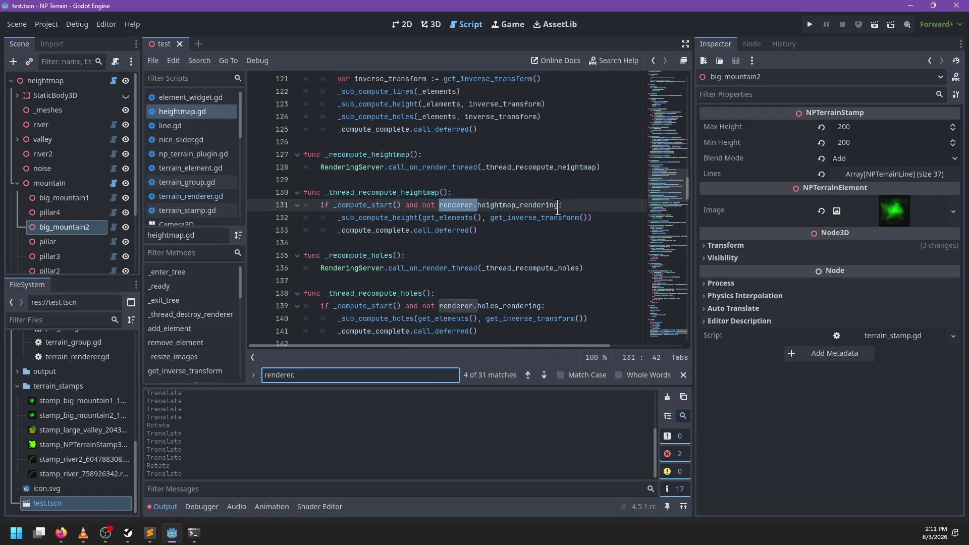
key(Return)
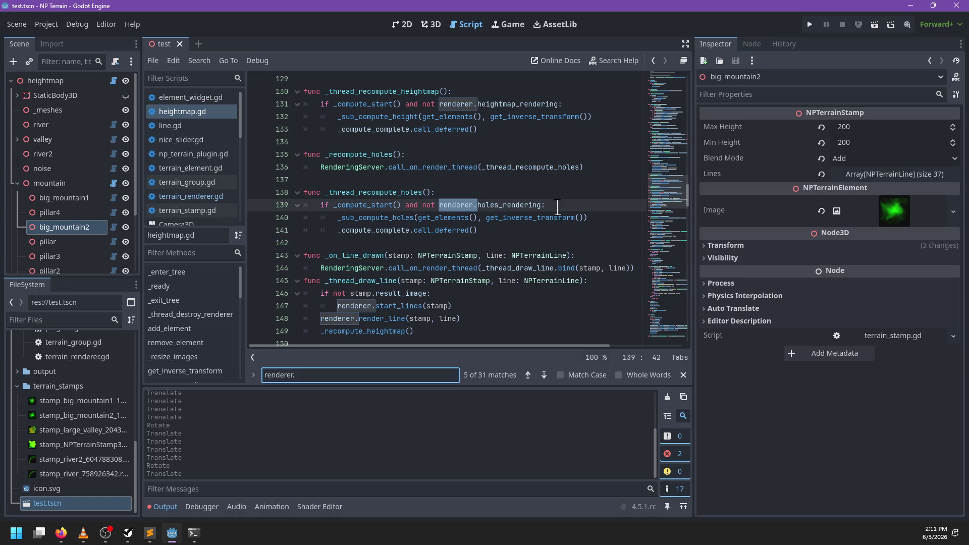
key(Return)
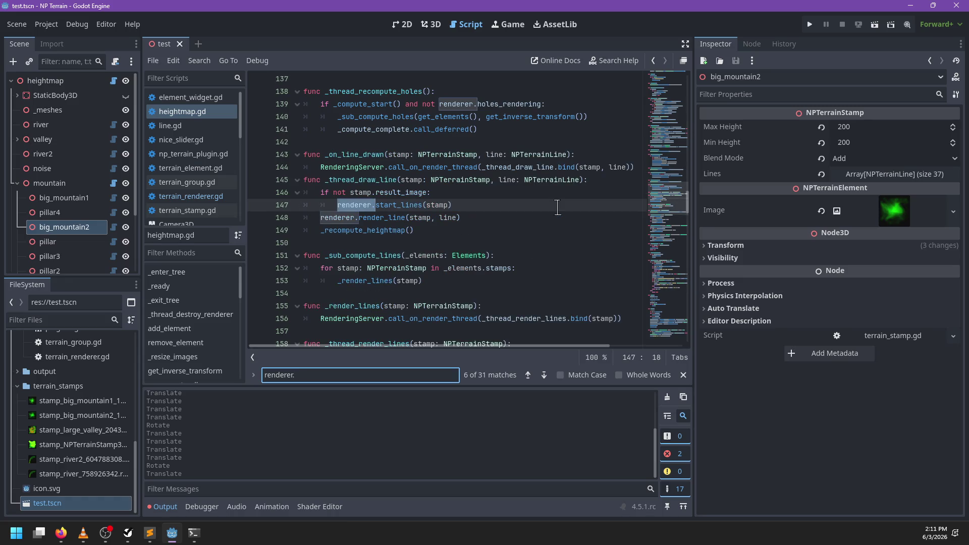
key(Return)
key(Return)
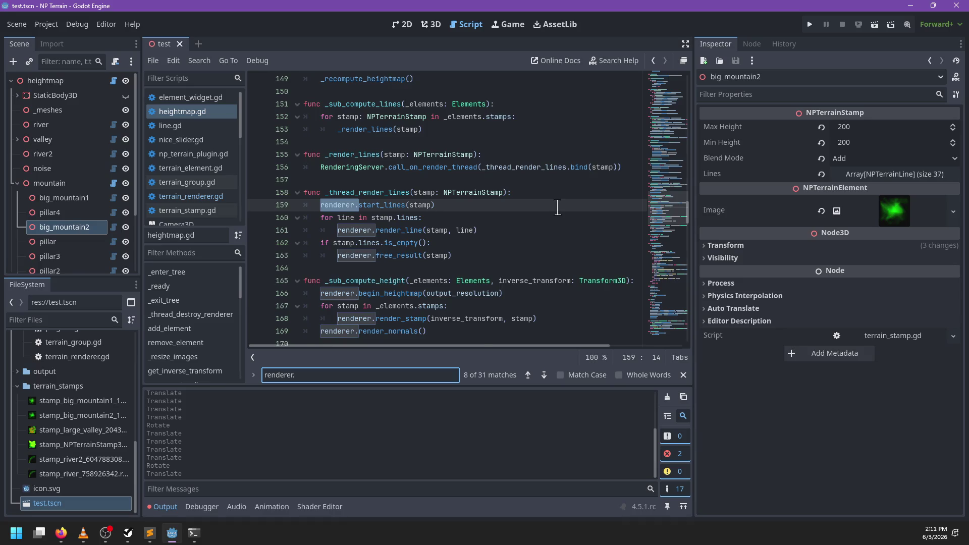
key(Return)
key(Return)
key(Return)
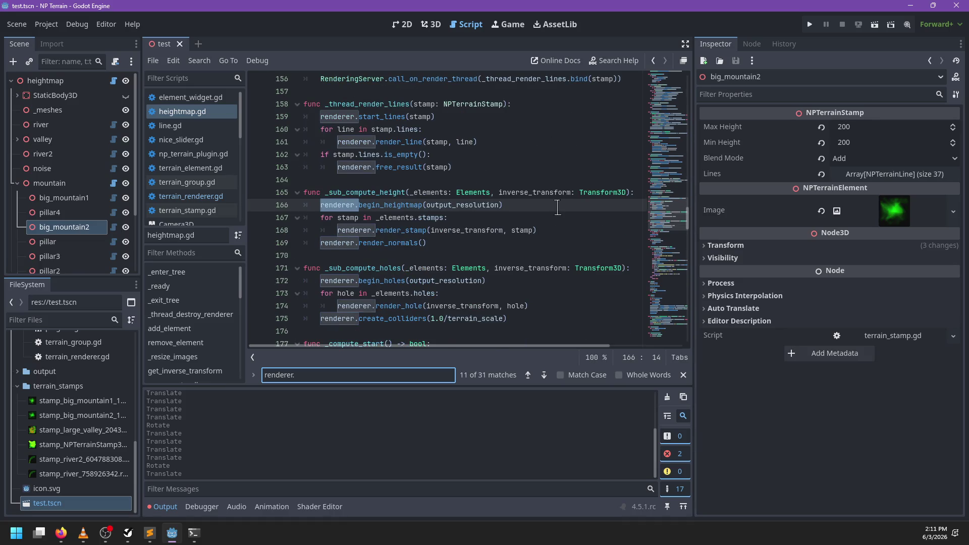
text(.)
- Review each _sub_compute call in the script
key(ctrl+a)
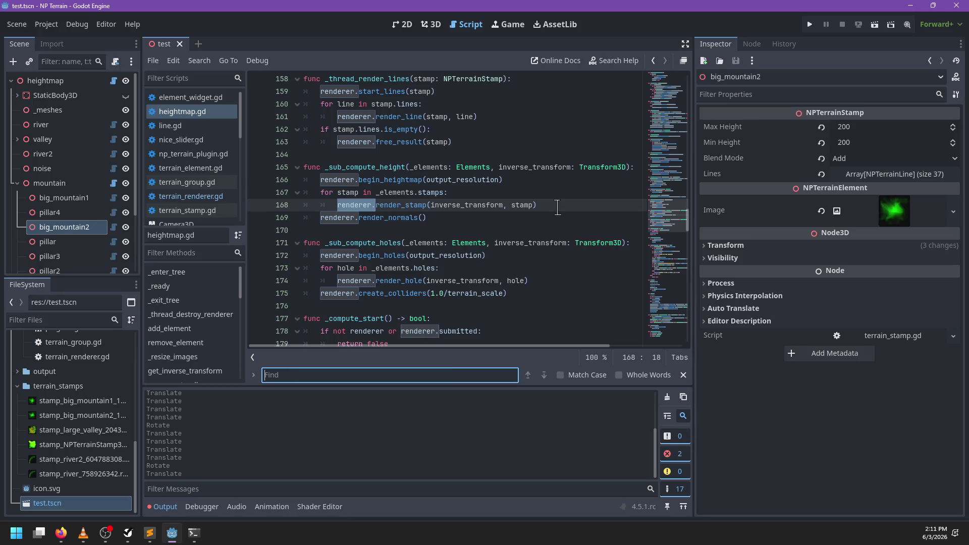
text(_sub_compute)
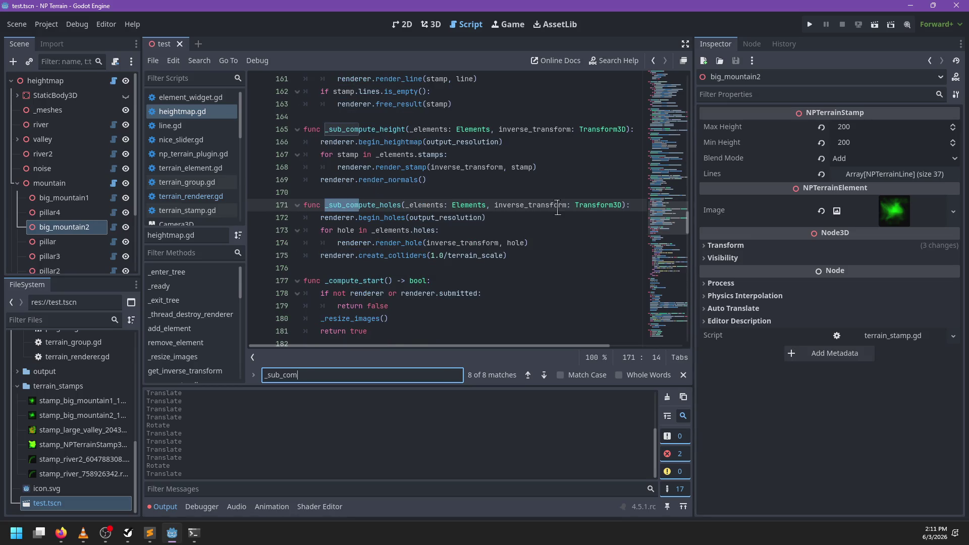
key(Return)
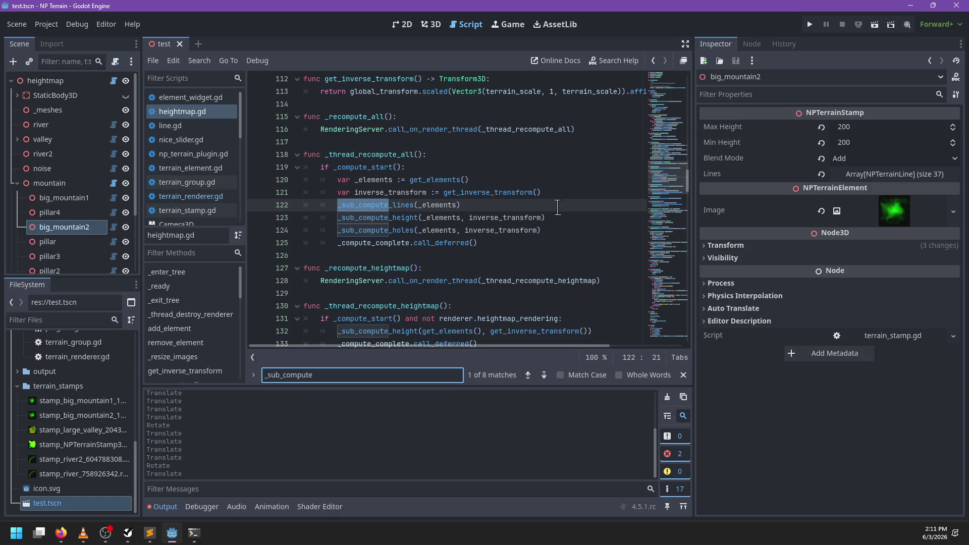
key(Return)
key(Return)
key(Return)
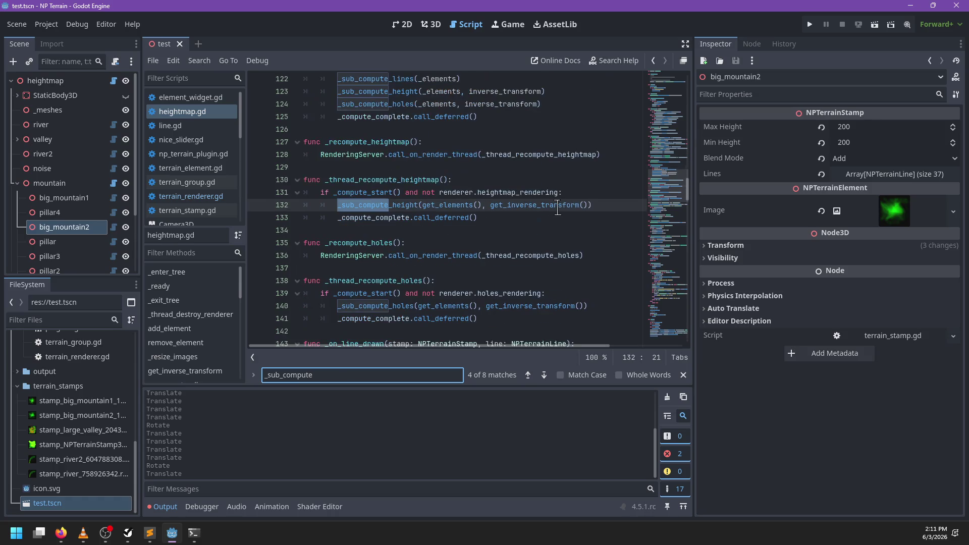
key(Return)
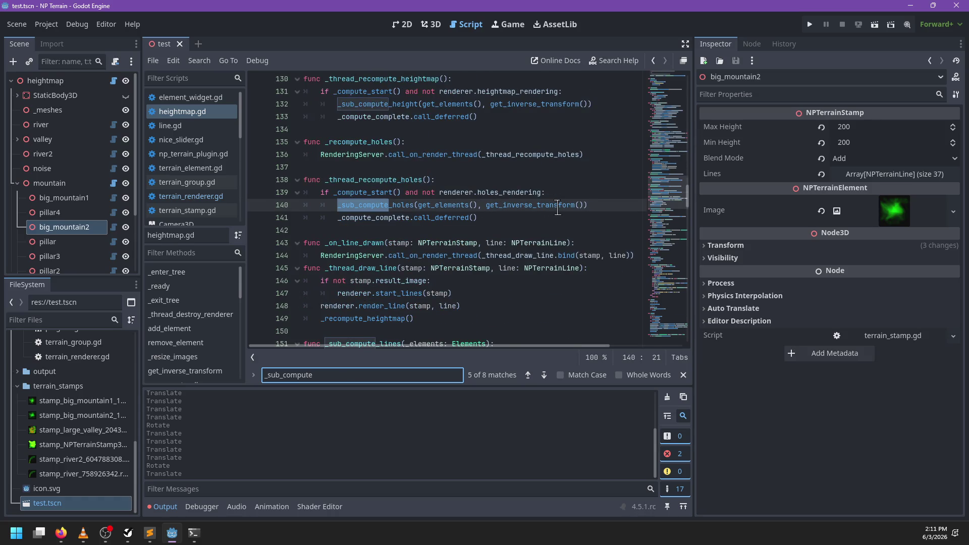
key(Return)
key(Return)
key(Return)
key(Return)
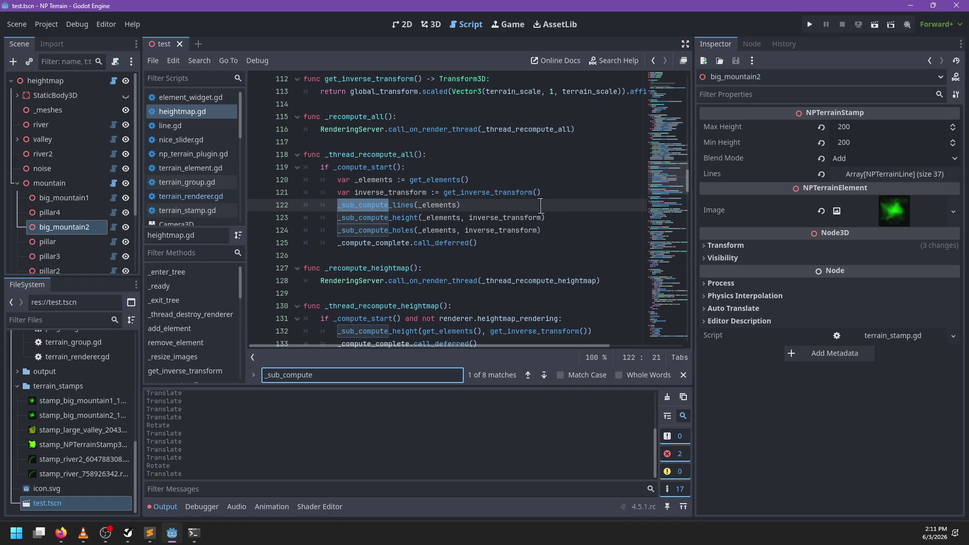
scroll(537, 218, down, 4)
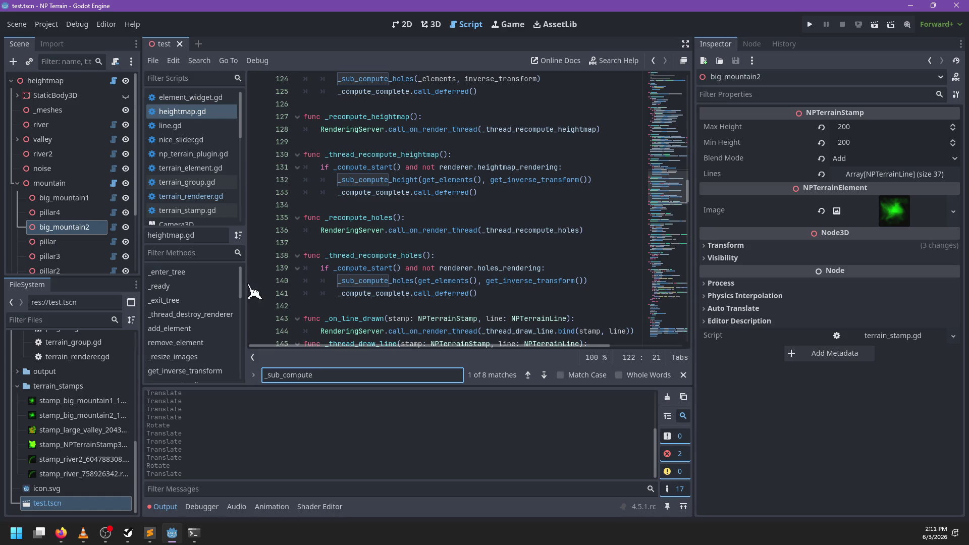
key(alt+Tab)
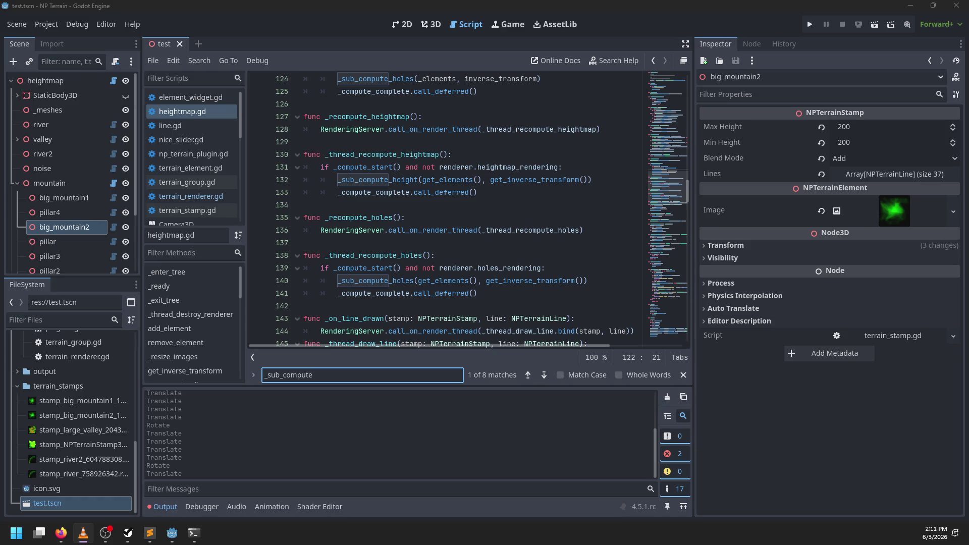
key(alt+Tab)
- Add a blank line after _on_line_drawn at line 144 and save the script
click(492, 213)
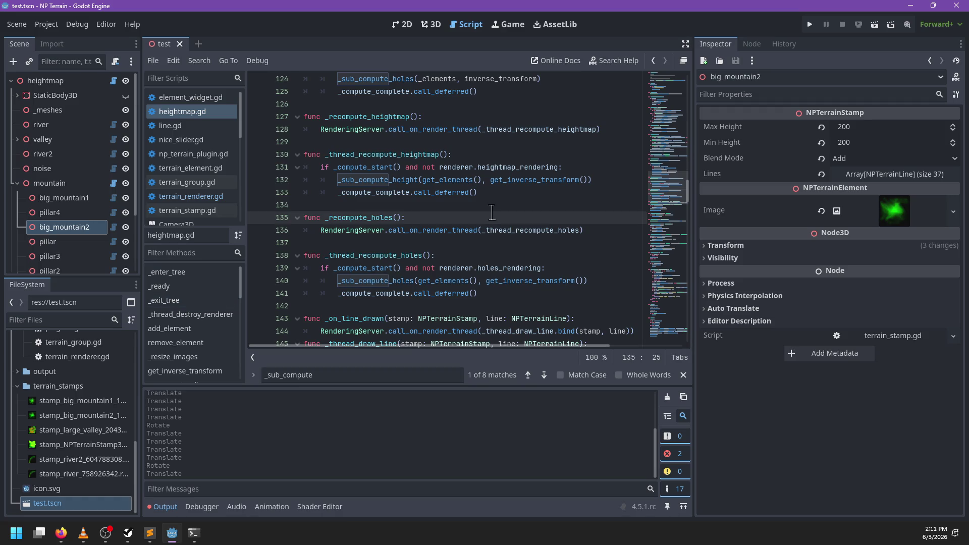
scroll(491, 213, down, 2)
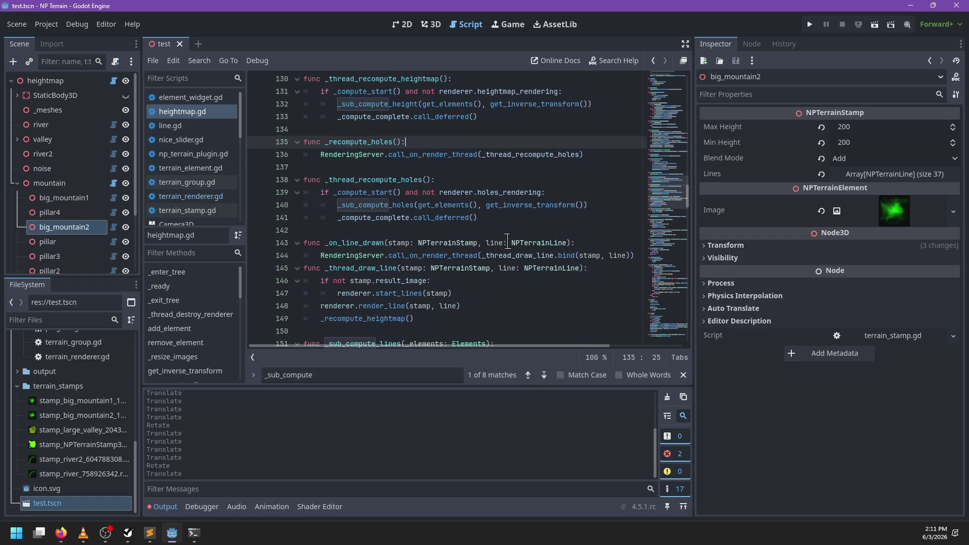
click(639, 256)
key(Return)
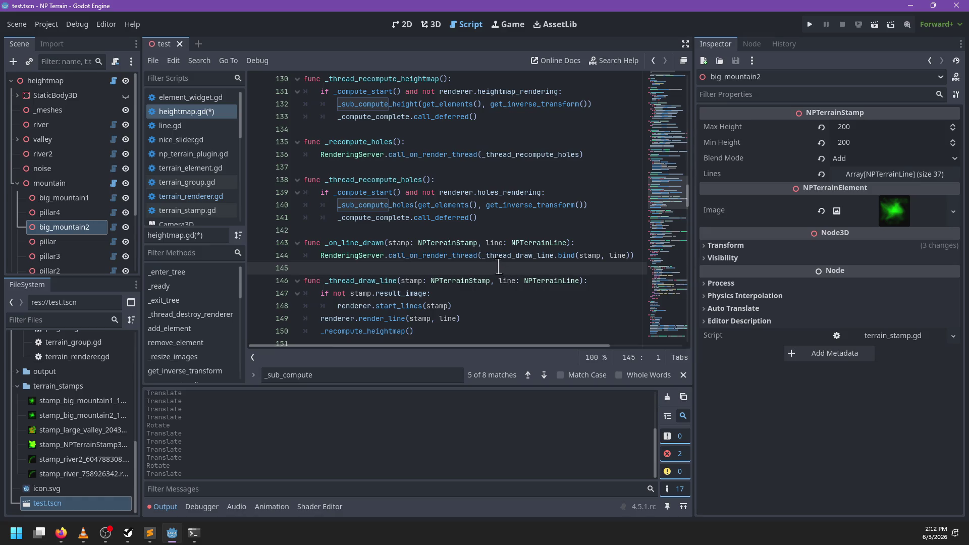
scroll(500, 274, down, 1)
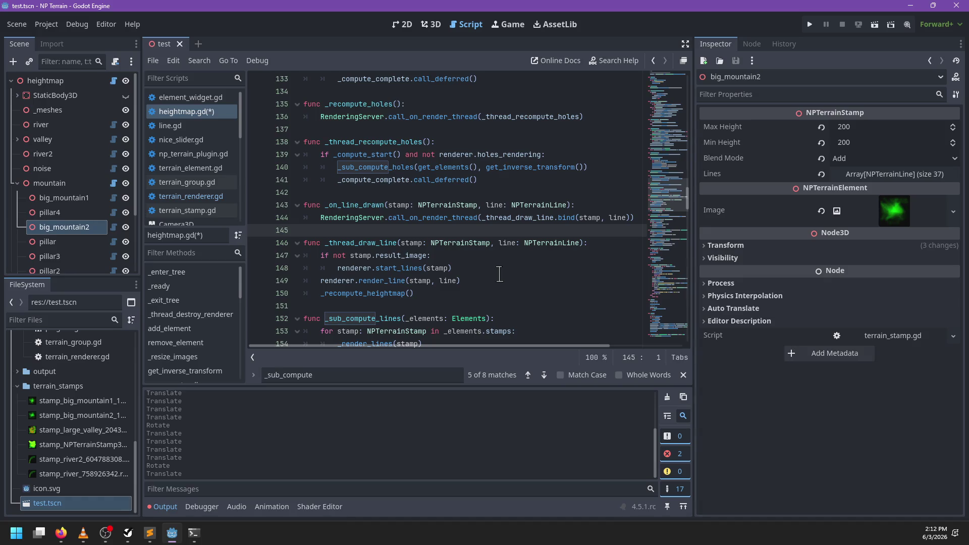
key(ctrl+s)
click(431, 24)
- Orbit and zoom the 3D viewport to inspect the recomputed stamp, then return to heightmap.gd
scroll(485, 196, up, 3)
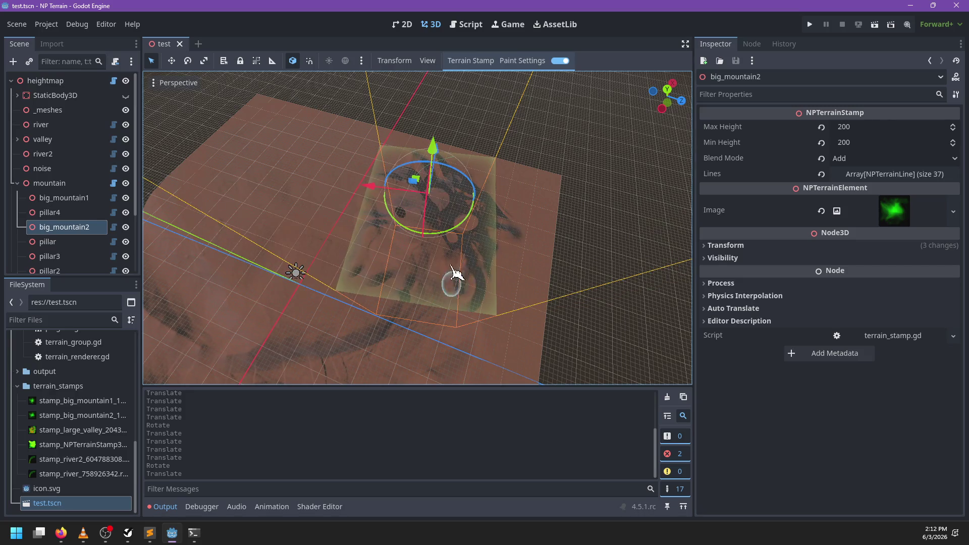
mouse_move(526, 281)
mouse_down()
mouse_move(389, 224)
mouse_move(361, 269)
mouse_move(410, 284)
mouse_move(393, 261)
mouse_up()
scroll(394, 225, up, 3)
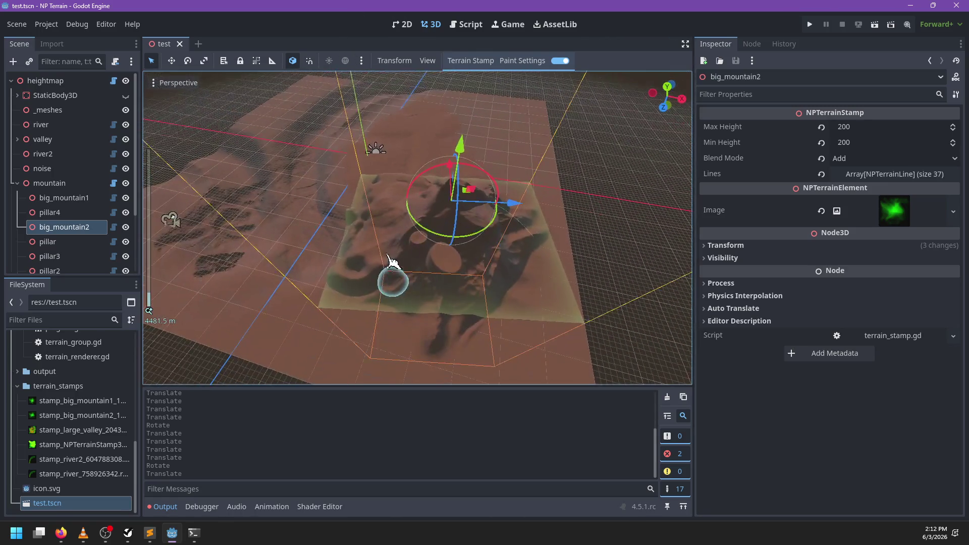
click(469, 24)
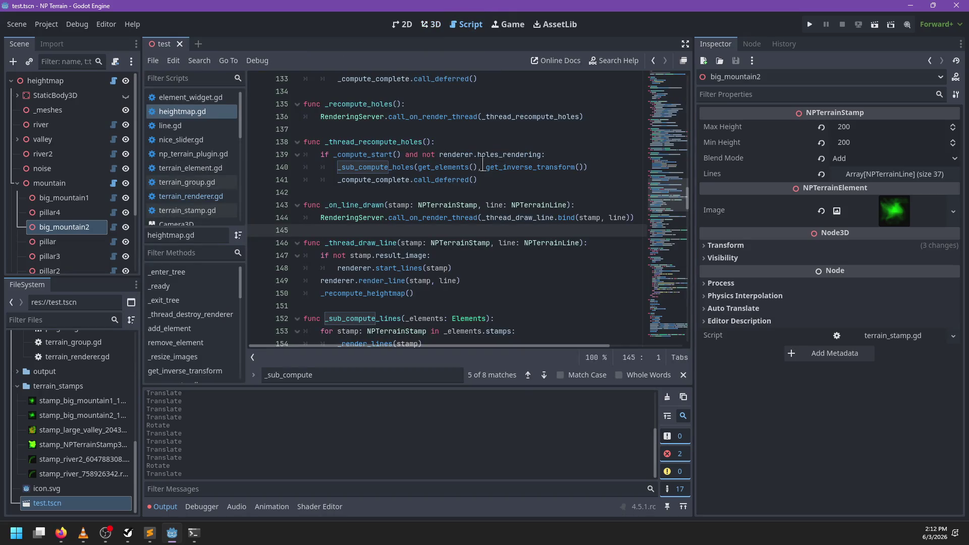
- Find _update_materials and move to the end of the _sync function header
key(ctrl+f)
text(_upd)
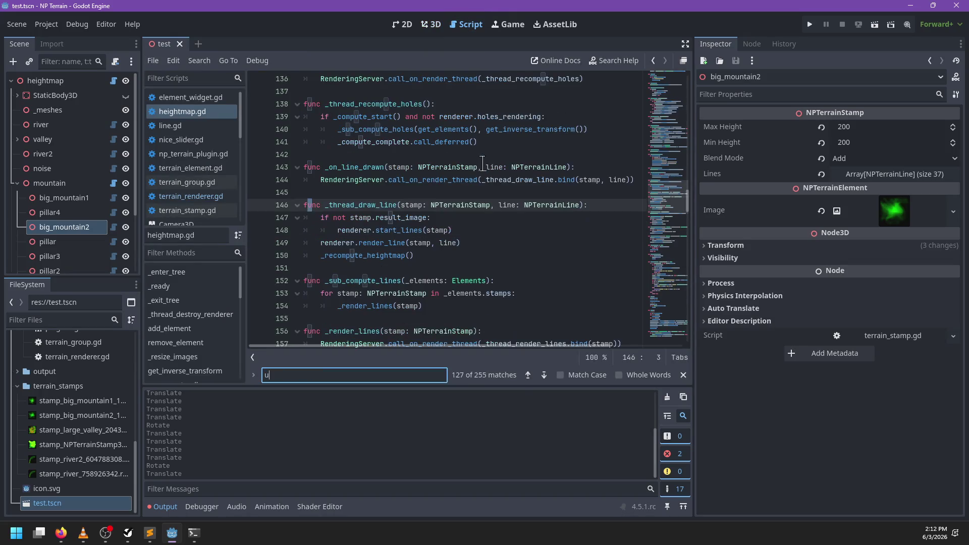
text(ate_materials)
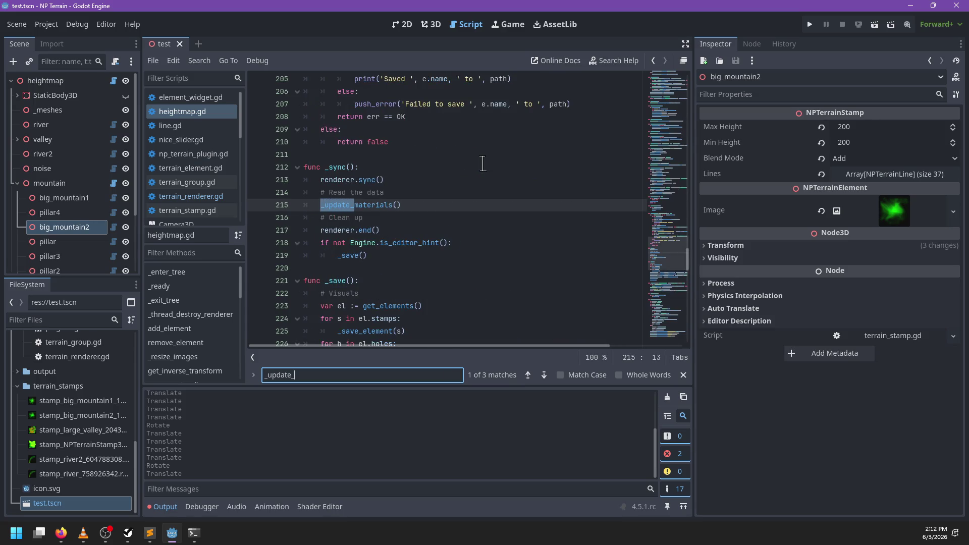
key(Escape)
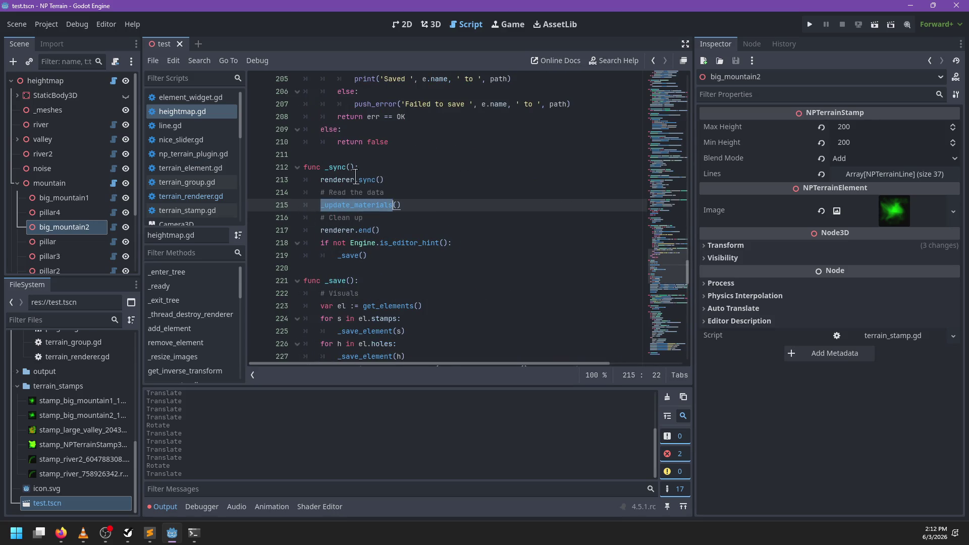
click(366, 181)
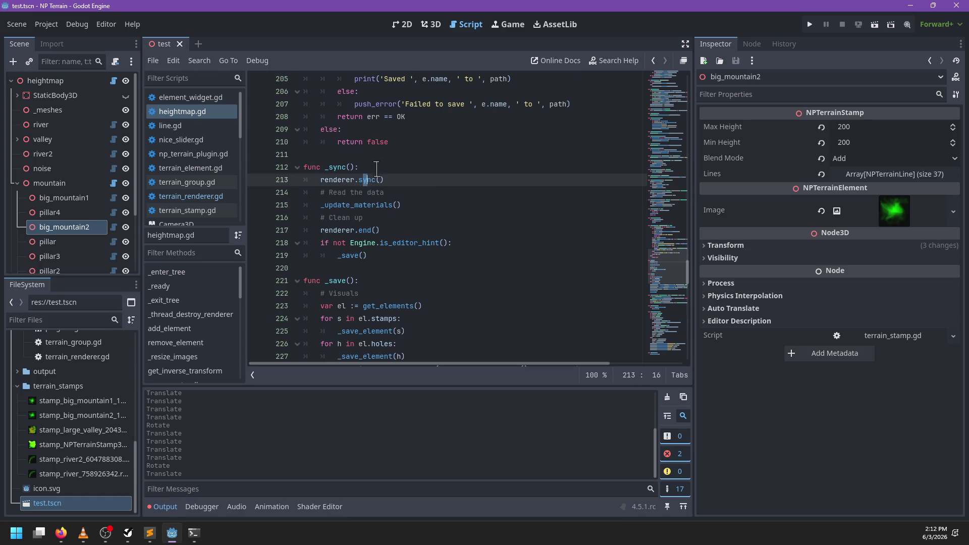
click(377, 168)
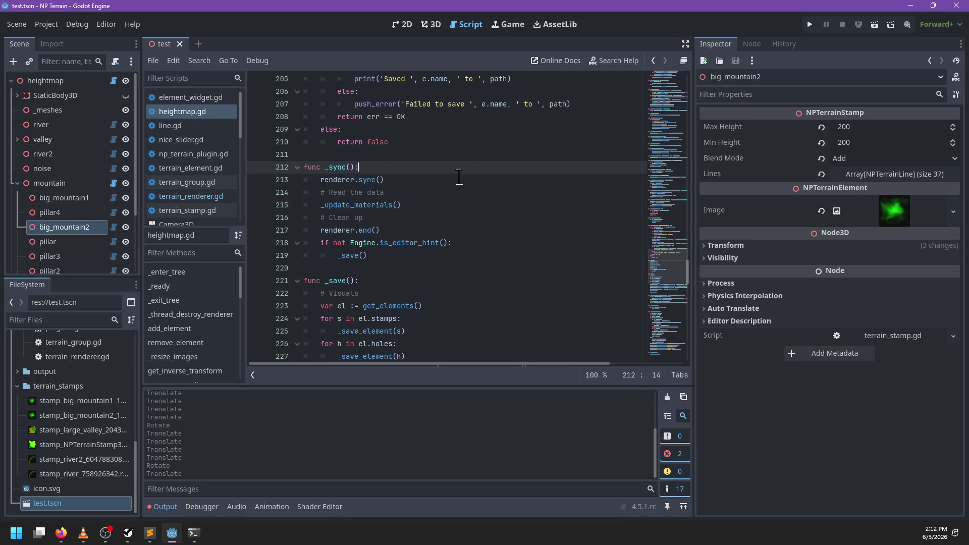
- Insert RenderingServer.call_on_render_thread(_thread_sync) as the first line of _sync on line 213
key(Return)
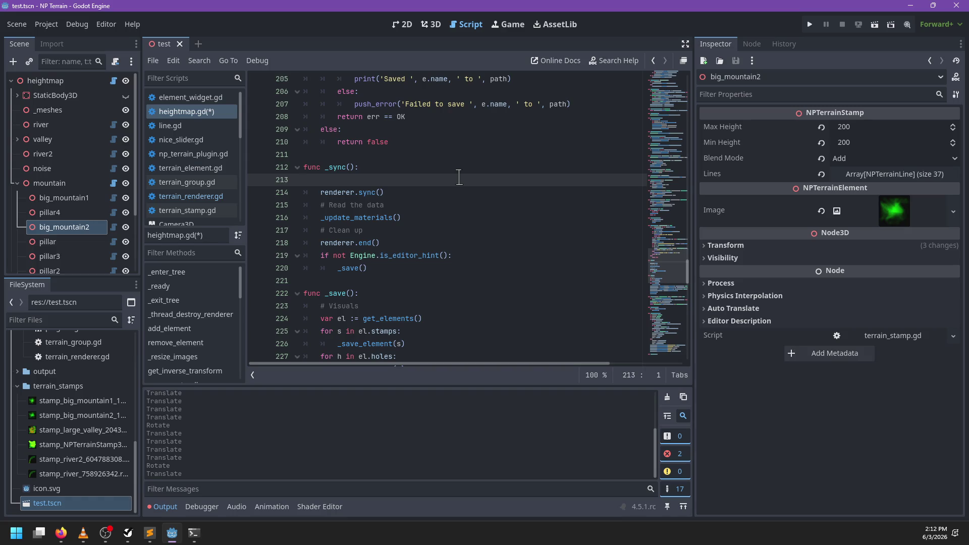
text(r)
key(BackSpace)
text(Renderi)
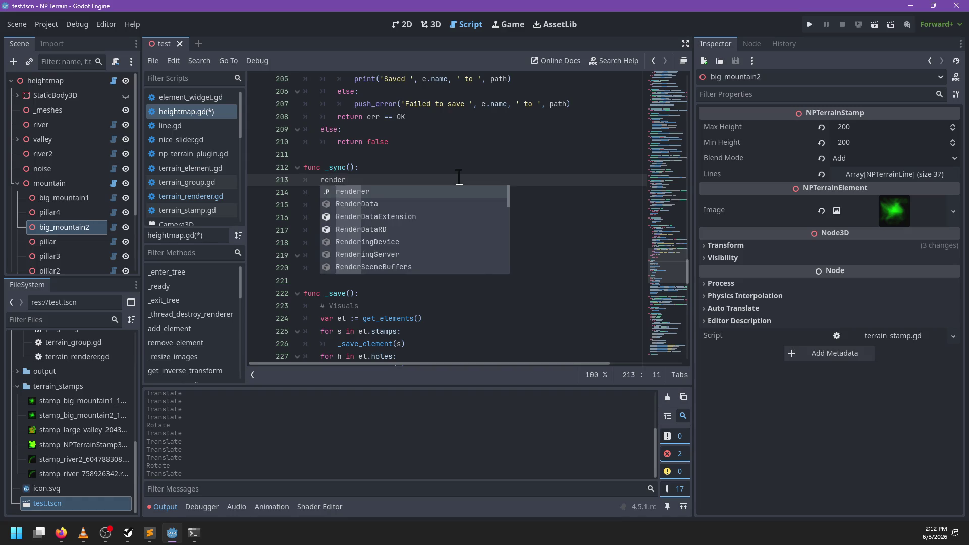
text(ngServer.)
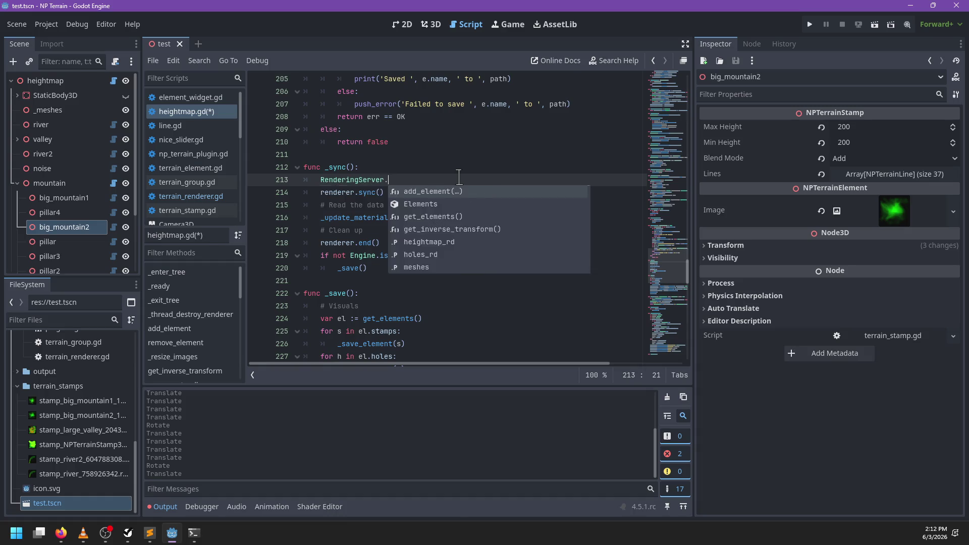
text(call_on_)
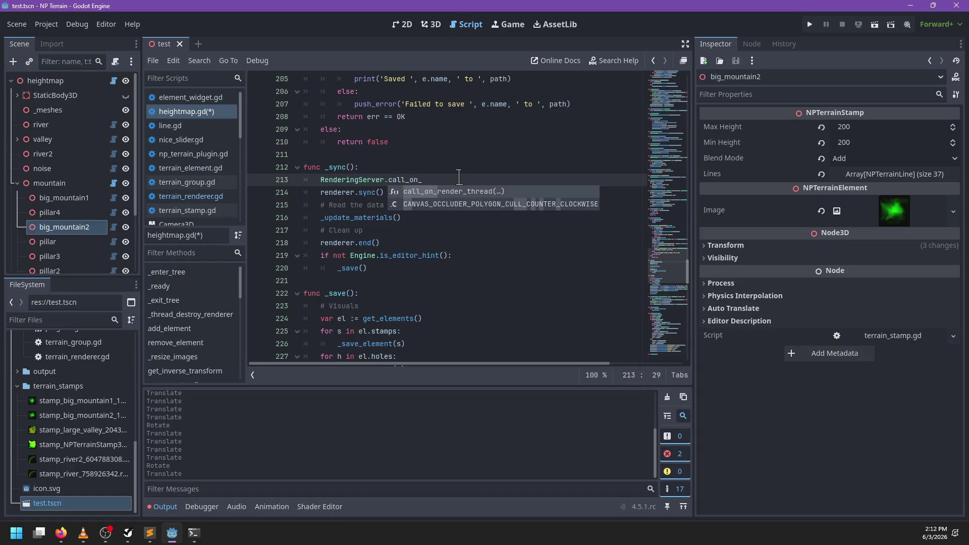
key(Return)
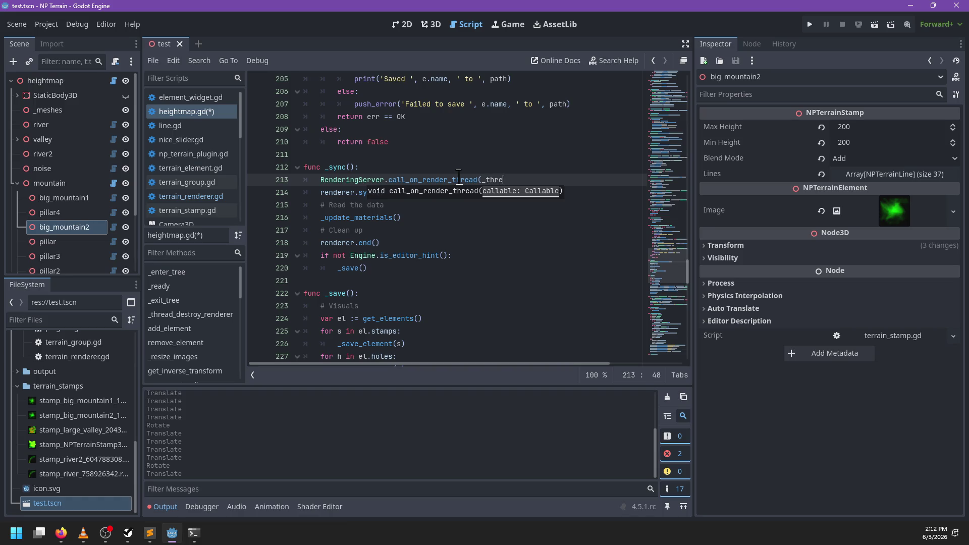
text(ad_sy)
key(Return)
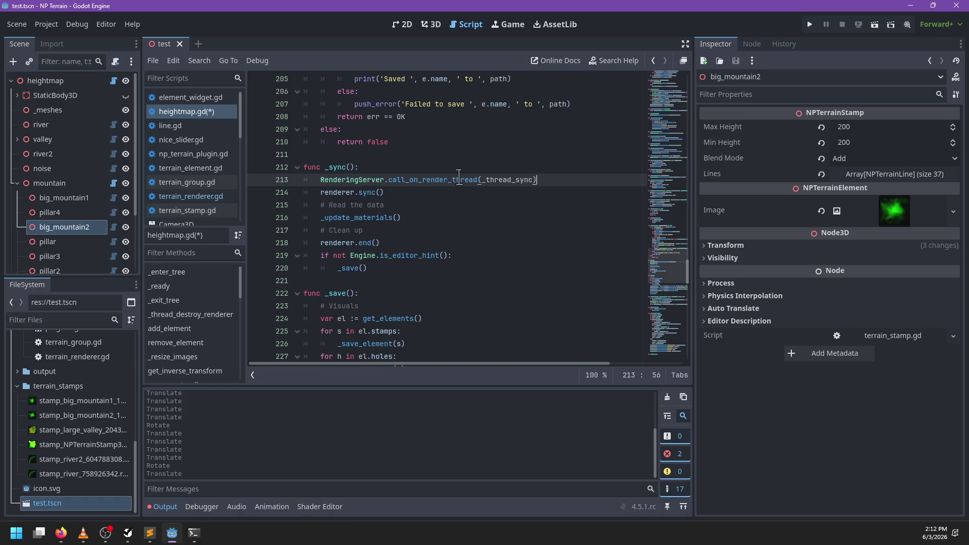
key(Return)
- Search the script for _sync occurrences
key(ctrl+f)
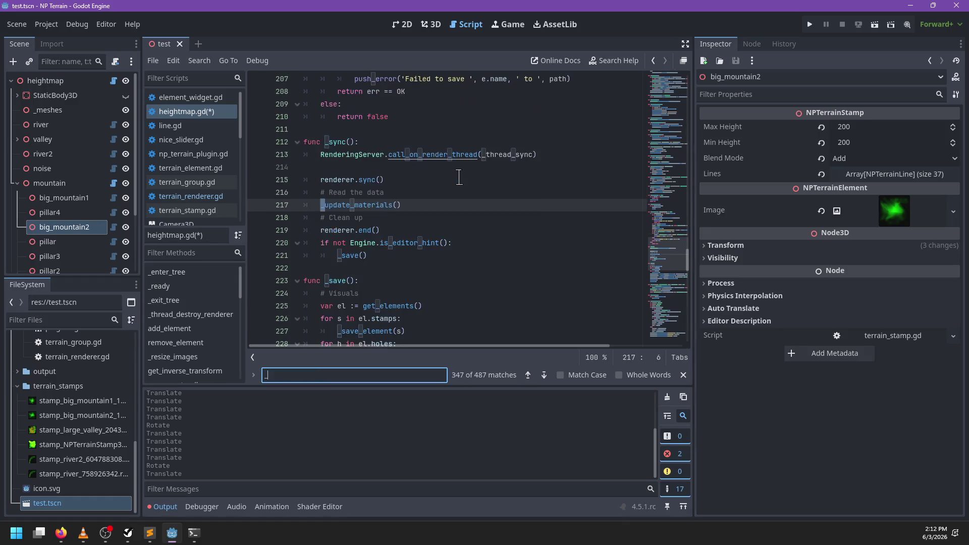
text(_sync)
key(Return)
key(Return)
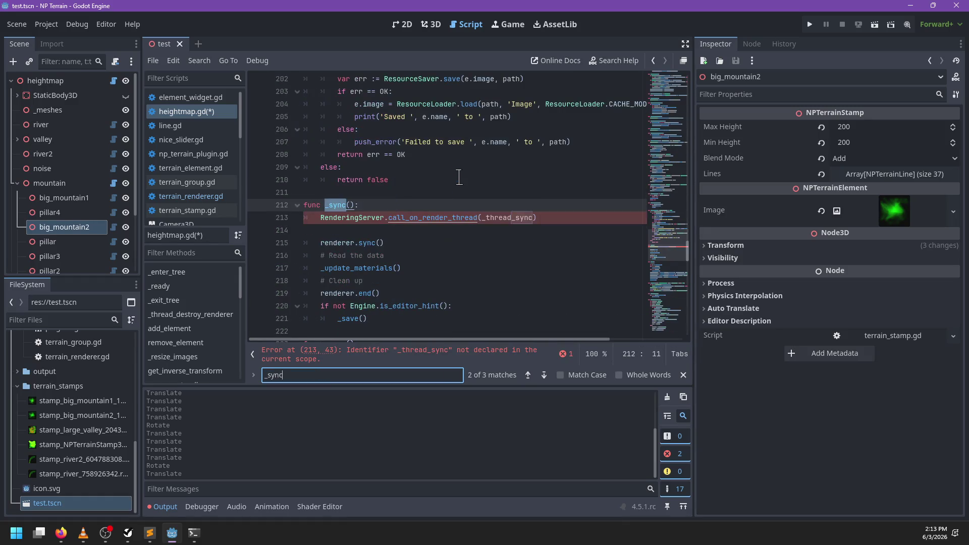
- Search for _compute_complete and step through its matches to the definition
key(Return)
key(BackSpace)
key(BackSpace)
key(BackSpace)
text(_cl)
key(BackSpace)
key(BackSpace)
key(BackSpace)
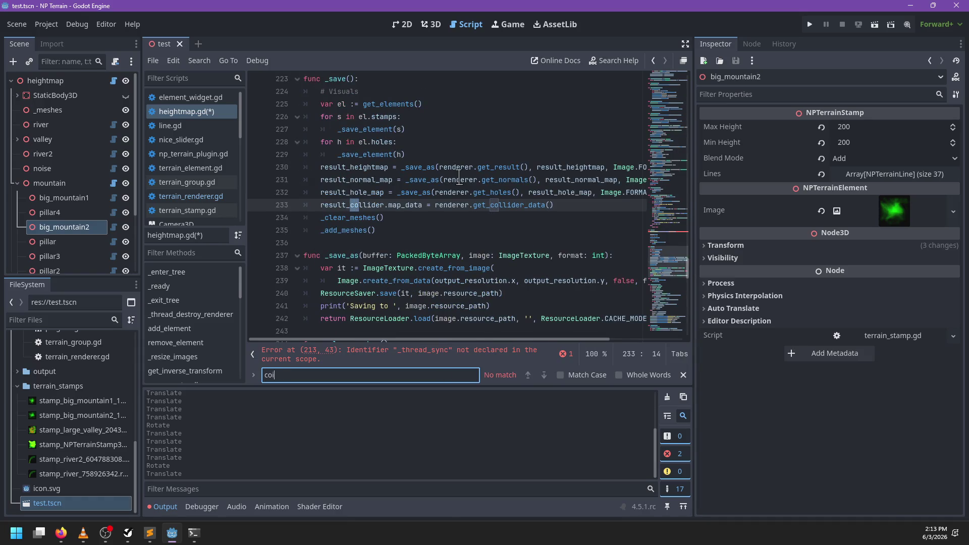
text(om-ute)
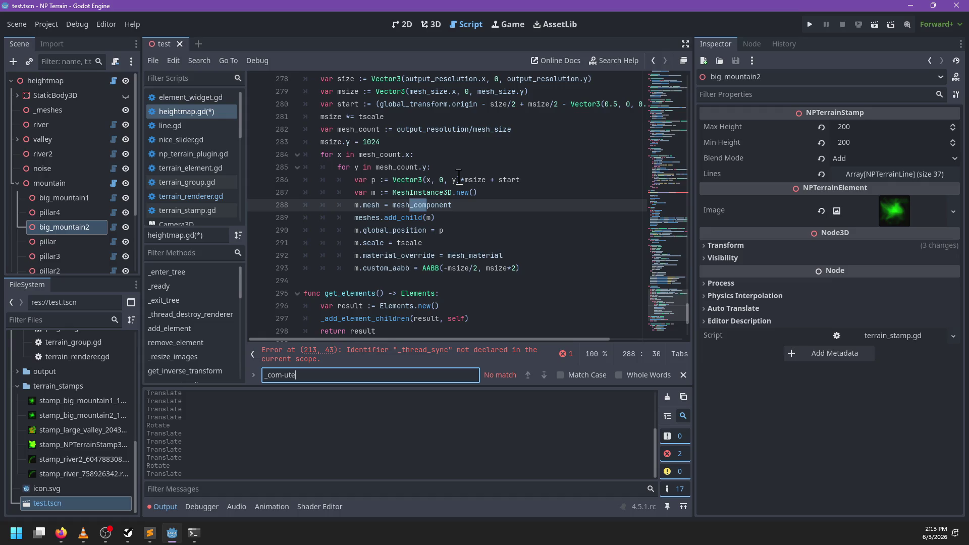
key(BackSpace)
key(BackSpace)
key(BackSpace)
key(BackSpace)
text(pute_com)
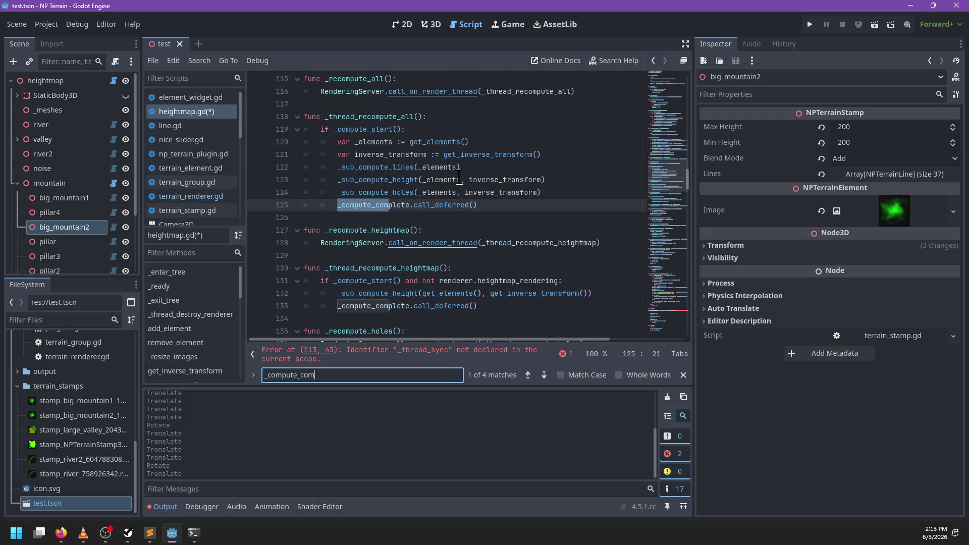
text(plete)
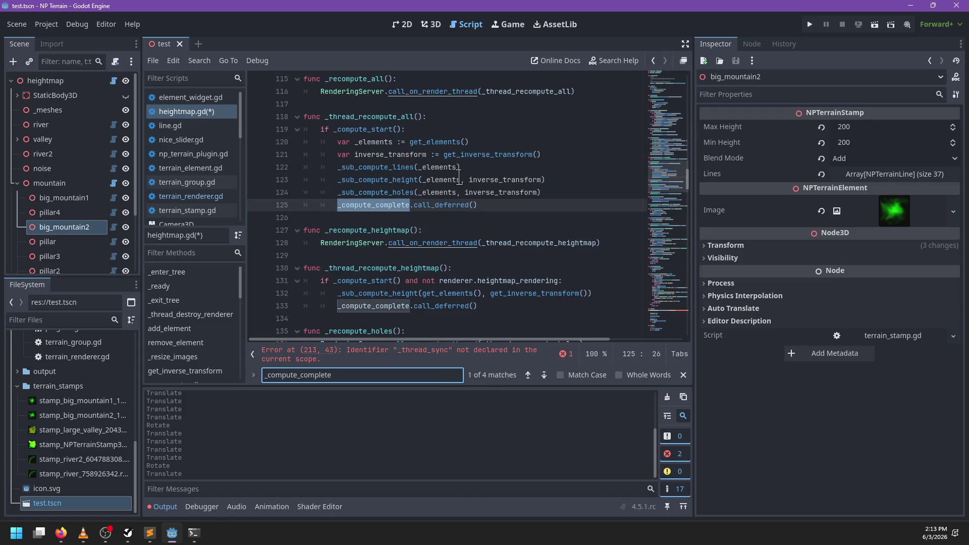
key(Return)
key(Return)
key(Return)
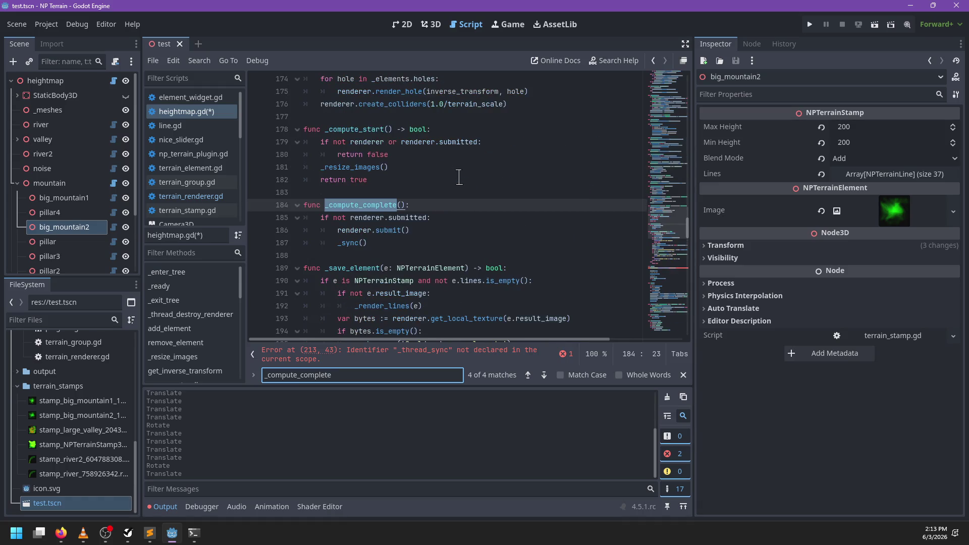
key(Return)
key(Return)
key(Return)
key(Escape)
- Add RenderingServer.call_on_render_thread(_thread_compute_complete) on line 185 and set up the _thread_compute_complete function
key(End)
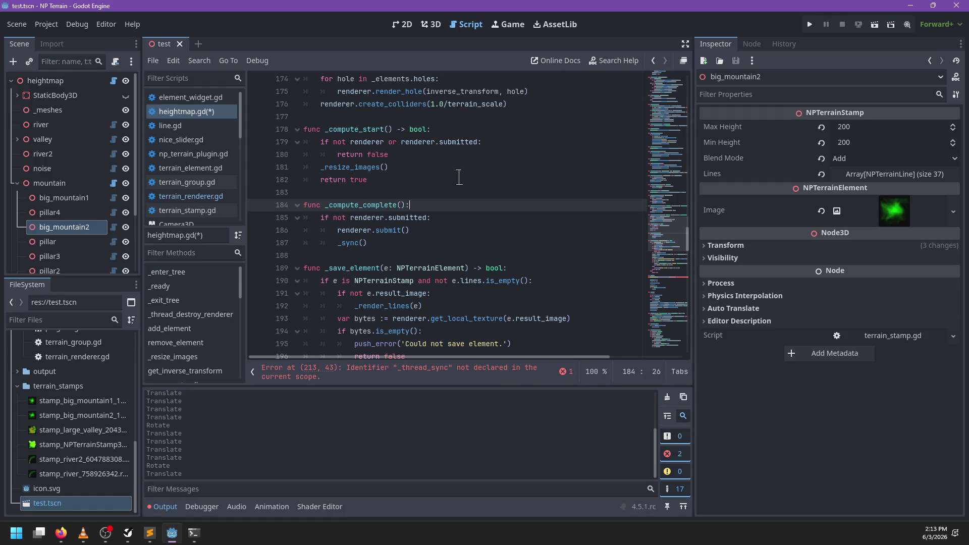
key(Return)
text(_)
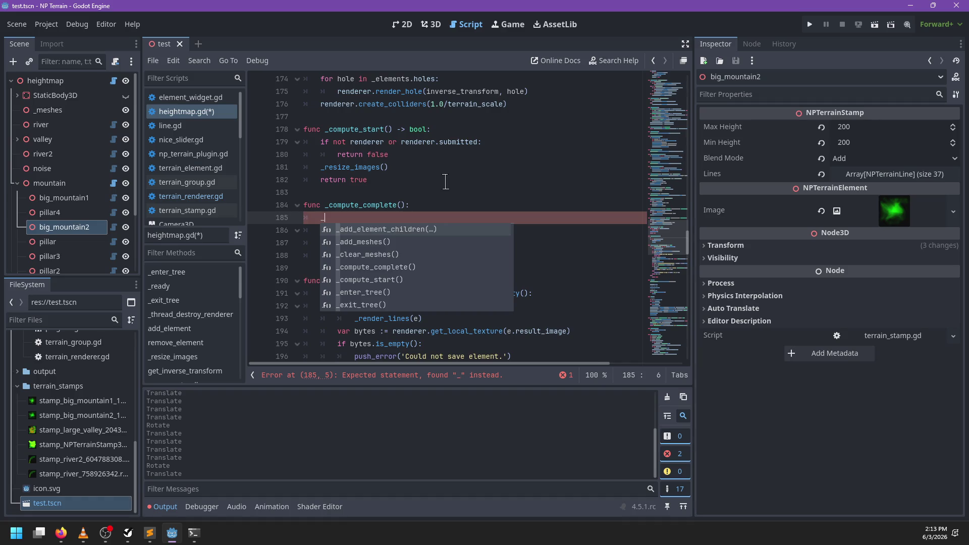
key(BackSpace)
text(RenderingS)
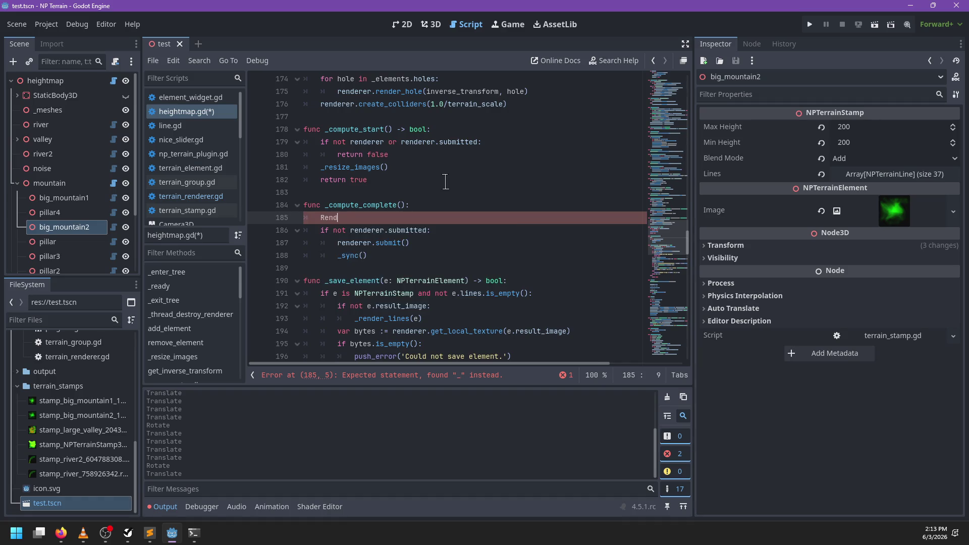
key(Return)
text(.call_o)
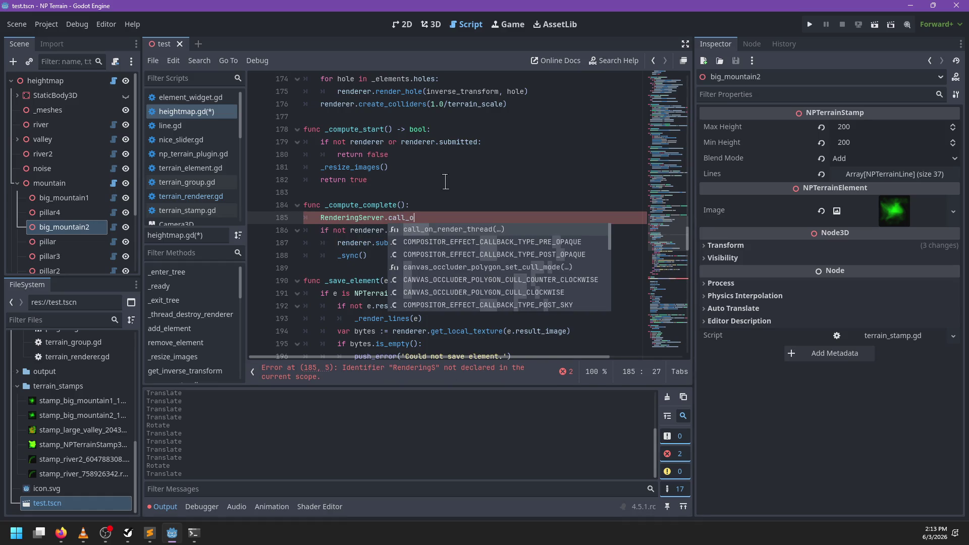
key(Return)
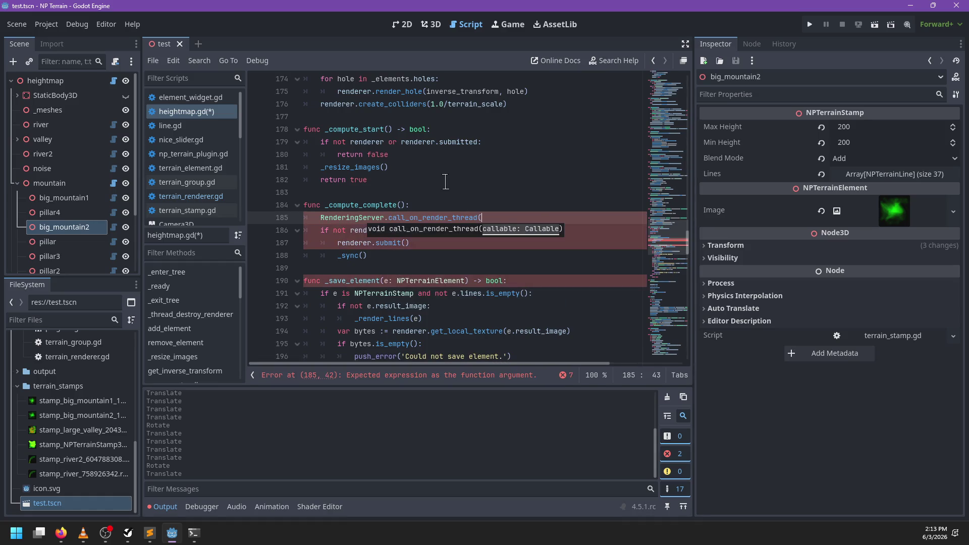
text(_thread_compute_complete)
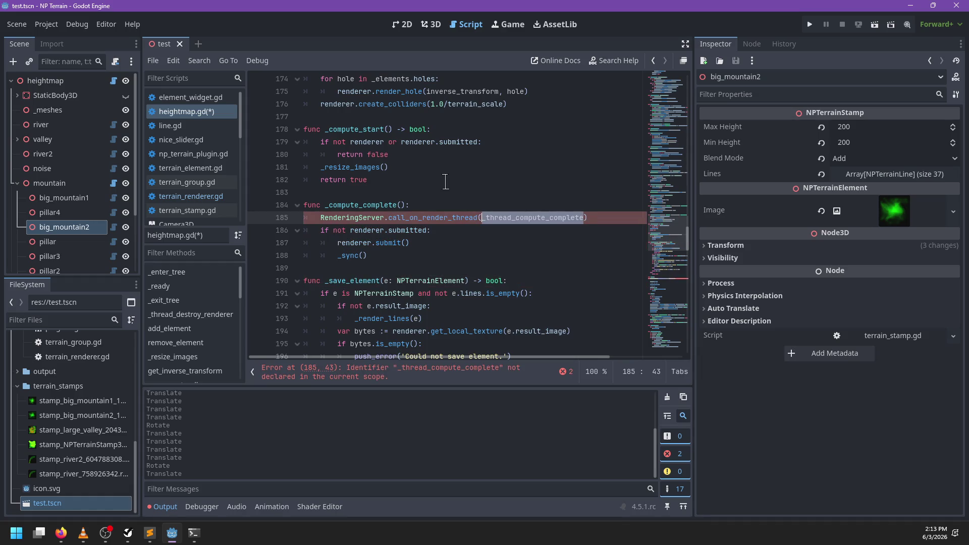
key(Return)
key(Return)
text(_thread_compute_complete():)
click(374, 376)
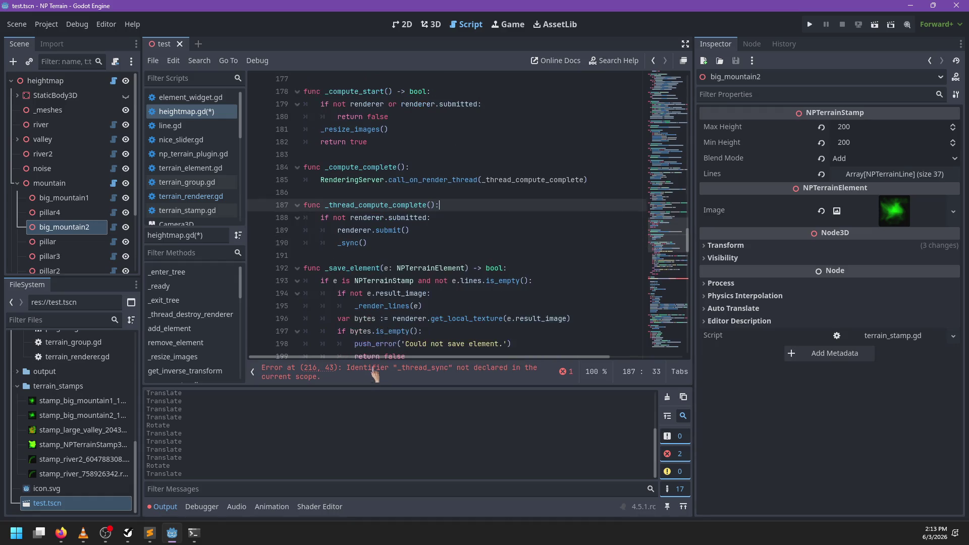
- Delete the call_on_render_thread line from _sync and save
drag(586, 221, 574, 192)
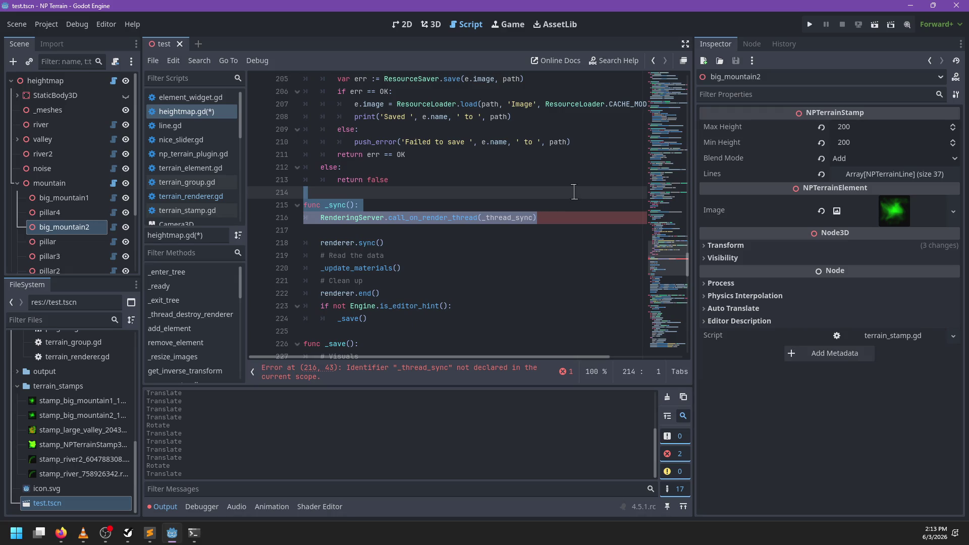
drag(360, 232, 375, 208)
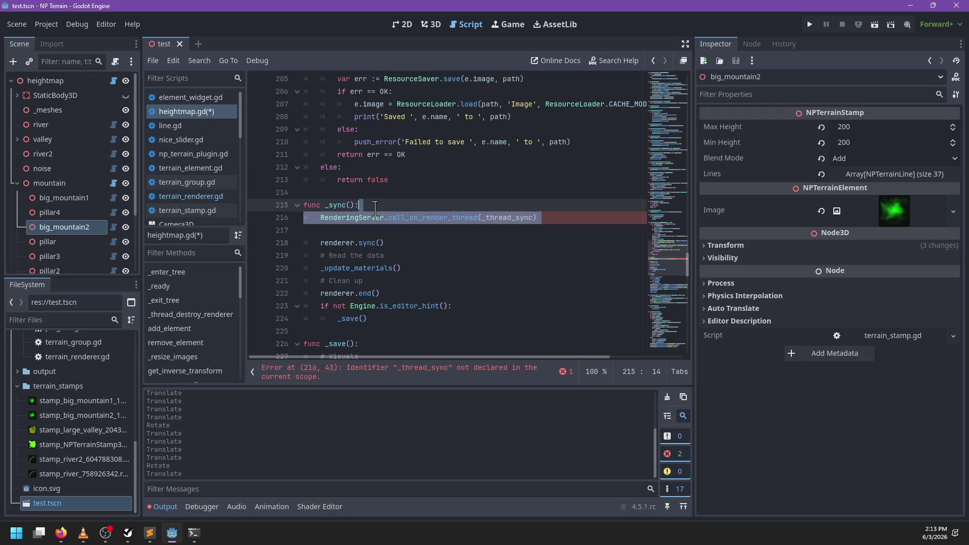
key(Delete)
key(ctrl+s)
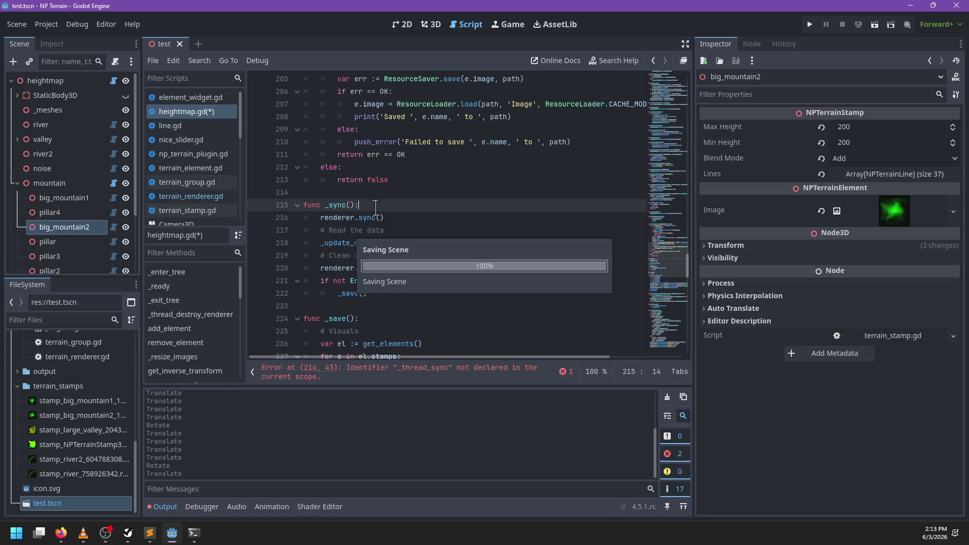
- Change _save() on line 222 to _save.call_deferred(), save, and run the project with F5
scroll(362, 253, down, 1)
scroll(362, 252, down, 4)
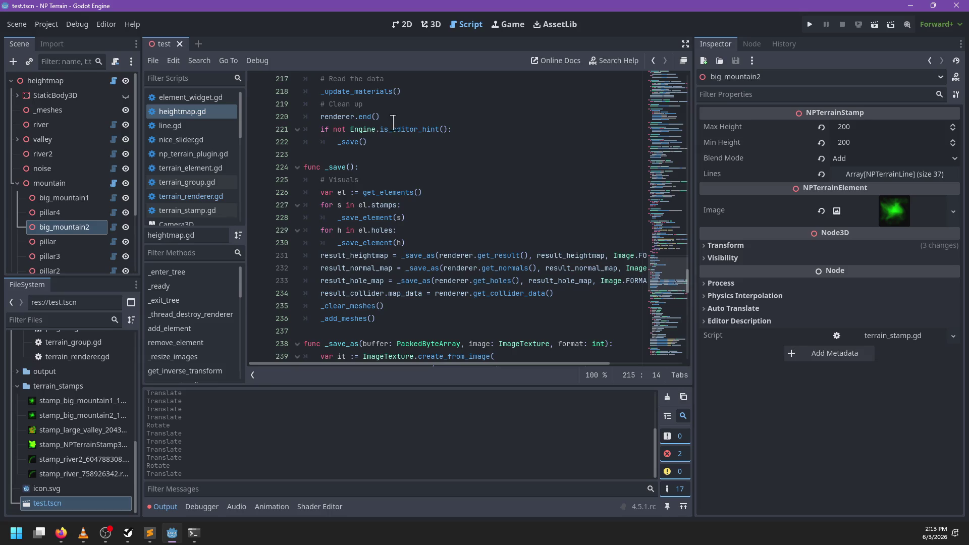
click(385, 150)
scroll(419, 167, down, 2)
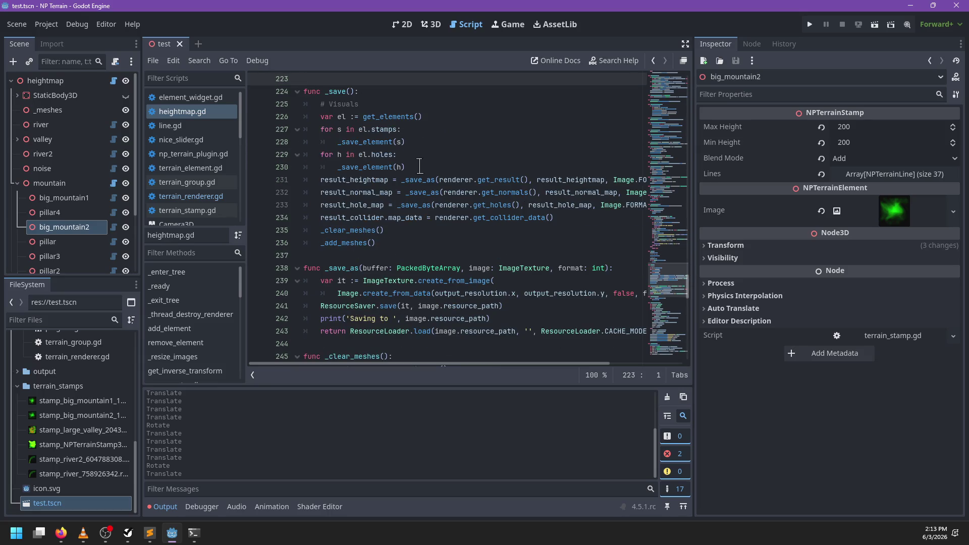
scroll(423, 151, up, 2)
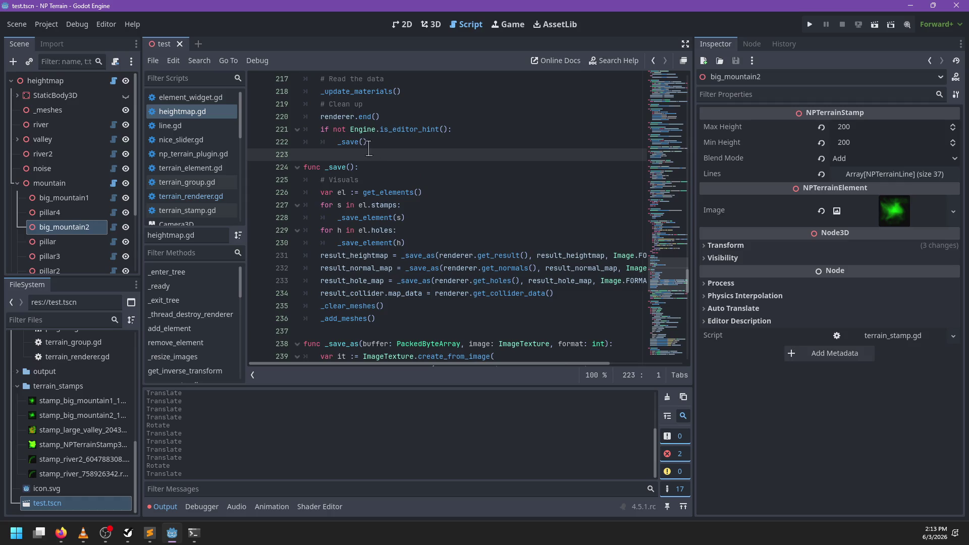
click(355, 142)
text(.call)
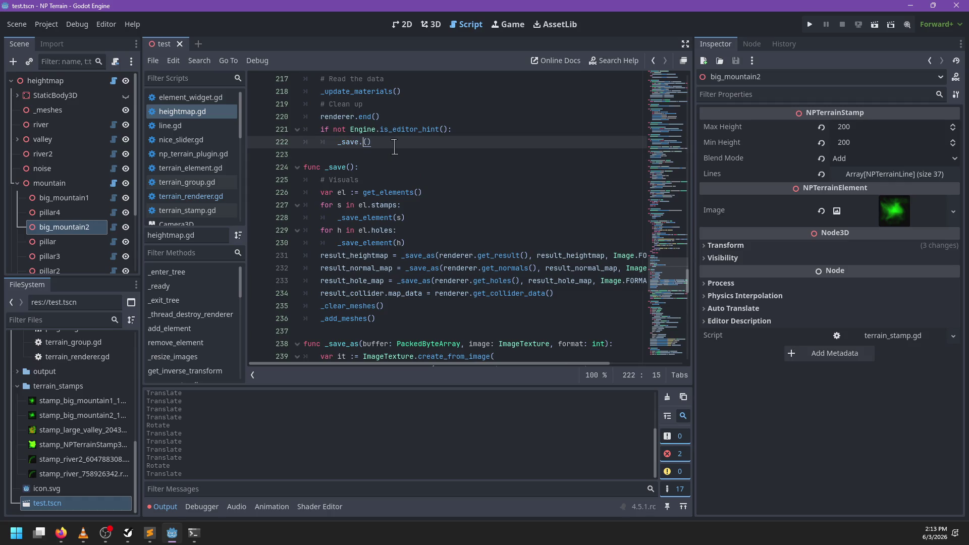
key(Down)
key(Down)
key(Return)
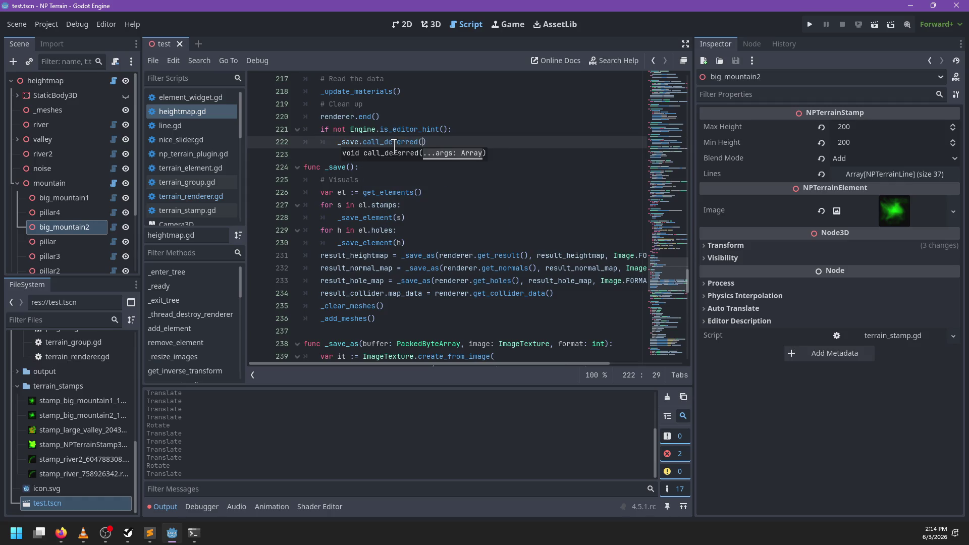
key(Escape)
key(ctrl+s)
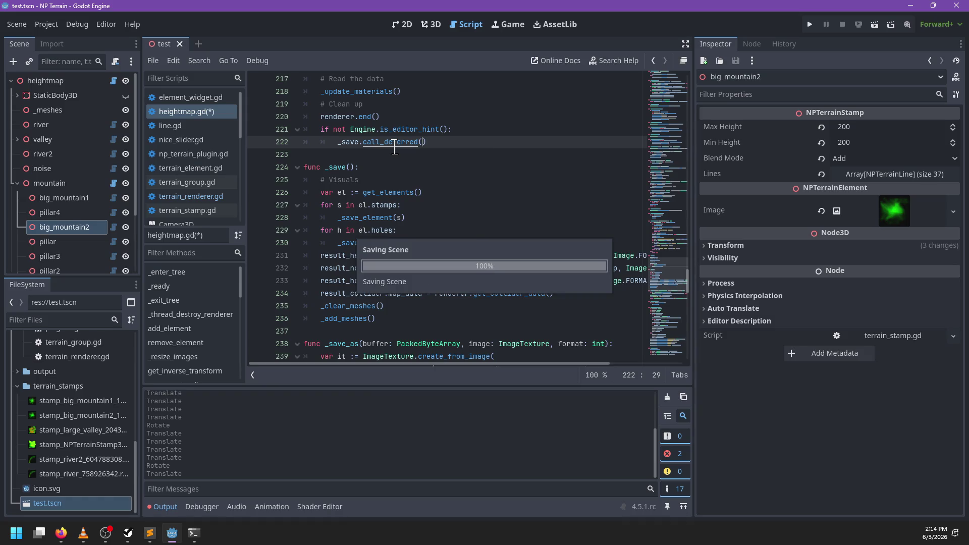
key(F5)
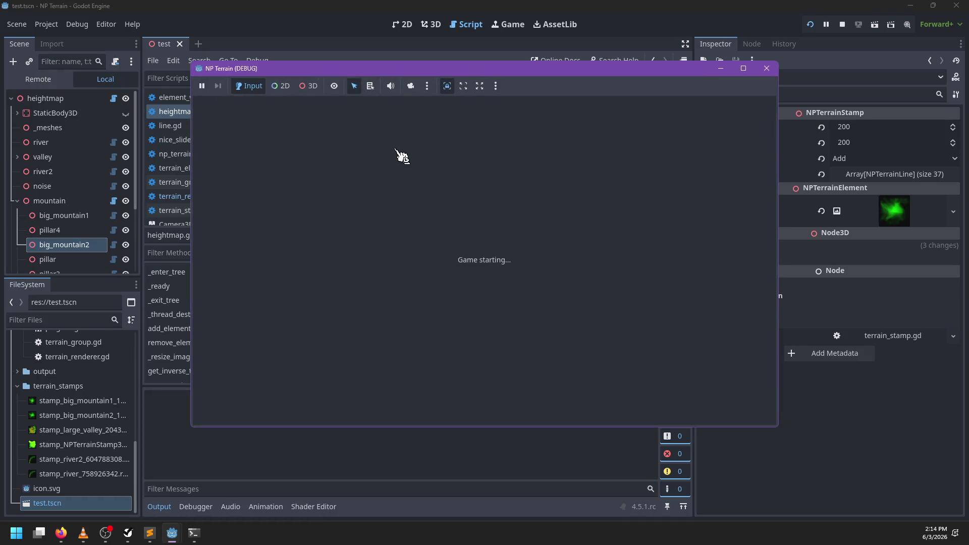
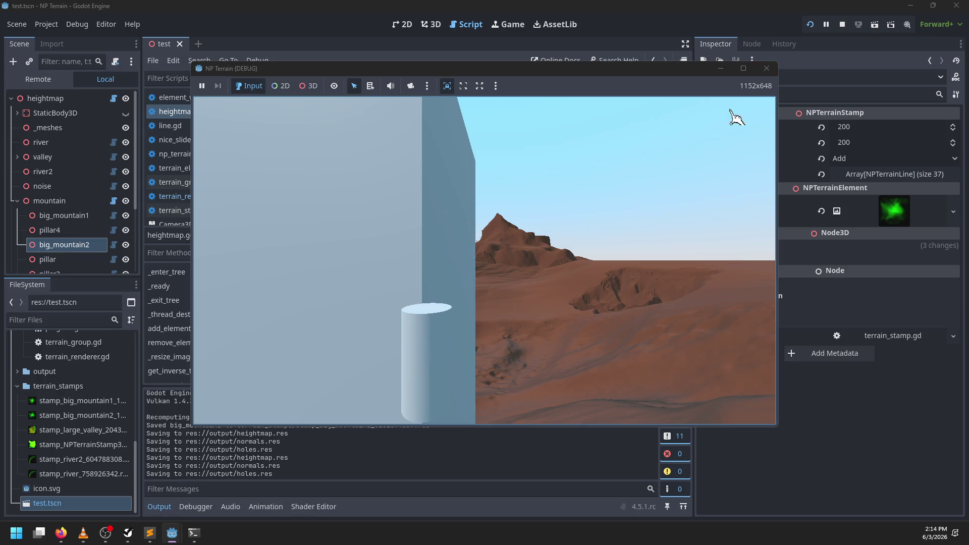
- Stop the running terrain game and drag the big_mountain2 stamp to a new spot
click(767, 69)
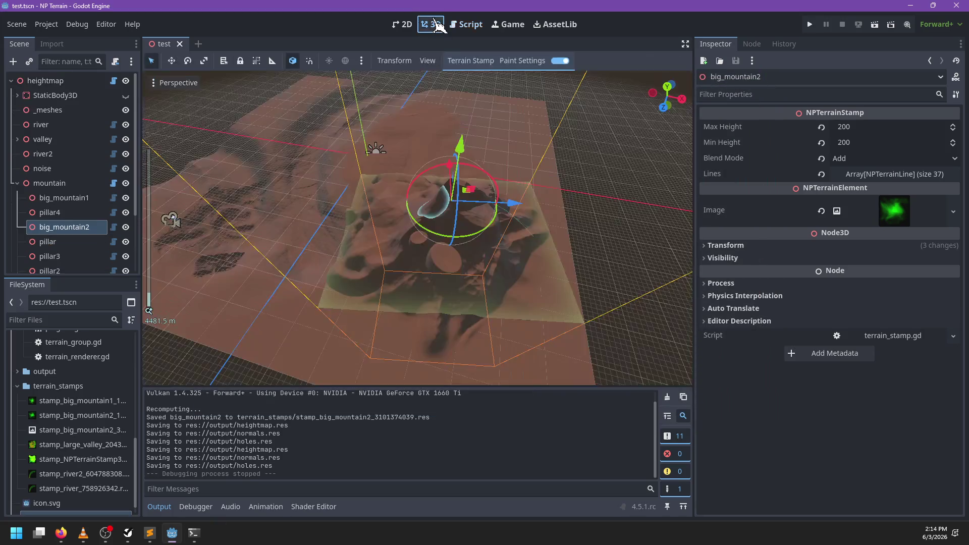
mouse_move(413, 290)
mouse_down()
mouse_move(525, 216)
mouse_move(485, 212)
mouse_up()
click(561, 61)
mouse_move(477, 270)
mouse_down()
mouse_move(432, 243)
mouse_move(461, 242)
mouse_move(449, 251)
mouse_move(408, 241)
mouse_up()
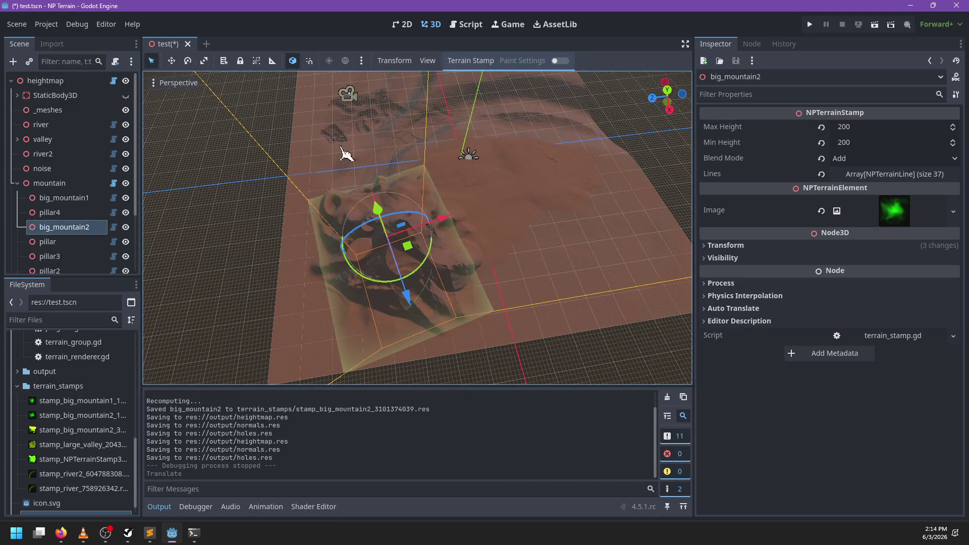
- Save test.tscn and close its scene tab
key(ctrl+s)
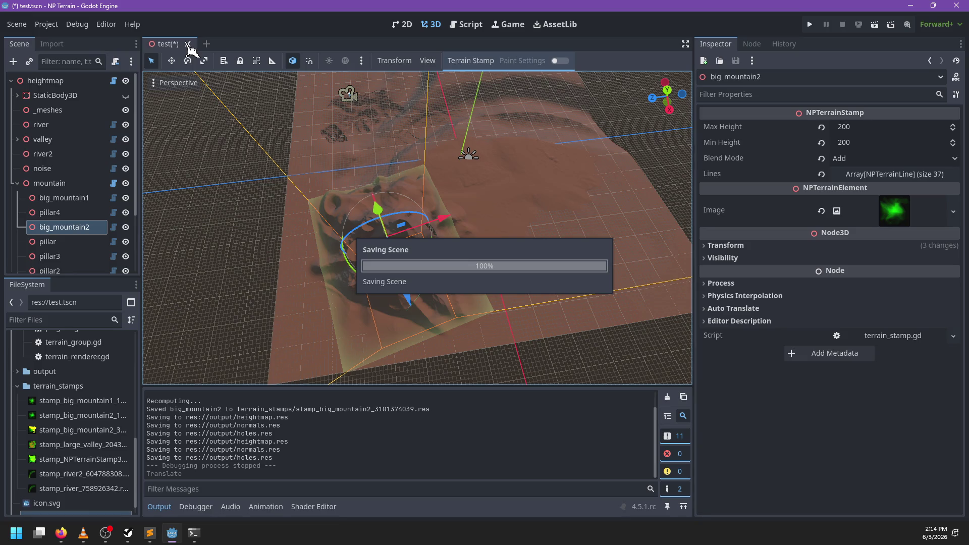
click(189, 45)
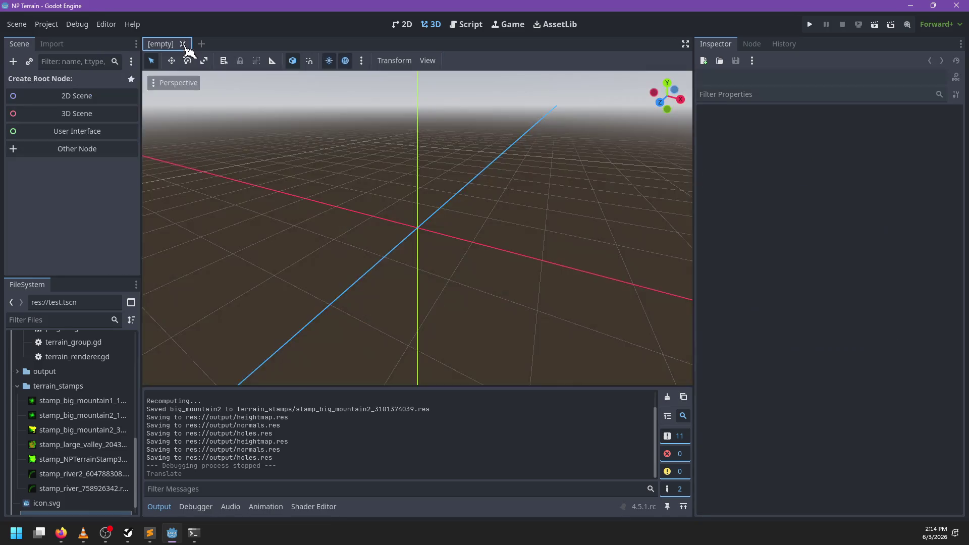
- Clear the output log, reopen test.tscn and redraw the heightmap
click(668, 415)
scroll(81, 457, down, 1)
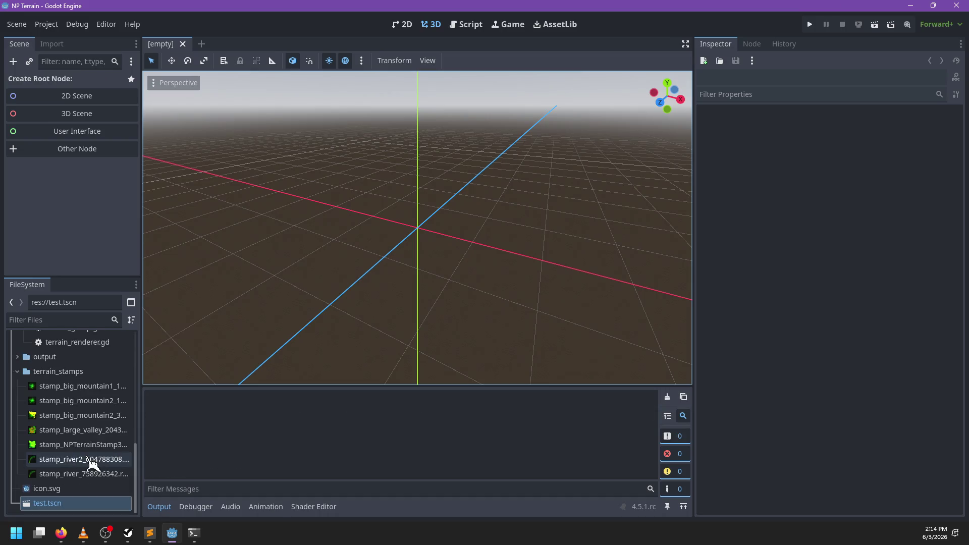
double_click(55, 503)
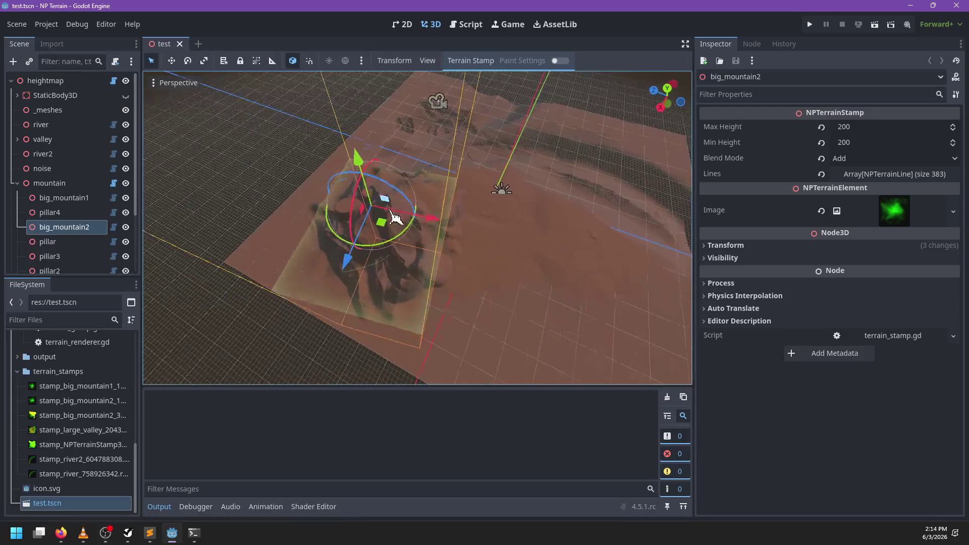
click(502, 191)
click(828, 127)
click(831, 143)
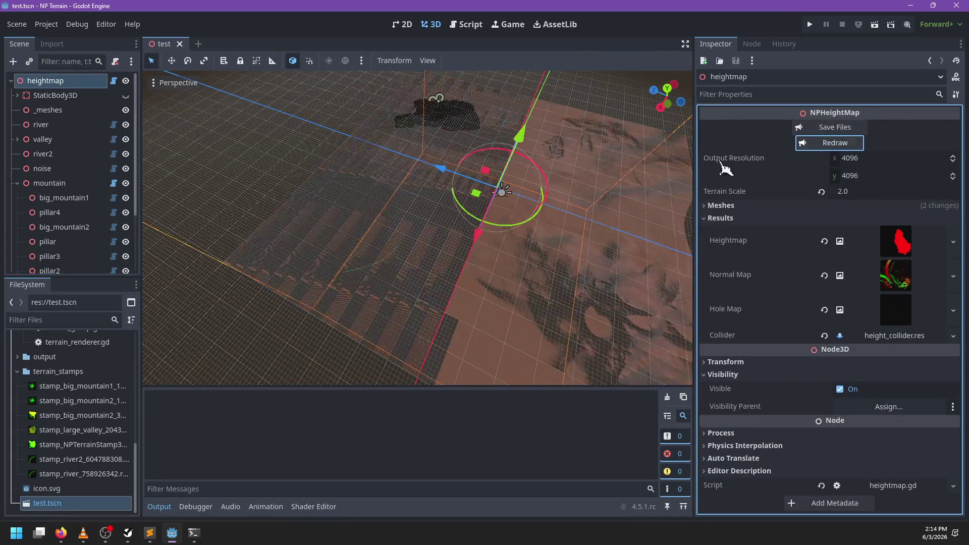
- Drag the big_mountain1 stamp across the terrain, then undo that move
scroll(84, 198, down, 3)
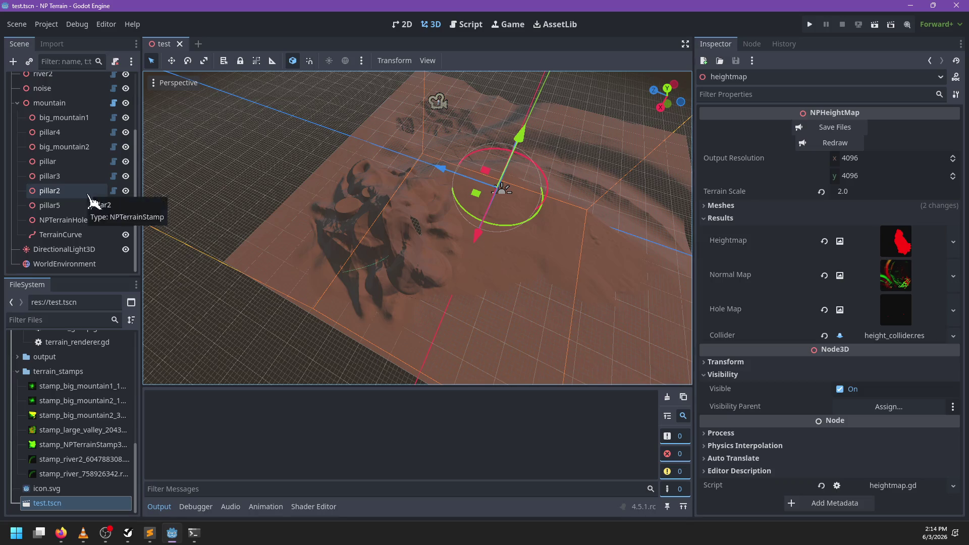
click(48, 119)
mouse_move(411, 219)
mouse_down()
mouse_move(444, 202)
mouse_move(563, 224)
mouse_move(591, 261)
mouse_move(586, 277)
mouse_move(601, 271)
mouse_move(559, 206)
mouse_move(404, 217)
mouse_move(462, 255)
mouse_move(497, 263)
mouse_move(399, 274)
mouse_move(393, 263)
mouse_move(374, 261)
mouse_move(390, 303)
mouse_move(485, 282)
mouse_move(502, 256)
mouse_move(378, 244)
mouse_move(548, 229)
mouse_move(599, 244)
mouse_move(606, 216)
mouse_move(608, 231)
mouse_up()
click(32, 103)
click(76, 118)
key(ctrl+z)
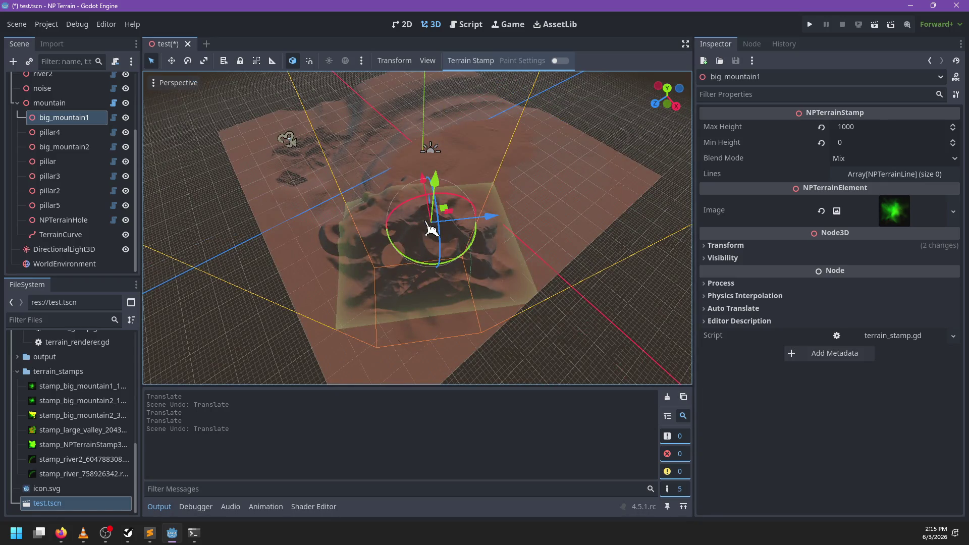
- In heightmap.gd, navigate to the _recompute_heightmap definition
click(467, 25)
scroll(439, 155, up, 20)
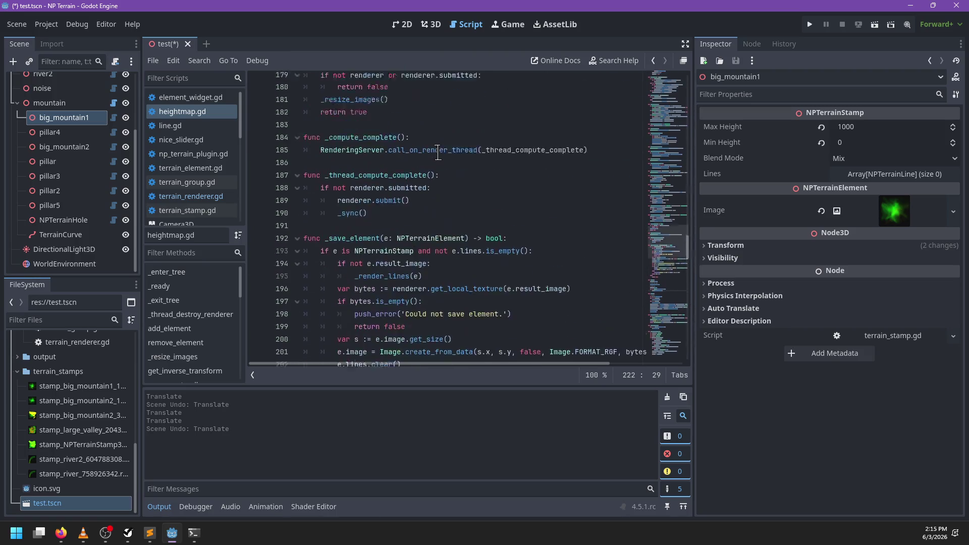
scroll(437, 153, up, 15)
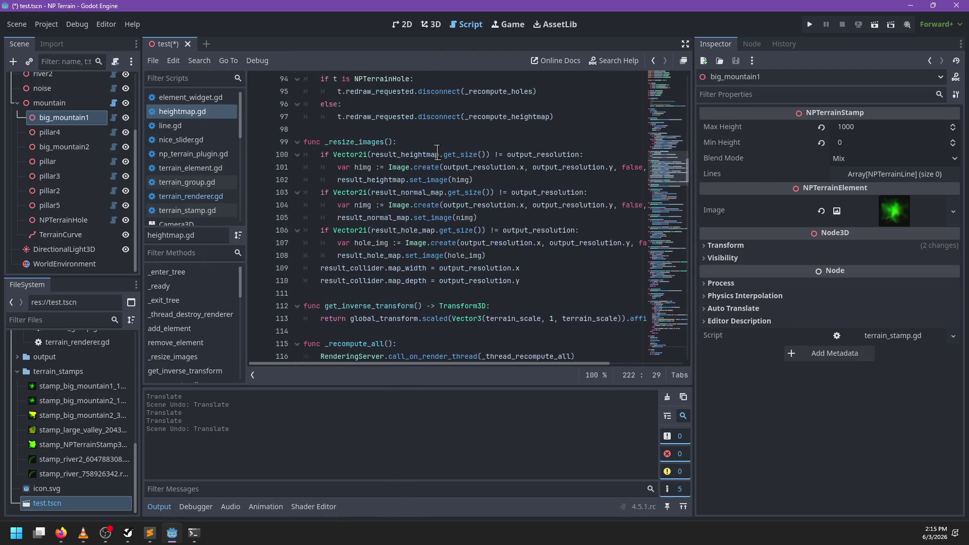
click(413, 127)
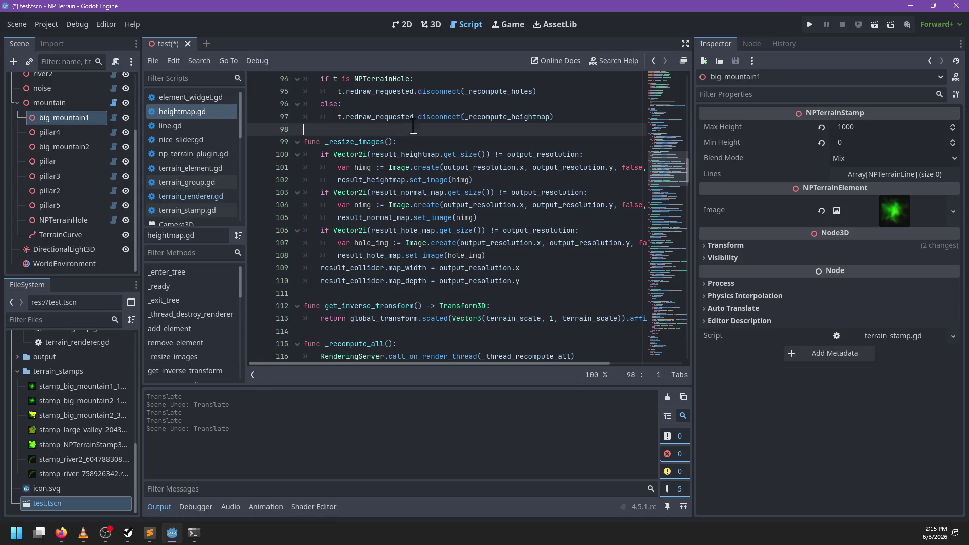
key(ctrl+f)
key(Escape)
scroll(485, 179, up, 2)
ctrl+click(509, 192)
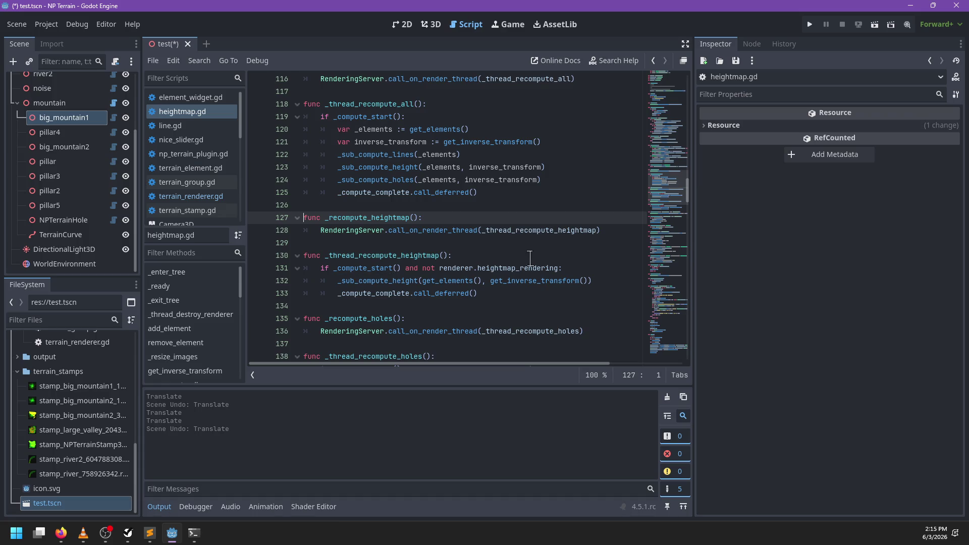
- Add a renderer.heightmap_rendering check in _recompute_heightmap and indent the RenderingServer call under it
click(447, 217)
key(Return)
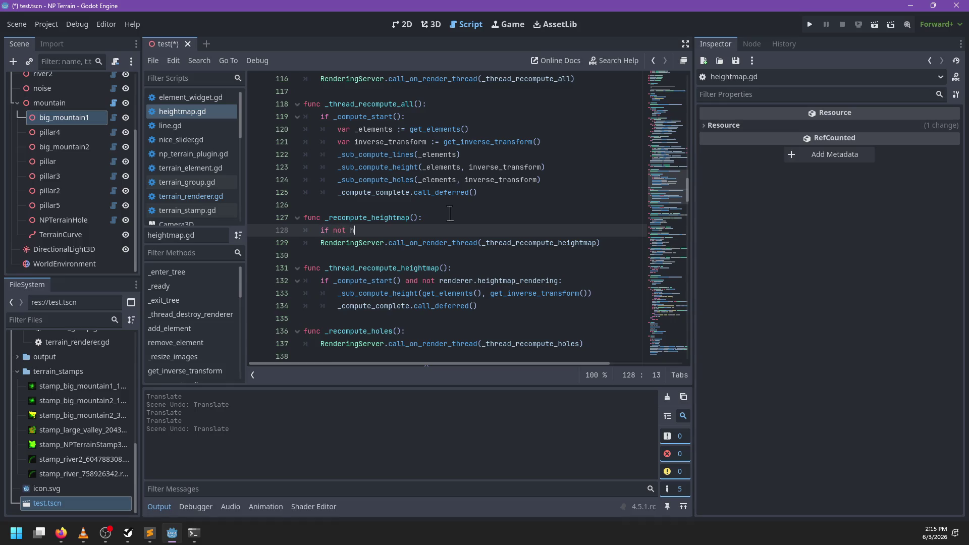
key(BackSpace)
text(renderer.hei)
text(ght,)
key(Down)
key(Return)
text(:)
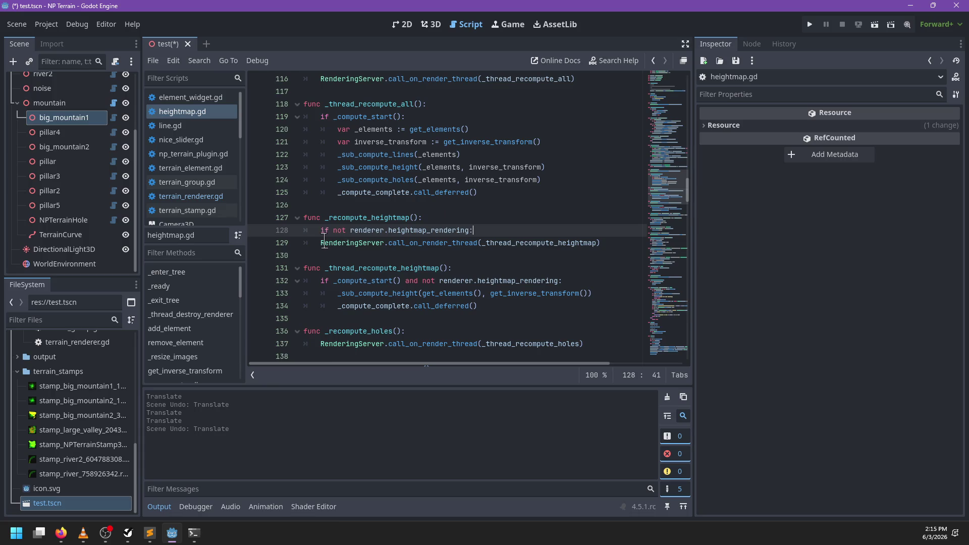
click(320, 243)
key(Tab)
- Delete the heightmap_rendering part from _thread_recompute_heightmap's condition
click(535, 281)
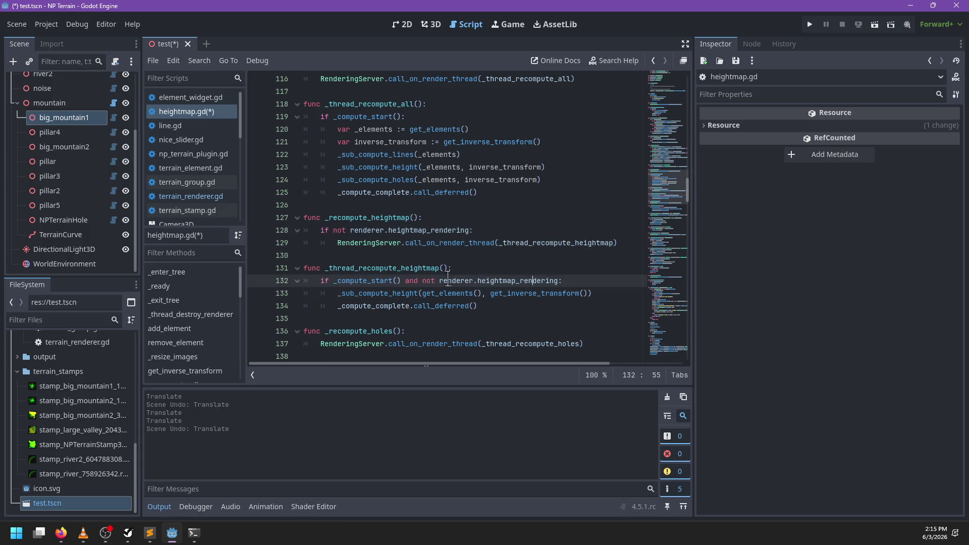
drag(402, 281, 556, 281)
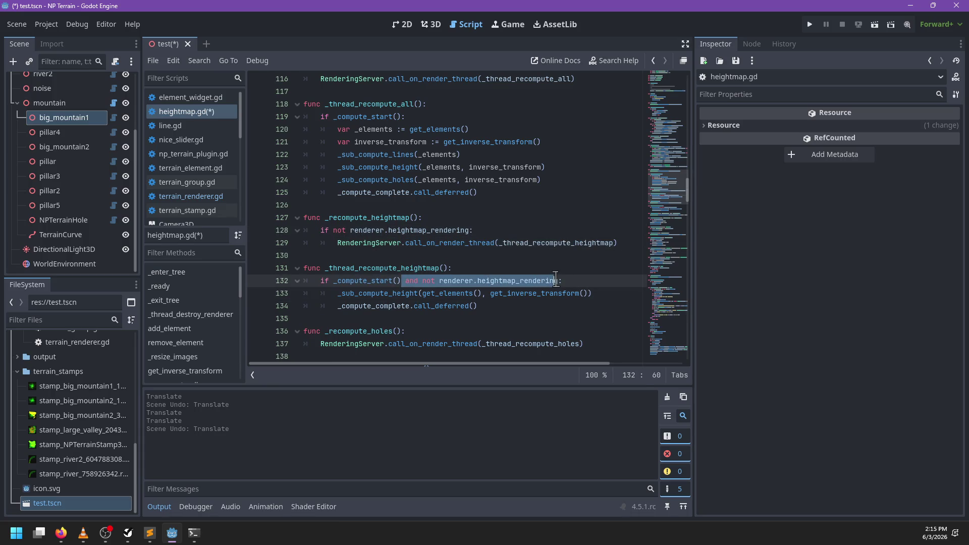
key(BackSpace)
key(Delete)
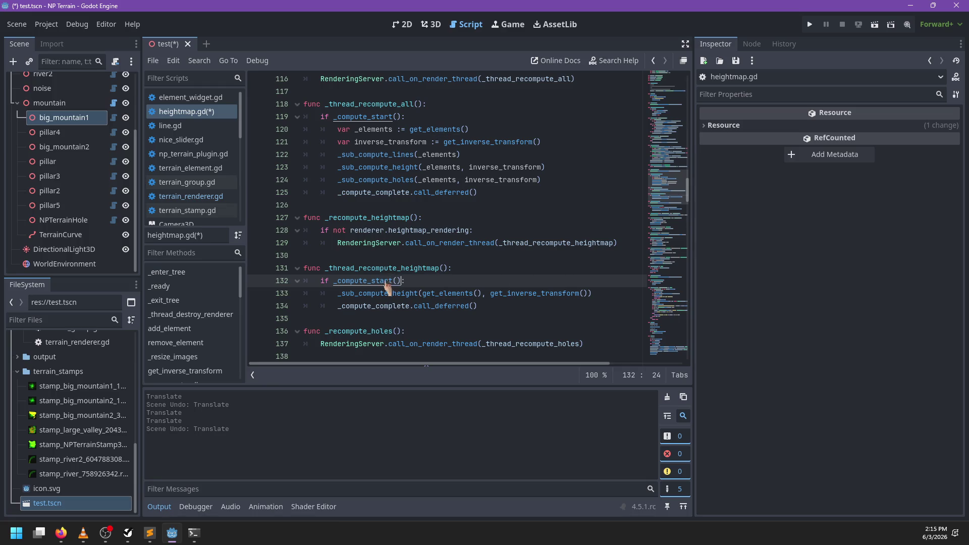
ctrl+click(386, 282)
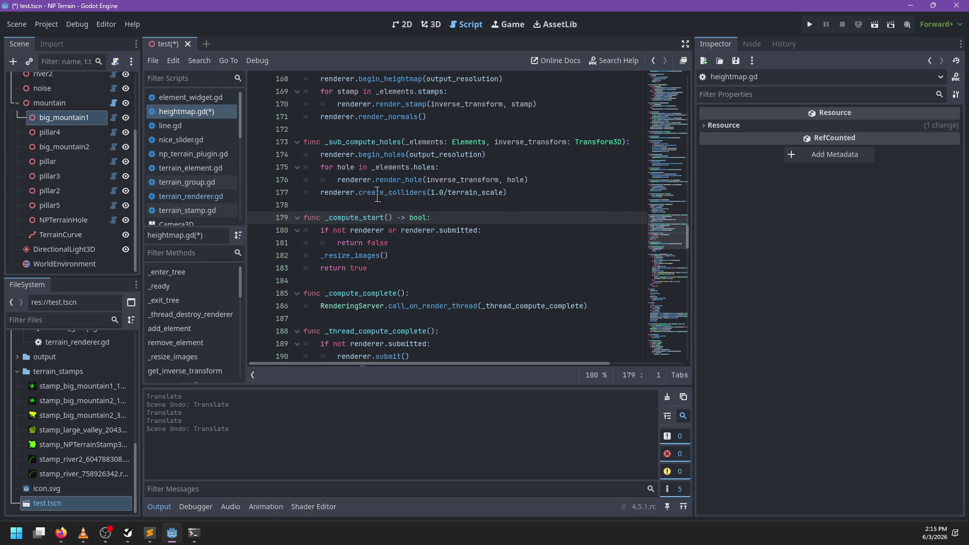
scroll(397, 211, up, 2)
scroll(398, 211, up, 2)
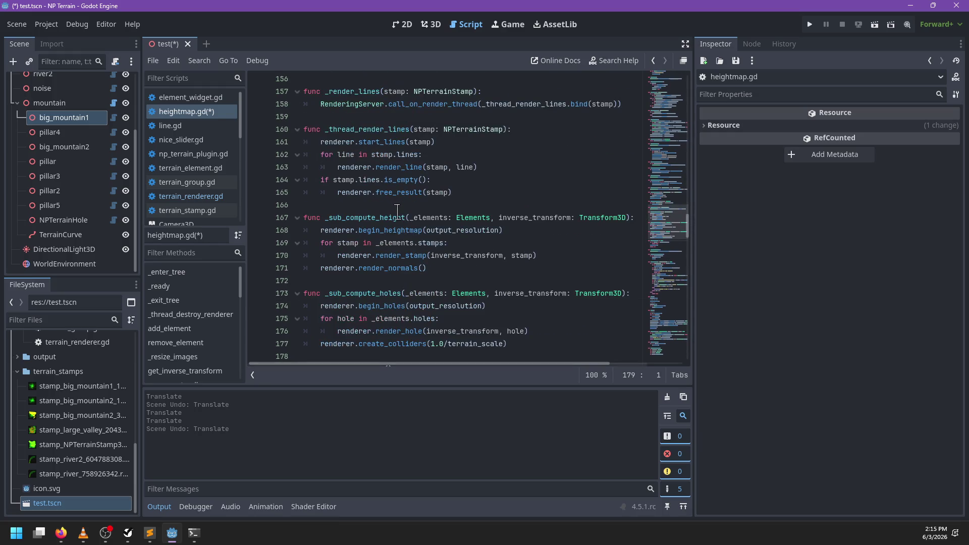
scroll(399, 212, up, 11)
- Trim the temporary check line and dedent the thread function's two body lines
click(425, 217)
key(Up)
key(Up)
key(Up)
key(Home)
key(Up)
key(End)
key(BackSpace)
key(BackSpace)
key(BackSpace)
key(BackSpace)
key(BackSpace)
key(BackSpace)
key(BackSpace)
drag(344, 217, 328, 205)
key(shift+Tab)
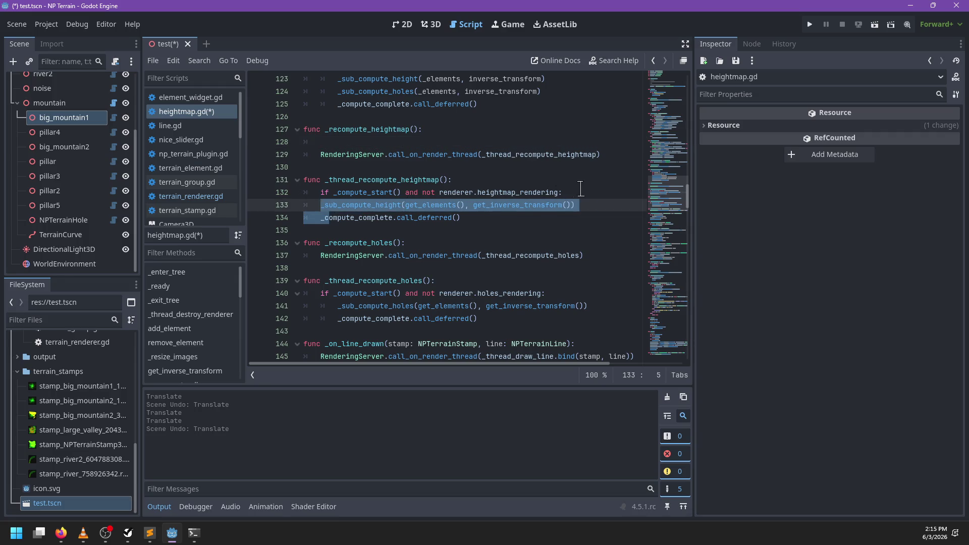
- Move the full condition into _recompute_heightmap, indent the RenderingServer call, and save
click(576, 193)
key(alt+Up)
key(alt+Up)
key(alt+Up)
click(316, 167)
key(Tab)
click(331, 143)
key(BackSpace)
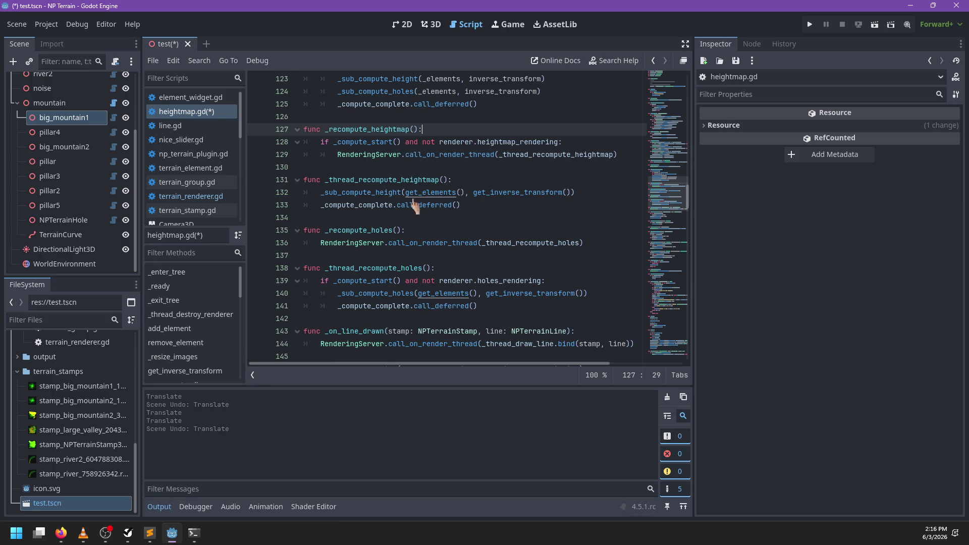
key(ctrl+s)
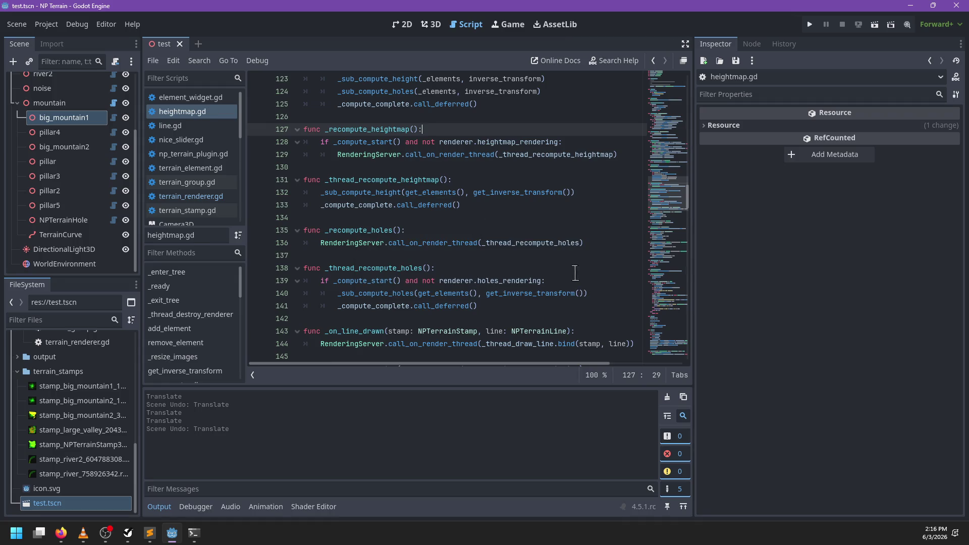
- Move the holes_rendering check from the holes thread function into _recompute_holes and save
triple_click(579, 275)
key(BackSpace)
key(shift+Down)
key(shift+Down)
key(shift+Tab)
click(421, 229)
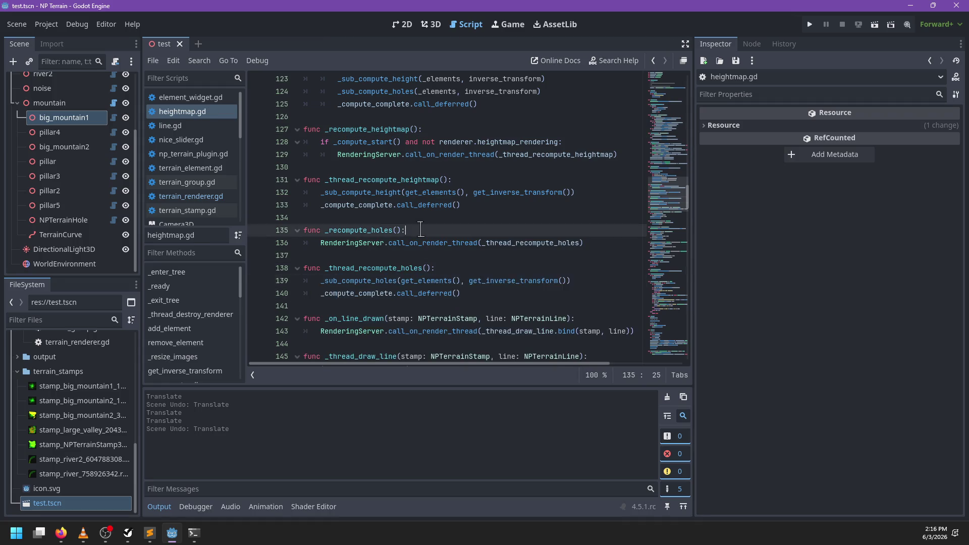
key(ctrl+z)
key(ctrl+z)
click(331, 256)
key(ctrl+s)
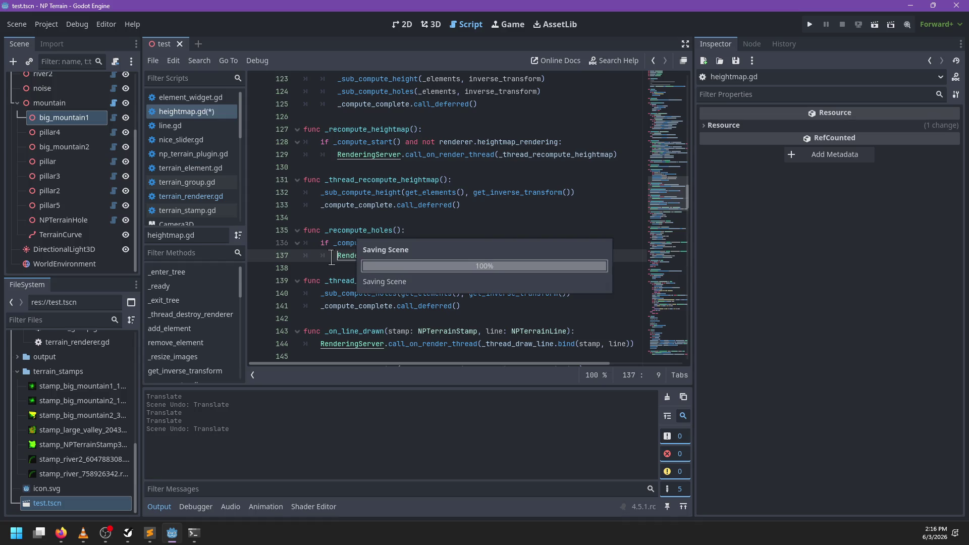
- Locate the _recompute_heightmap call in _thread_draw_line and compare it with the function definition
scroll(386, 264, down, 2)
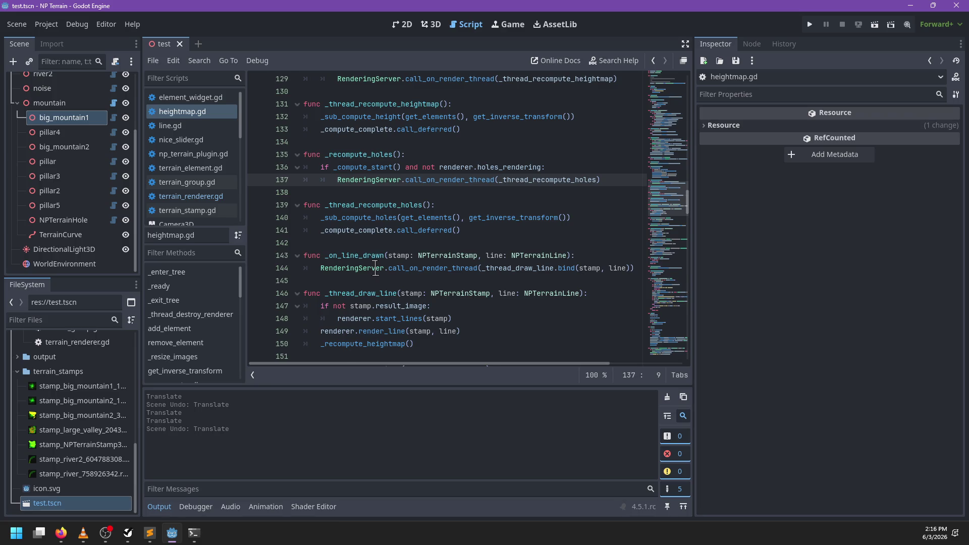
scroll(376, 271, down, 1)
click(424, 306)
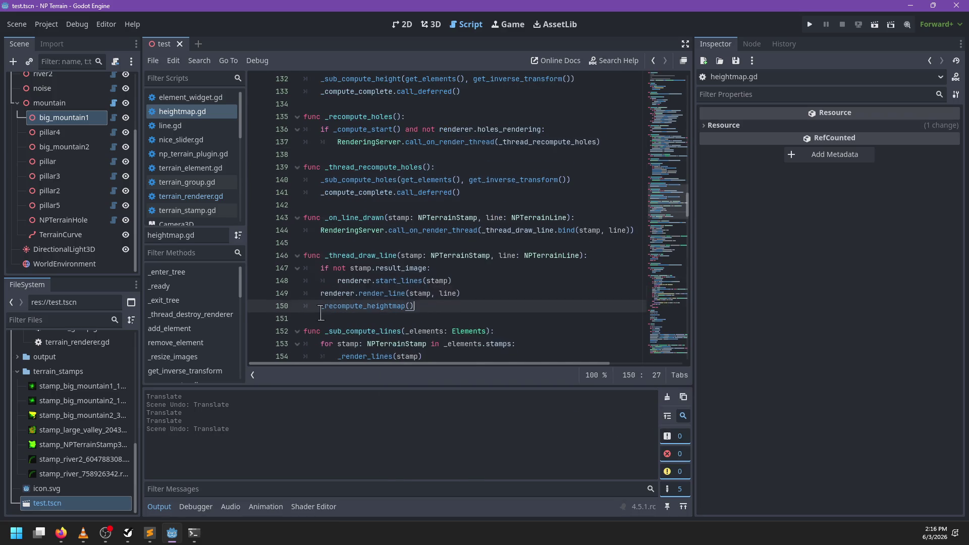
scroll(320, 313, down, 1)
scroll(431, 270, up, 3)
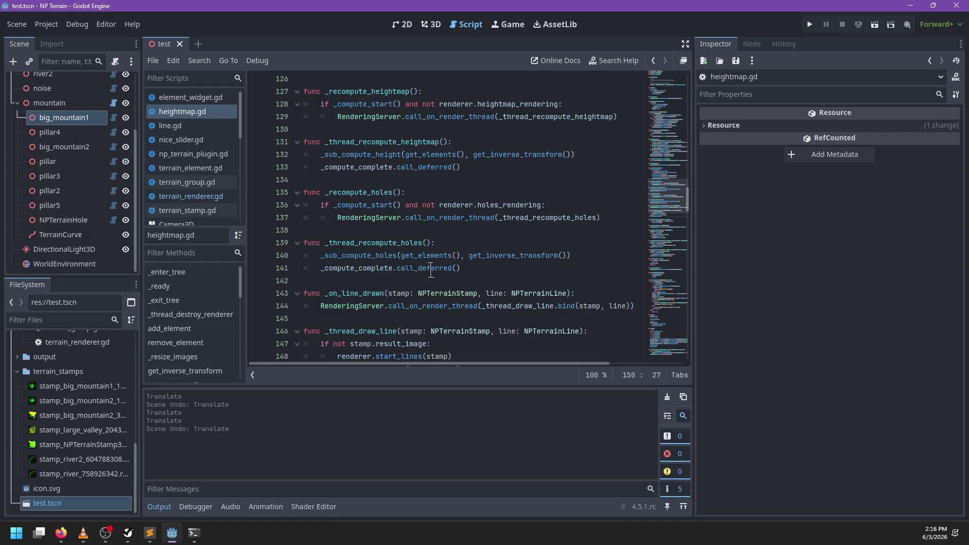
scroll(430, 270, up, 2)
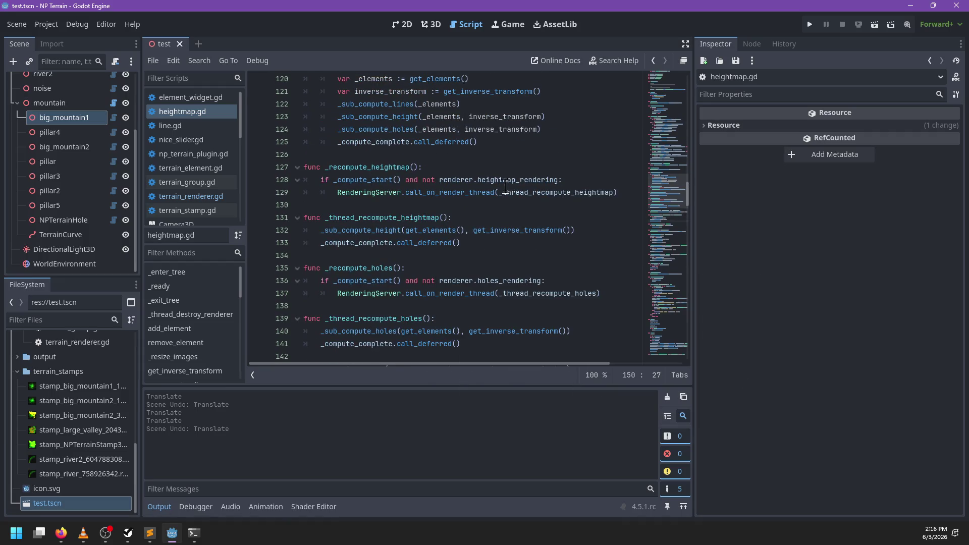
double_click(363, 165)
scroll(436, 219, down, 6)
scroll(456, 239, up, 2)
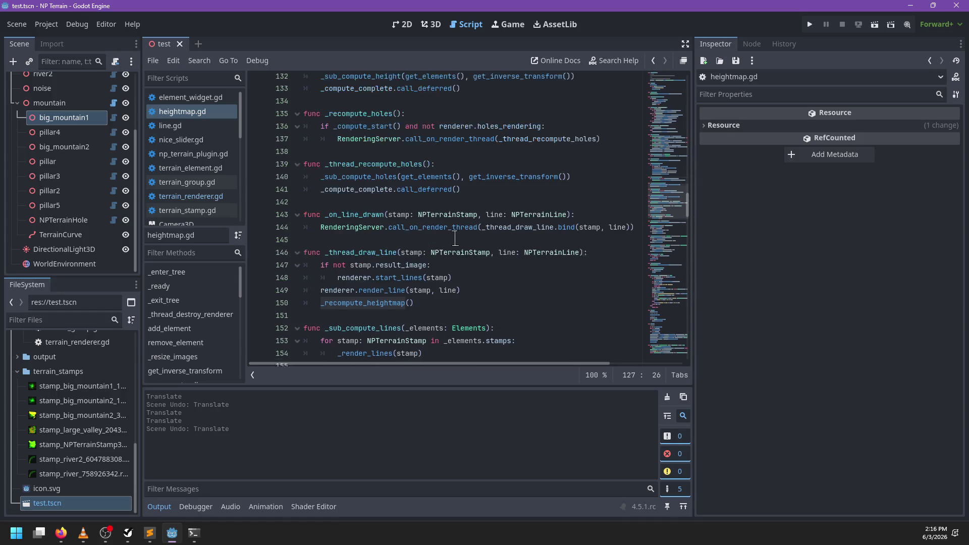
scroll(455, 238, up, 1)
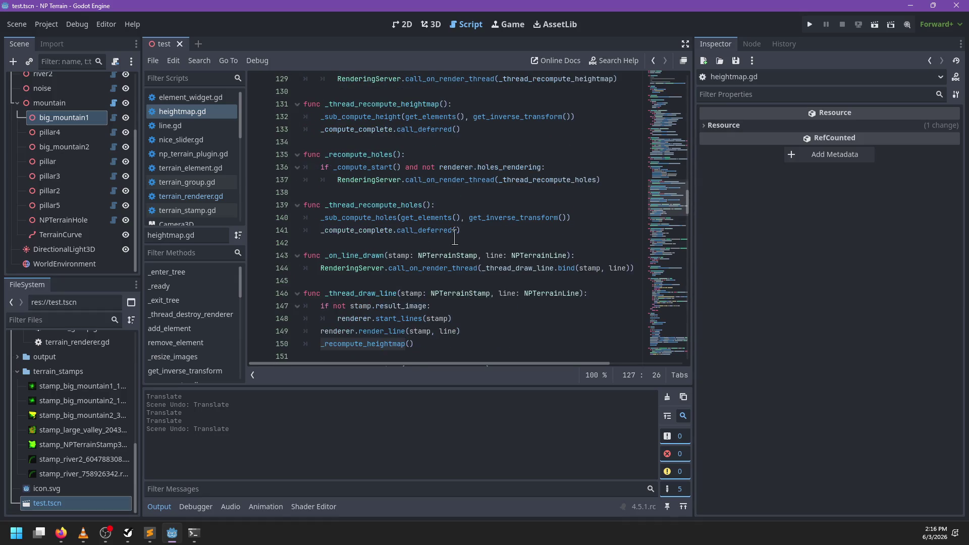
- Prefix line 150's call with _thread so it calls _thread_recompute_heightmap, and save
click(331, 344)
text(_thread)
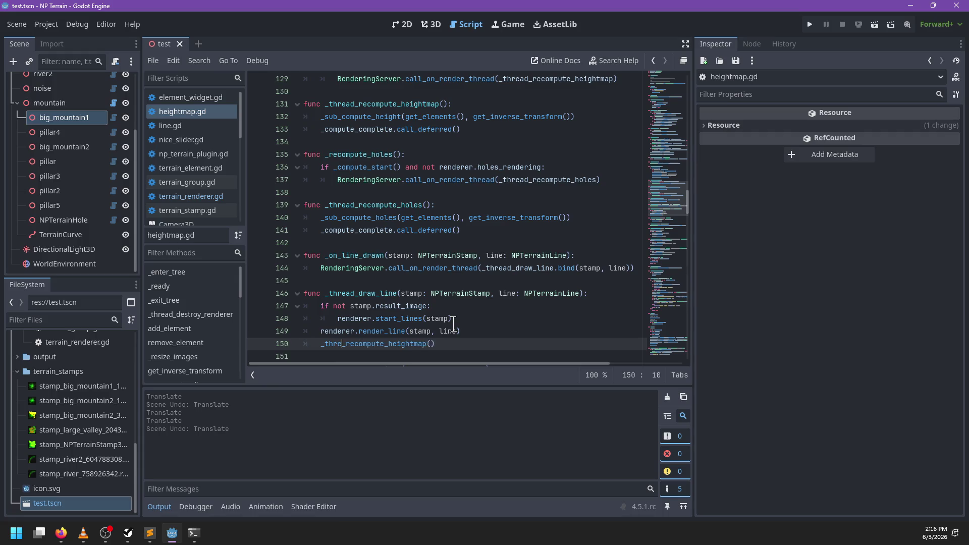
key(Escape)
key(ctrl+s)
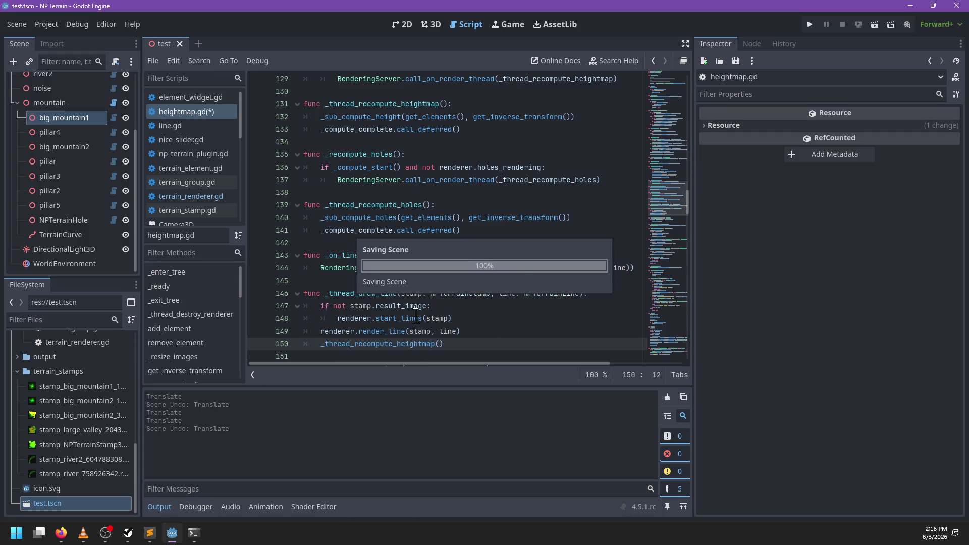
- Select the renderer.heightmap_rendering condition on line 128, then move to the _on_line_drawn header
scroll(418, 319, up, 3)
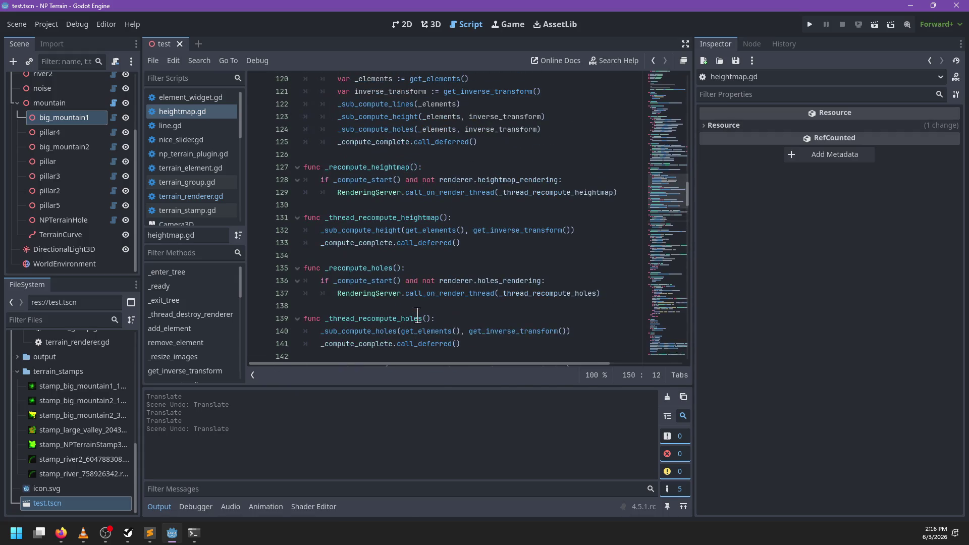
mouse_move(560, 180)
mouse_down()
mouse_move(432, 181)
mouse_move(440, 182)
mouse_up()
scroll(444, 212, down, 3)
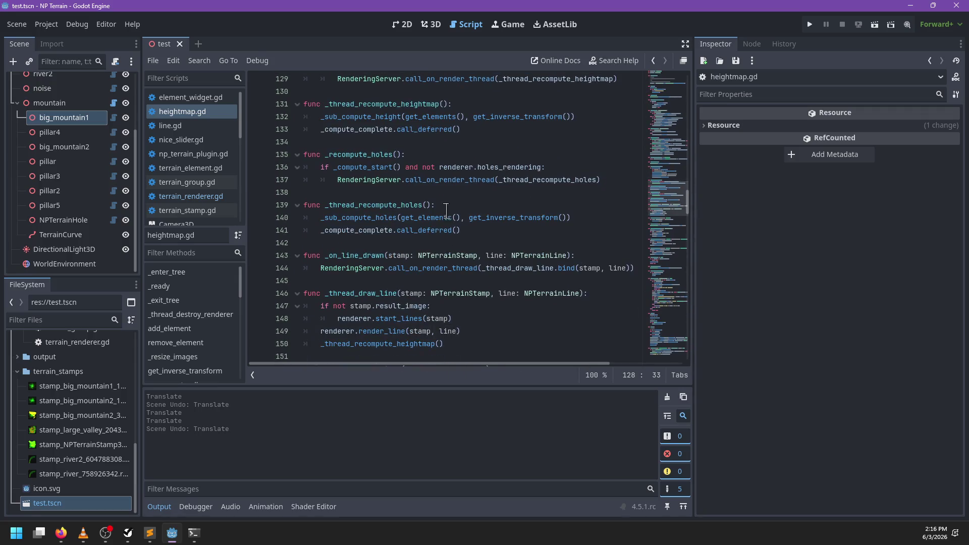
click(433, 154)
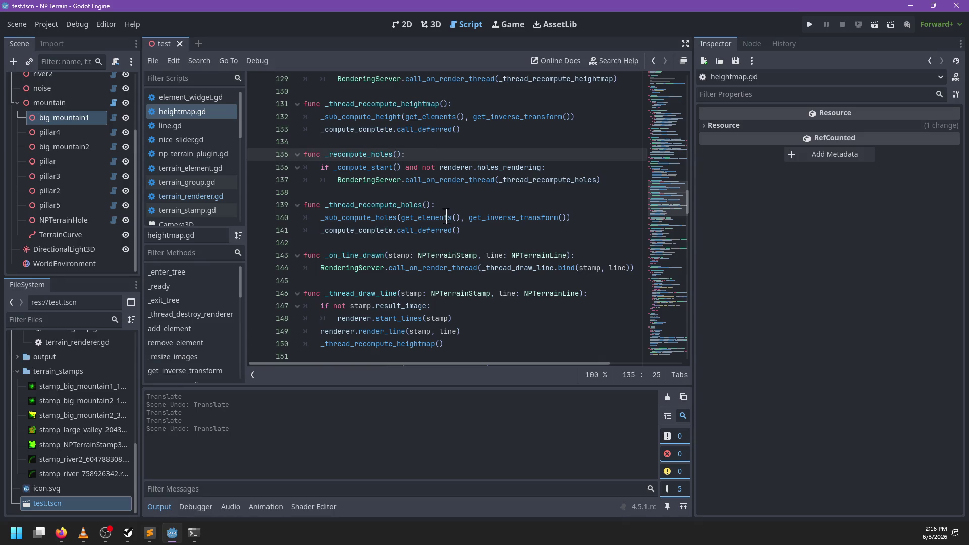
click(599, 254)
- Add a renderer.heightmap_rendering check in _on_line_drawn, indent the RenderingServer call, and save
key(Return)
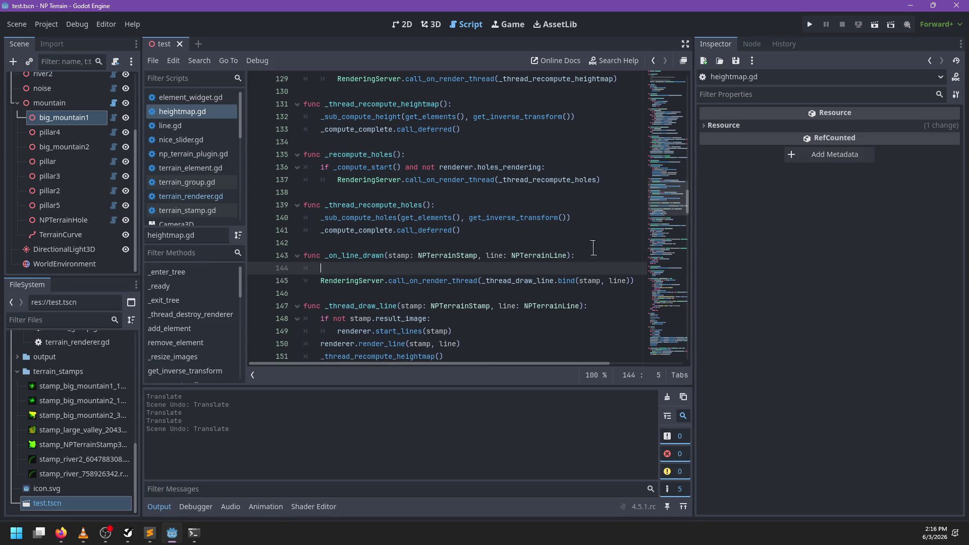
text(if not:)
text( renderer.heightmap_rendering)
key(Down)
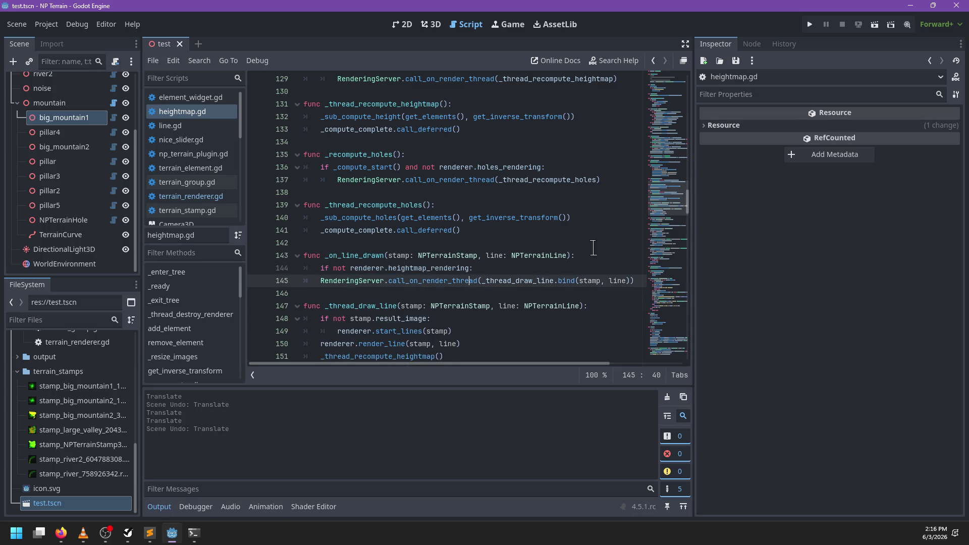
key(Home)
key(Tab)
scroll(494, 235, down, 3)
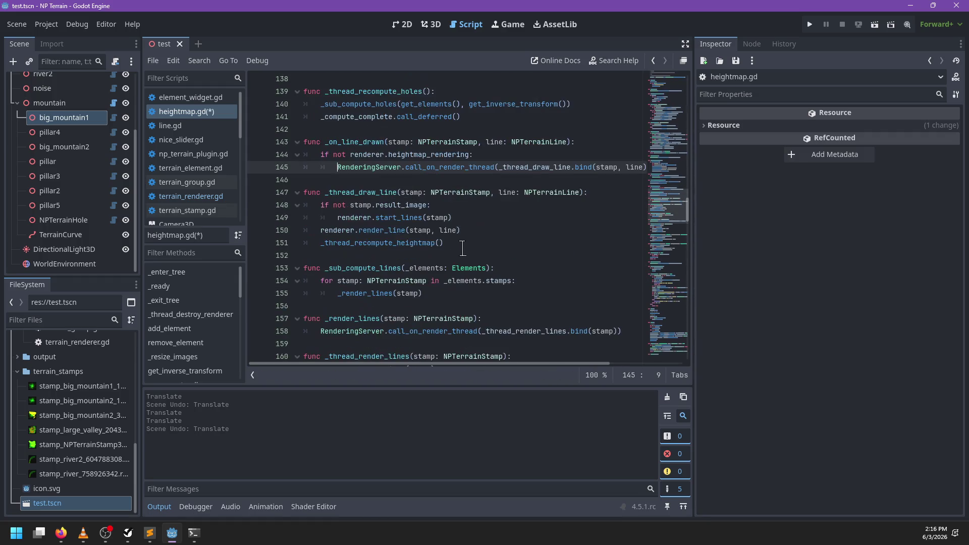
key(ctrl+s)
- Review _thread_render_lines and render_line on line 163, undoing an accidental '_thread_render' edit
scroll(485, 213, down, 1)
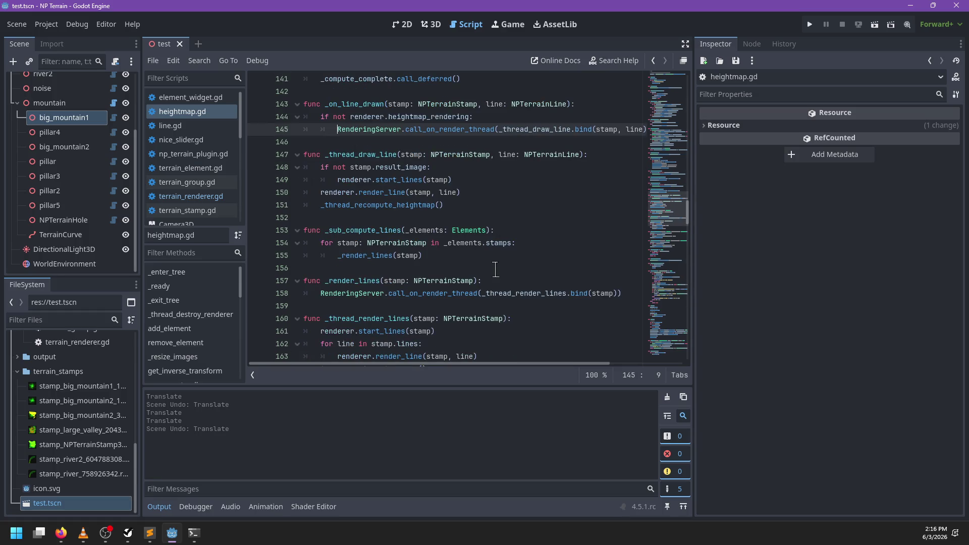
click(501, 277)
double_click(501, 294)
scroll(498, 282, down, 2)
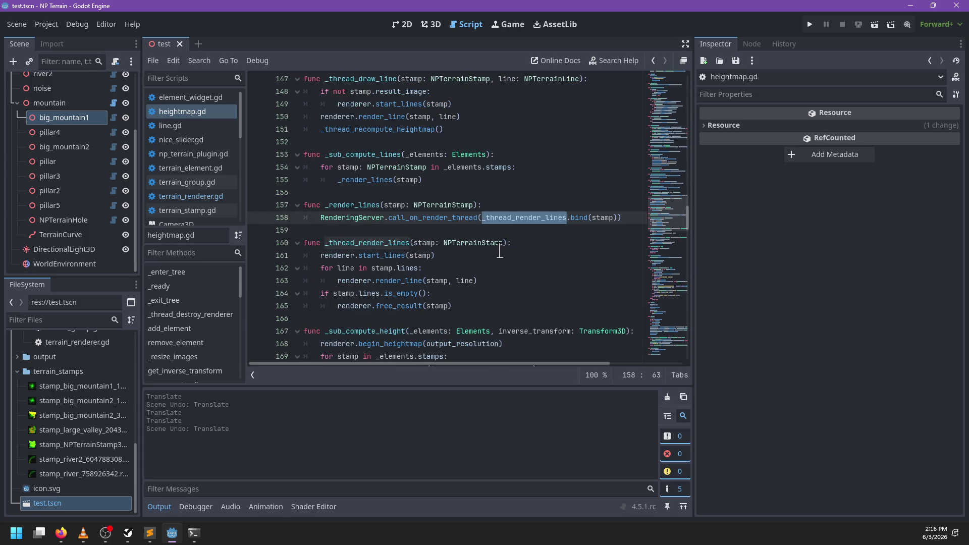
double_click(398, 280)
scroll(526, 241, up, 2)
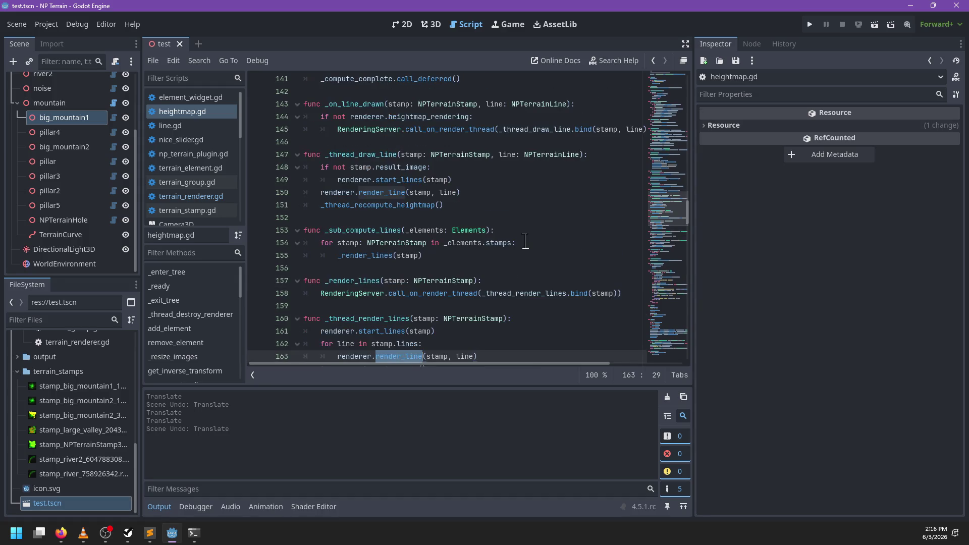
scroll(525, 241, down, 2)
text(_thread_render)
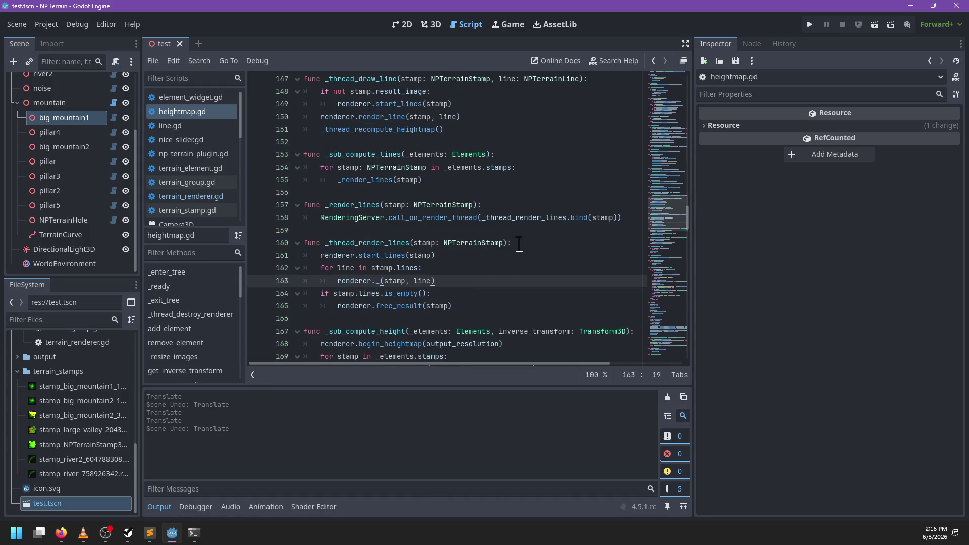
key(ctrl+z)
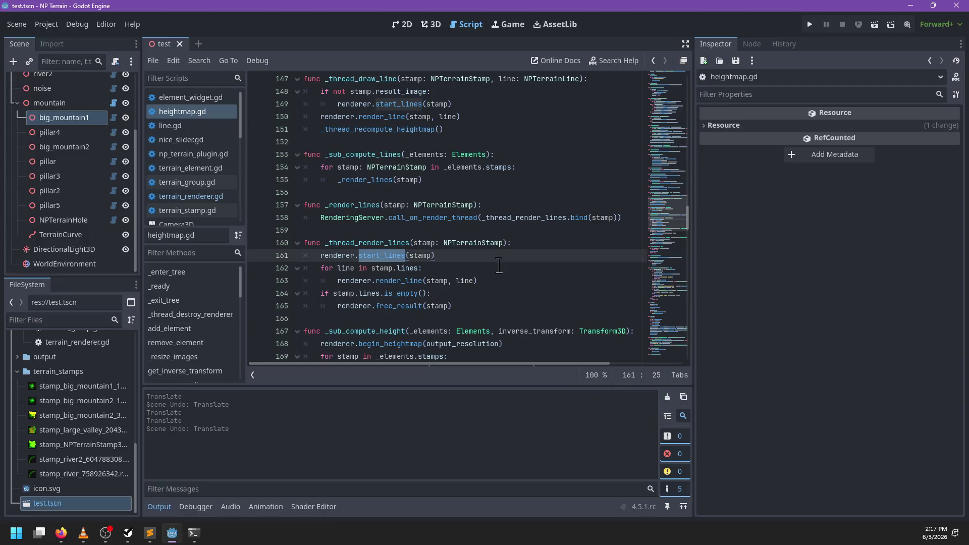
double_click(396, 281)
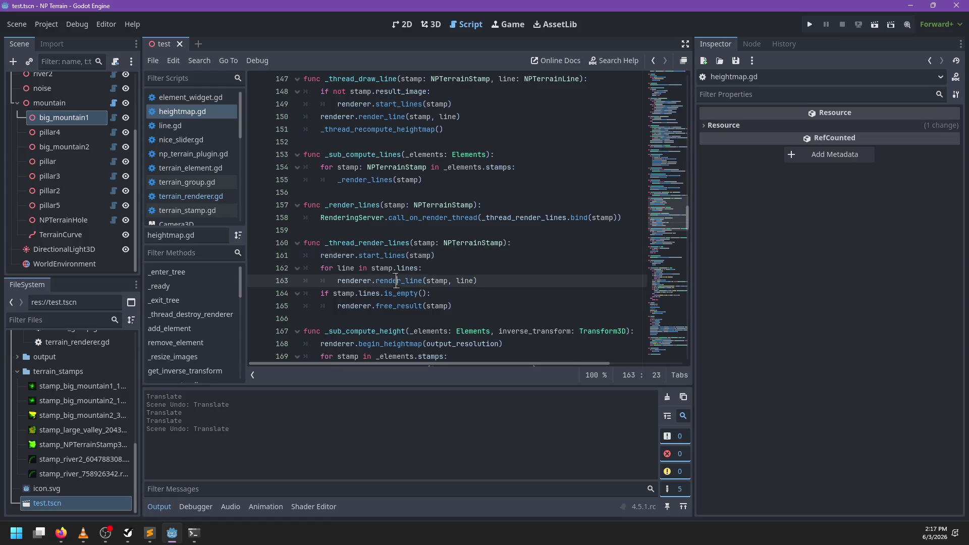
mouse_move(395, 282)
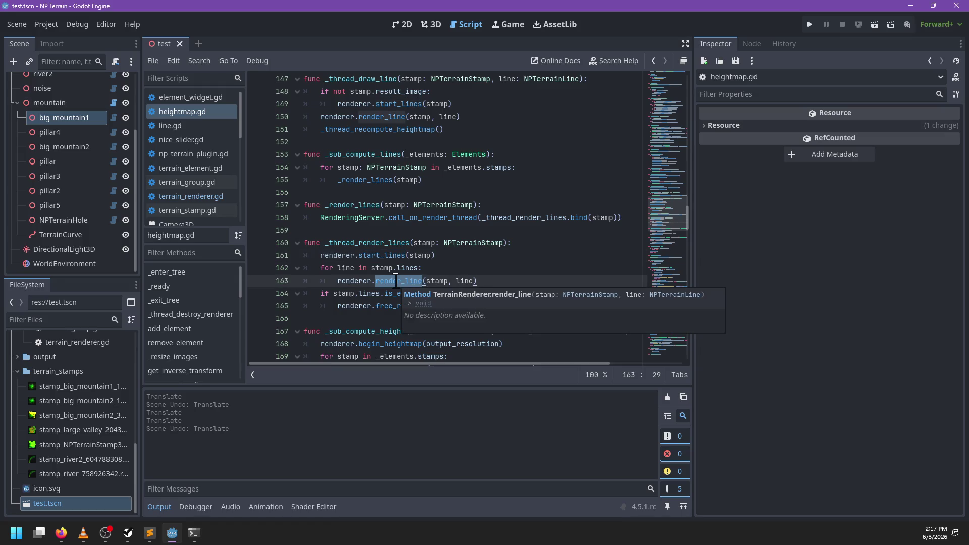
click(474, 264)
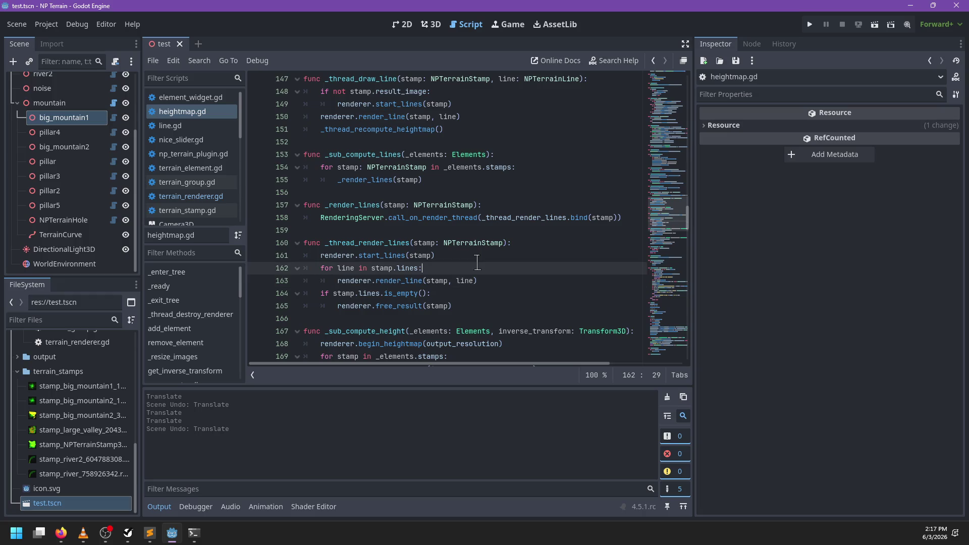
- Inspect _sub_compute_height and highlight every use of renderer
scroll(491, 273, down, 2)
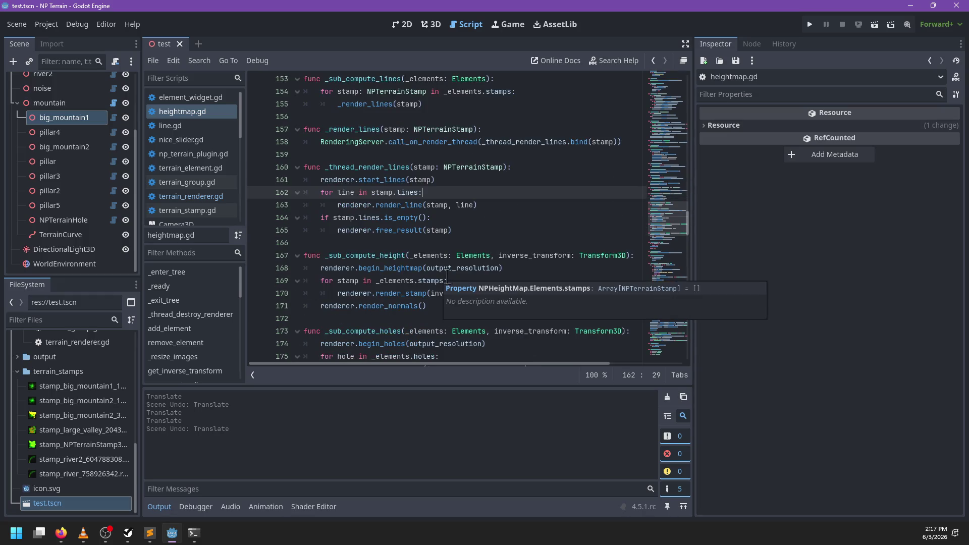
scroll(455, 276, down, 1)
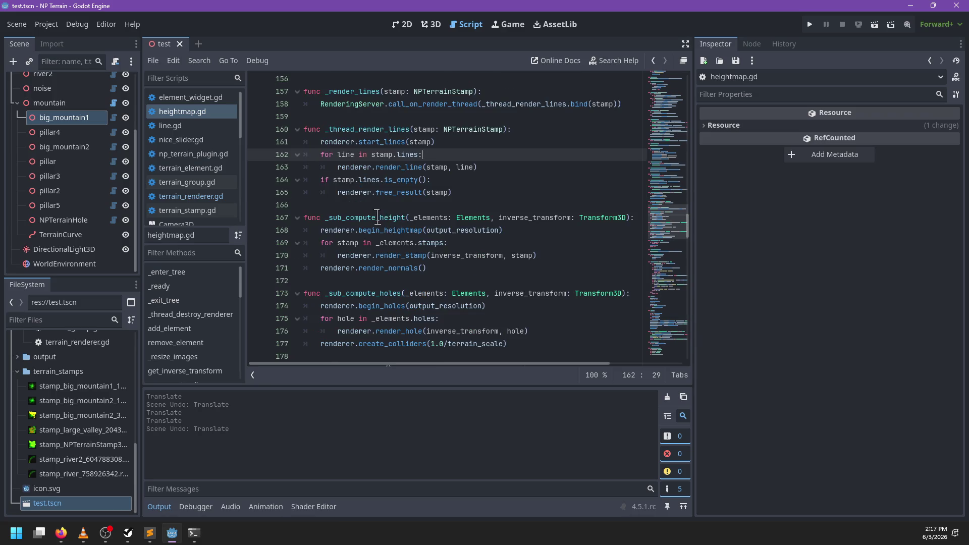
double_click(378, 217)
scroll(503, 250, down, 3)
scroll(503, 251, up, 5)
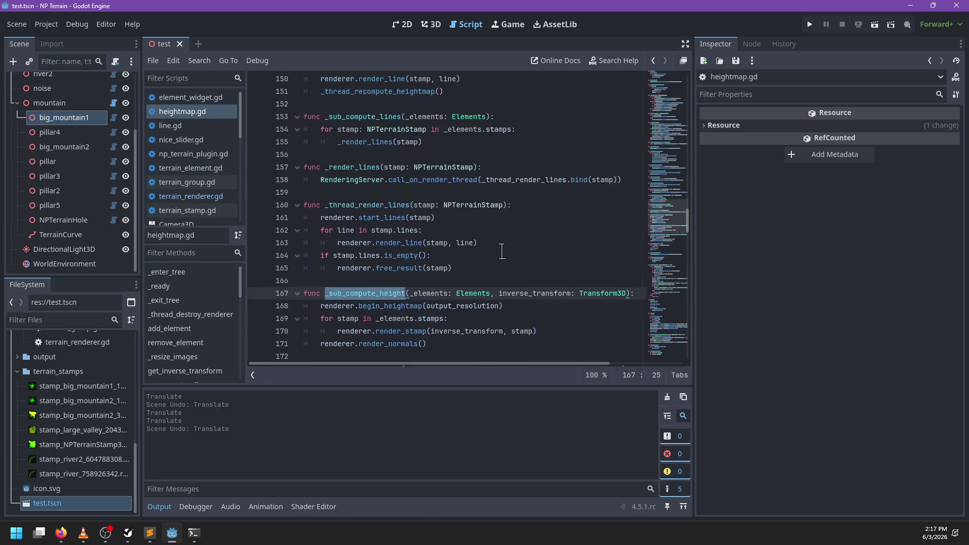
scroll(462, 242, down, 5)
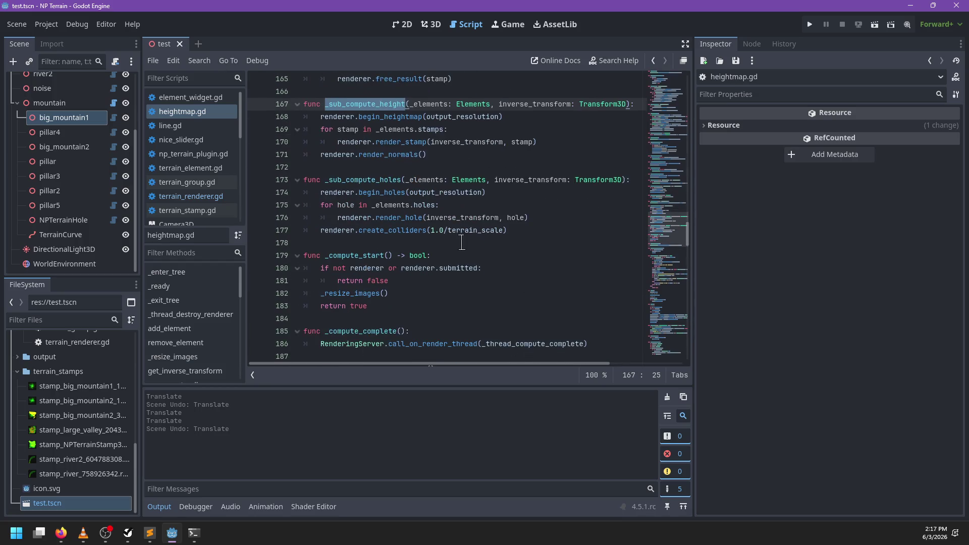
double_click(360, 268)
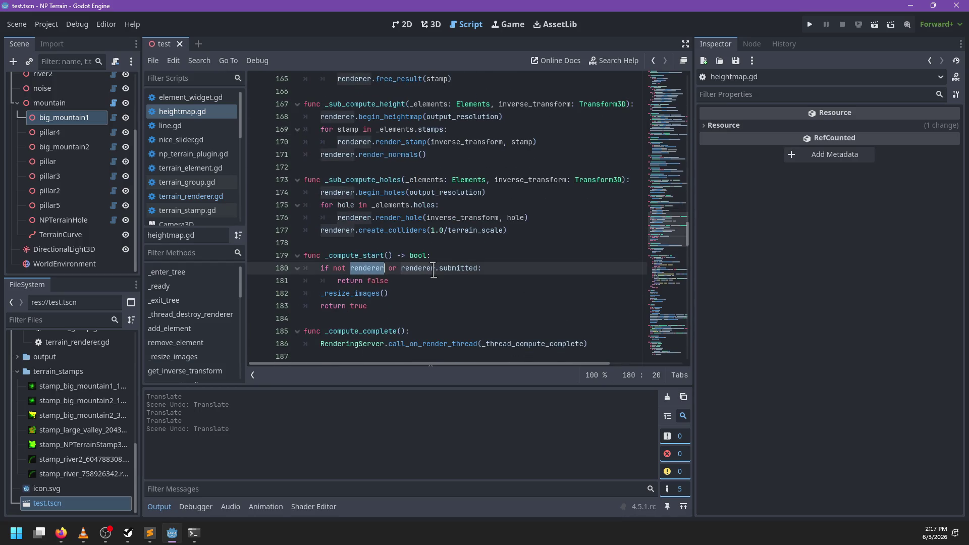
- Follow the _resize_images call on line 182 to its definition
double_click(357, 294)
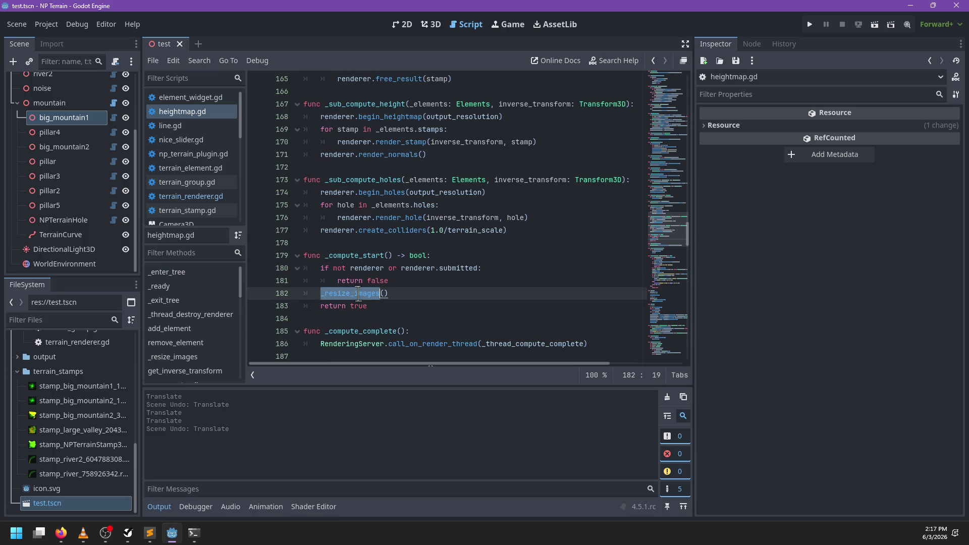
ctrl+click(359, 293)
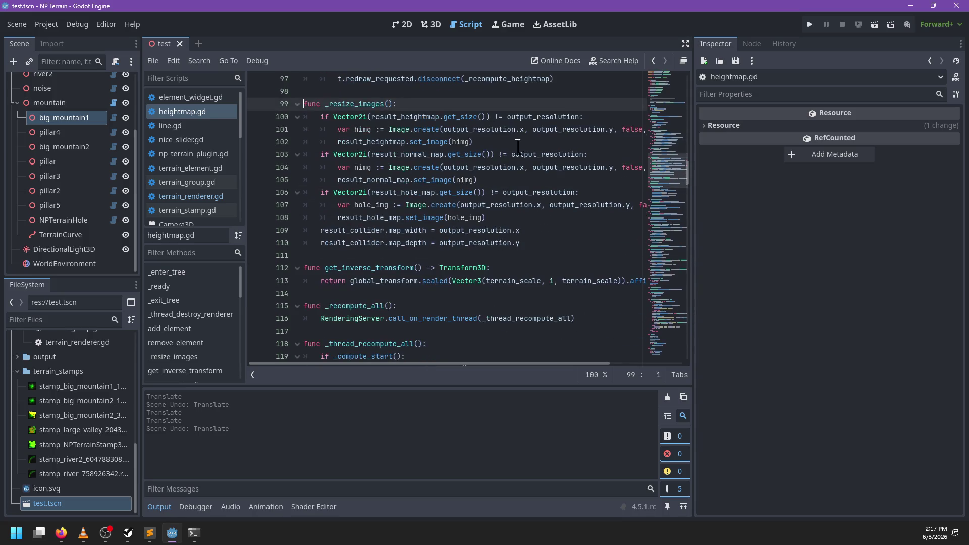
mouse_move(497, 282)
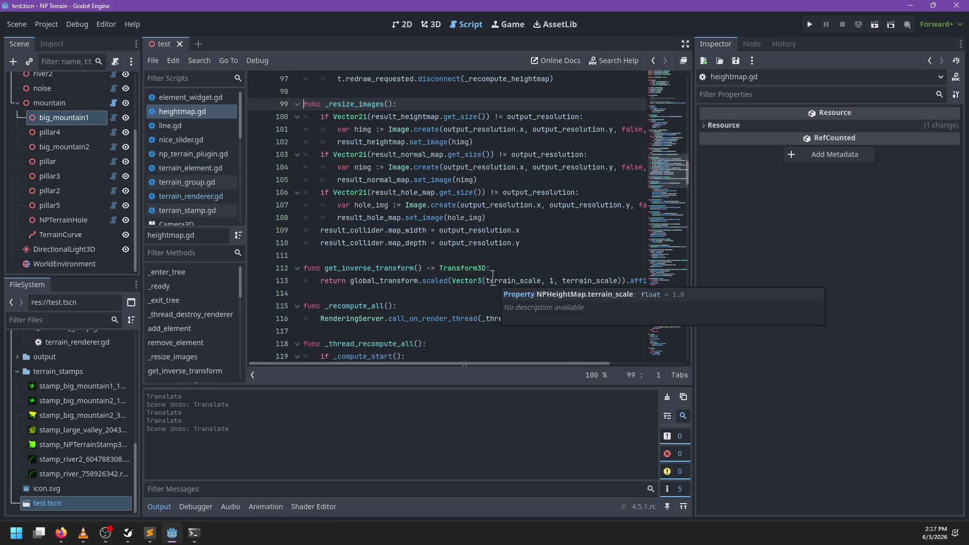
scroll(495, 278, up, 1)
scroll(505, 255, right, 3)
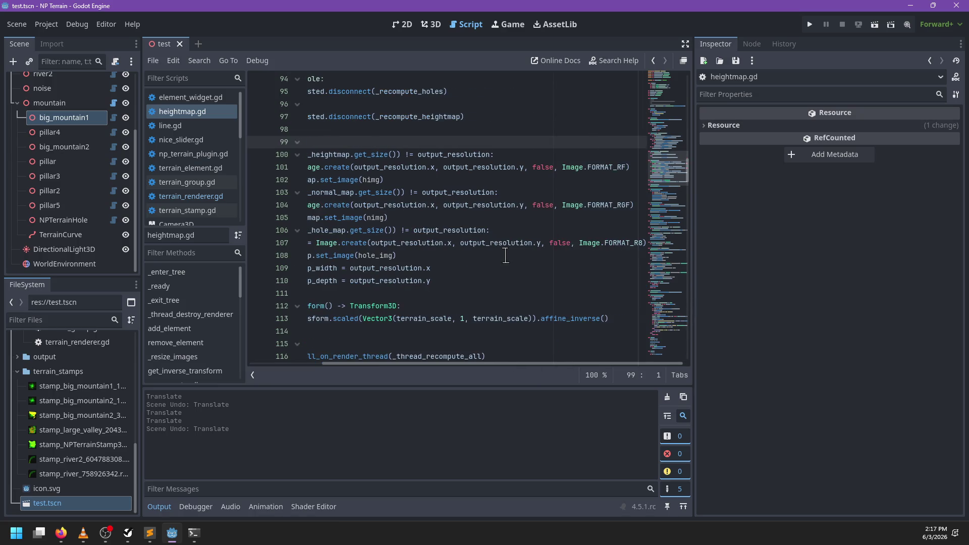
scroll(505, 255, left, 3)
key(ctrl+f)
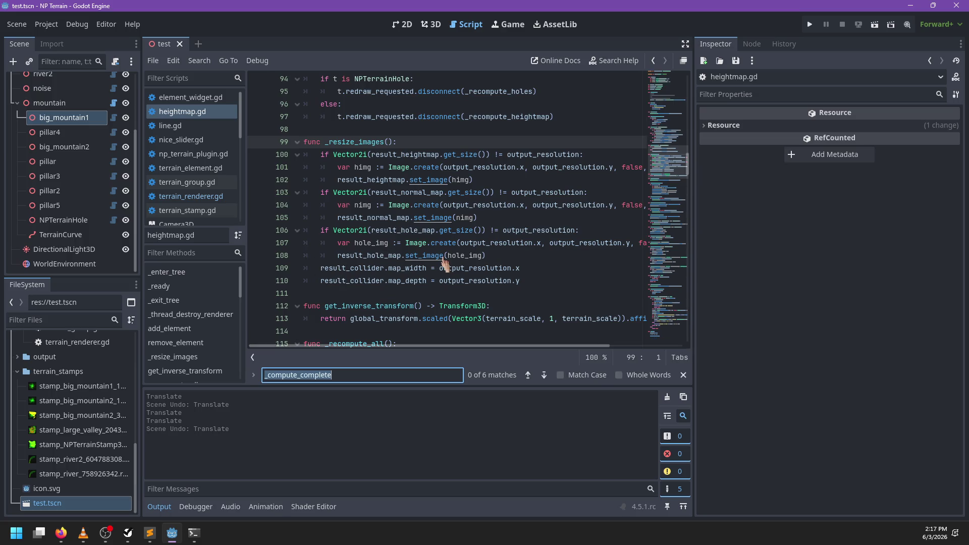
- Move the _compute_start check from _thread_recompute_all into _recompute_all, fix indents, and save
mouse_move(444, 261)
text(comp)
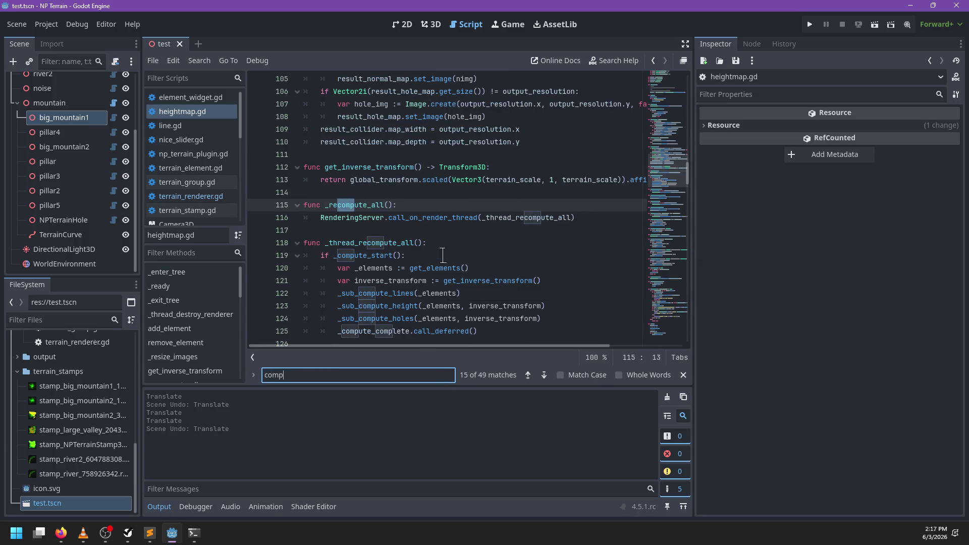
text(ute_start)
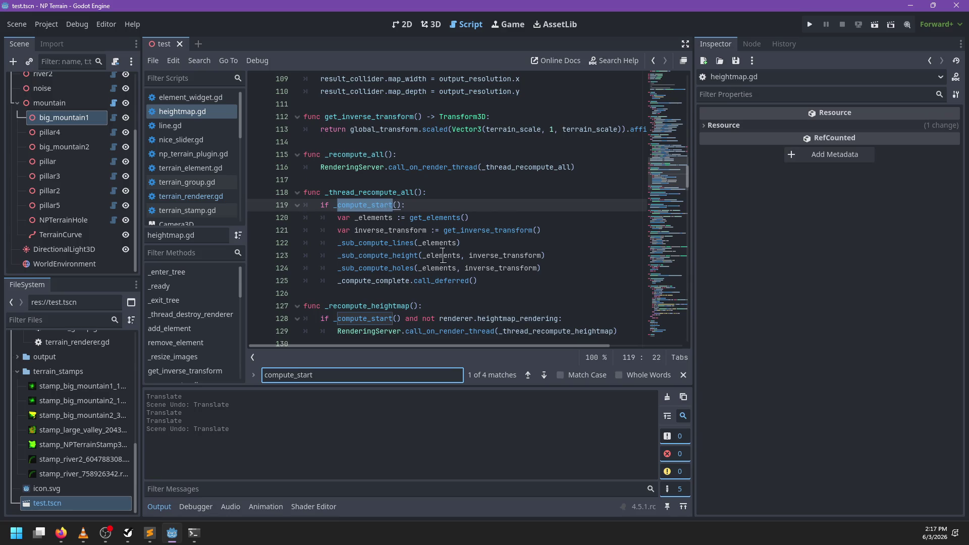
key(Escape)
drag(338, 218, 372, 279)
key(shift+Tab)
click(432, 202)
key(alt+Up)
key(alt+Up)
key(alt+Up)
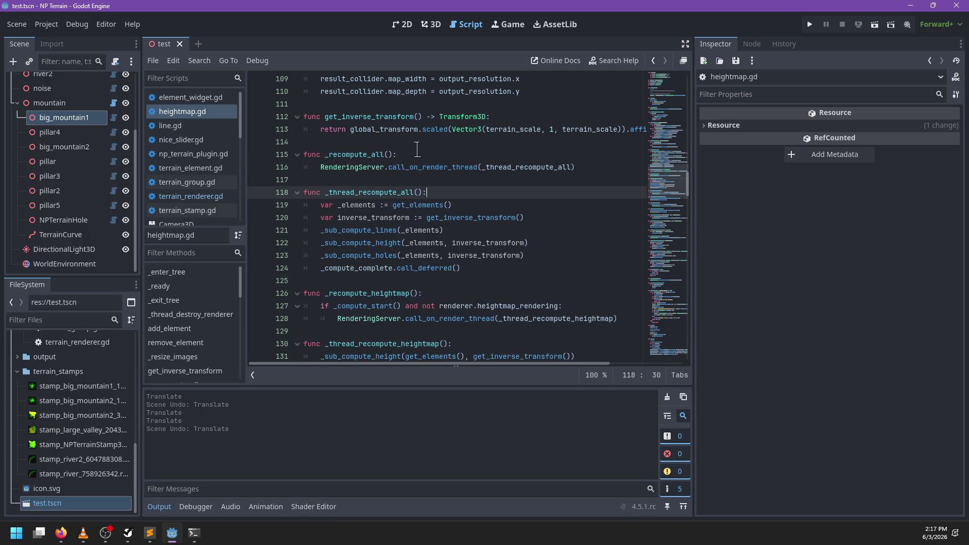
click(320, 180)
key(Tab)
key(ctrl+s)
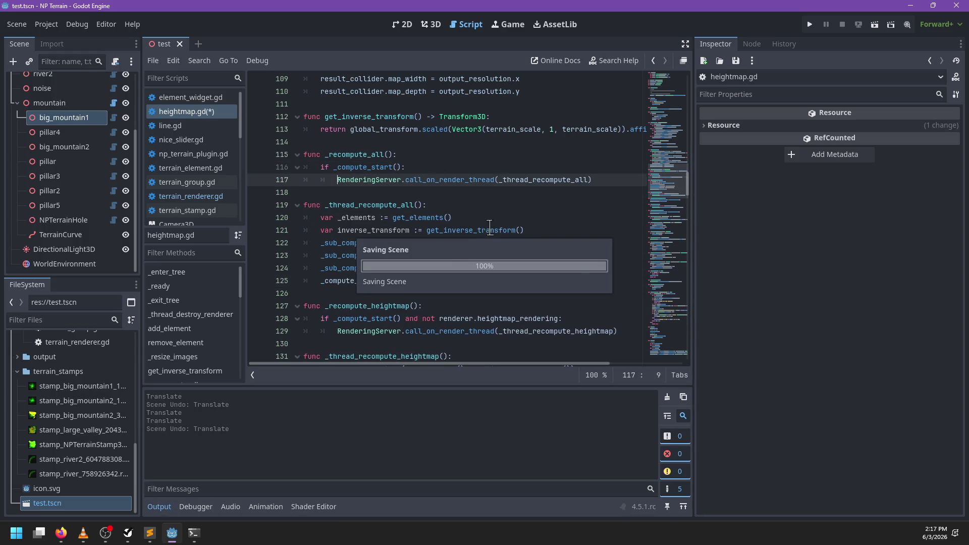
- Cycle through the compute_start matches, select _sub_compute_lines, and close the test scene
scroll(488, 228, down, 2)
scroll(485, 232, down, 1)
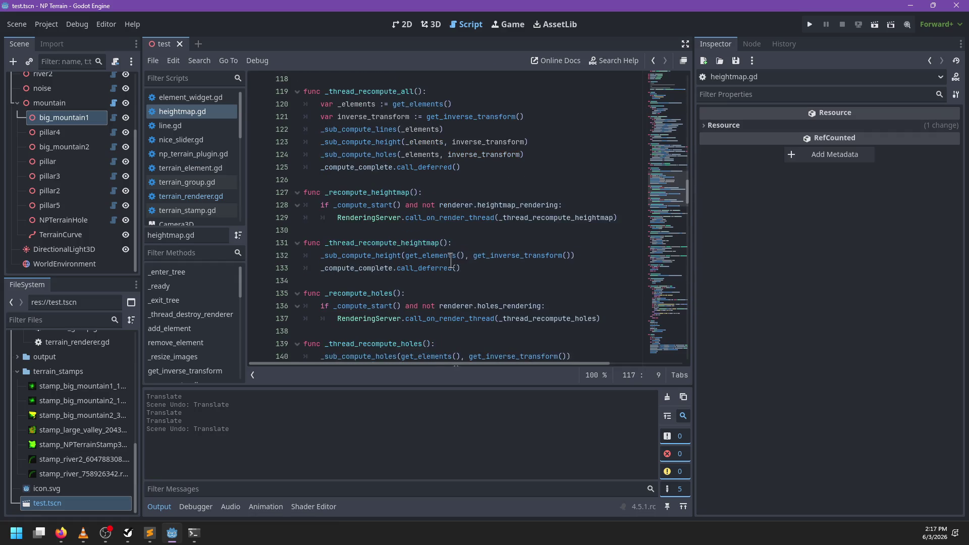
key(ctrl+f)
key(Return)
key(Return)
key(Return)
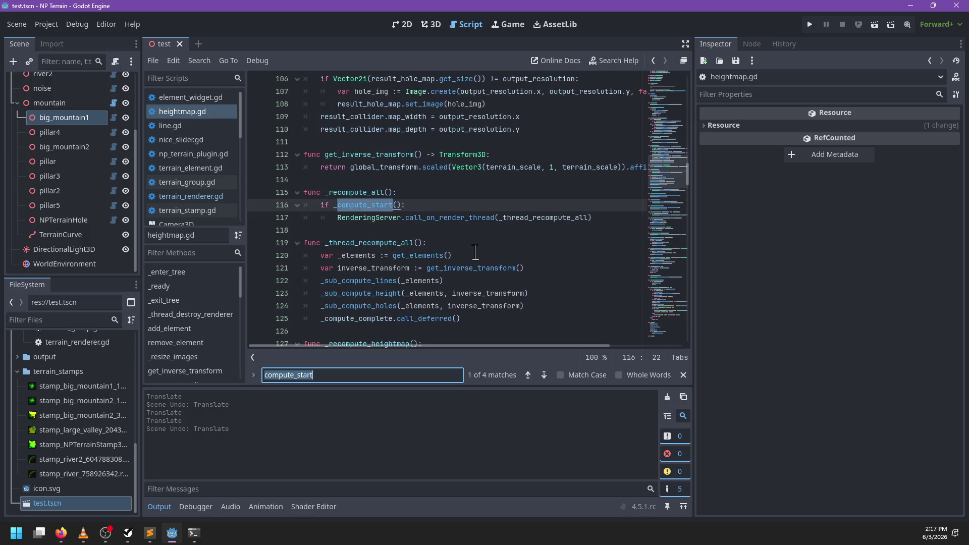
key(Return)
key(Return)
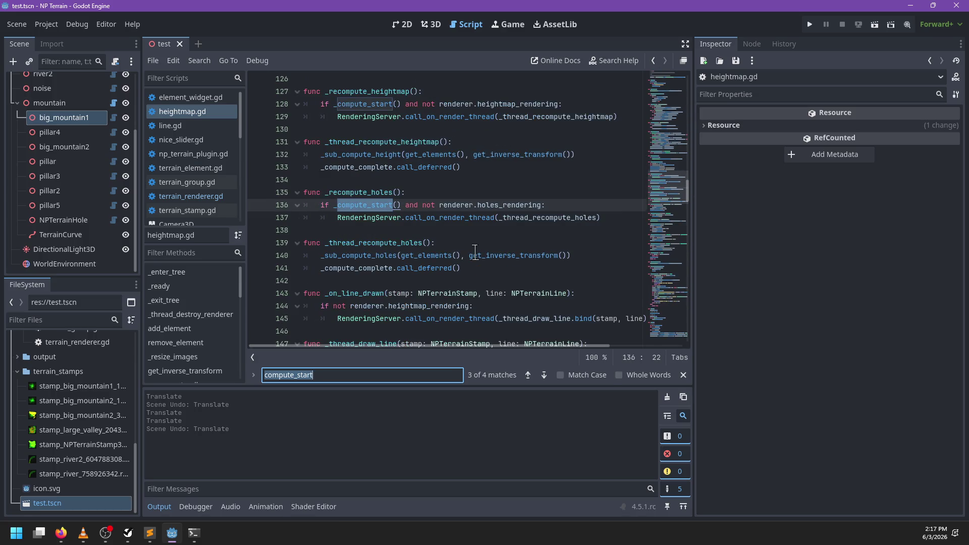
key(Escape)
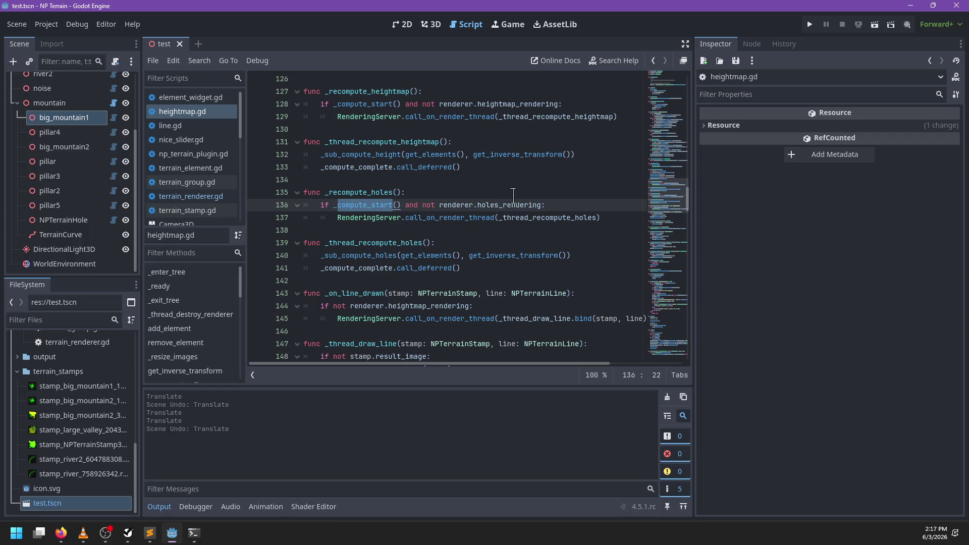
scroll(514, 195, down, 2)
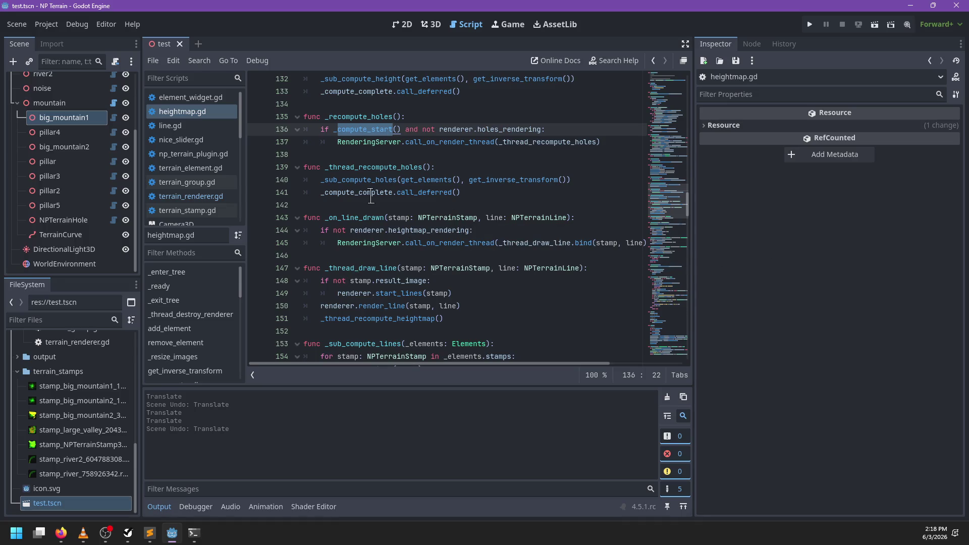
scroll(367, 168, down, 3)
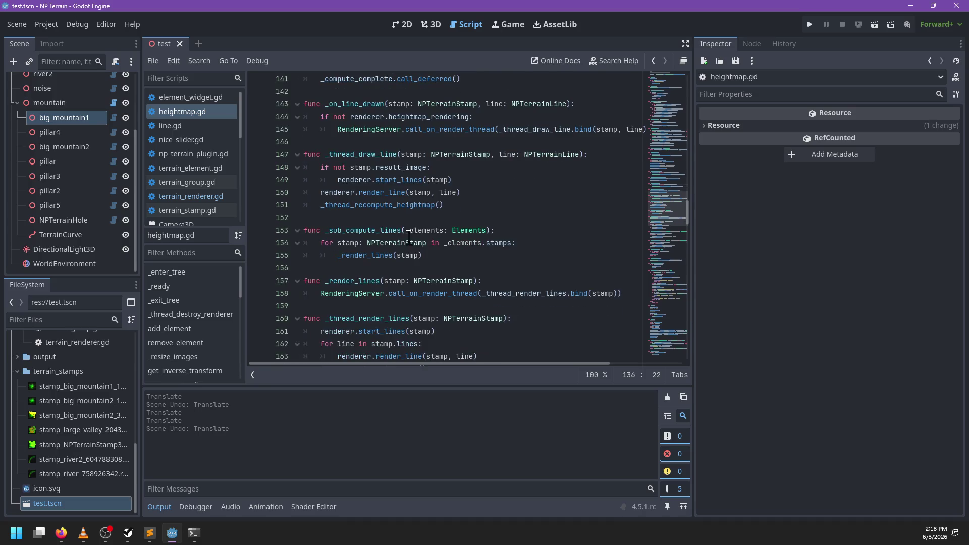
double_click(379, 230)
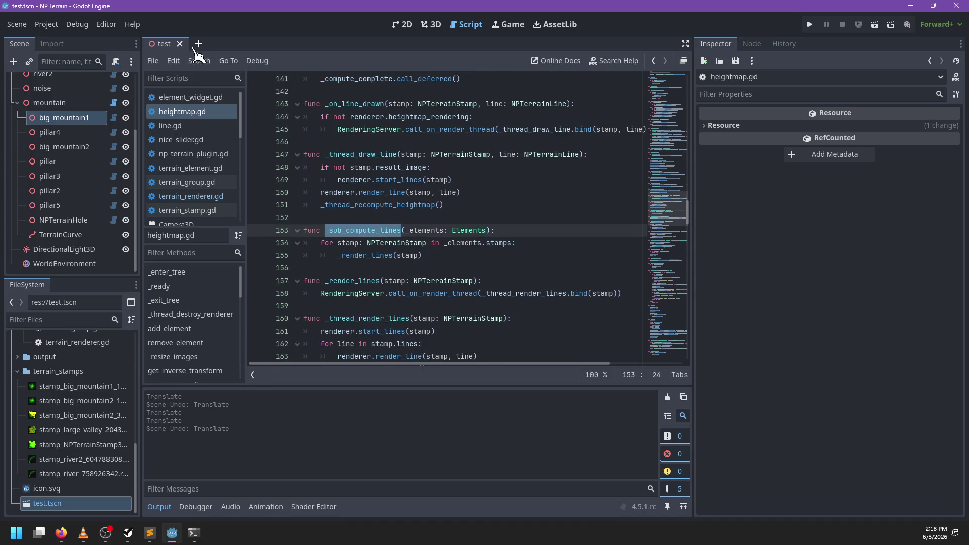
click(180, 44)
- Close the test scene tab and reopen test.tscn from the FileSystem dock
click(431, 25)
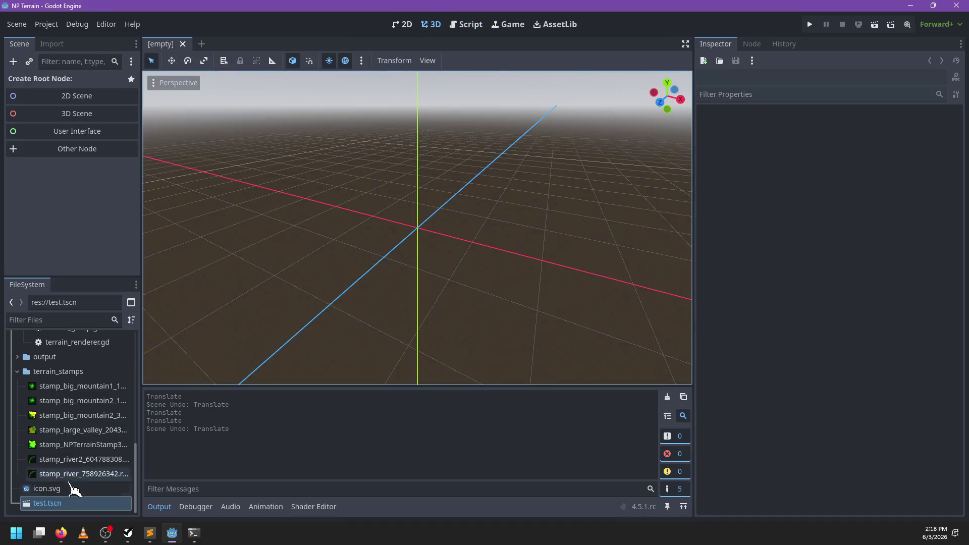
click(66, 508)
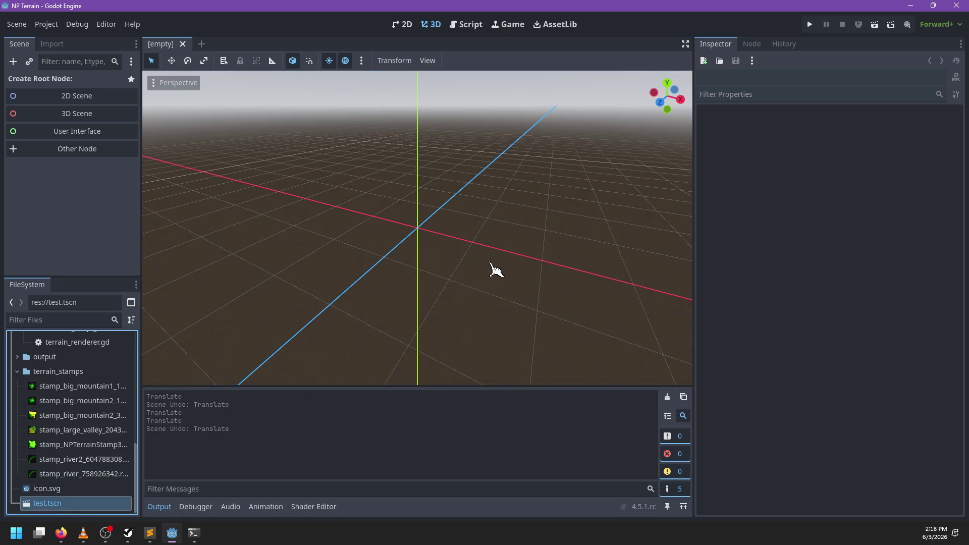
key(Return)
scroll(483, 271, up, 3)
scroll(483, 271, down, 10)
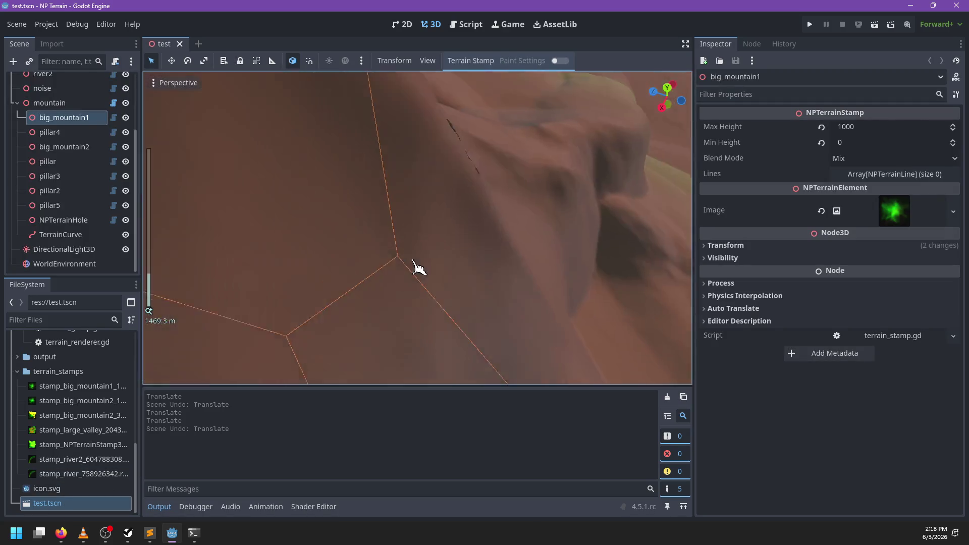
scroll(470, 280, down, 2)
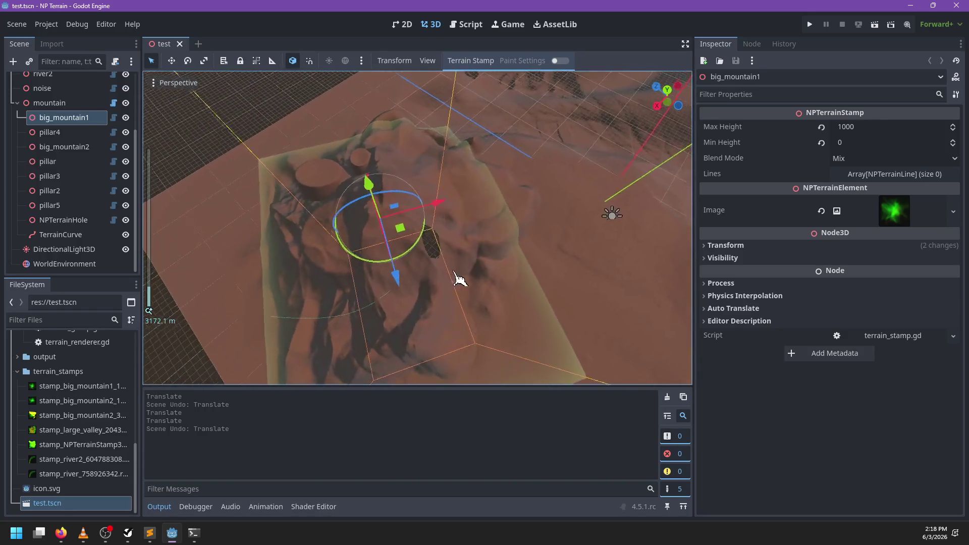
- Drag big_mountain1 to several spots on the terrain, undoing each move
mouse_move(440, 255)
mouse_down()
mouse_move(431, 227)
mouse_move(520, 242)
mouse_up()
key(ctrl+z)
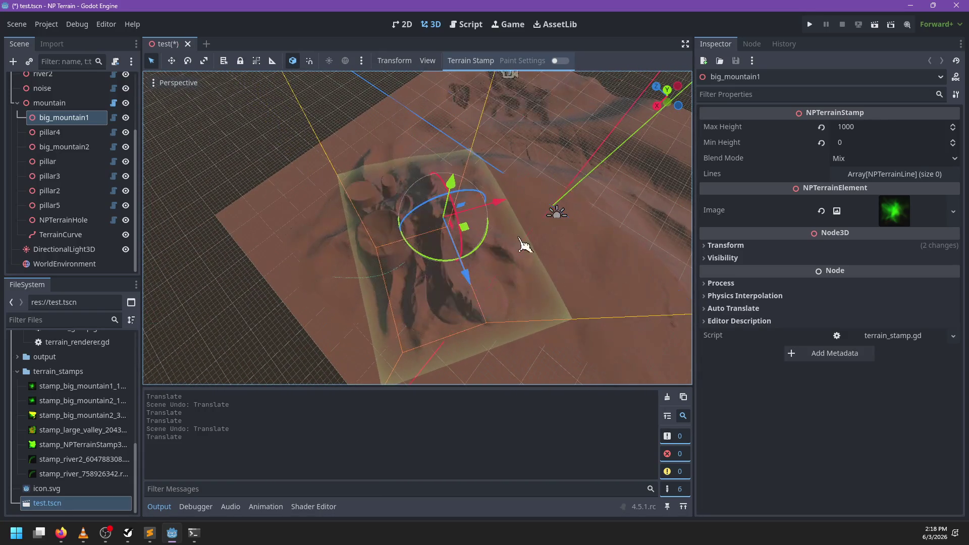
scroll(509, 217, down, 2)
scroll(530, 263, up, 3)
mouse_move(379, 260)
mouse_down()
mouse_move(433, 260)
mouse_move(464, 205)
mouse_move(348, 259)
mouse_move(430, 235)
mouse_up()
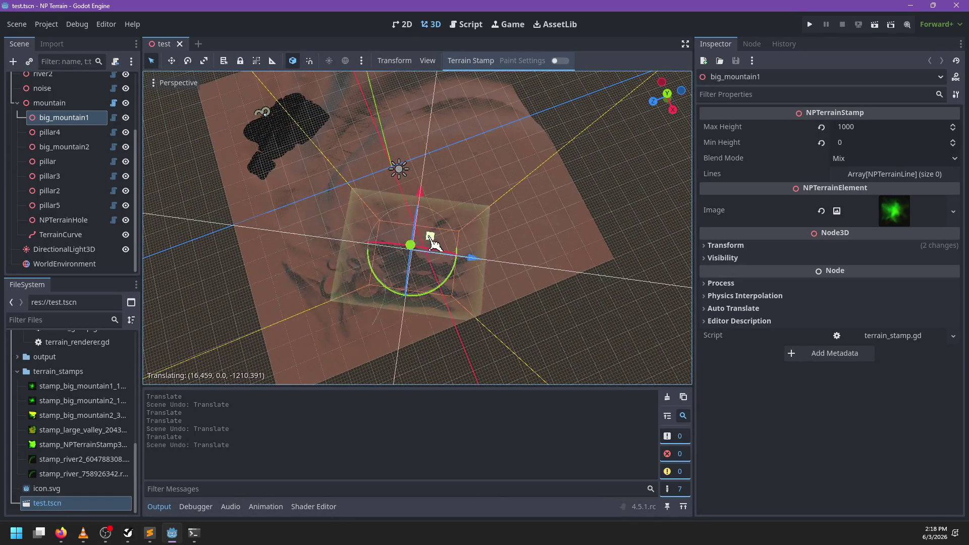
key(ctrl+z)
mouse_move(376, 258)
mouse_down()
mouse_move(456, 191)
mouse_move(407, 162)
mouse_move(388, 191)
mouse_move(395, 260)
mouse_move(443, 227)
mouse_up()
key(ctrl+z)
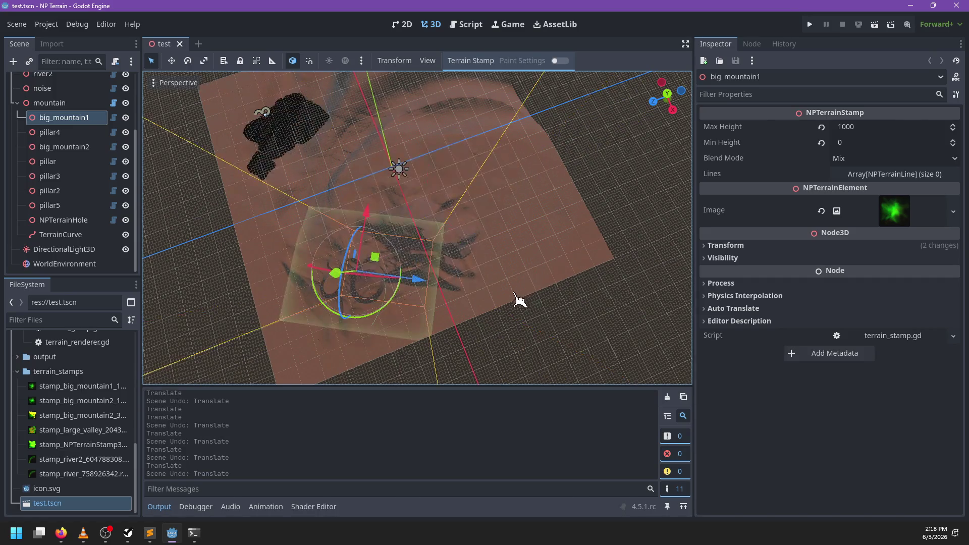
mouse_move(357, 264)
mouse_down()
mouse_move(410, 208)
mouse_move(493, 283)
mouse_move(574, 262)
mouse_move(604, 225)
mouse_move(634, 225)
mouse_move(559, 229)
mouse_move(455, 202)
mouse_up()
key(ctrl+z)
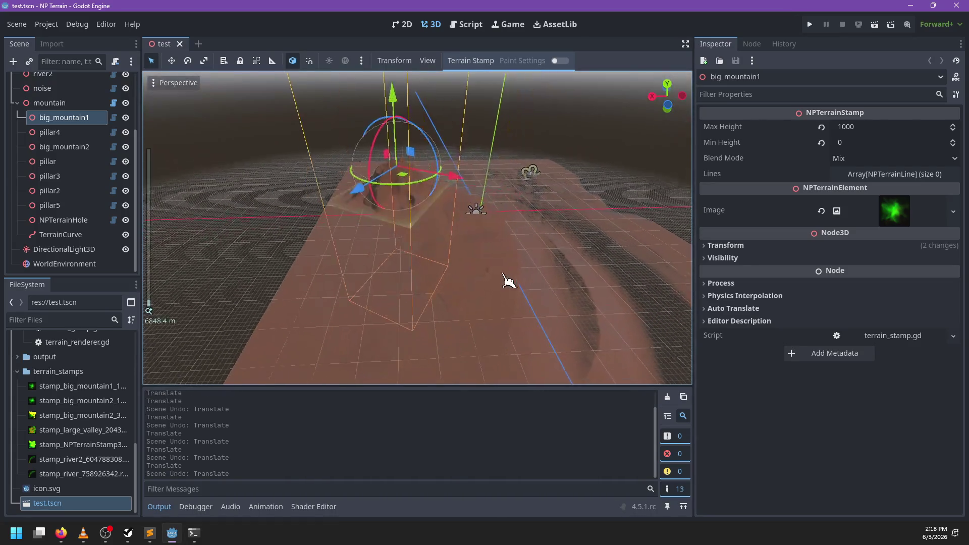
- Move big_mountain1 across the terrain again, then move pillar5 toward the centre and undo it
scroll(508, 281, down, 3)
mouse_move(396, 222)
mouse_down()
mouse_move(361, 178)
mouse_move(556, 194)
mouse_move(576, 188)
mouse_move(634, 206)
mouse_move(588, 196)
mouse_move(515, 202)
mouse_move(628, 234)
mouse_move(472, 216)
mouse_move(477, 222)
mouse_up()
key(ctrl+z)
scroll(55, 180, up, 3)
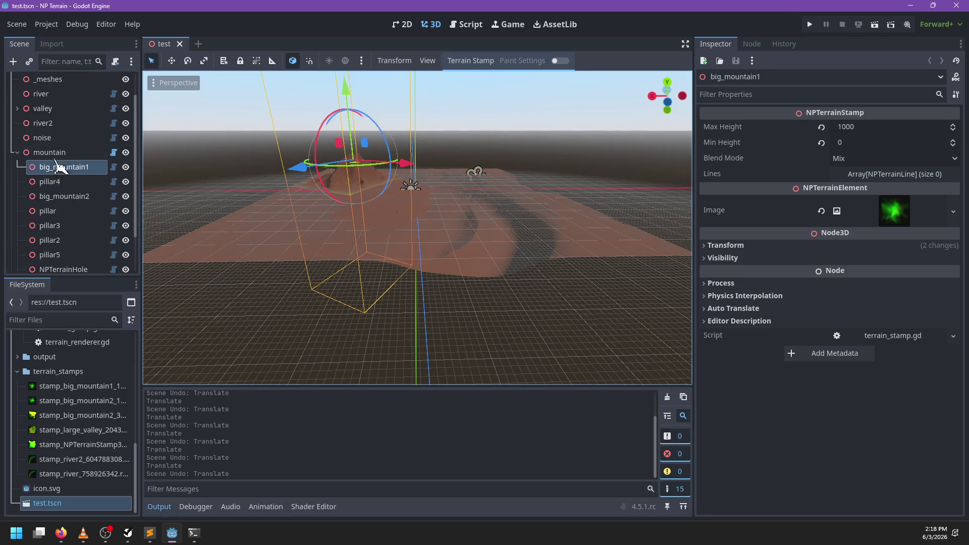
scroll(48, 167, down, 2)
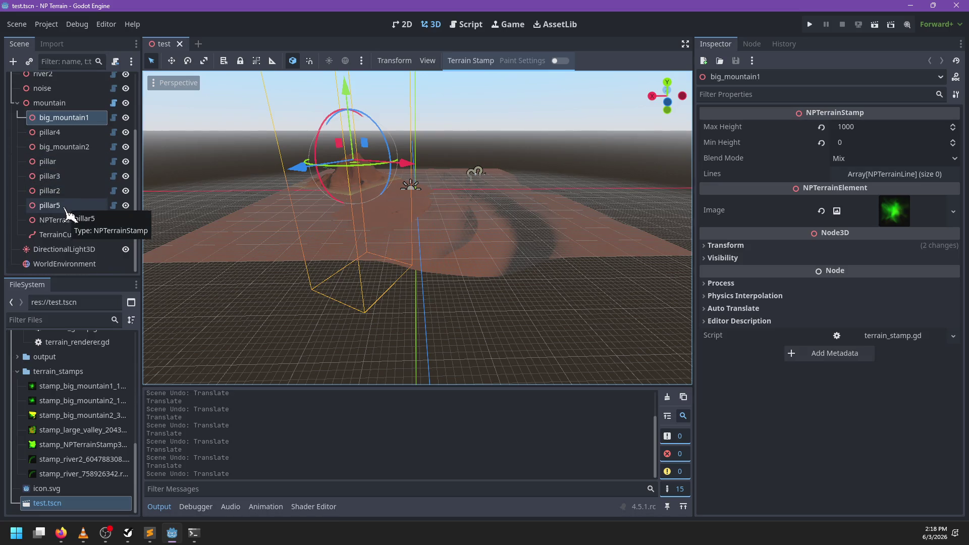
drag(389, 225, 410, 225)
mouse_move(334, 178)
mouse_down()
mouse_move(389, 249)
mouse_move(443, 252)
mouse_move(520, 225)
mouse_up()
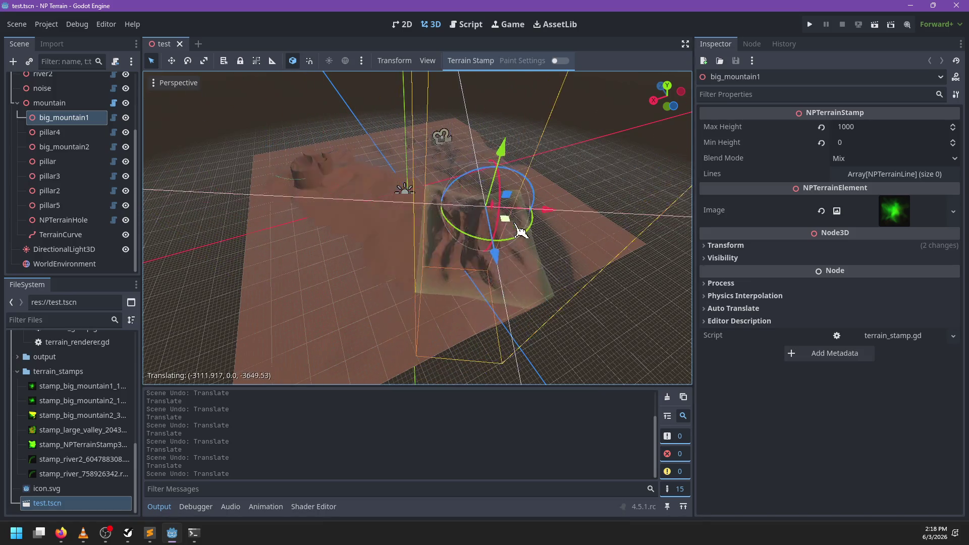
click(66, 205)
mouse_move(321, 174)
mouse_down()
mouse_move(393, 213)
mouse_move(411, 210)
mouse_move(385, 183)
mouse_up()
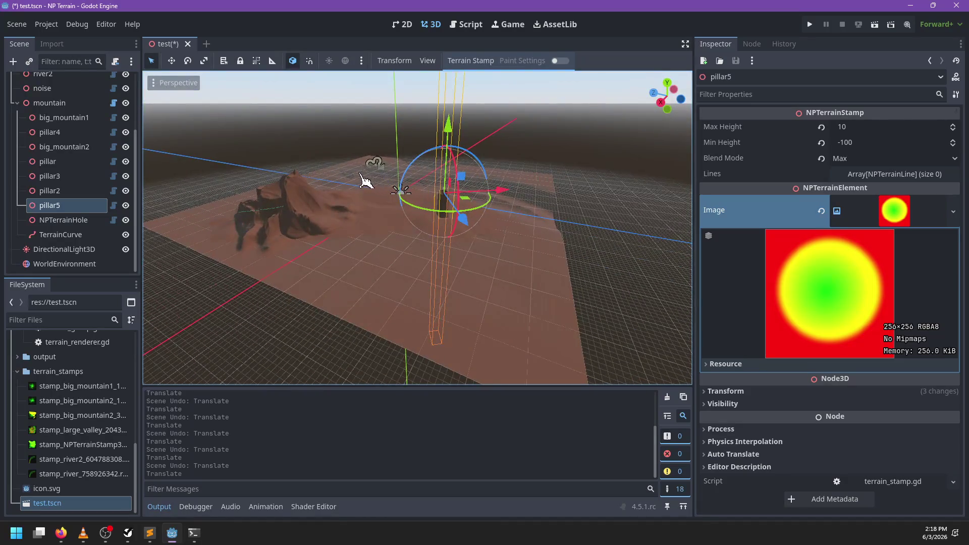
key(ctrl+z)
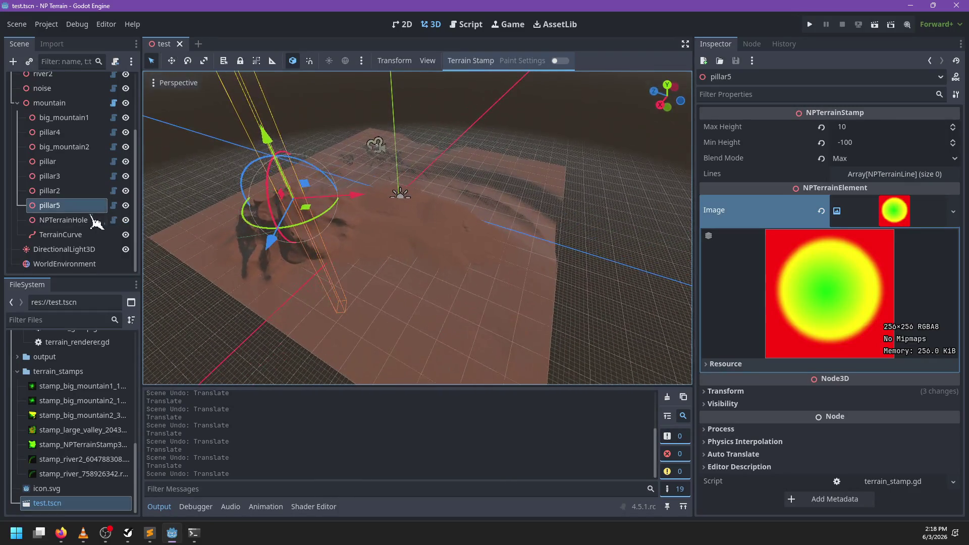
- Select NPTerrainHole and orbit the view to see the hole it cuts
click(100, 221)
scroll(330, 196, up, 3)
scroll(331, 196, up, 2)
mouse_move(331, 196)
mouse_down()
mouse_move(399, 218)
mouse_move(316, 202)
mouse_move(379, 178)
mouse_move(411, 238)
mouse_move(429, 212)
mouse_move(572, 183)
mouse_move(468, 156)
mouse_move(414, 163)
mouse_move(443, 182)
mouse_move(444, 152)
mouse_move(403, 180)
mouse_move(431, 191)
mouse_move(433, 166)
mouse_move(444, 207)
mouse_move(249, 186)
mouse_move(245, 147)
mouse_move(487, 154)
mouse_move(374, 221)
mouse_move(344, 217)
mouse_up()
scroll(379, 177, up, 2)
scroll(71, 167, up, 5)
- Redraw the heightmap node from the Inspector, inspect the rebuilt terrain and its Hole Map, then return to the script
click(94, 81)
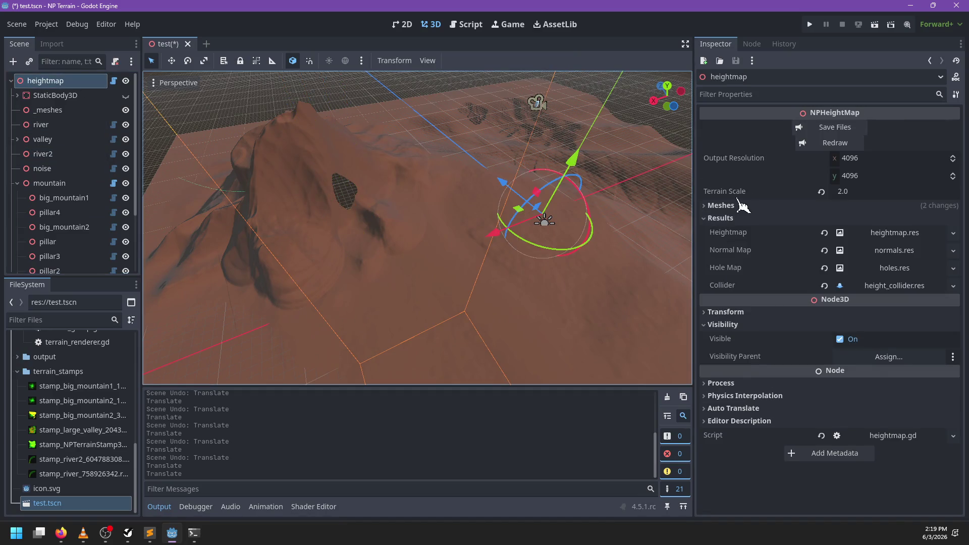
click(837, 146)
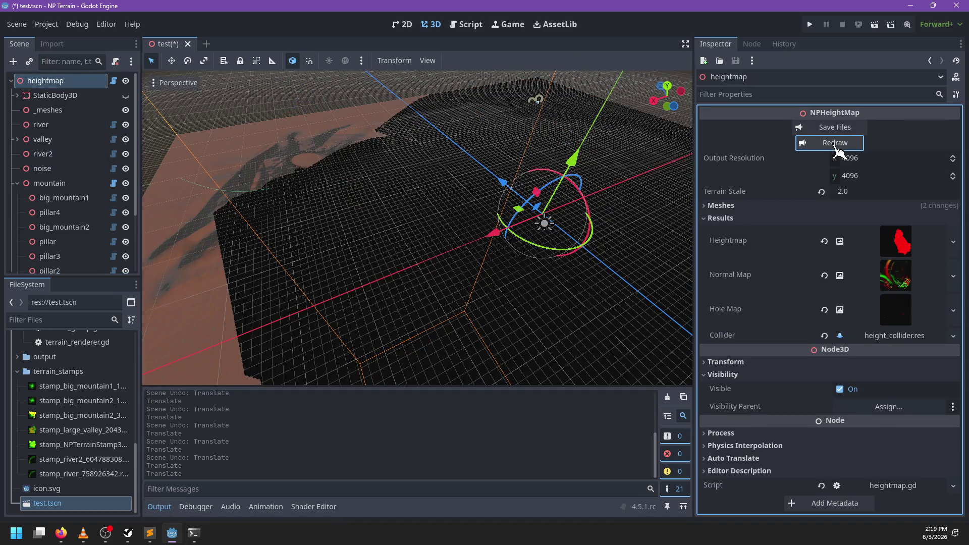
mouse_move(396, 266)
mouse_down()
mouse_move(379, 271)
mouse_move(513, 247)
mouse_up()
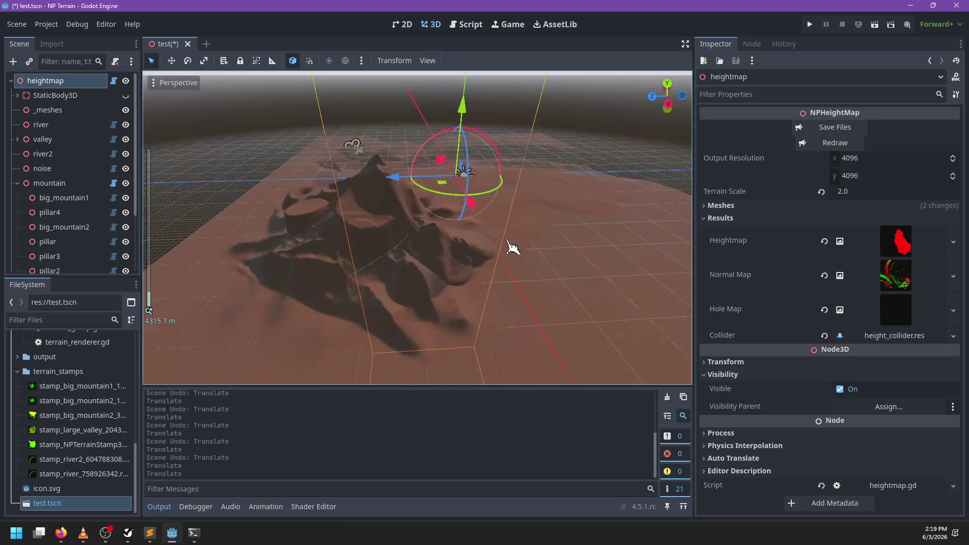
scroll(431, 261, up, 3)
drag(428, 256, 373, 270)
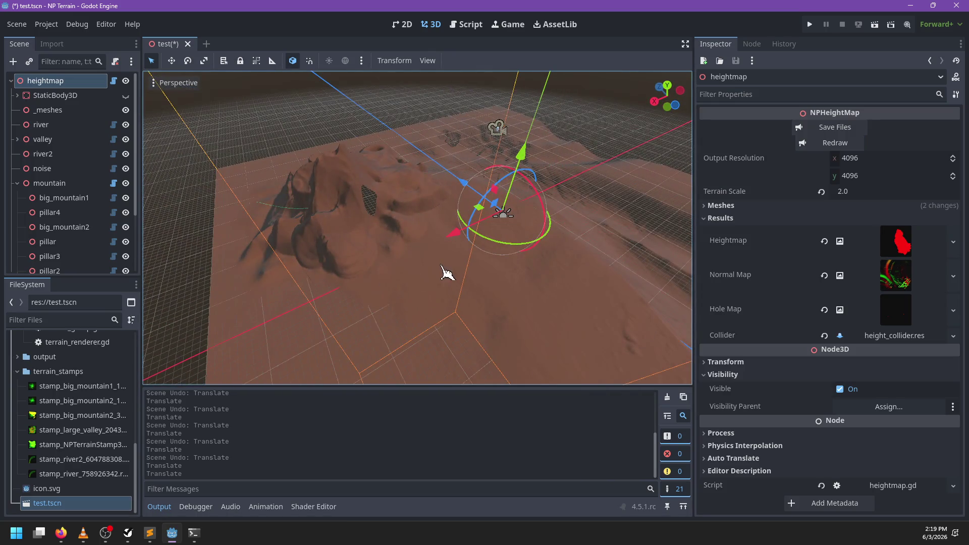
drag(442, 270, 320, 274)
scroll(325, 275, up, 3)
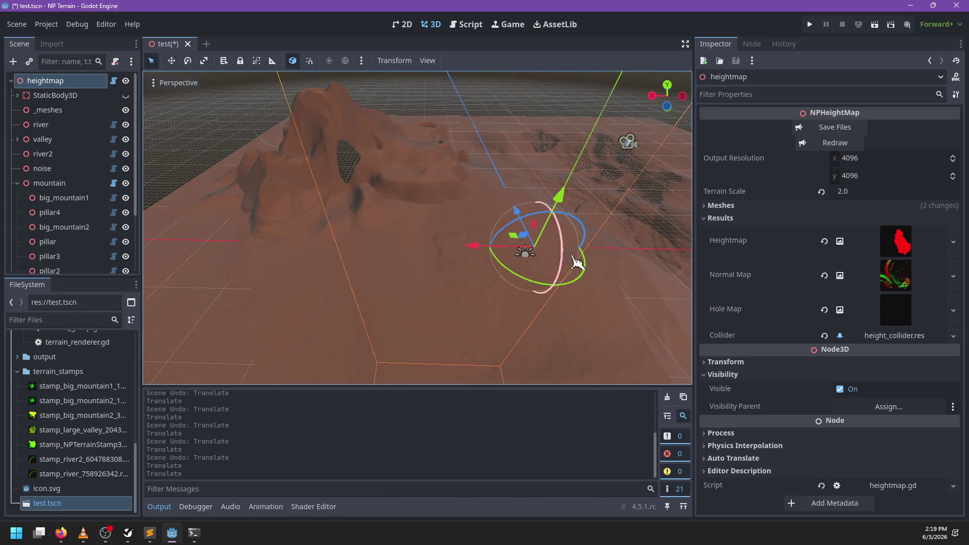
click(897, 311)
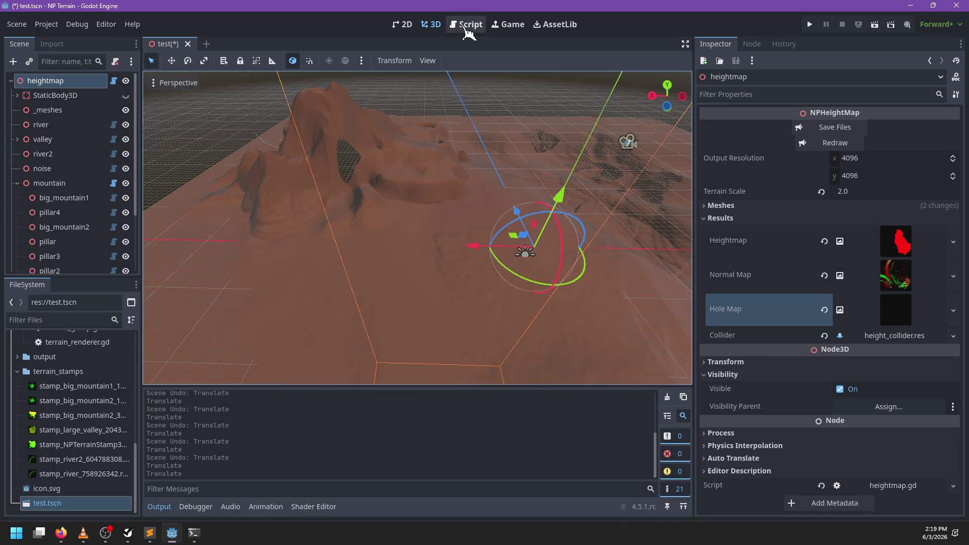
click(468, 25)
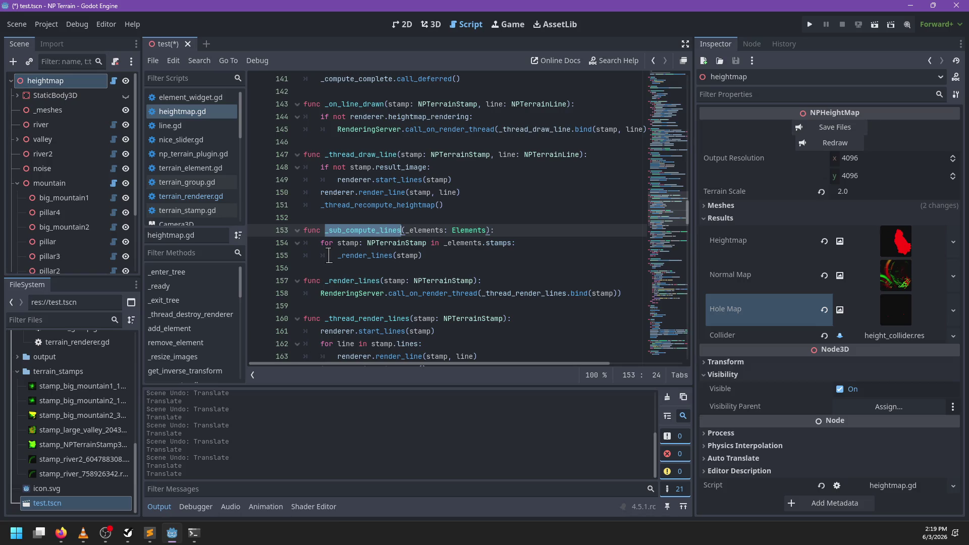
- In the 3D view, frame the mountain group and drag it across the terrain
click(434, 24)
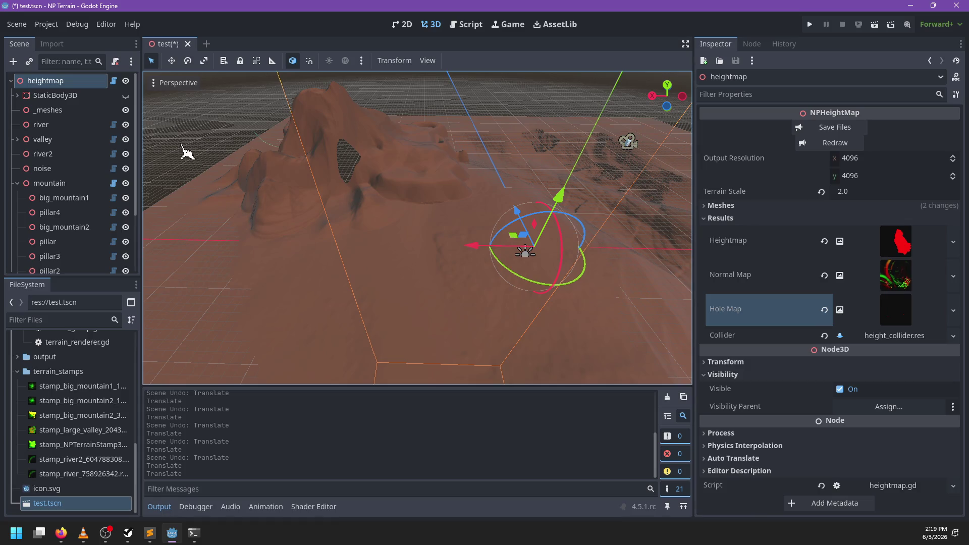
double_click(49, 184)
scroll(386, 206, down, 5)
mouse_move(360, 216)
mouse_down()
mouse_move(381, 222)
mouse_move(402, 253)
mouse_move(398, 216)
mouse_move(392, 267)
mouse_move(476, 277)
mouse_move(511, 268)
mouse_move(525, 228)
mouse_move(501, 250)
mouse_move(416, 275)
mouse_move(487, 244)
mouse_move(545, 264)
mouse_move(558, 297)
mouse_move(535, 312)
mouse_move(411, 271)
mouse_move(508, 230)
mouse_up()
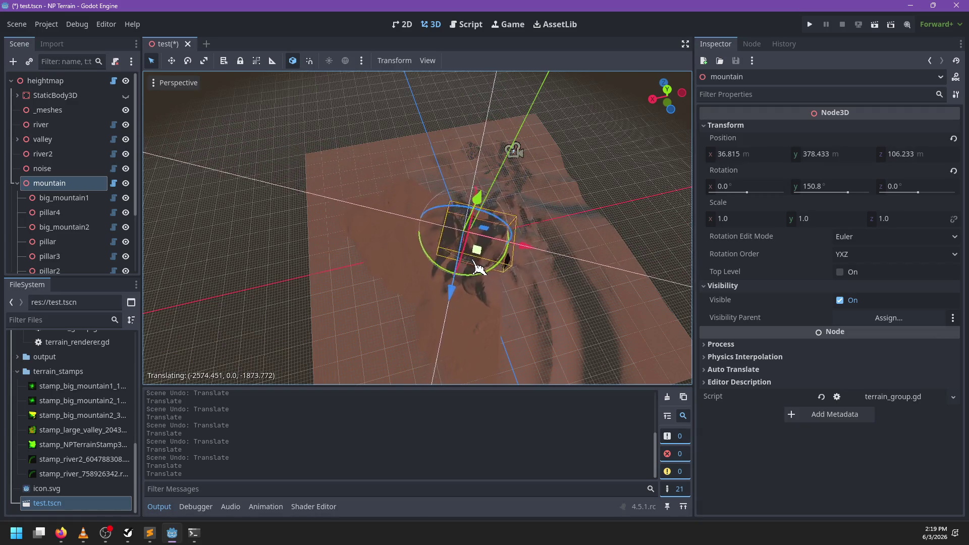
mouse_move(441, 281)
mouse_down()
mouse_move(365, 230)
mouse_move(353, 208)
mouse_up()
scroll(76, 198, down, 5)
- Drag big_mountain1 around the terrain, undoing and cancelling the moves, then return to heightmap.gd
click(71, 124)
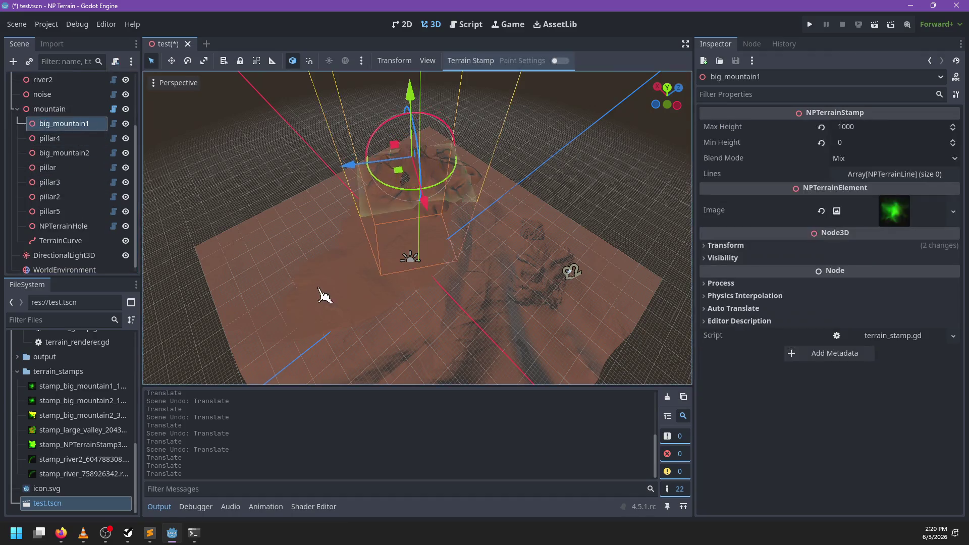
scroll(454, 237, up, 3)
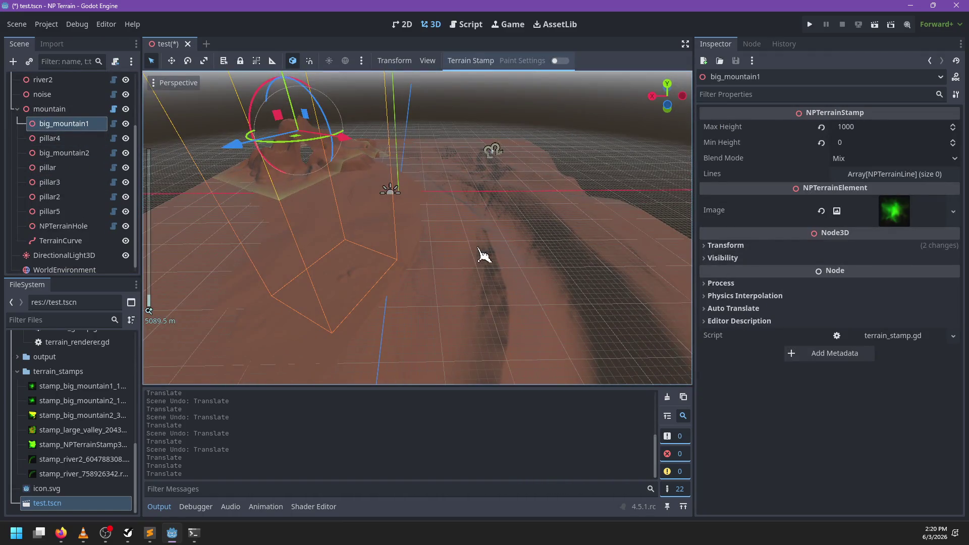
scroll(340, 208, down, 3)
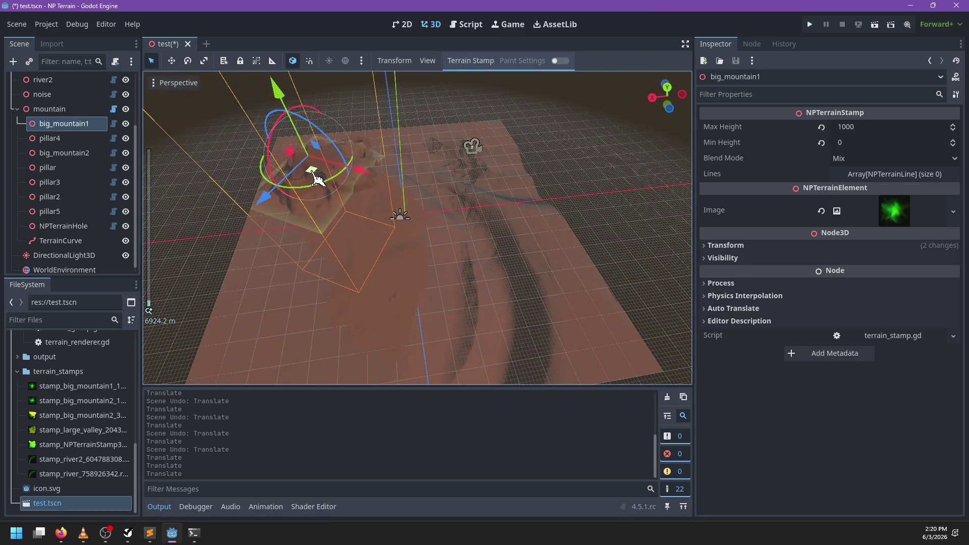
mouse_move(317, 178)
mouse_down()
mouse_move(344, 223)
mouse_move(426, 256)
mouse_move(493, 258)
mouse_move(444, 259)
mouse_up()
key(ctrl+z)
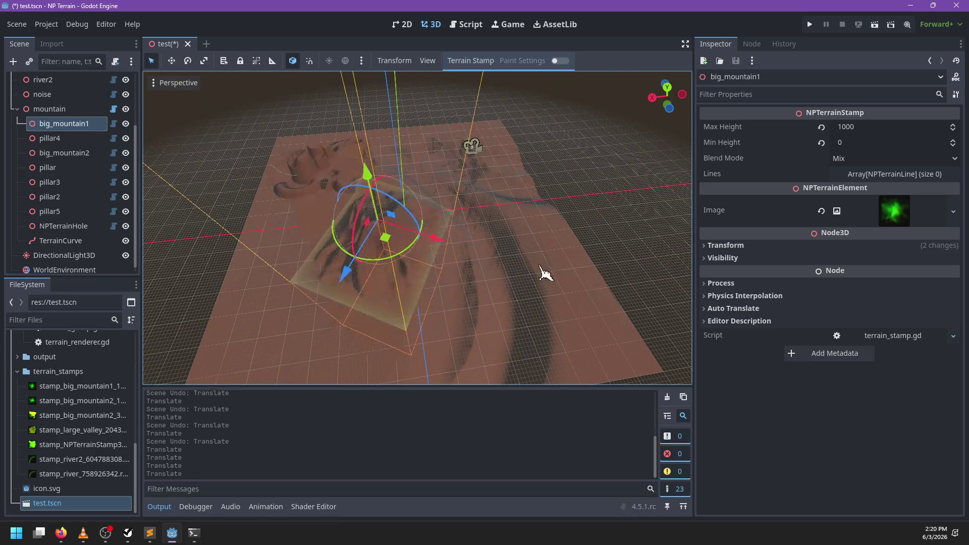
scroll(136, 167, up, 3)
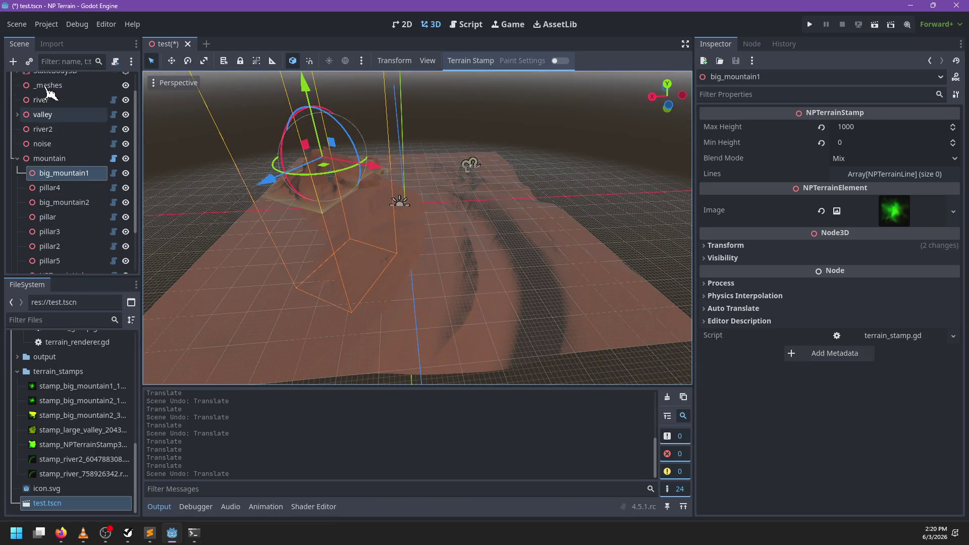
mouse_move(333, 177)
mouse_down()
mouse_move(335, 195)
mouse_move(395, 248)
mouse_move(476, 275)
mouse_move(525, 268)
mouse_move(567, 234)
mouse_move(547, 249)
mouse_move(503, 243)
mouse_up()
mouse_move(440, 232)
mouse_down()
mouse_move(390, 222)
mouse_move(566, 247)
mouse_move(512, 252)
mouse_move(406, 218)
mouse_move(502, 248)
mouse_move(559, 250)
mouse_move(396, 241)
mouse_move(559, 253)
mouse_move(418, 242)
mouse_up()
right_click(417, 241)
mouse_move(417, 276)
mouse_down()
mouse_move(411, 297)
mouse_move(454, 277)
mouse_up()
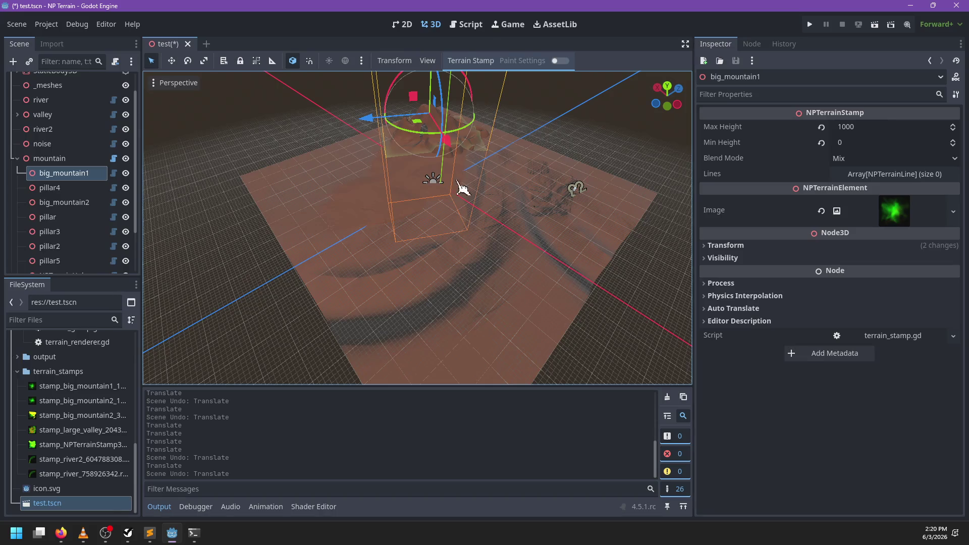
click(472, 25)
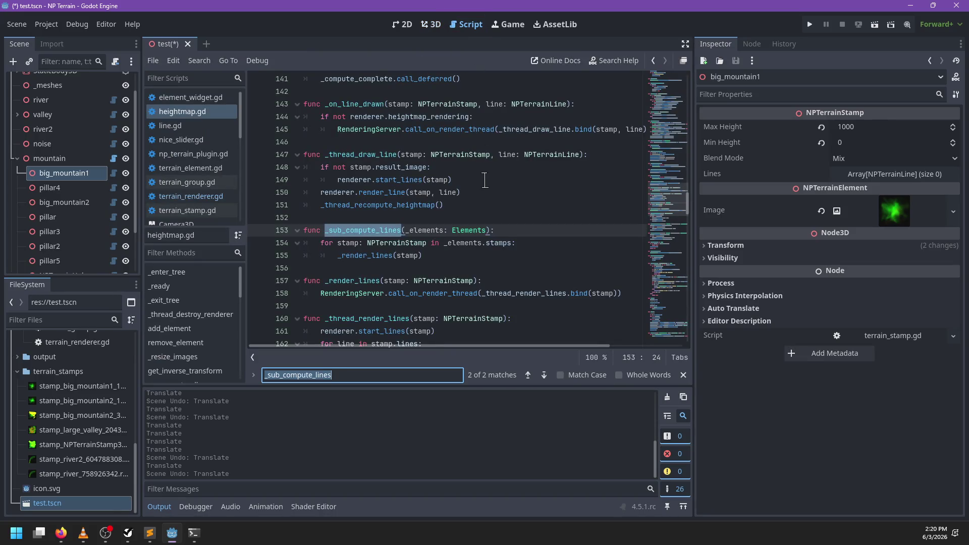
- Search heightmap.gd for the _update_materials call
text(update_materials)
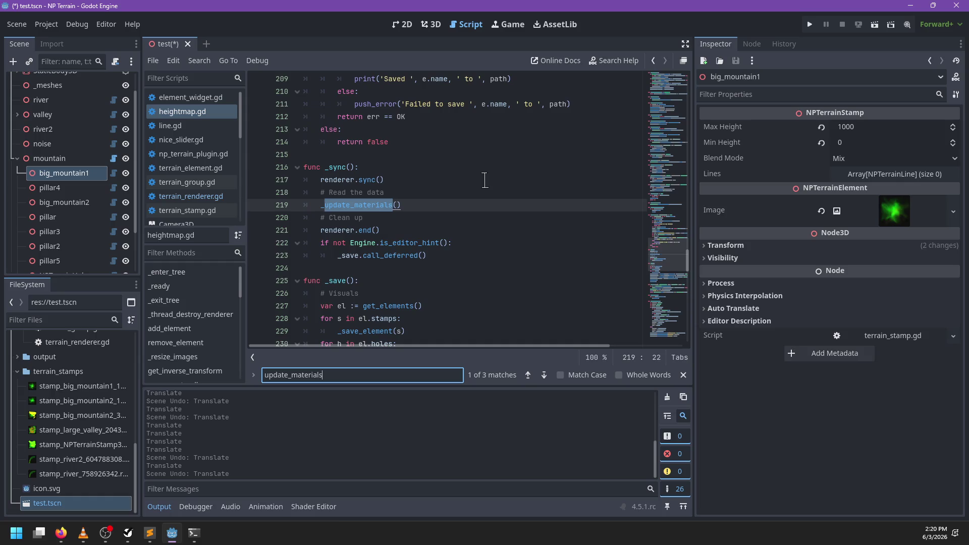
key(Escape)
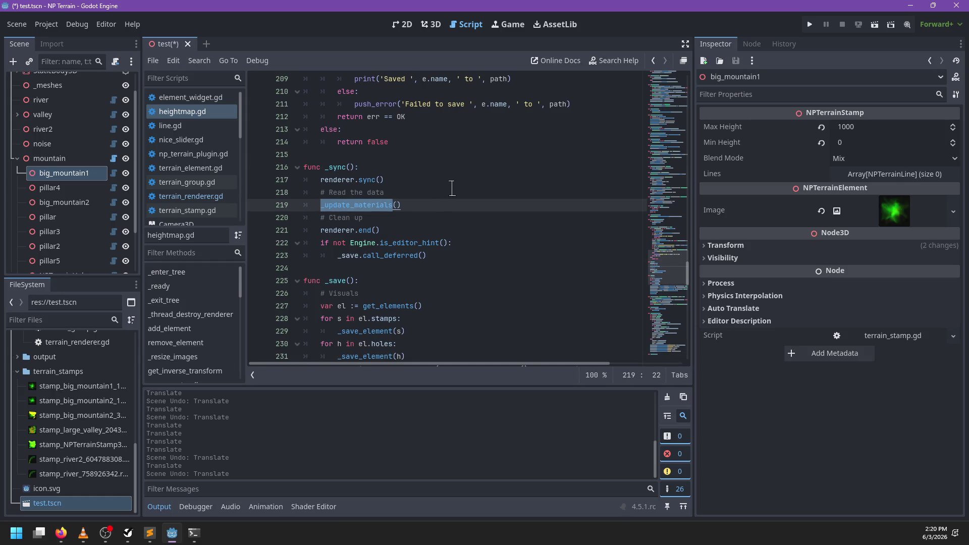
key(ctrl+f)
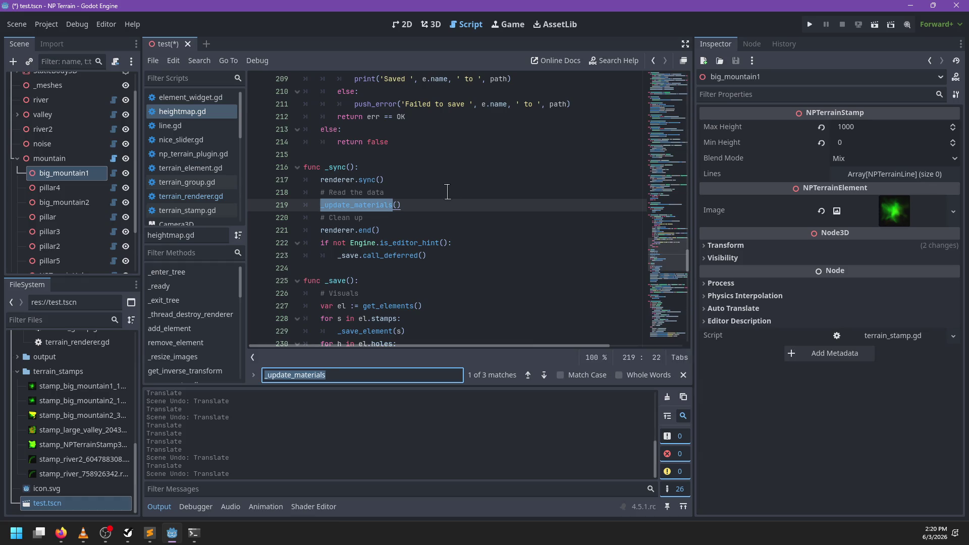
key(Escape)
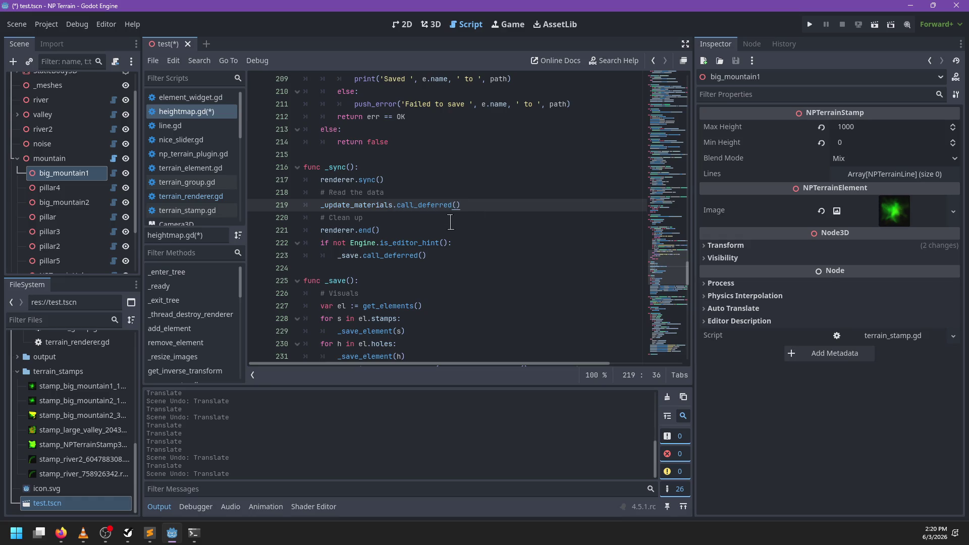
- Move the data-reading lines below renderer.end() in _sync, save, and test-move big_mountain1 in 3D
key(shift+Up)
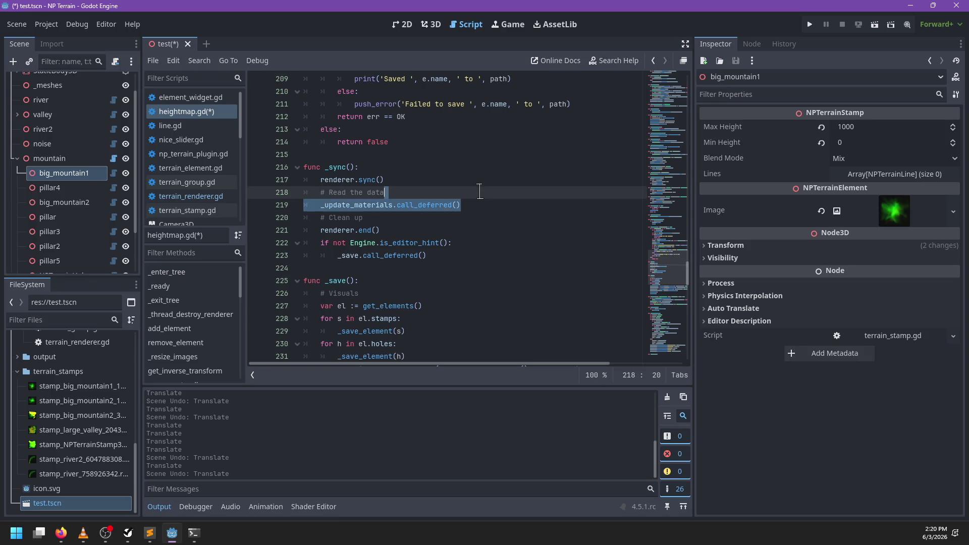
key(alt+Down)
key(Right)
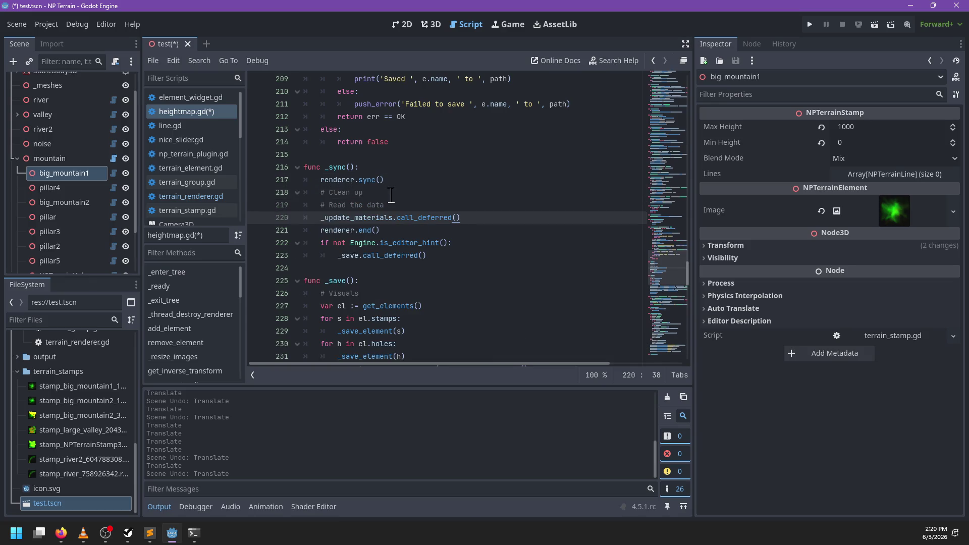
key(shift+Up)
key(alt+Down)
key(Right)
key(ctrl+s)
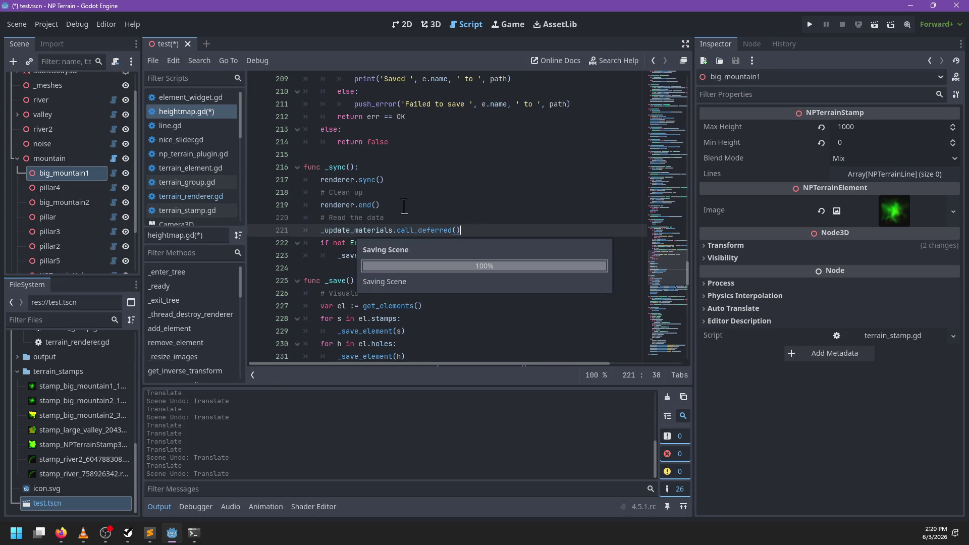
click(431, 24)
mouse_move(364, 121)
mouse_down()
mouse_move(374, 156)
mouse_move(411, 171)
mouse_move(499, 268)
mouse_move(528, 253)
mouse_up()
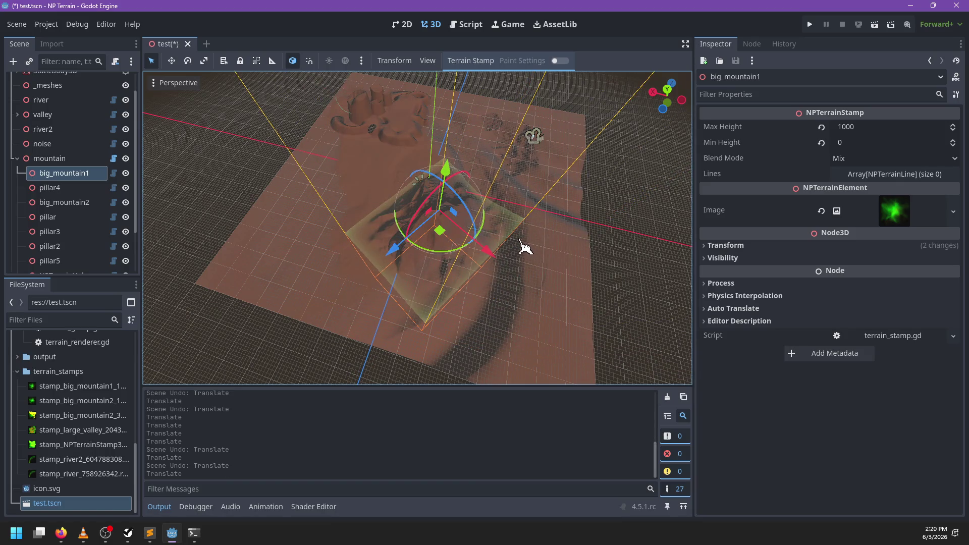
- Undo the big_mountain1 move, move the data-reading lines back above # Clean up, and save
key(ctrl+z)
click(470, 24)
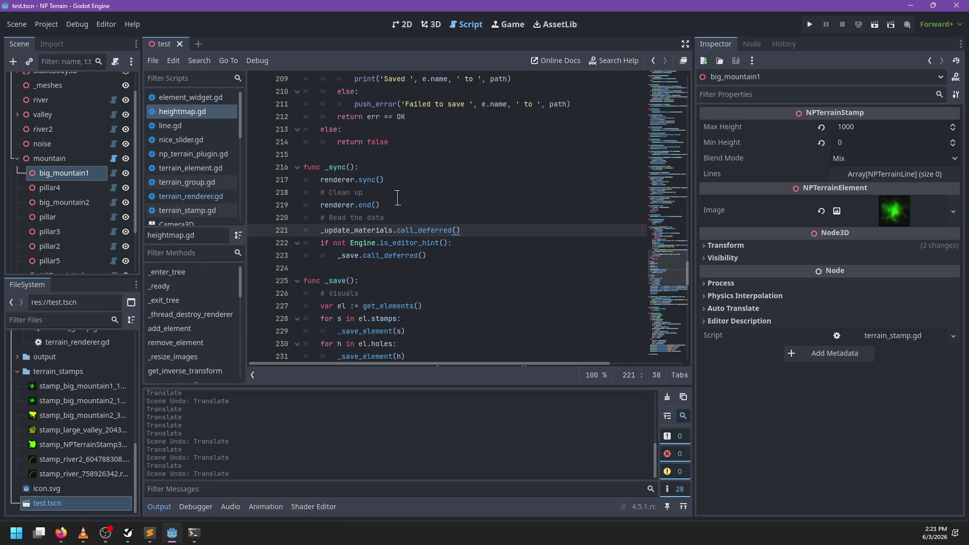
key(shift+Up)
key(alt+Up)
key(alt+Up)
key(shift+Up)
key(ctrl+s)
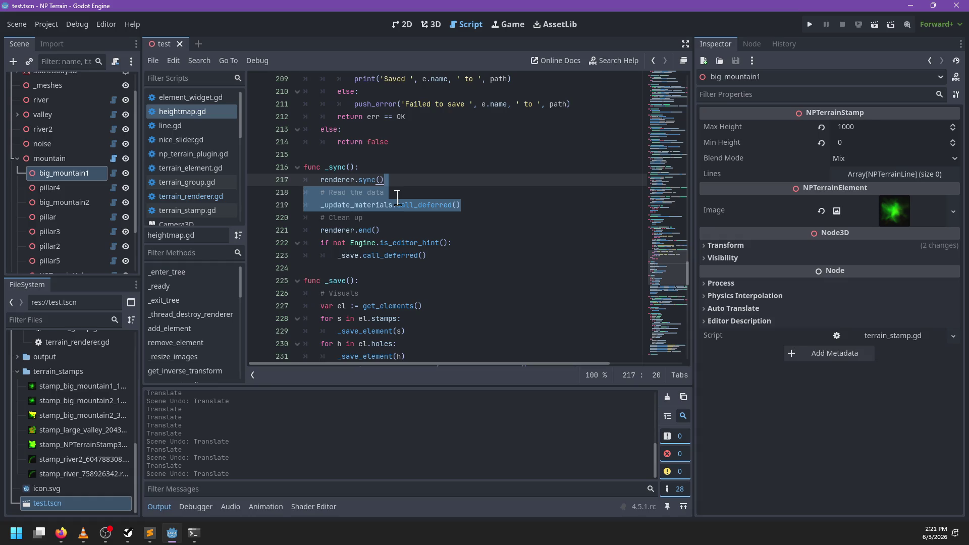
- In the 3D view, drag big_mountain2 across the terrain and grab the mountain group
click(432, 24)
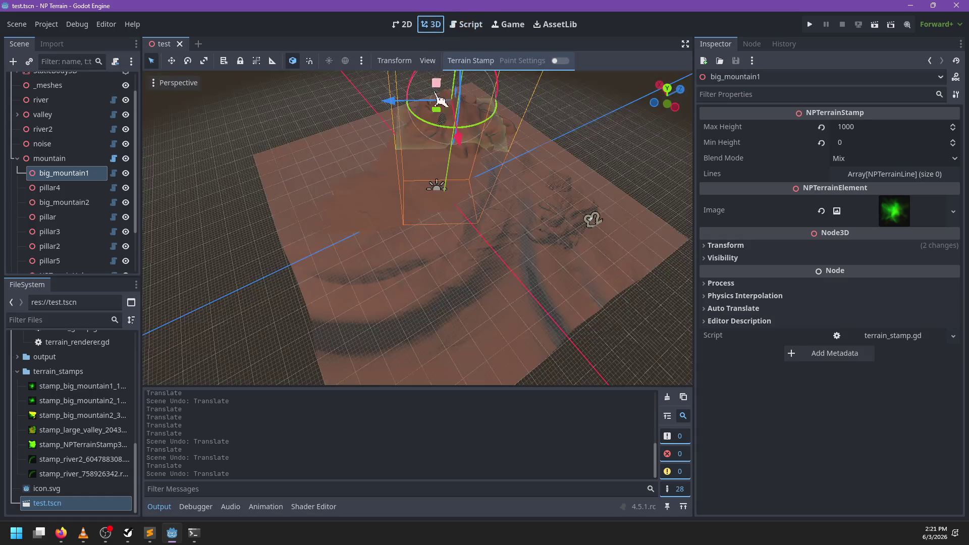
scroll(461, 232, down, 5)
click(57, 202)
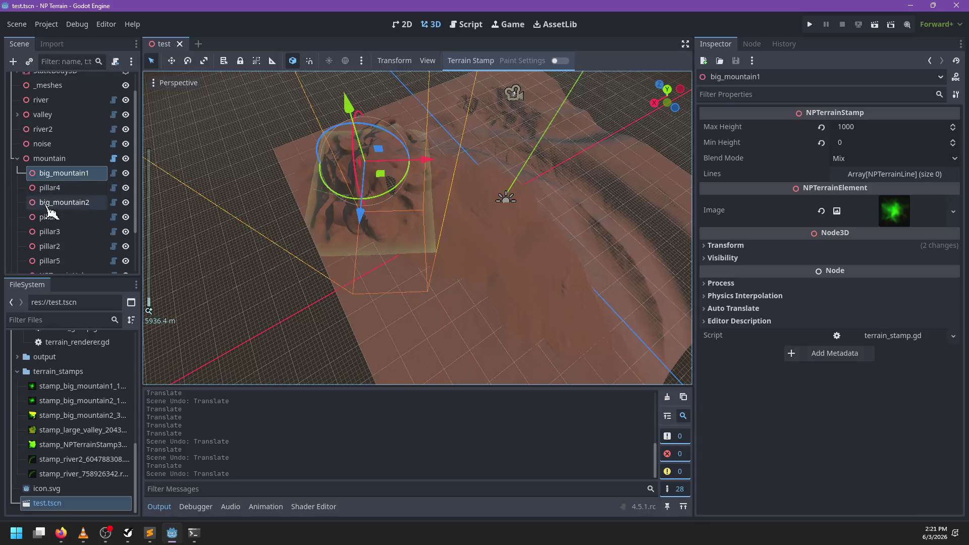
mouse_move(367, 179)
mouse_down()
mouse_move(426, 197)
mouse_move(563, 173)
mouse_move(548, 208)
mouse_up()
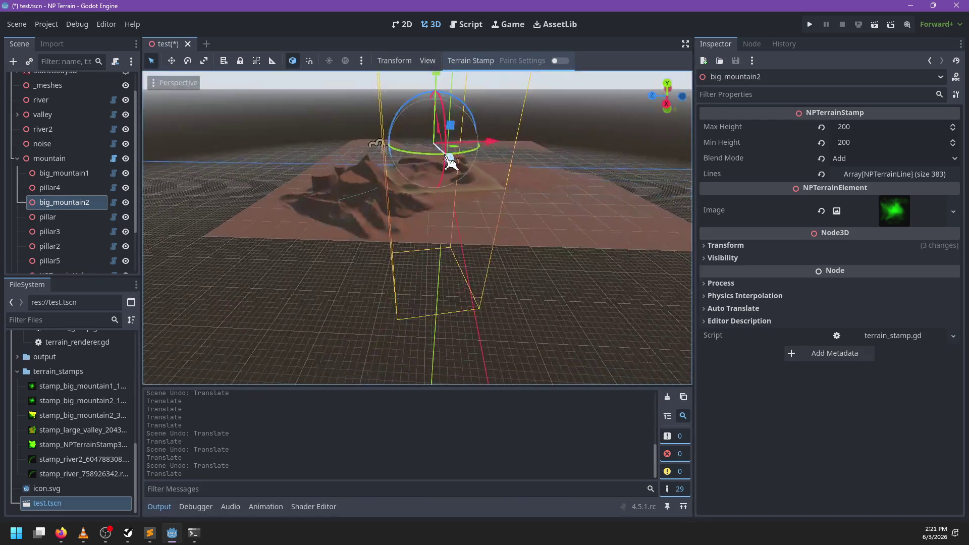
click(17, 158)
- Reorder the mountain group directly below _meshes and select big_mountain1
drag(43, 182, 45, 121)
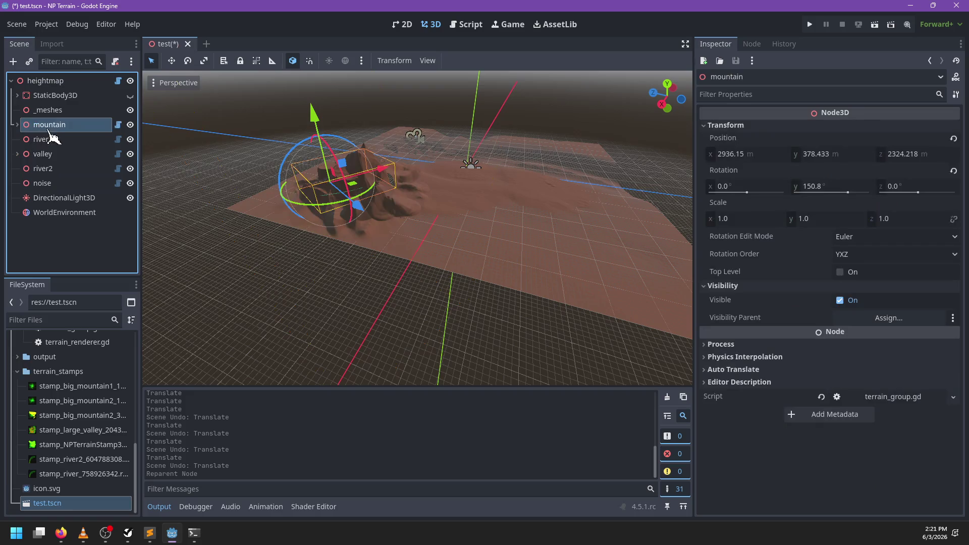
click(17, 125)
click(61, 140)
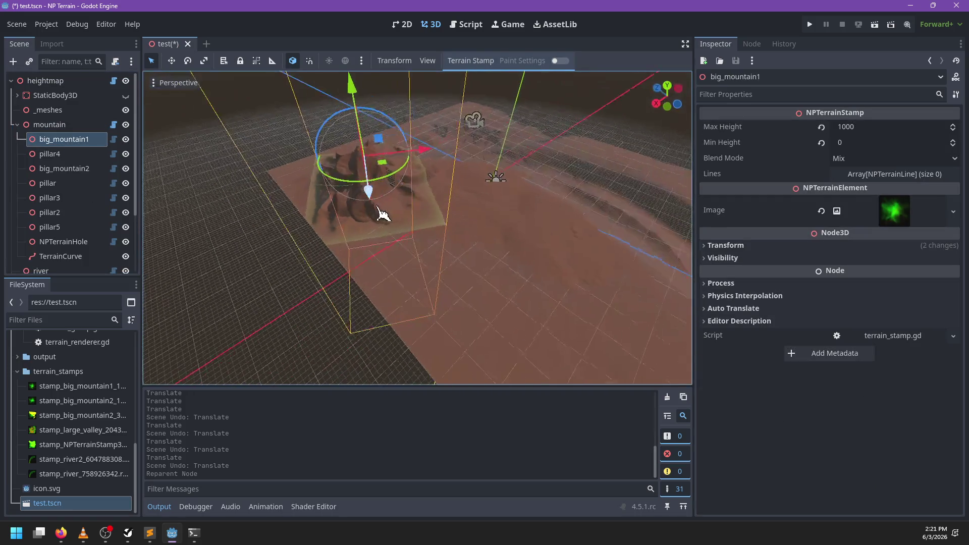
- Drag big_mountain1 right across the terrain twice, undoing each translate
mouse_move(383, 163)
mouse_down()
mouse_move(441, 180)
mouse_move(636, 152)
mouse_move(637, 162)
mouse_up()
key(ctrl+z)
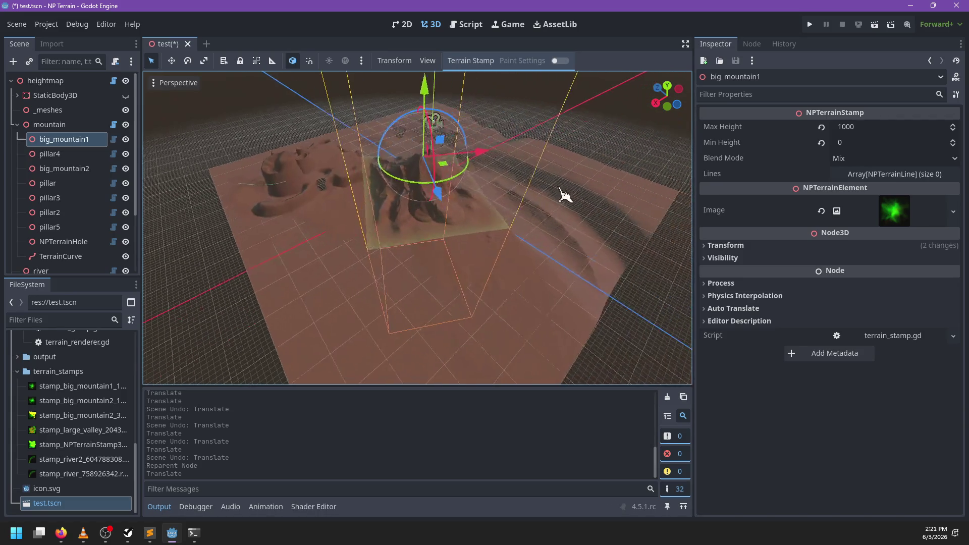
scroll(396, 223, up, 3)
mouse_move(345, 175)
mouse_down()
mouse_move(385, 195)
mouse_move(505, 210)
mouse_move(573, 194)
mouse_move(506, 190)
mouse_move(444, 200)
mouse_move(435, 216)
mouse_up()
mouse_move(511, 247)
mouse_down()
mouse_move(458, 210)
mouse_move(406, 191)
mouse_move(468, 210)
mouse_move(572, 215)
mouse_move(510, 216)
mouse_move(519, 227)
mouse_up()
key(ctrl+z)
drag(341, 230, 455, 256)
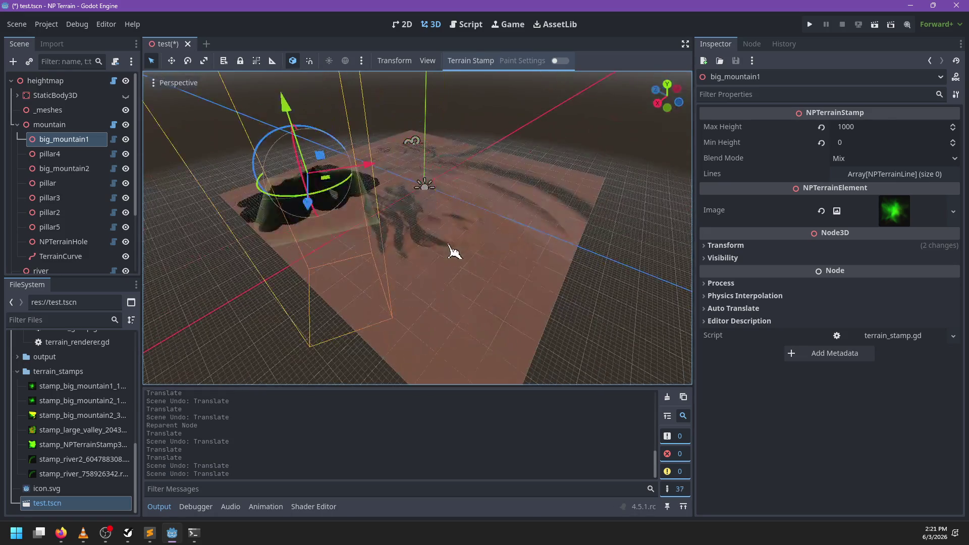
key(ctrl+z)
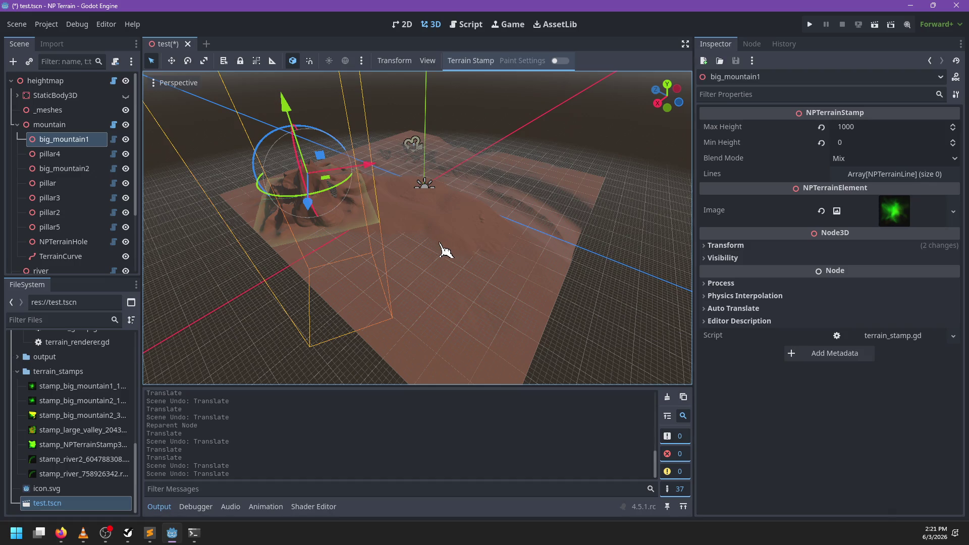
scroll(422, 268, up, 5)
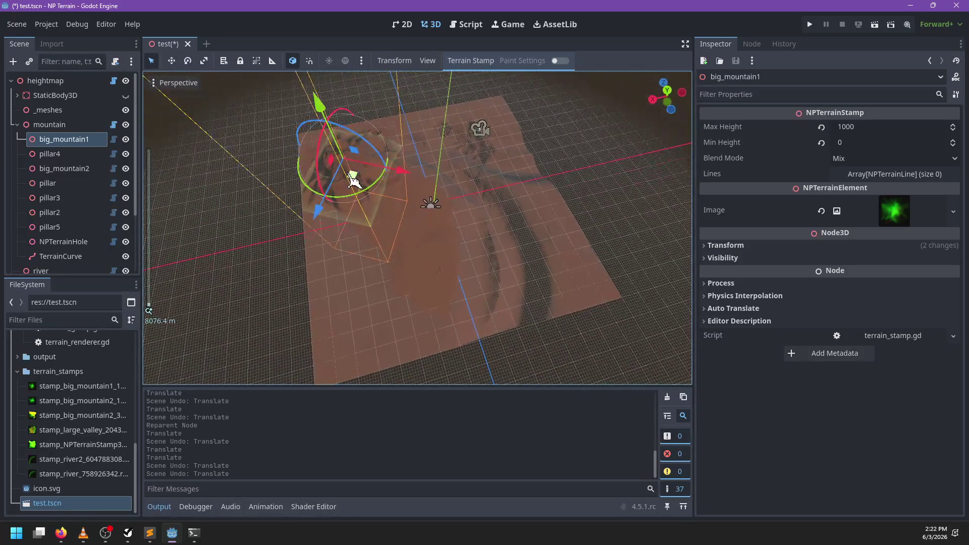
- Test-move big_mountain1, undo the moves, and save test.tscn
mouse_move(354, 178)
mouse_down()
mouse_move(454, 212)
mouse_move(433, 190)
mouse_move(347, 171)
mouse_up()
mouse_move(333, 163)
mouse_down()
mouse_move(385, 190)
mouse_move(454, 197)
mouse_move(567, 268)
mouse_move(558, 288)
mouse_move(471, 281)
mouse_move(505, 289)
mouse_move(552, 275)
mouse_move(523, 211)
mouse_move(486, 210)
mouse_move(562, 249)
mouse_move(478, 229)
mouse_move(556, 269)
mouse_move(492, 296)
mouse_move(510, 277)
mouse_move(571, 258)
mouse_move(490, 251)
mouse_move(535, 253)
mouse_move(540, 278)
mouse_move(485, 216)
mouse_move(411, 233)
mouse_move(493, 108)
mouse_move(462, 106)
mouse_move(520, 117)
mouse_move(369, 120)
mouse_up()
scroll(540, 278, up, 3)
key(ctrl+z)
key(ctrl+z)
scroll(424, 198, down, 3)
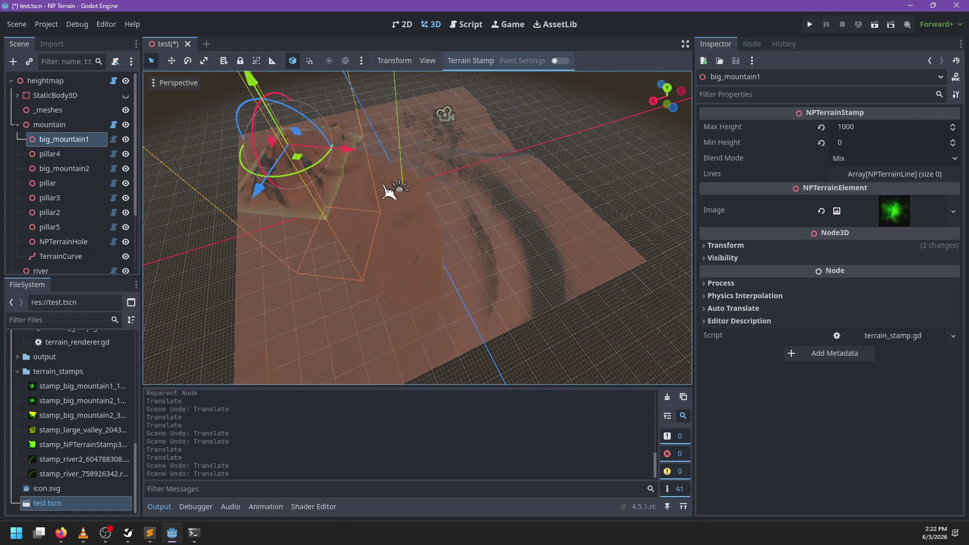
scroll(515, 216, up, 5)
key(ctrl+s)
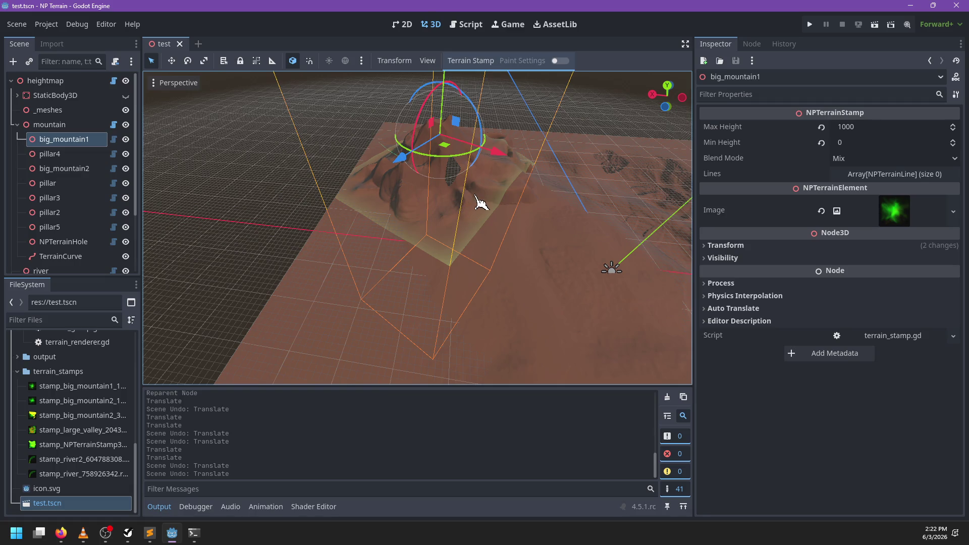
- Return to heightmap.gd, hide the script and method lists, and search for _update_materials
click(468, 25)
click(451, 174)
scroll(451, 174, up, 6)
click(252, 375)
scroll(381, 256, up, 13)
key(ctrl+f)
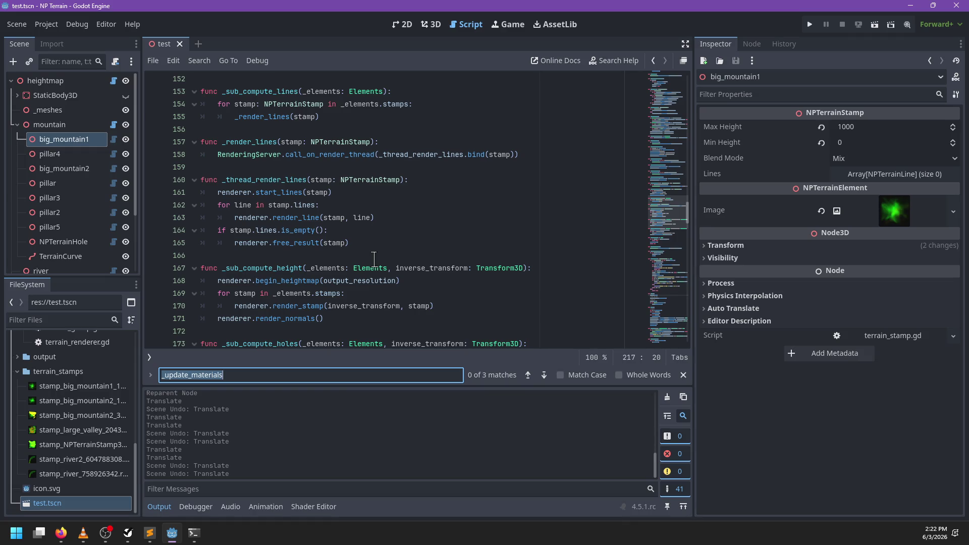
scroll(335, 211, up, 2)
scroll(329, 211, up, 3)
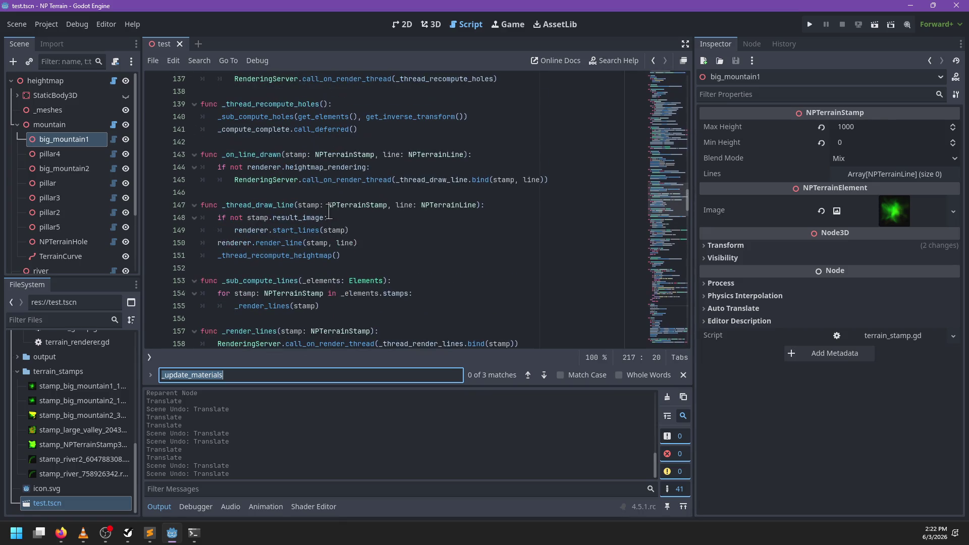
scroll(329, 211, up, 2)
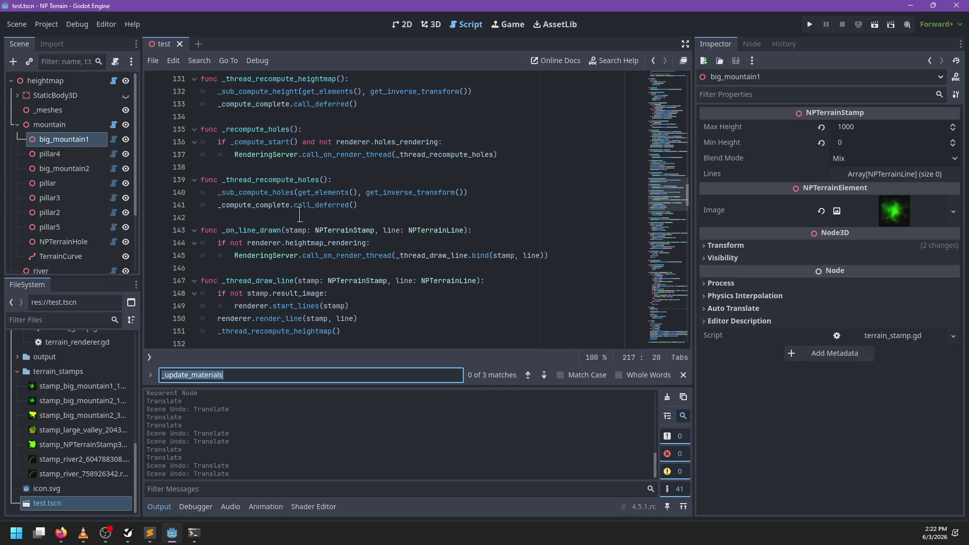
scroll(281, 204, up, 4)
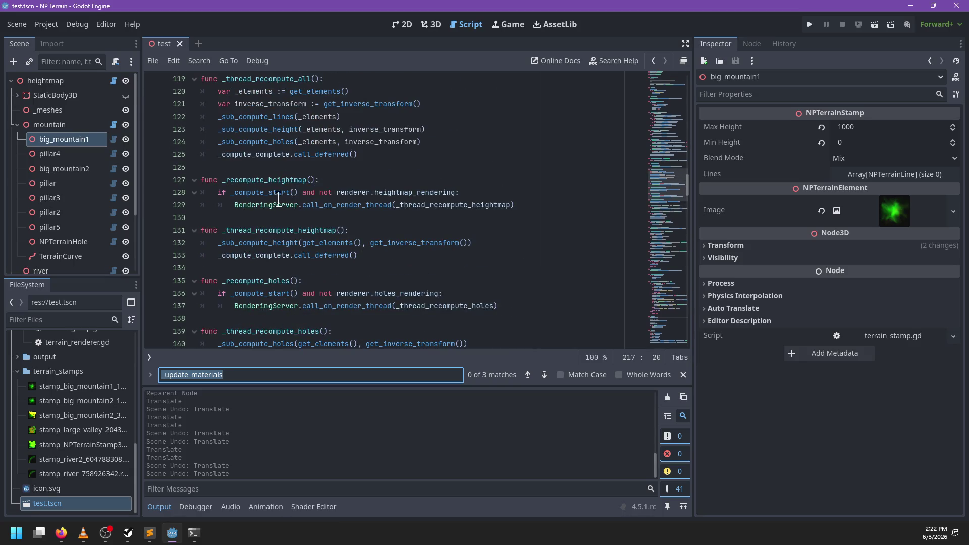
double_click(265, 179)
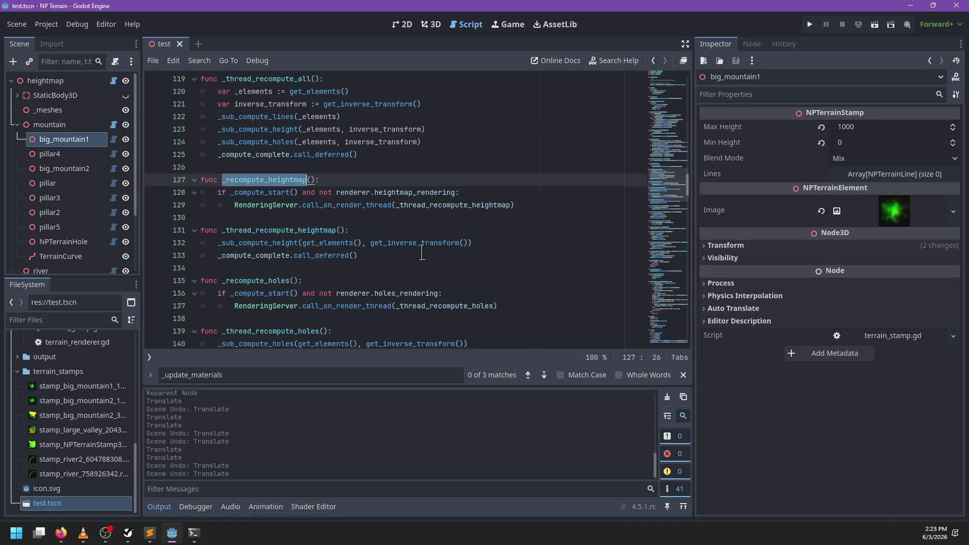
scroll(404, 243, up, 4)
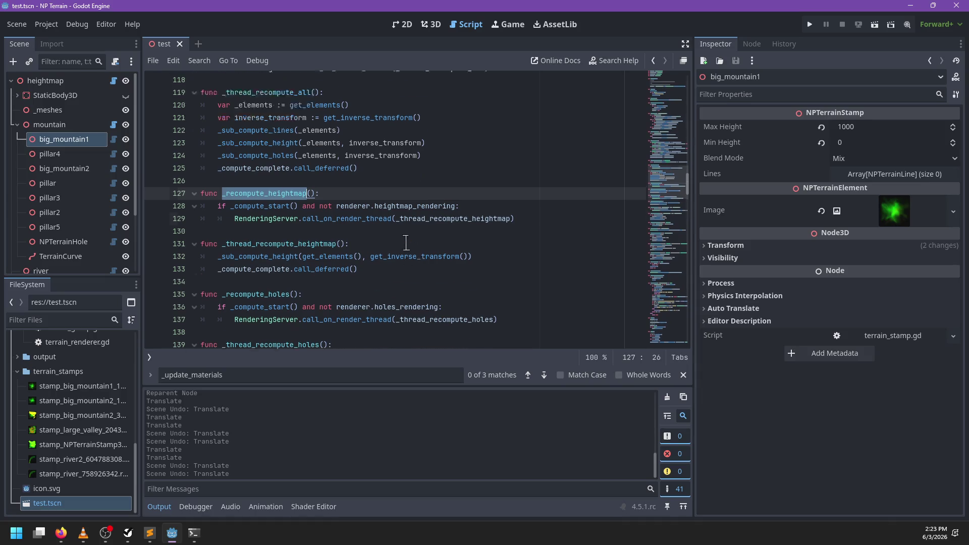
scroll(399, 244, up, 1)
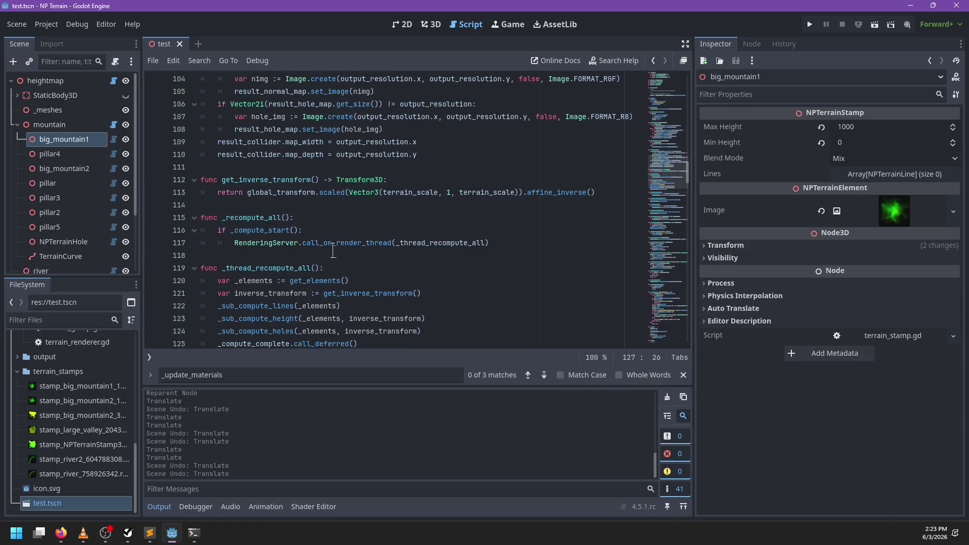
scroll(333, 251, down, 1)
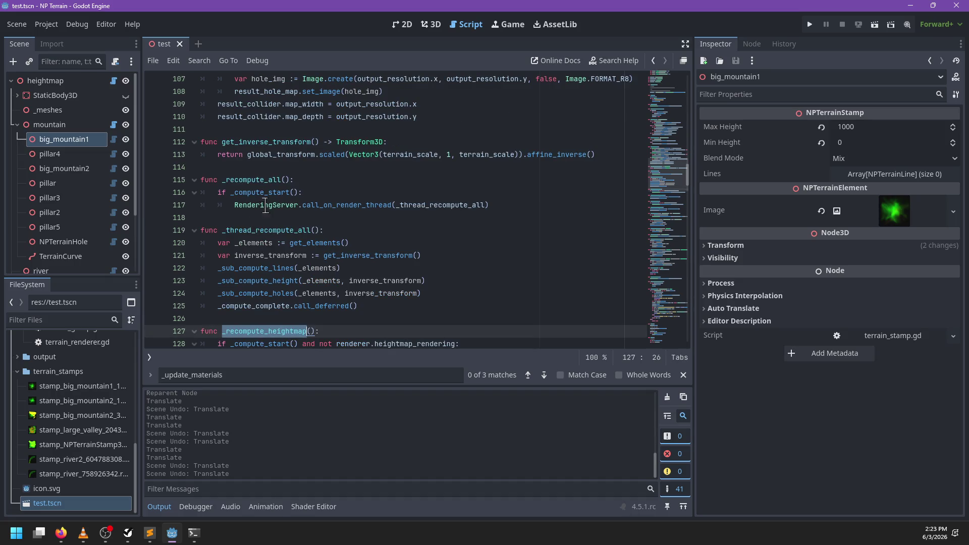
double_click(264, 192)
scroll(448, 215, up, 1)
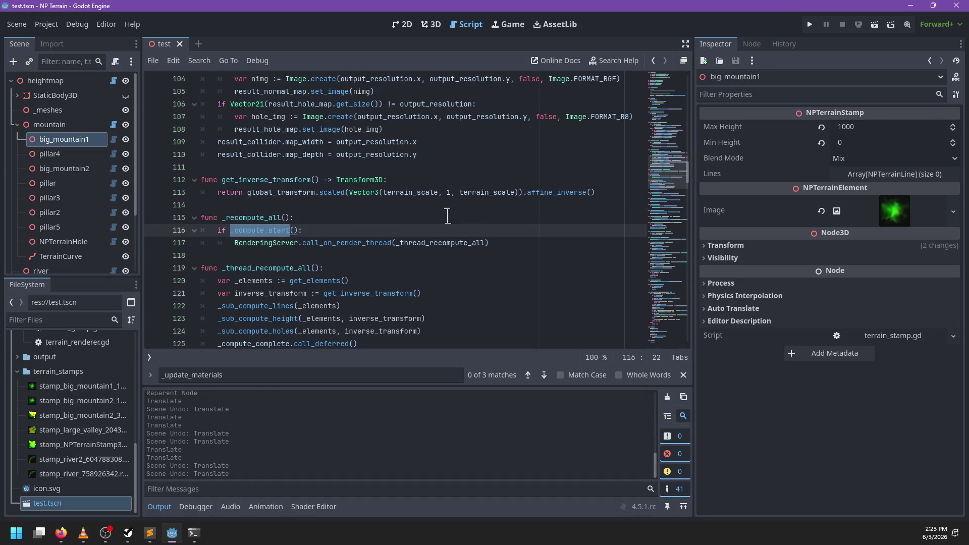
scroll(447, 216, up, 4)
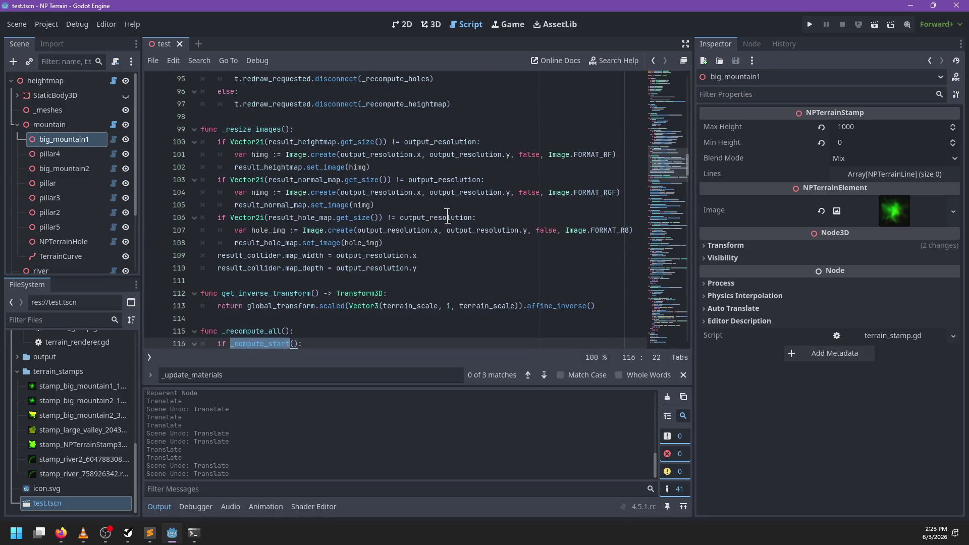
scroll(448, 215, down, 4)
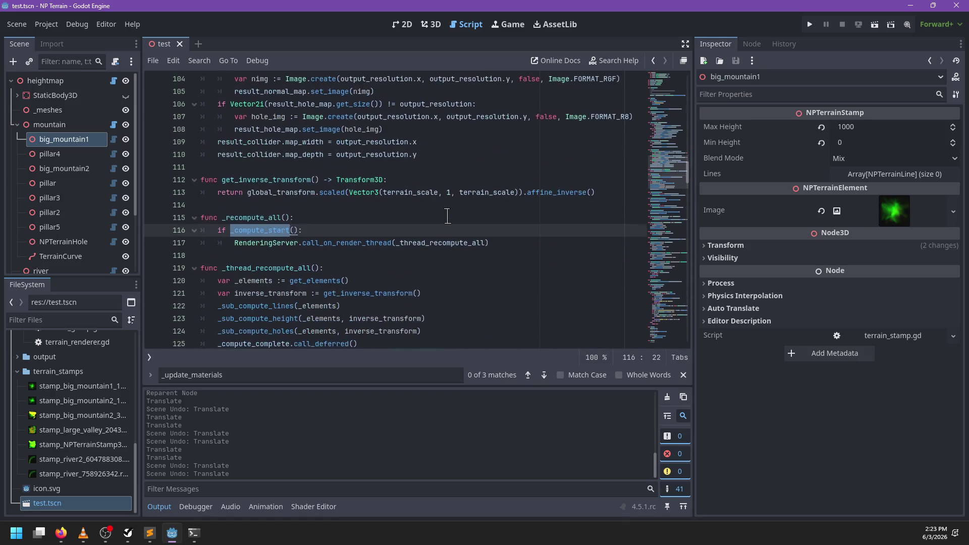
double_click(422, 242)
scroll(424, 241, down, 2)
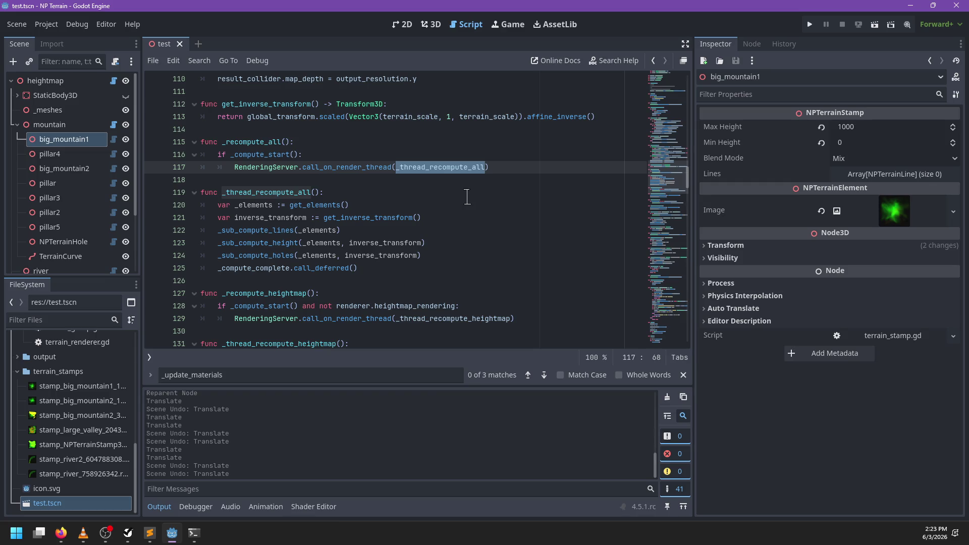
drag(437, 218, 437, 194)
key(ctrl+c)
- Move the element and transform lookups into _recompute_all and bind get_elements(), get_inverse_transform() in call_on_render_thread
key(BackSpace)
click(317, 154)
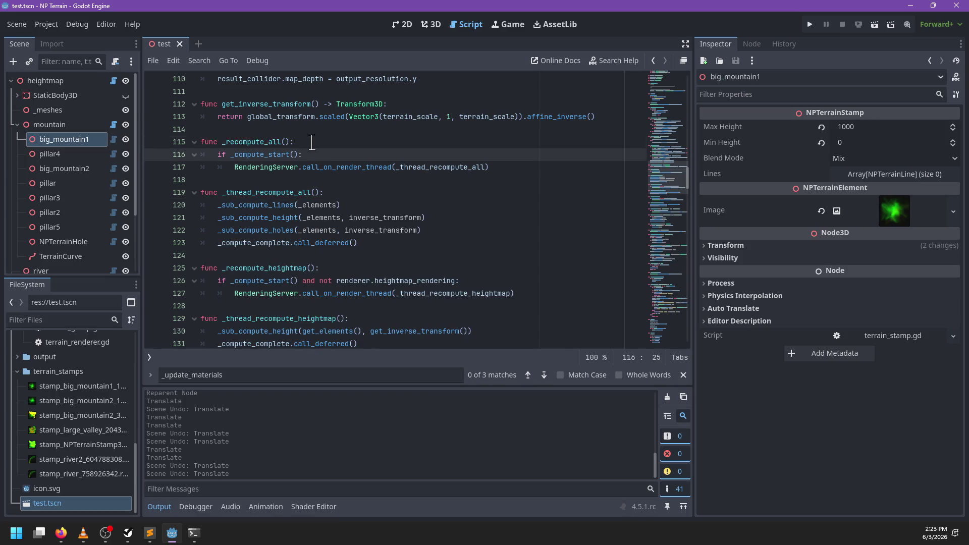
key(ctrl+v)
drag(221, 183, 201, 167)
key(Tab)
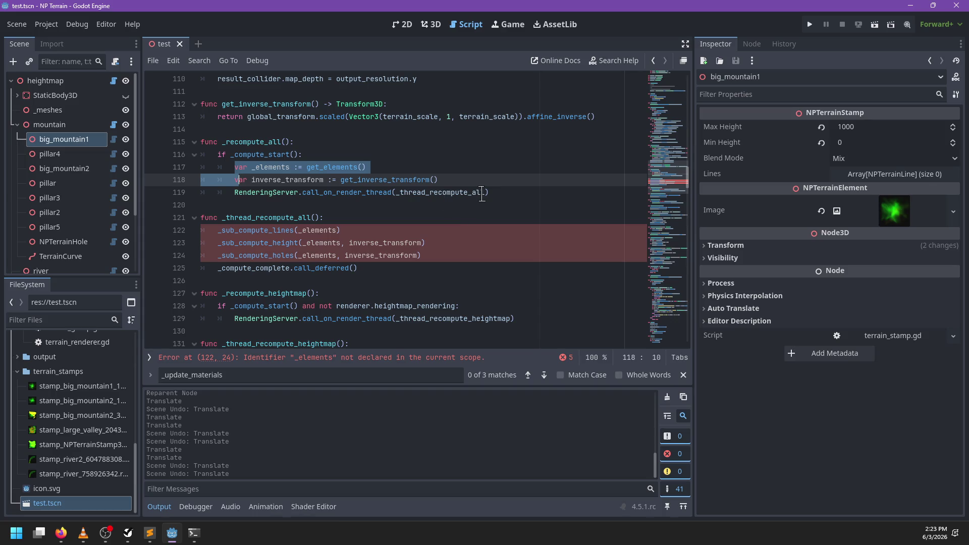
click(485, 193)
text(ind(get_element)
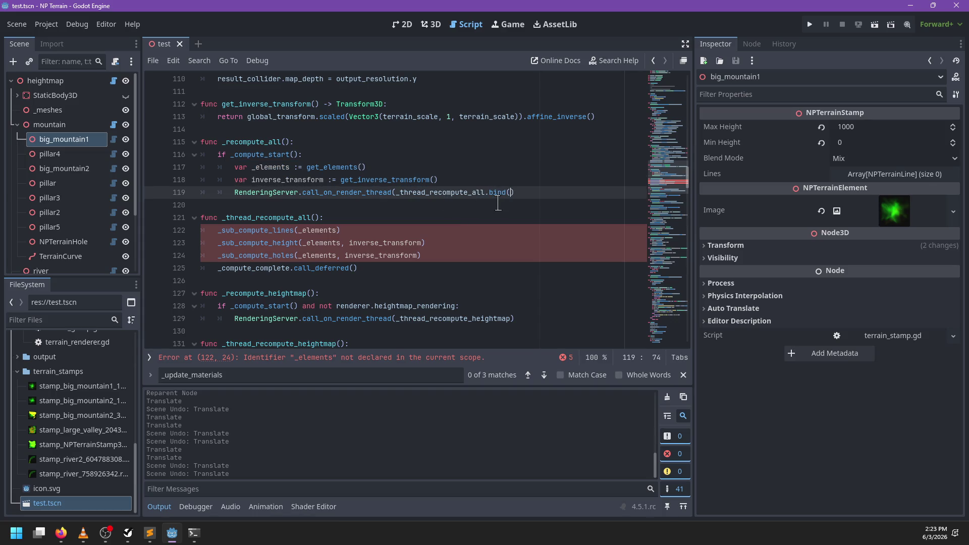
text(s(), get_inverse)
text(_transform))
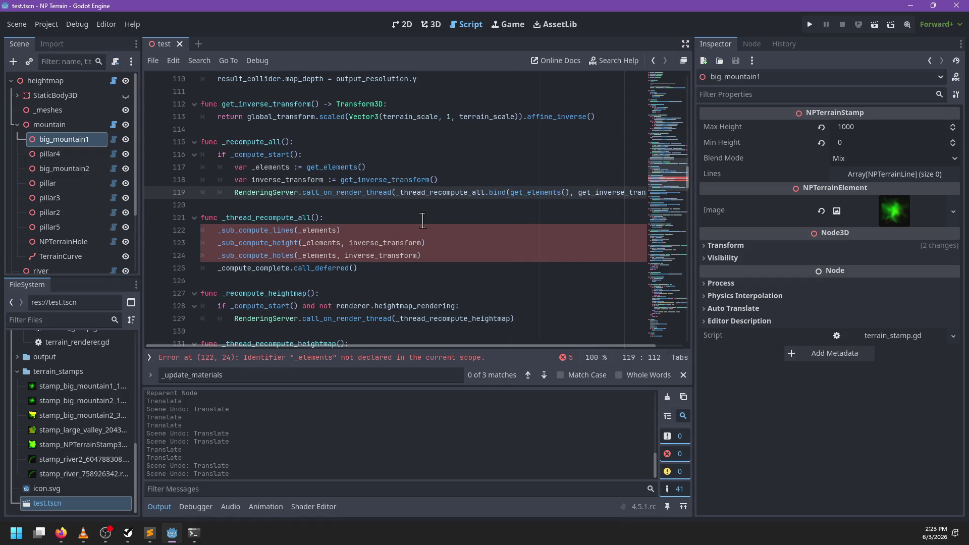
- Give _thread_recompute_all typed parameters _elements: Elements and inverse_transform: Transform3D
click(315, 217)
text(elemenets)
key(ctrl+BackSpace)
key(ctrl+BackSpace)
text(_elements: )
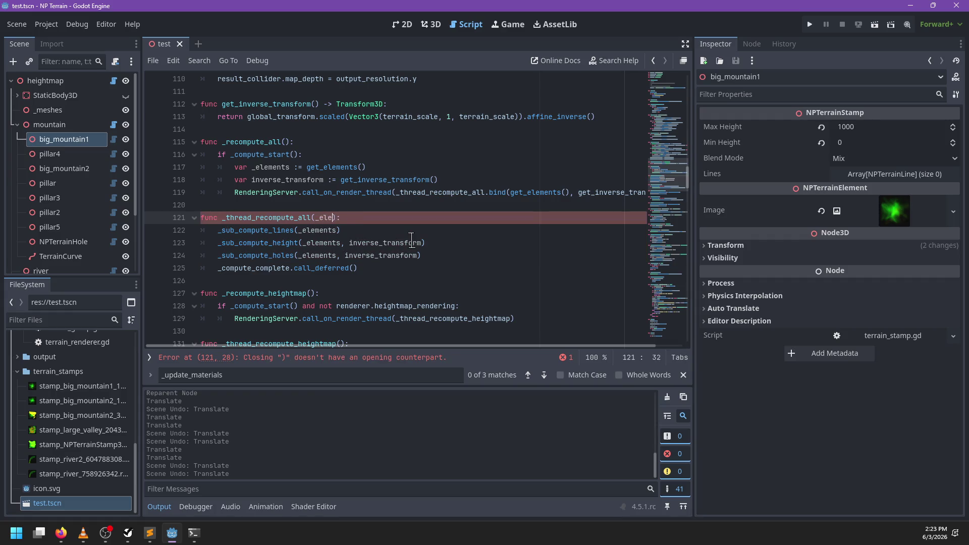
text(Elements, )
text(inverse_tra)
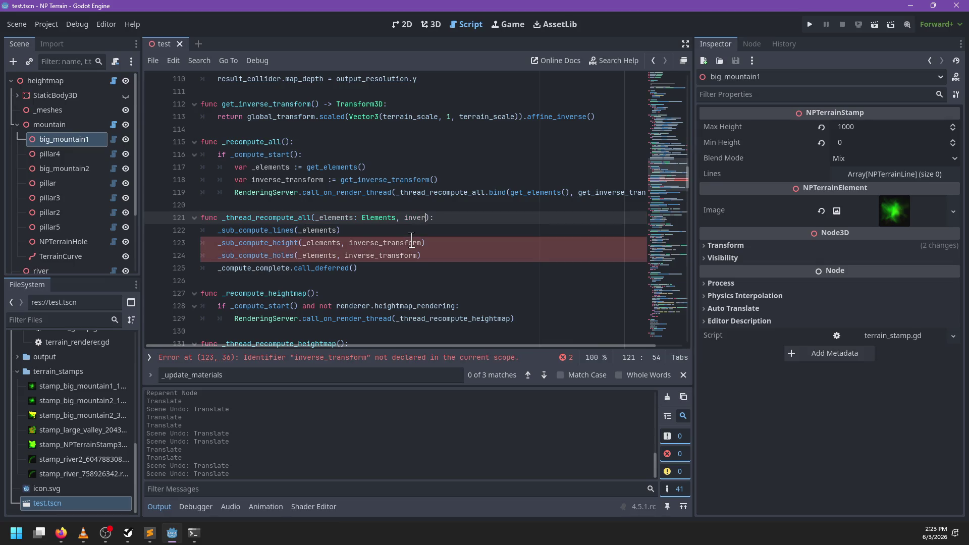
text(s)
key(BackSpace)
key(BackSpace)
text(nsform: T)
text(ransform3D)
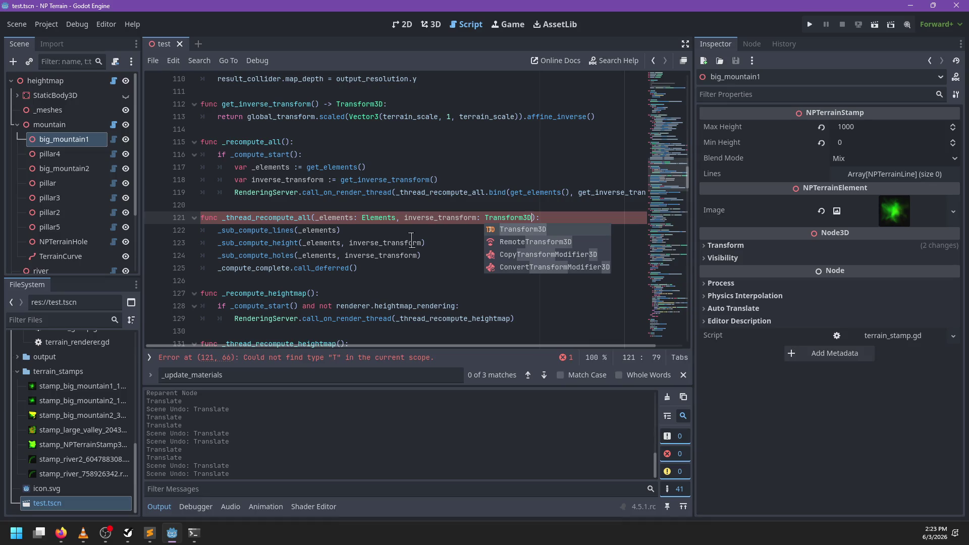
key(Return)
key(Escape)
- Delete the now-redundant variable lines 117–118 and save the script
drag(460, 176, 453, 146)
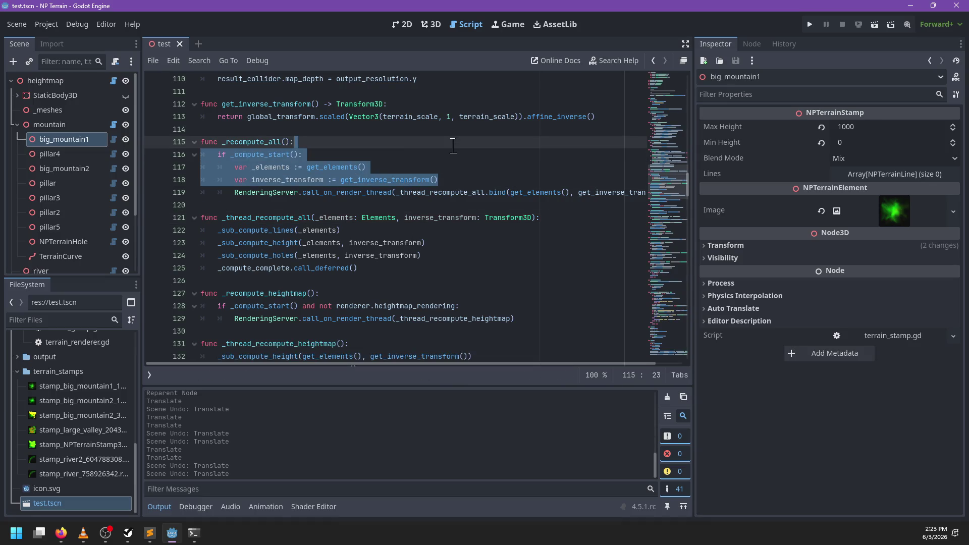
click(452, 154)
drag(457, 180, 450, 156)
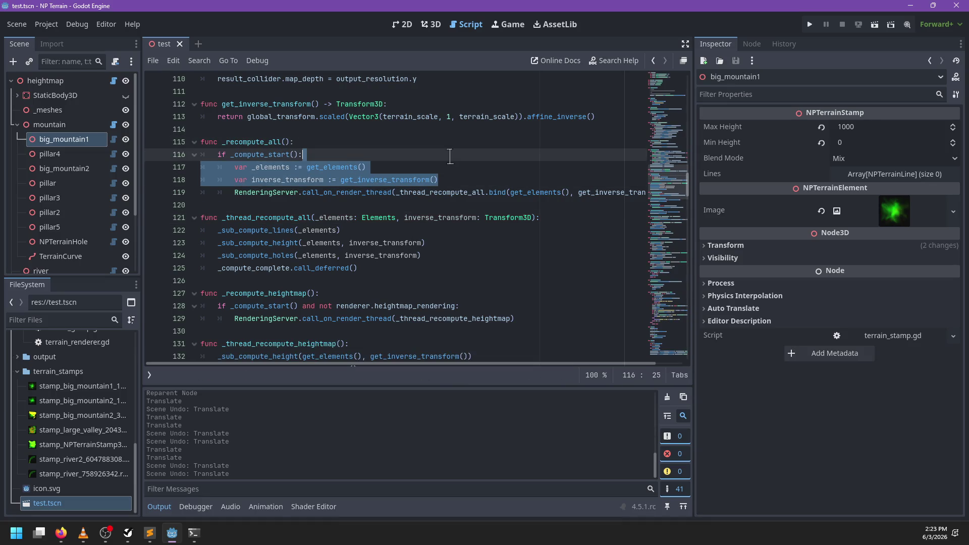
key(BackSpace)
key(ctrl+s)
scroll(426, 218, right, 2)
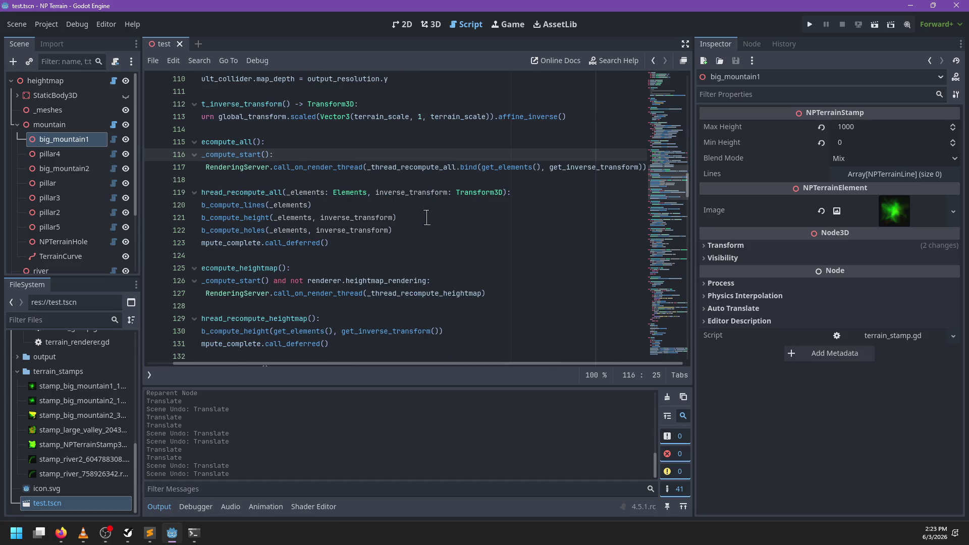
scroll(427, 220, left, 2)
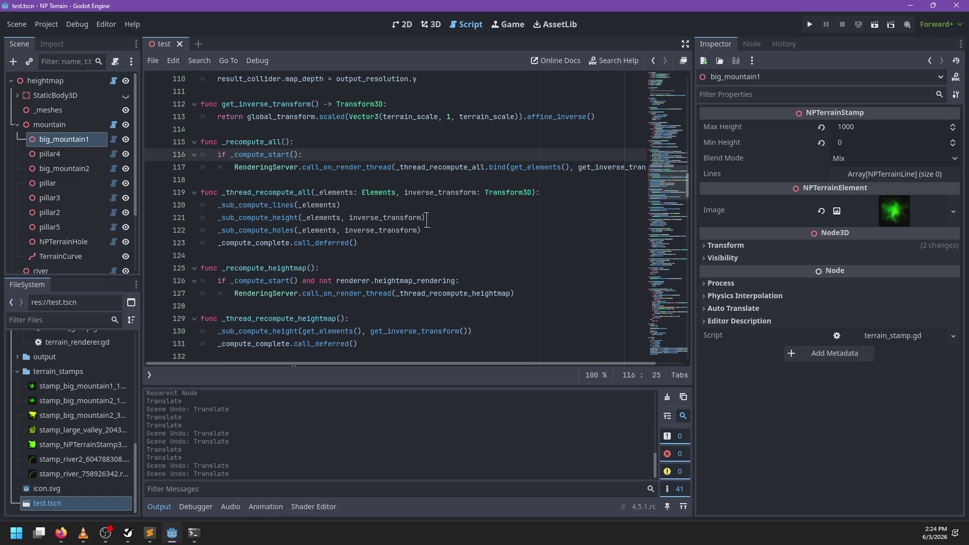
- Review other uses of call_on_render_thread, then jump to the _compute_complete definition
double_click(344, 167)
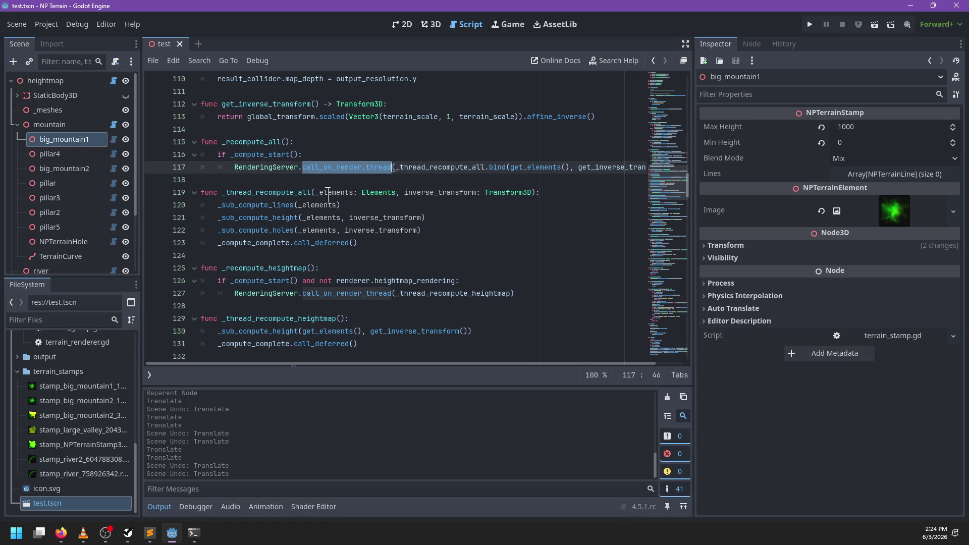
scroll(422, 200, up, 10)
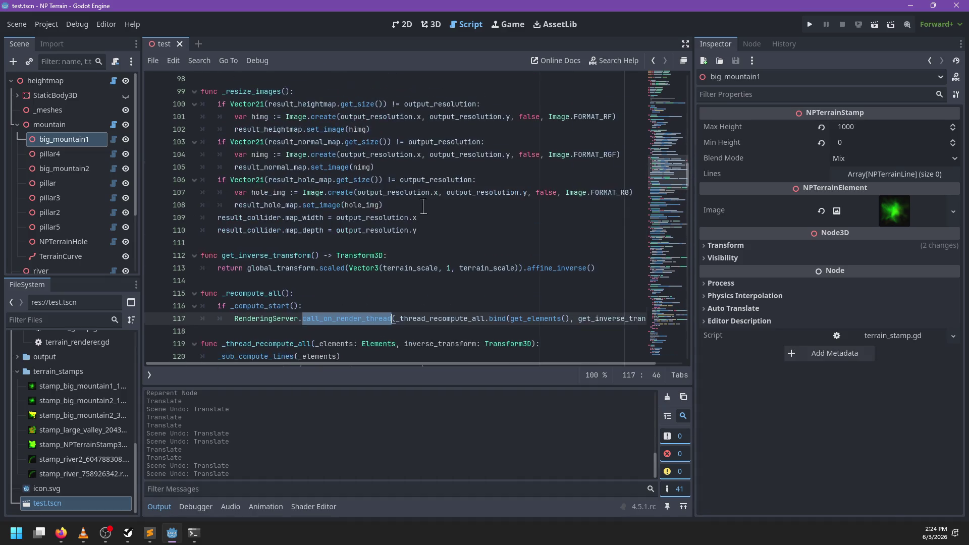
scroll(422, 207, up, 6)
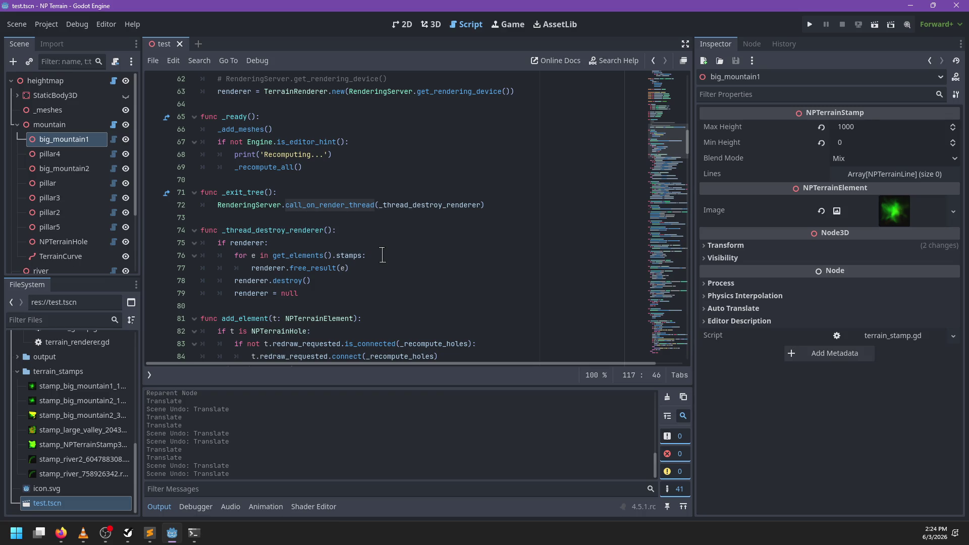
scroll(382, 255, up, 5)
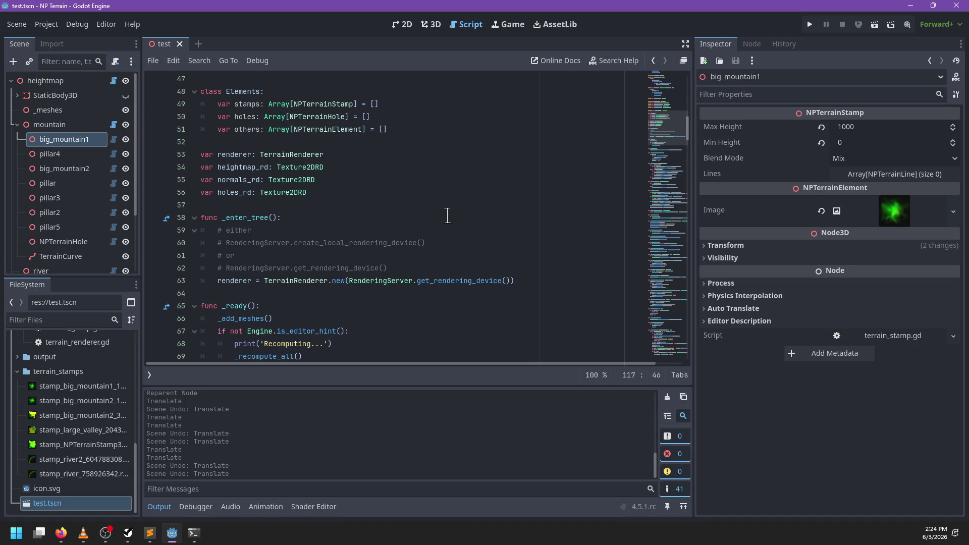
scroll(422, 223, down, 2)
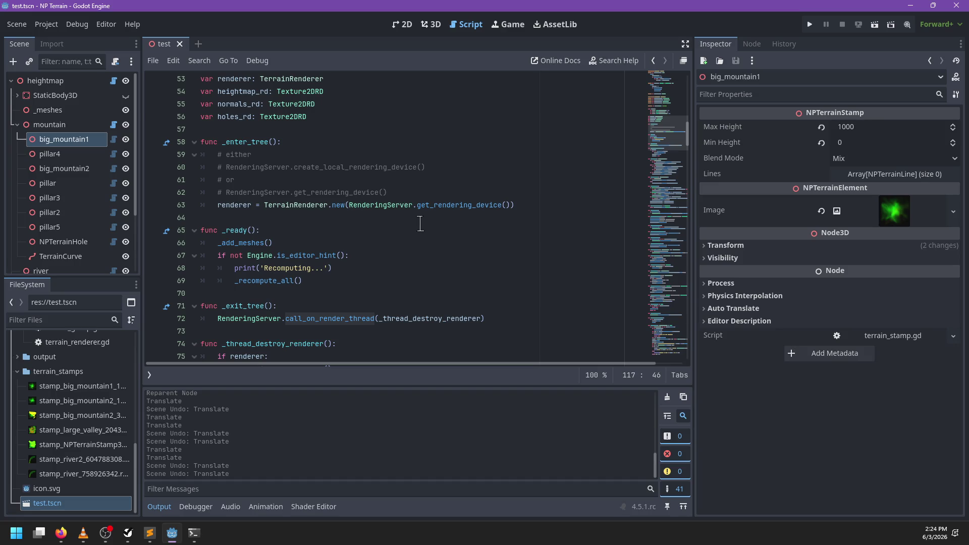
scroll(420, 224, down, 8)
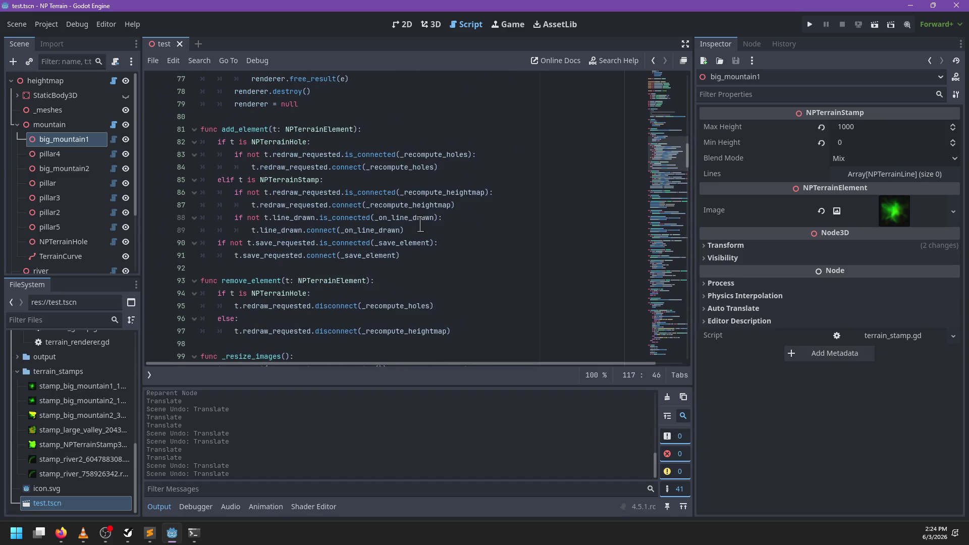
scroll(527, 226, down, 4)
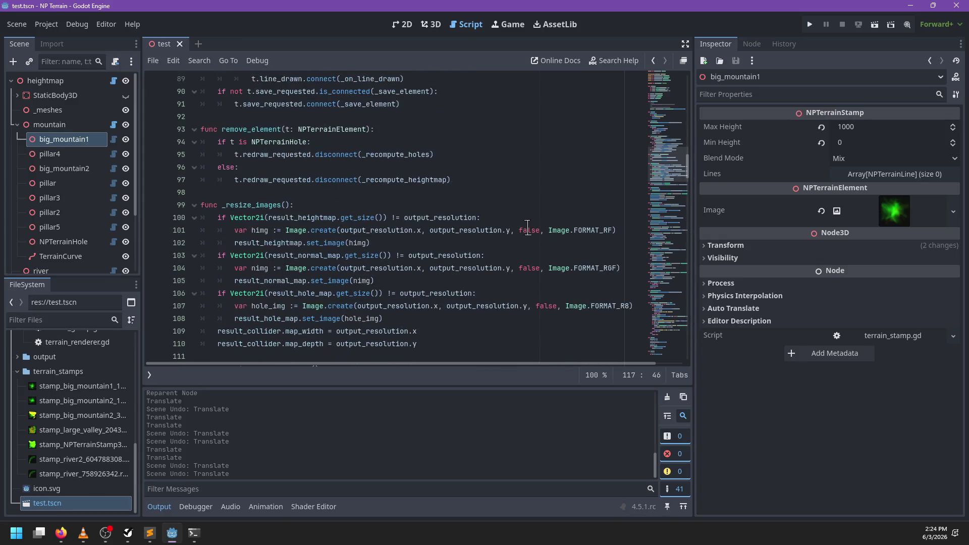
scroll(520, 220, down, 6)
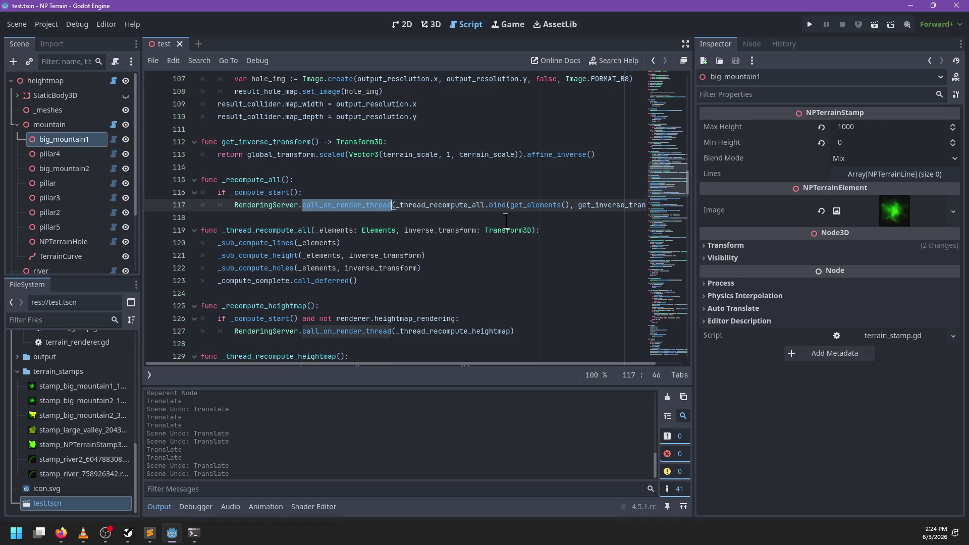
scroll(515, 221, down, 1)
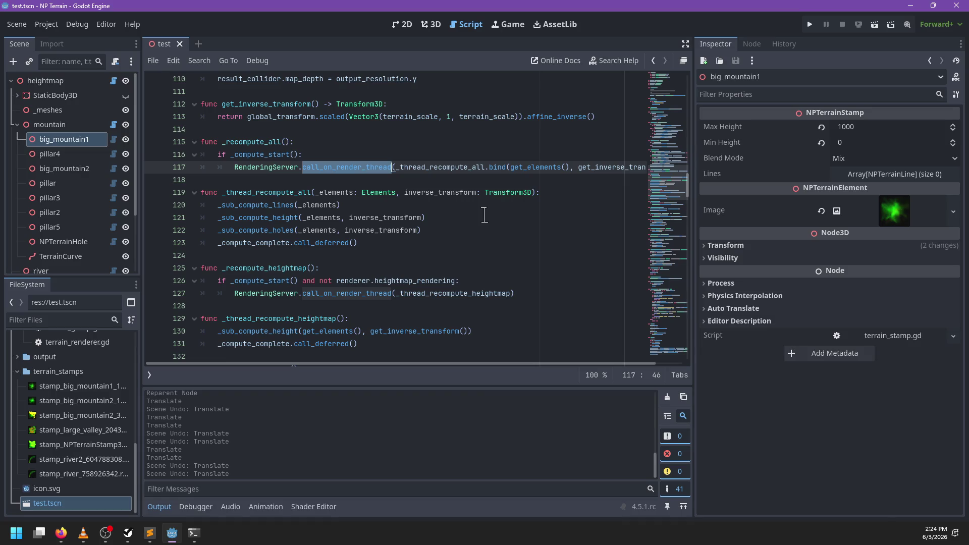
scroll(484, 215, down, 2)
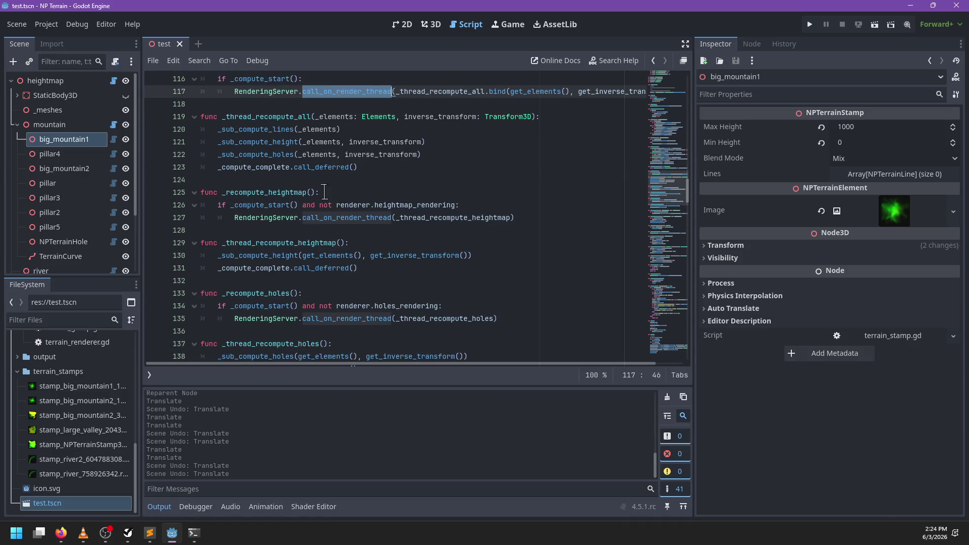
double_click(276, 171)
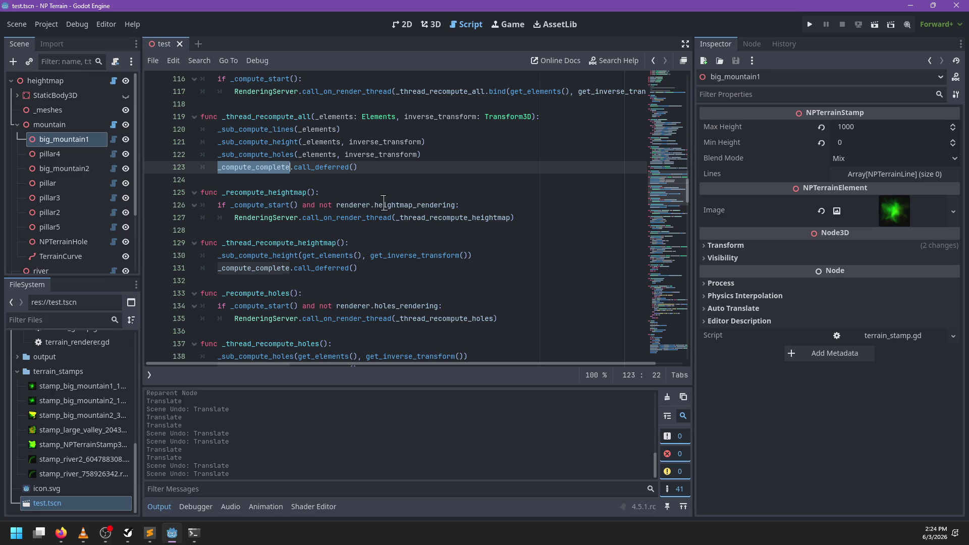
mouse_move(384, 203)
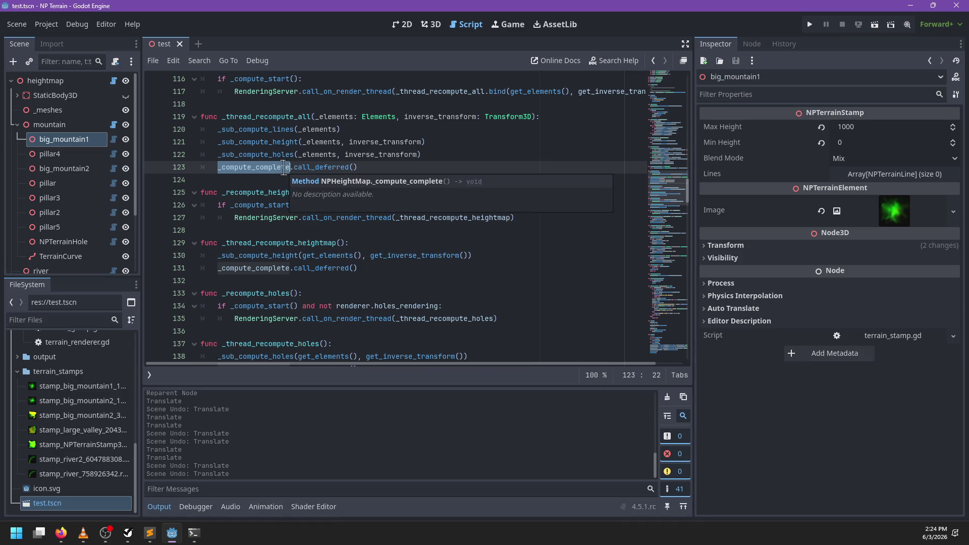
ctrl+click(283, 168)
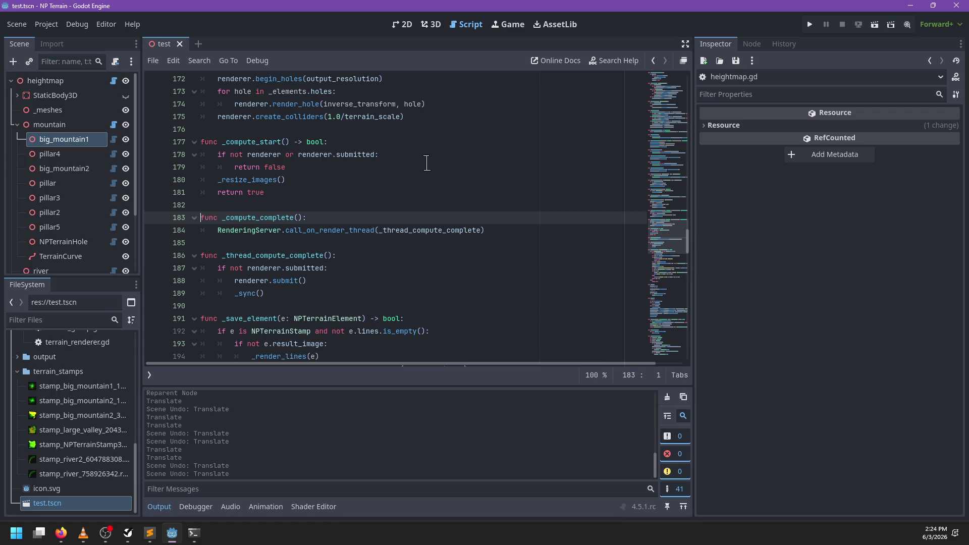
- Add a print_debug( line to _thread_compute_complete and move it below the submitted check
click(290, 297)
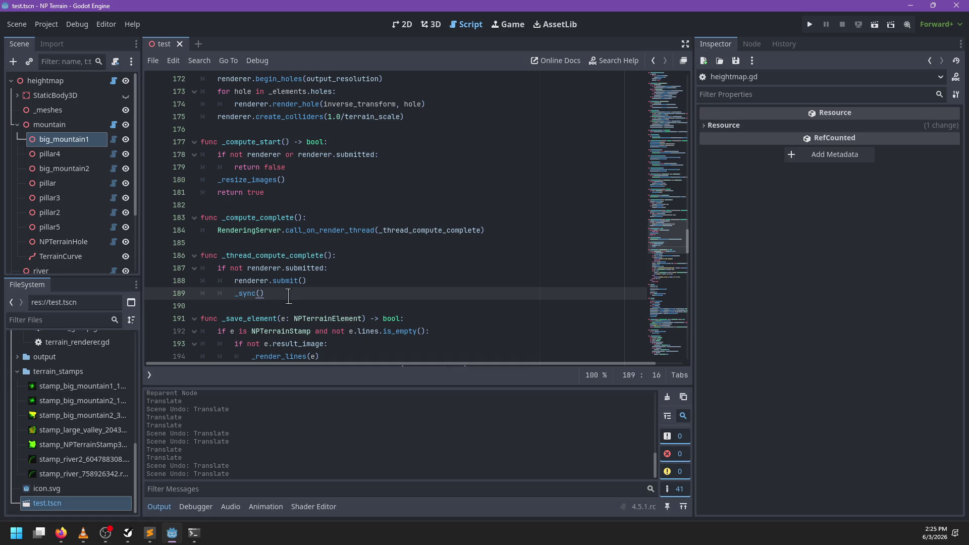
click(358, 259)
key(Return)
text(rint_debug()
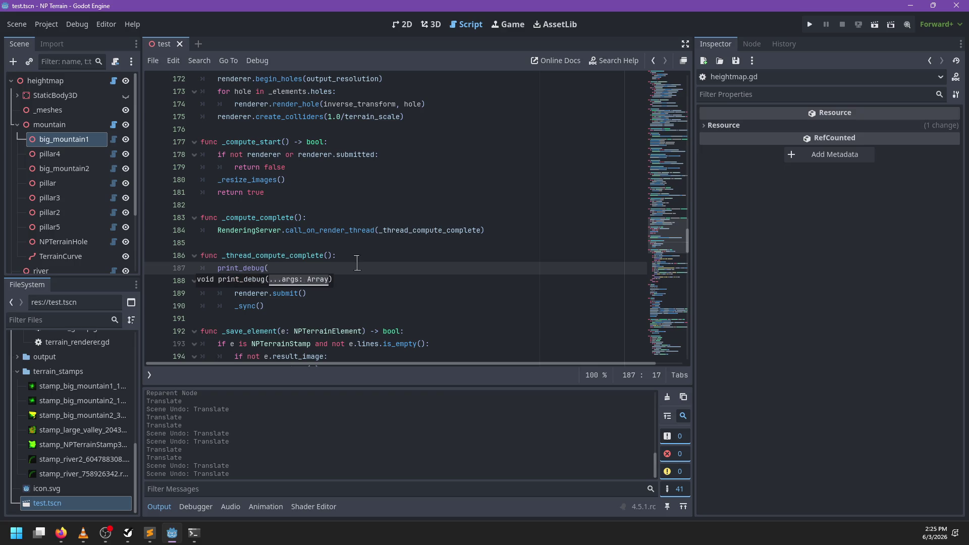
click(352, 261)
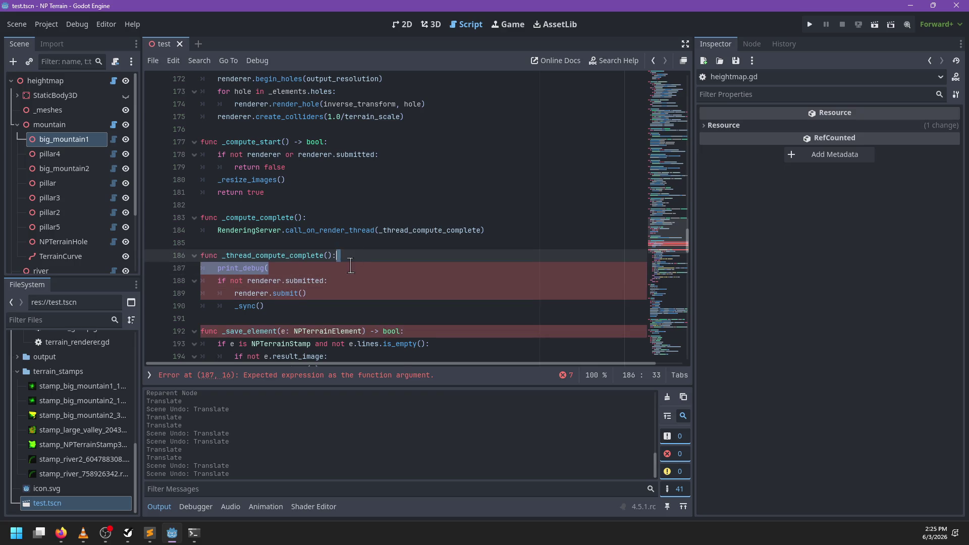
key(ctrl+x)
click(341, 268)
key(ctrl+v)
- Indent it into the if block, complete it as print_debug('Submitting'), and save
click(218, 281)
key(Tab)
click(321, 281)
key(BackSpace)
key(BackSpace)
key(BackSpace)
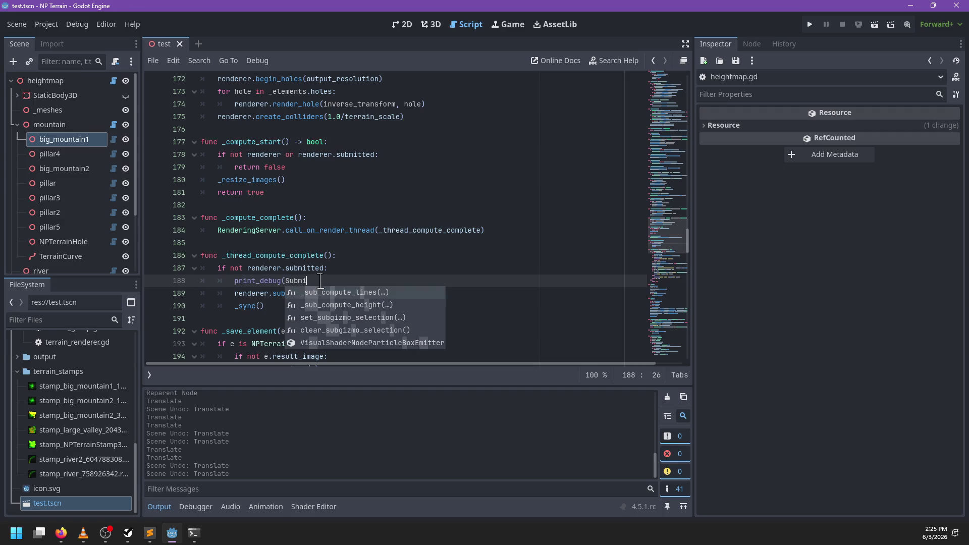
text(")
text('S)
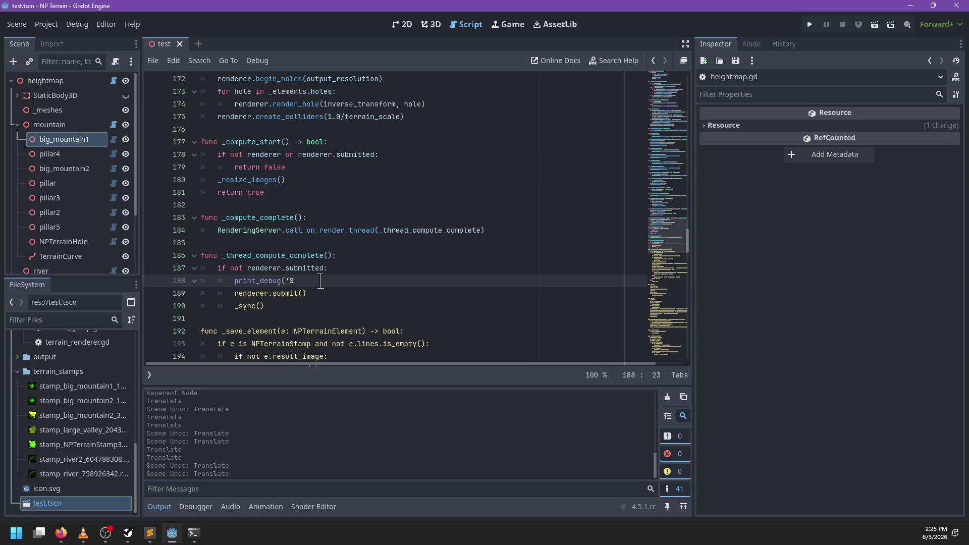
text(ubmitting'))
key(ctrl+s)
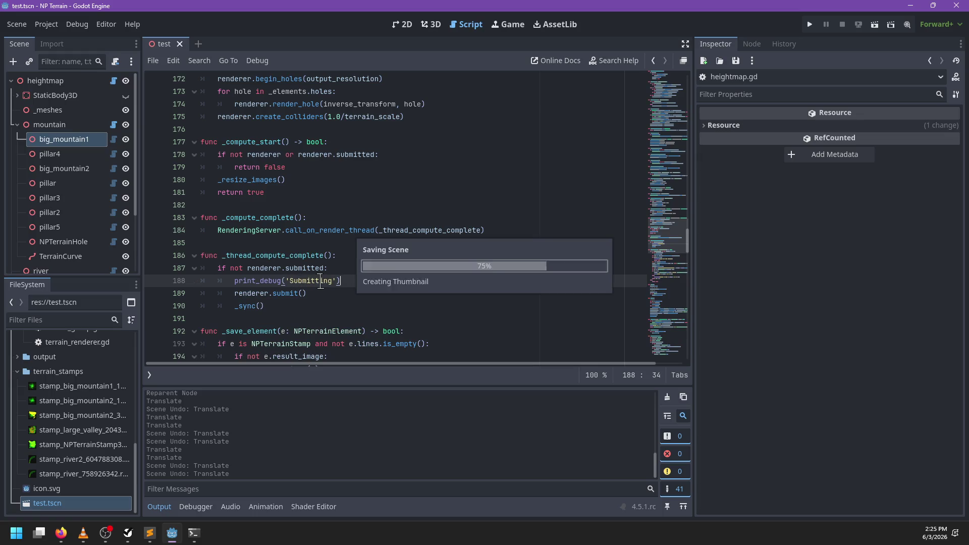
- Add print_debug('_thread_recompute_holes') as the first line of _thread_recompute_holes
scroll(327, 306, up, 4)
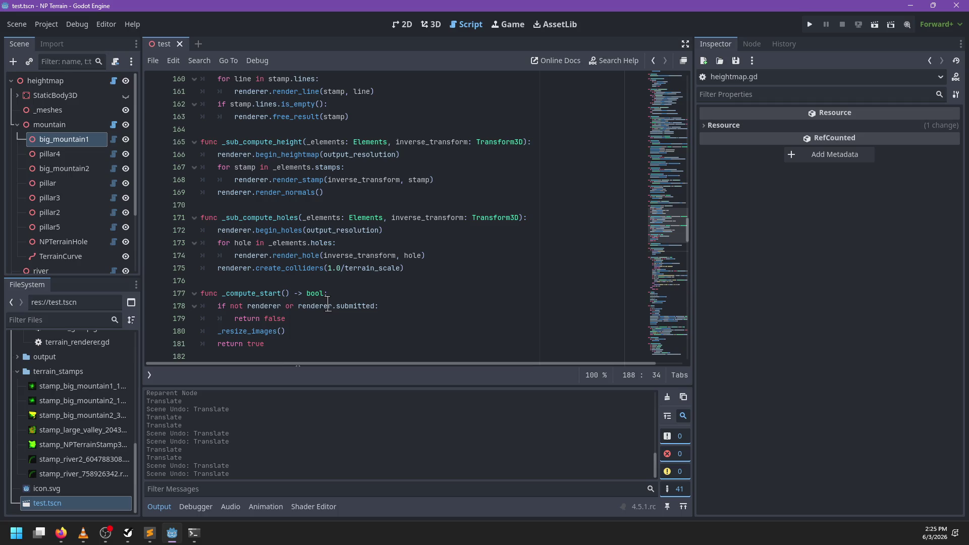
scroll(328, 305, up, 5)
scroll(330, 306, up, 8)
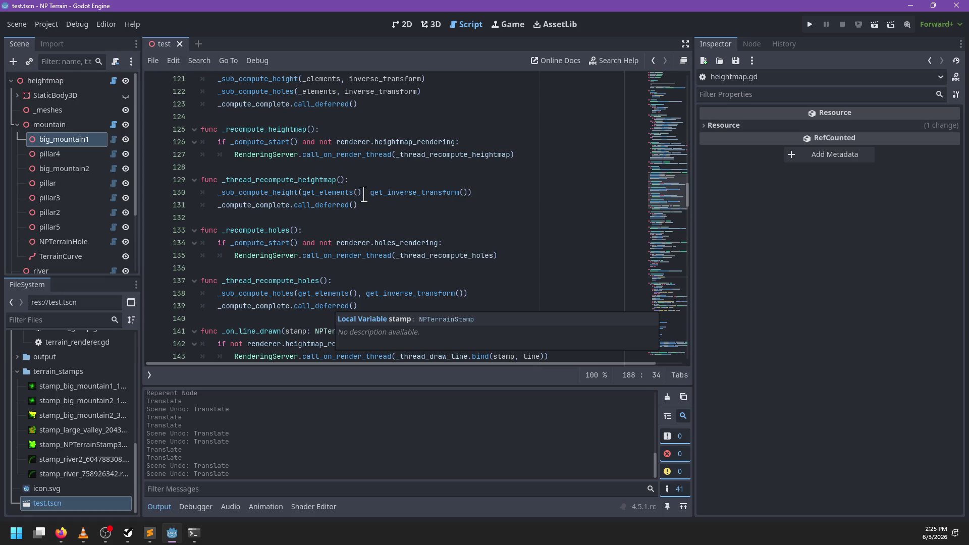
scroll(445, 258, down, 2)
click(365, 221)
key(Return)
text(print_debug9)
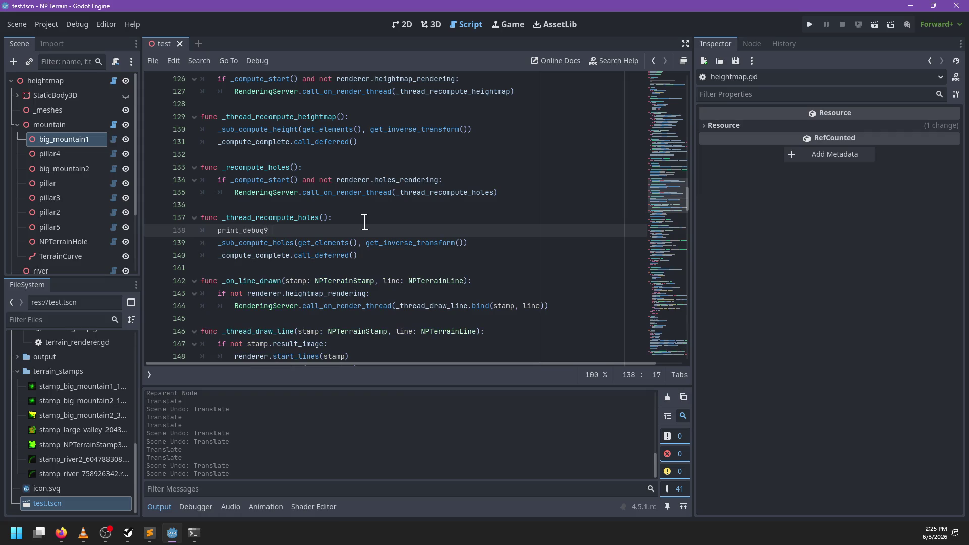
text(('Th)
key(ctrl+BackSpace)
click(364, 220)
key(ctrl+shift+Left)
key(ctrl+shift+Left)
key(Down)
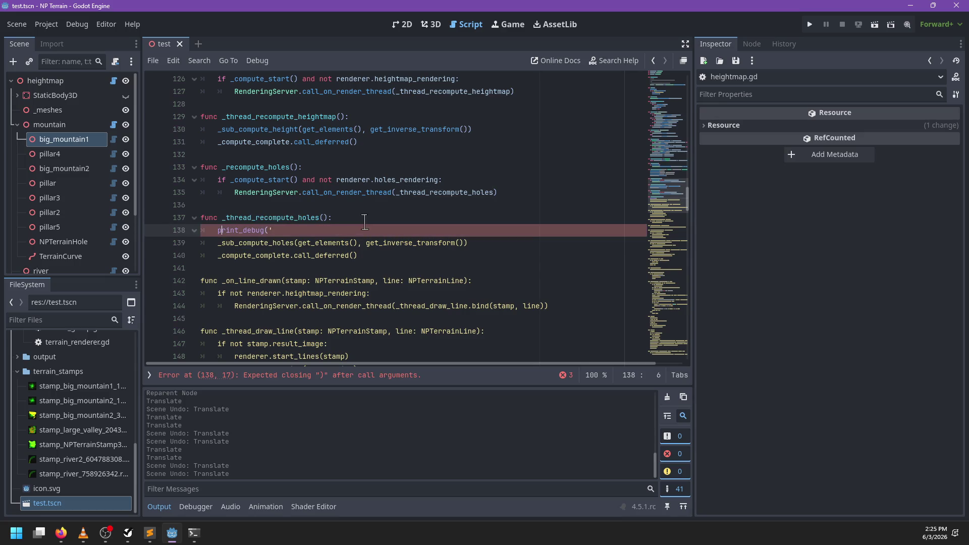
key(ctrl+v)
text())
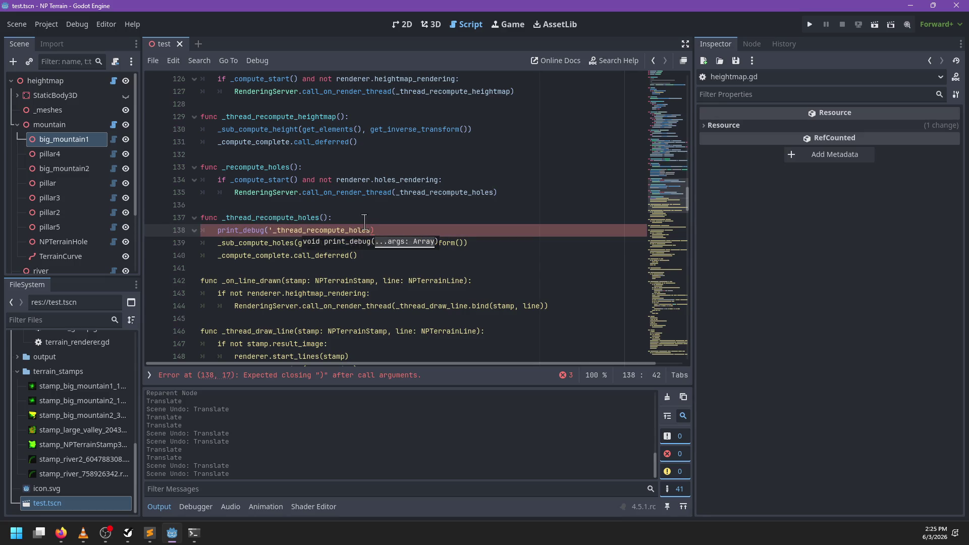
text(')
drag(391, 229, 392, 223)
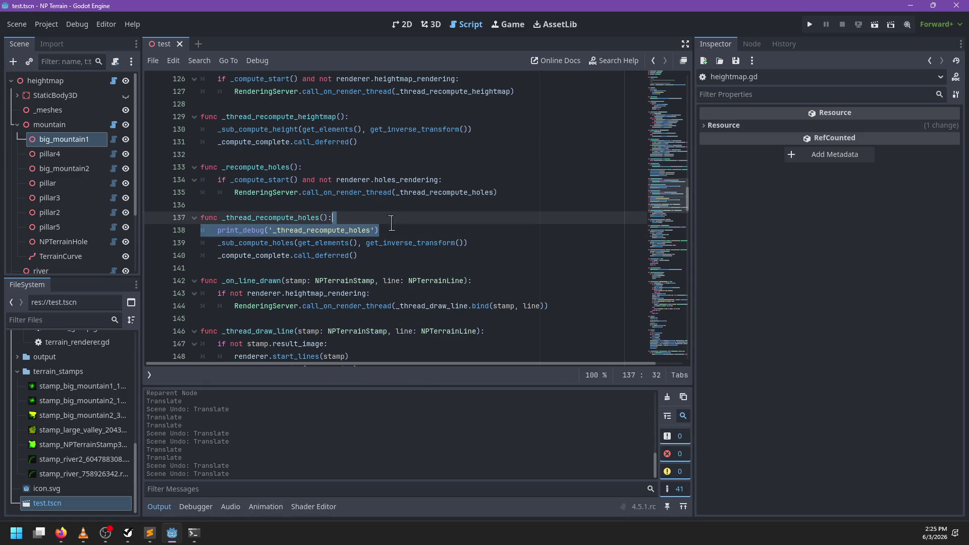
scroll(377, 254, down, 1)
scroll(378, 254, down, 1)
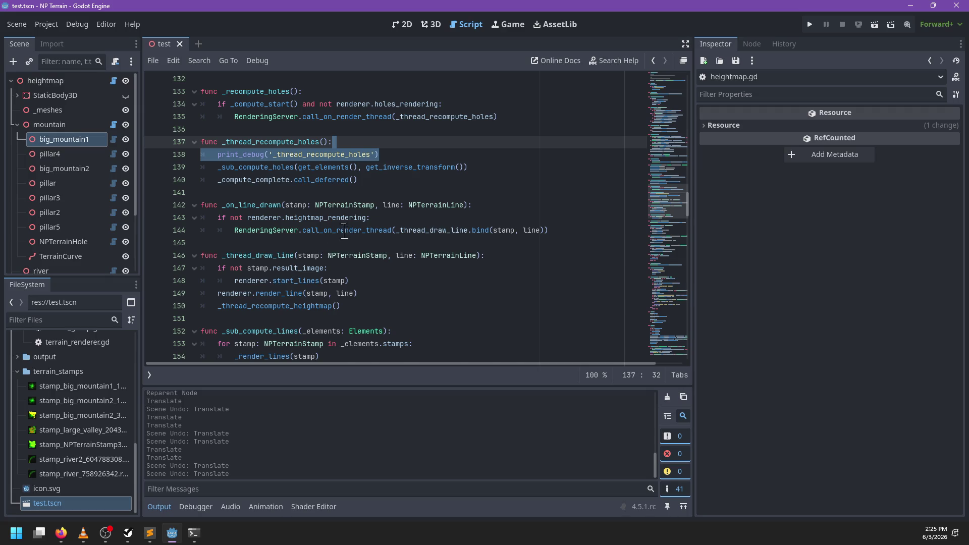
scroll(344, 230, down, 1)
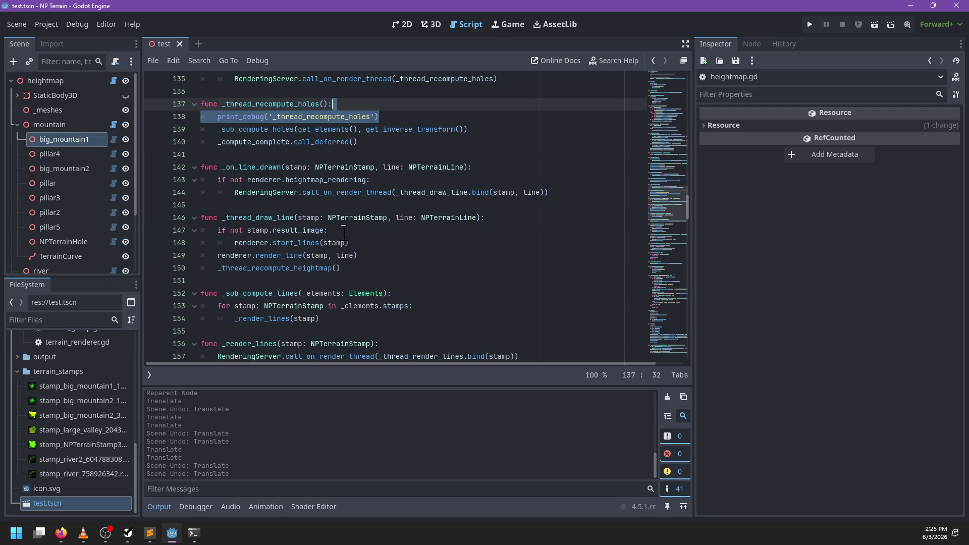
click(511, 219)
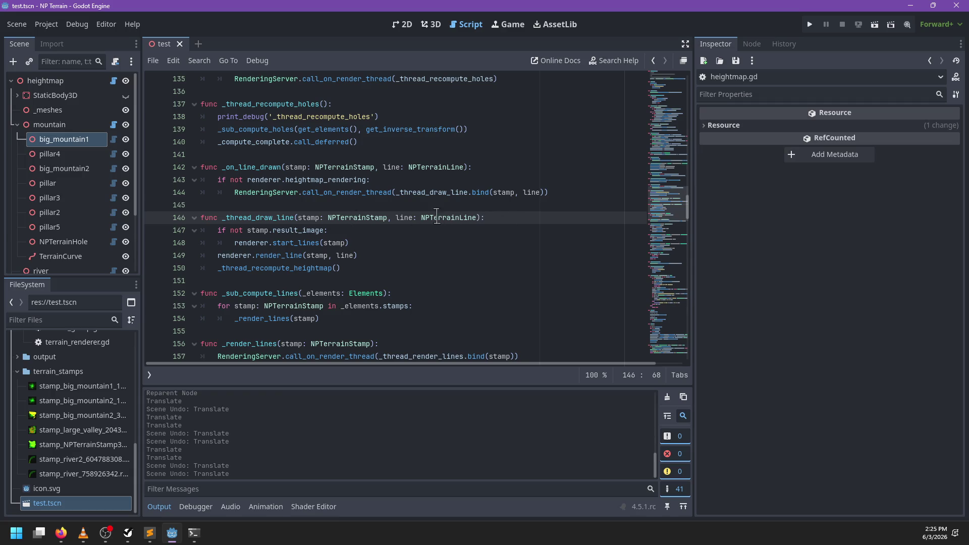
- Add print_debug('_thread_recompute_heightmap') to _thread_recompute_heightmap, save, and show the 3D view
scroll(484, 175, up, 3)
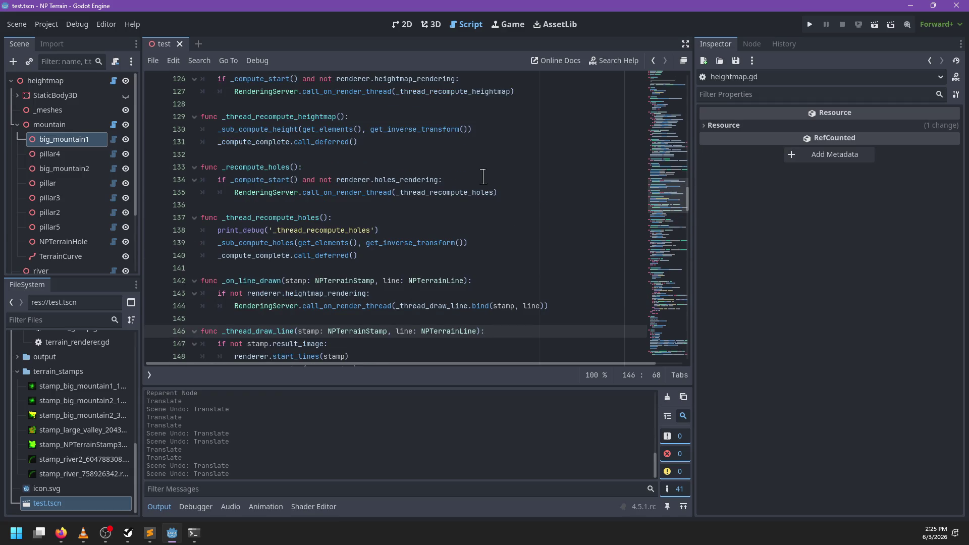
scroll(483, 177, down, 3)
scroll(483, 179, up, 6)
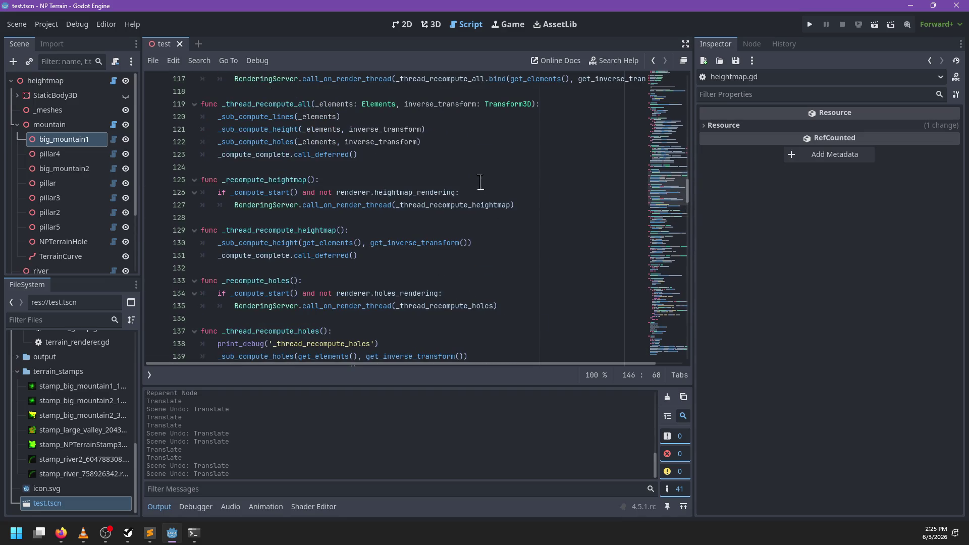
click(418, 231)
key(Return)
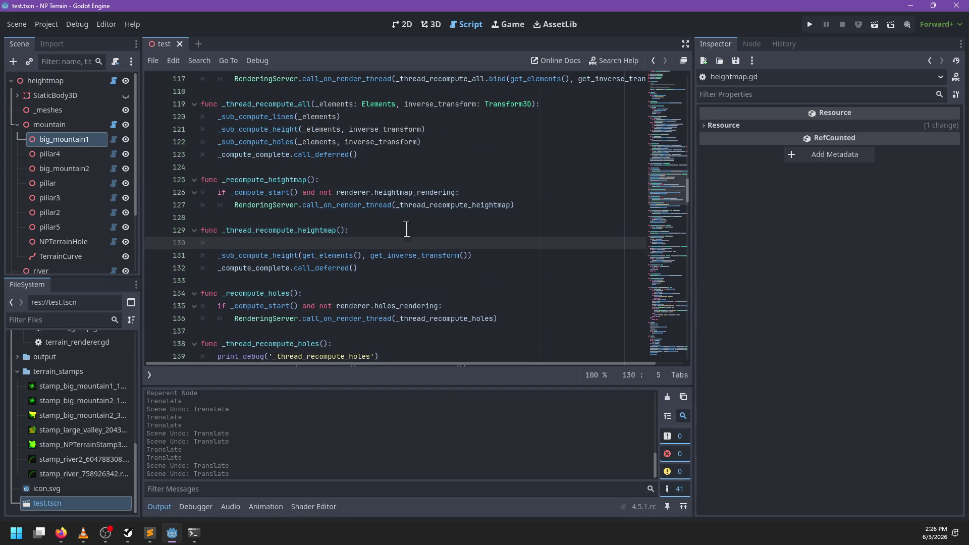
key(ctrl+v)
double_click(305, 230)
key(ctrl+c)
double_click(309, 254)
key(ctrl+v)
click(310, 244)
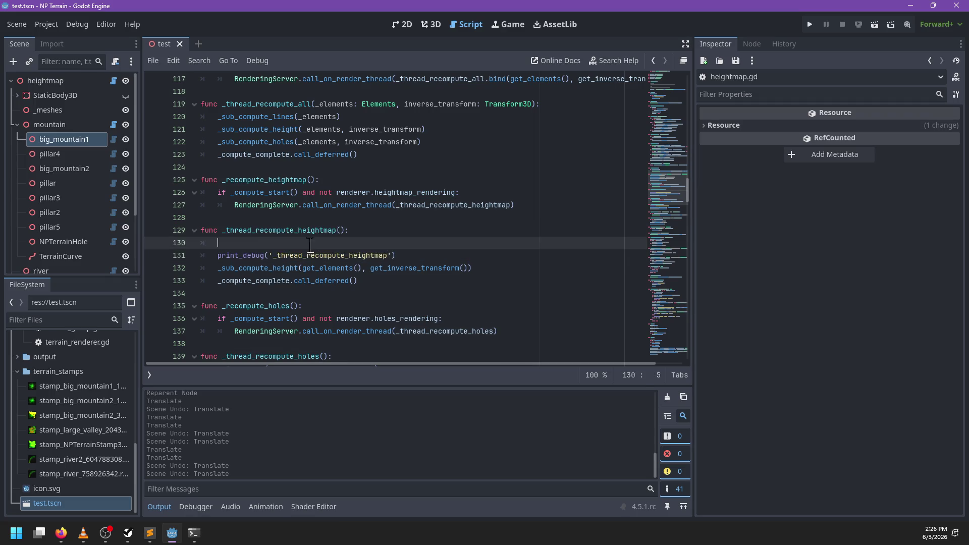
key(BackSpace)
key(ctrl+s)
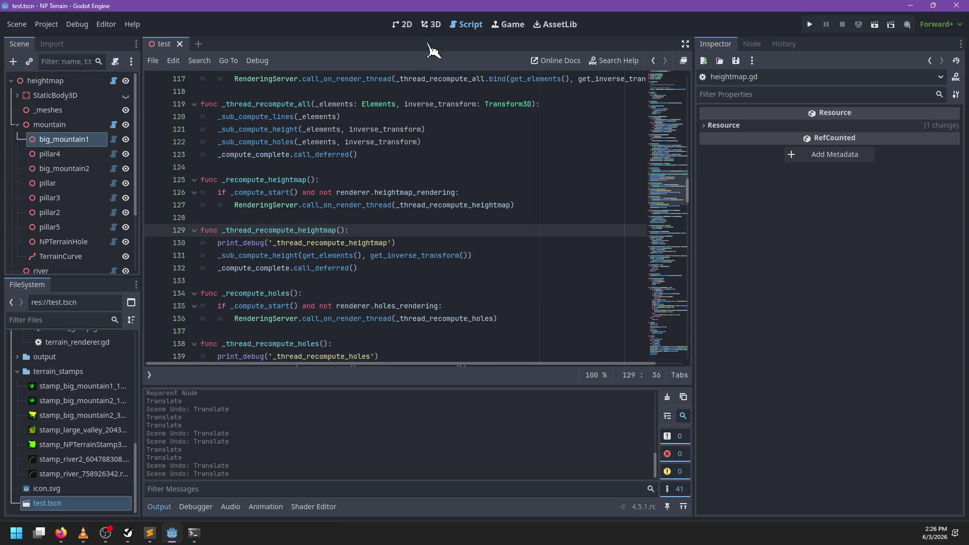
click(432, 25)
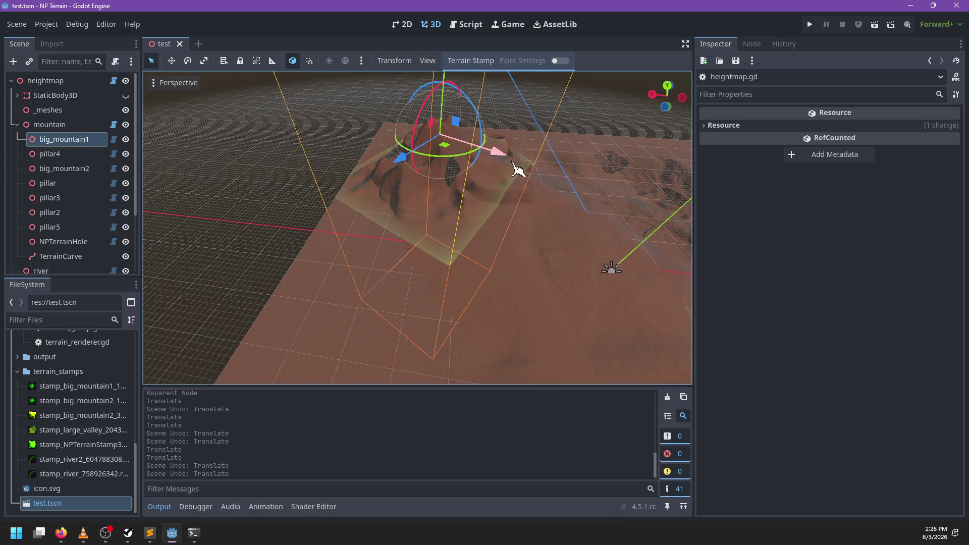
- Move the big_mountain1 stamp three times to trigger recomputes, undoing each move
drag(519, 169, 576, 402)
click(667, 397)
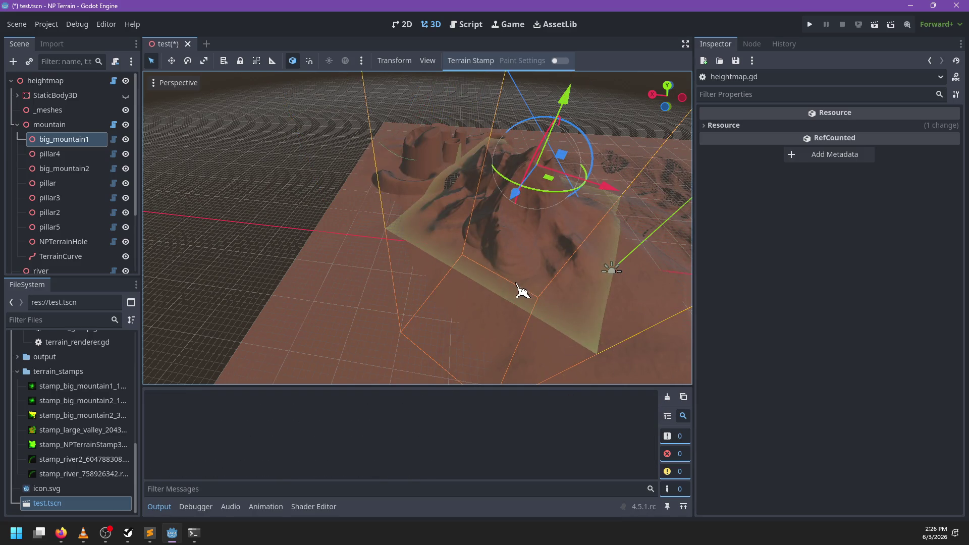
key(ctrl+z)
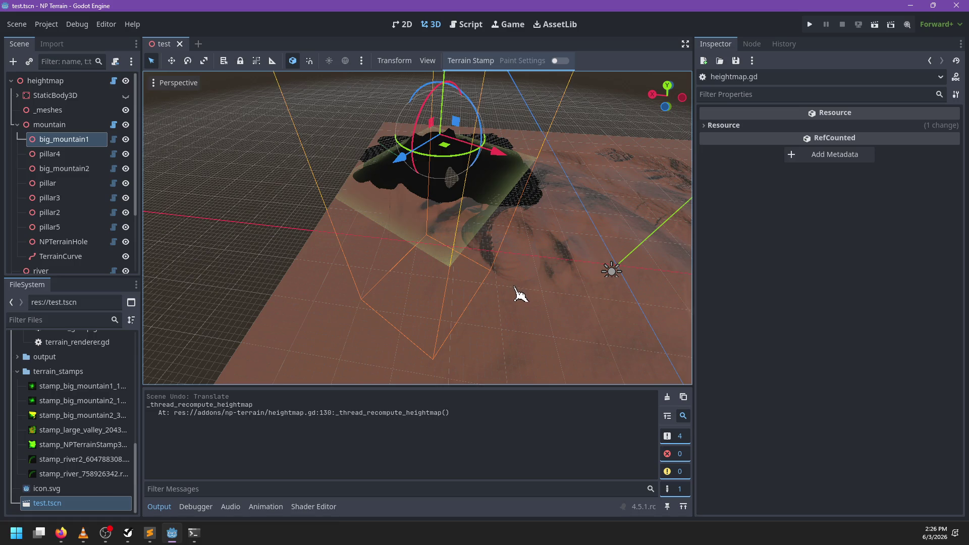
mouse_move(515, 263)
mouse_down()
mouse_move(454, 264)
mouse_move(376, 288)
mouse_move(429, 289)
mouse_up()
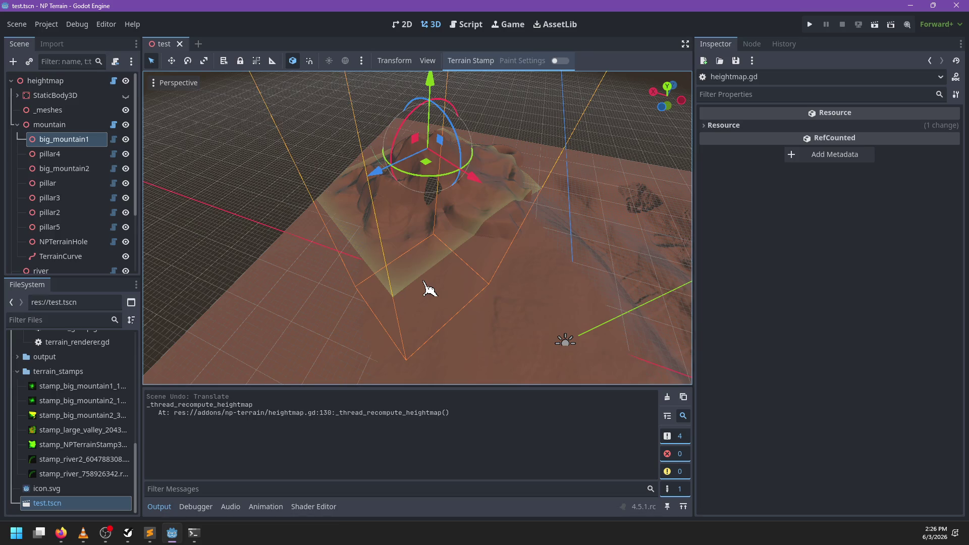
mouse_move(411, 264)
mouse_down()
mouse_move(513, 259)
mouse_move(457, 182)
mouse_move(558, 169)
mouse_up()
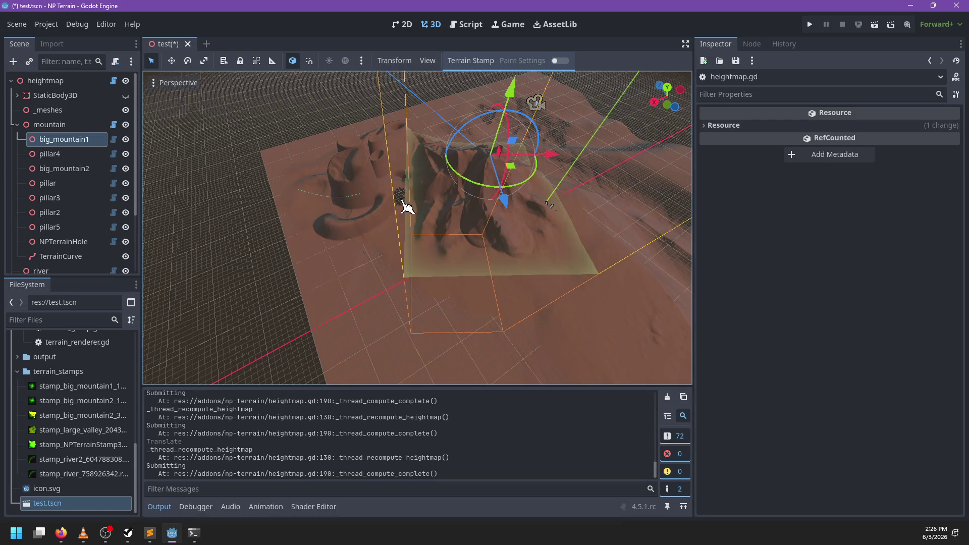
click(668, 397)
key(ctrl+z)
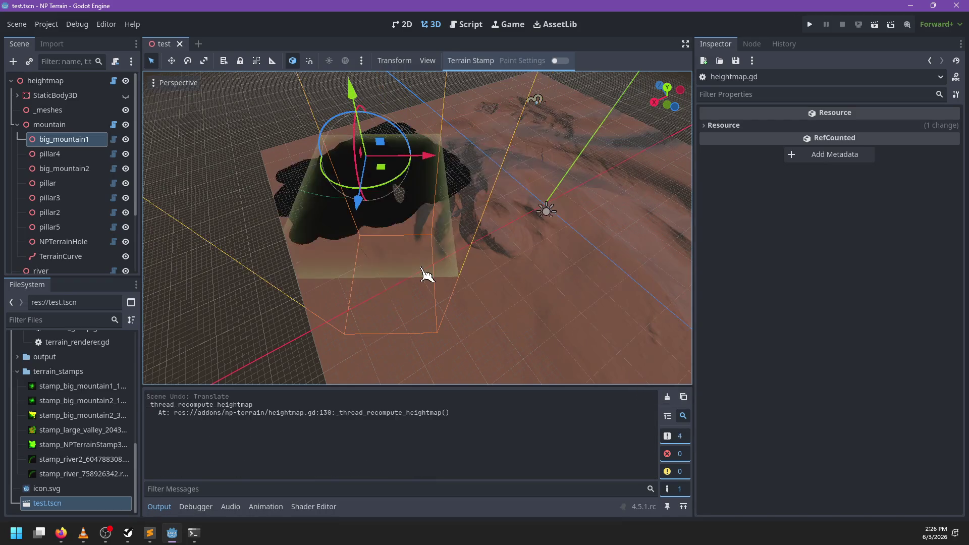
drag(489, 284, 461, 284)
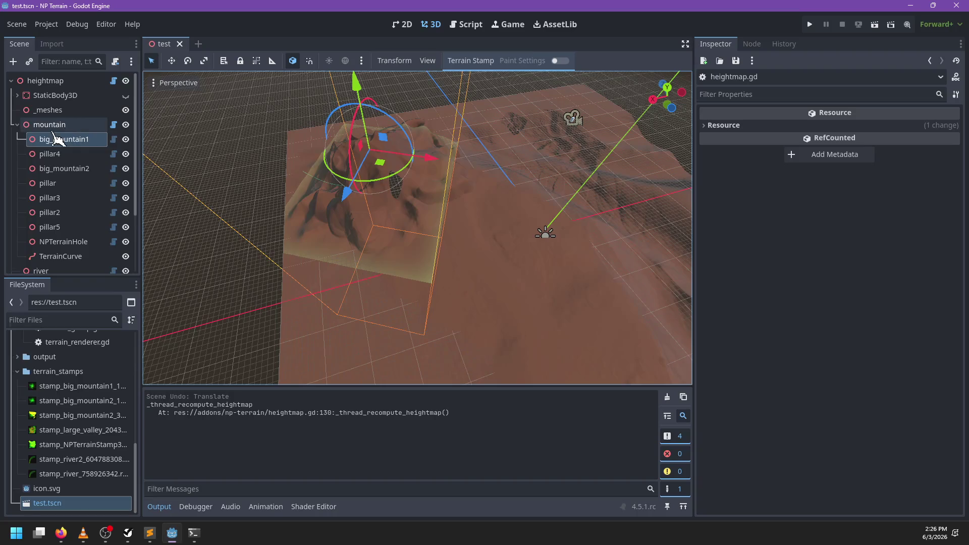
drag(415, 163, 558, 174)
key(ctrl+z)
mouse_move(450, 271)
mouse_down()
mouse_move(486, 253)
mouse_move(444, 266)
mouse_up()
- Move the whole mountain group right, undo it, and return to heightmap.gd
click(669, 397)
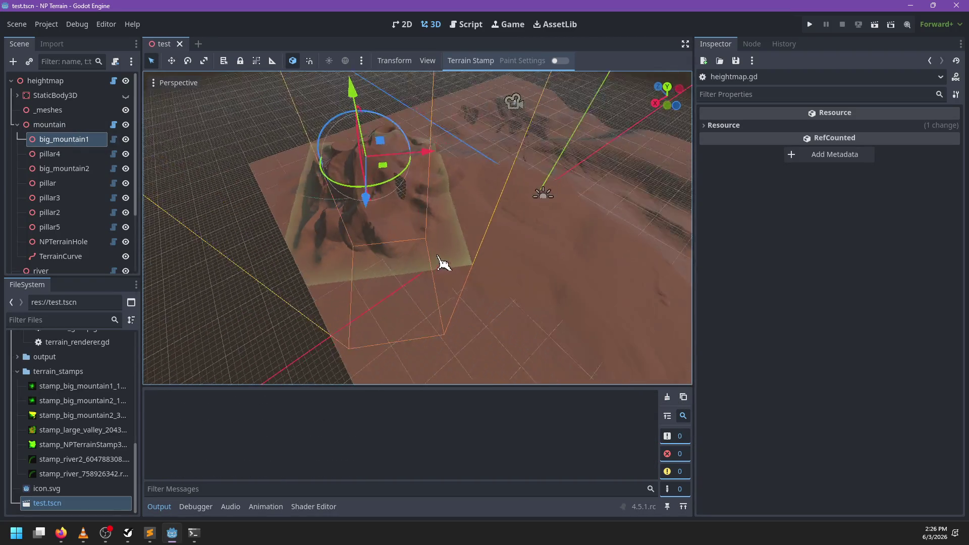
click(53, 125)
drag(331, 162, 508, 162)
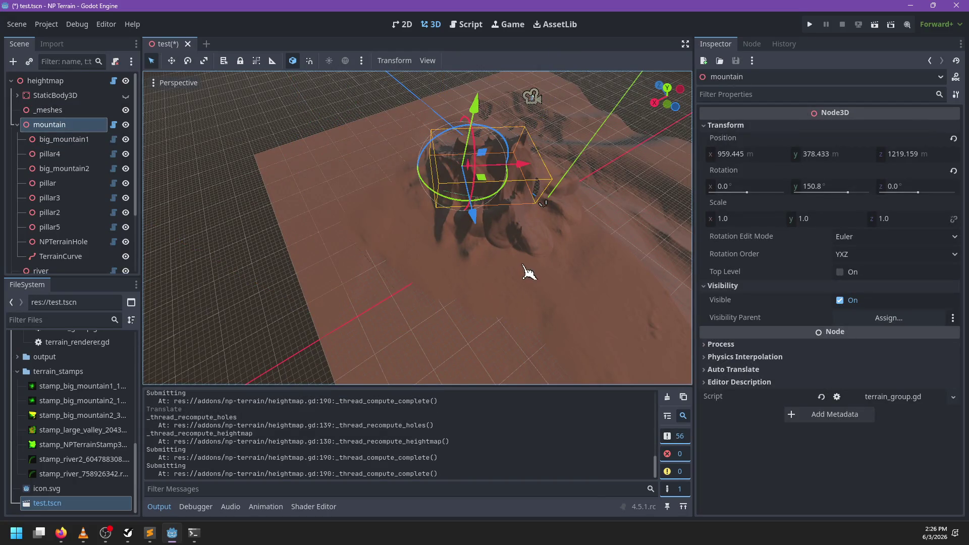
drag(530, 274, 480, 272)
click(667, 397)
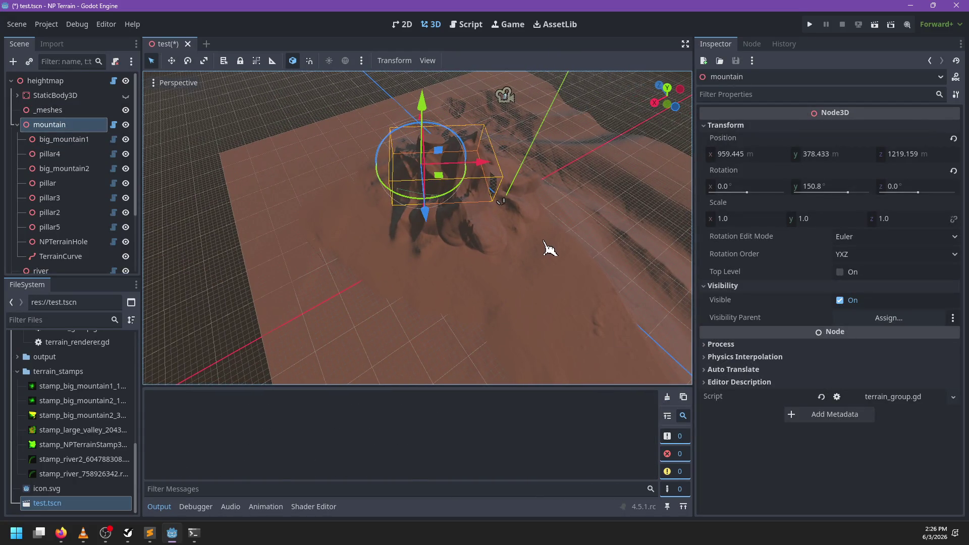
key(ctrl+z)
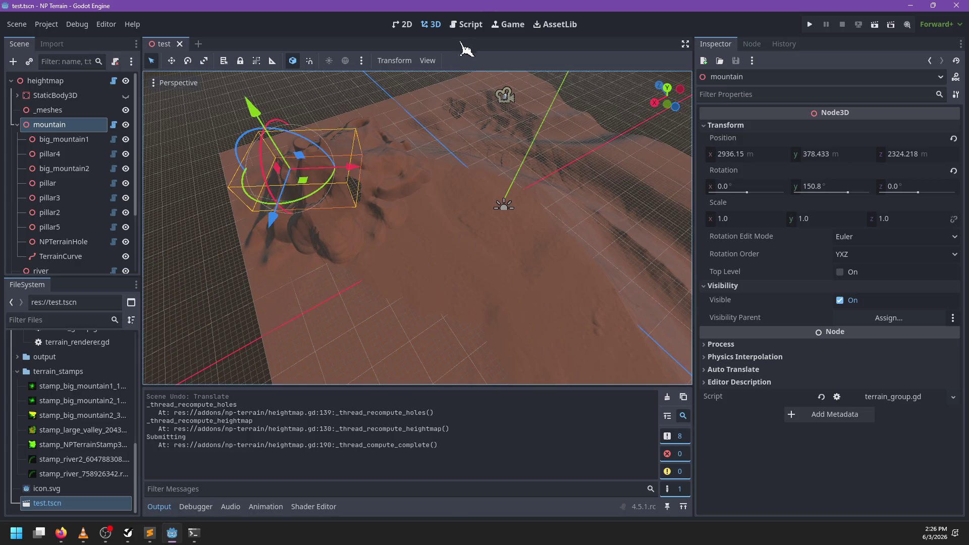
click(465, 25)
click(456, 216)
key(ctrl+f)
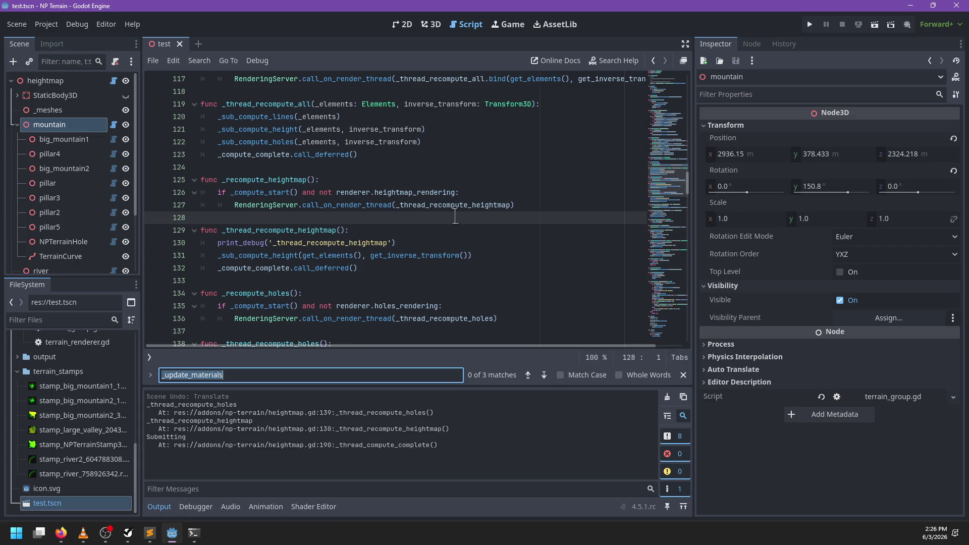
- Step through all 8 _recompute_heightmap matches, close the search, and select _recompute_holes on line 83
text(_recompute_heightmap)
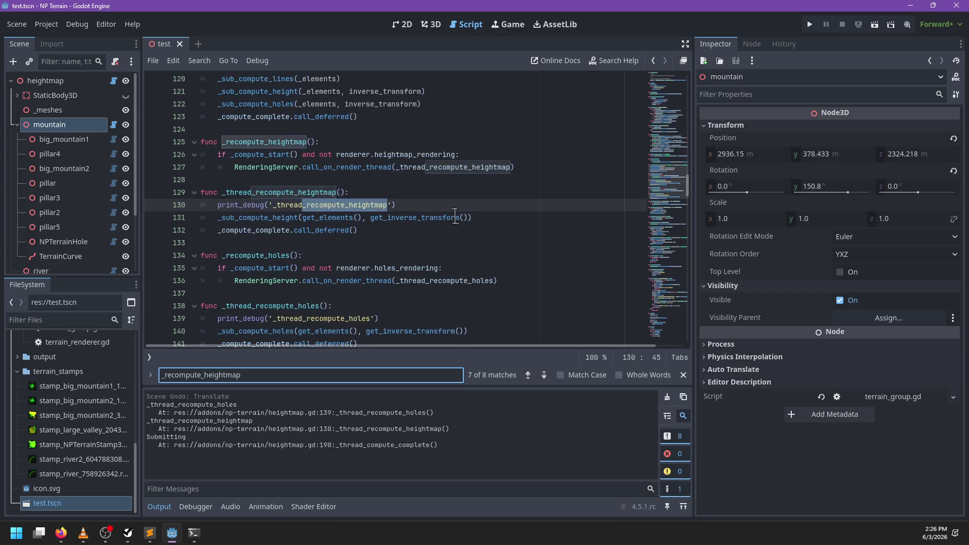
key(Return)
key(Return)
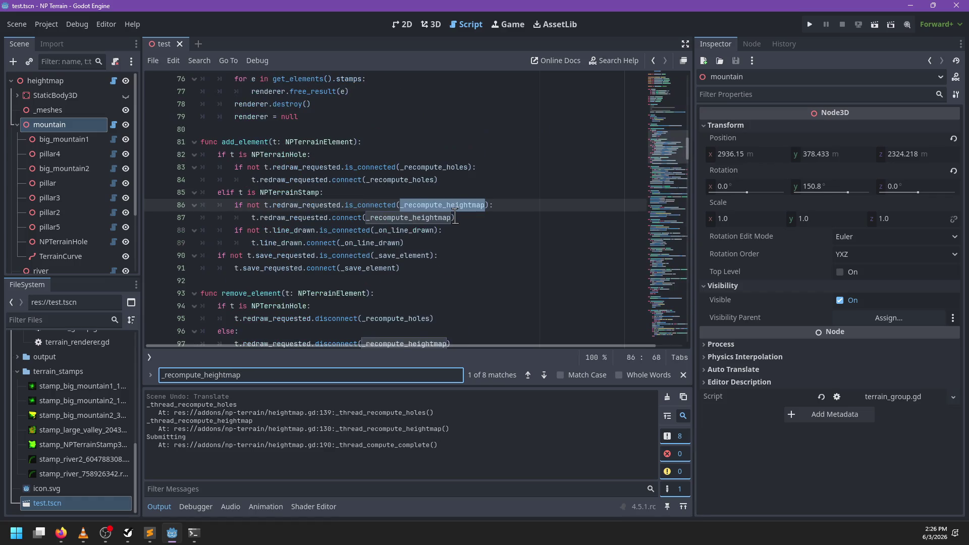
key(Return)
key(Return)
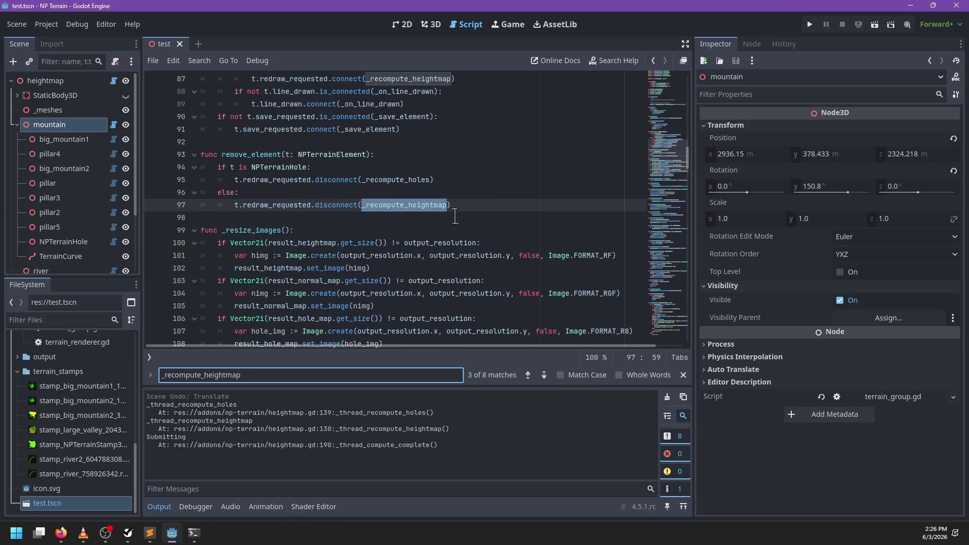
key(Return)
key(Return)
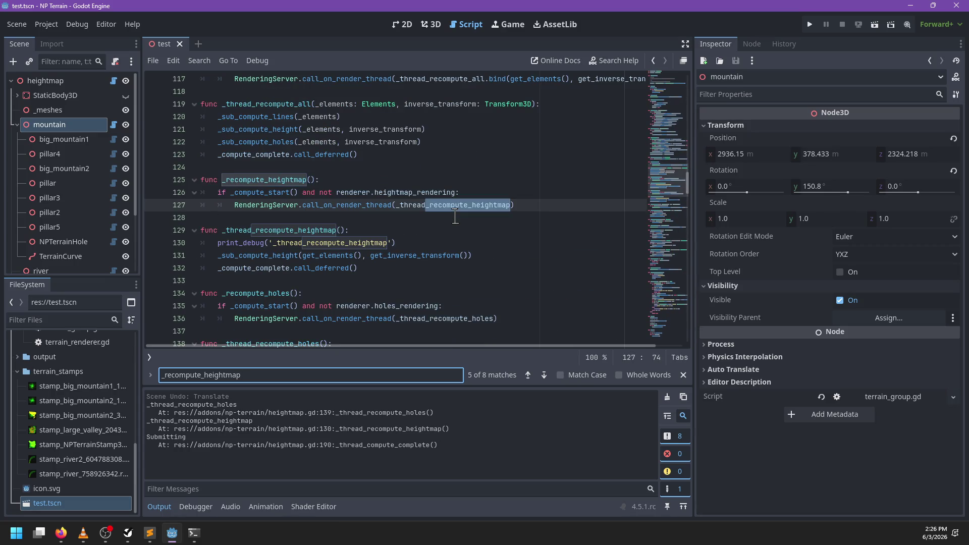
key(Return)
key(Return)
key(Return)
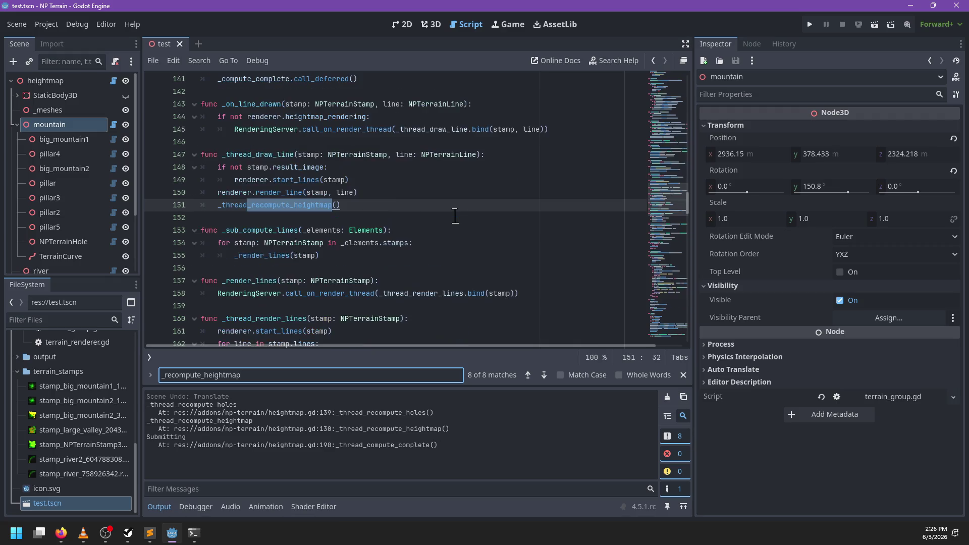
key(Return)
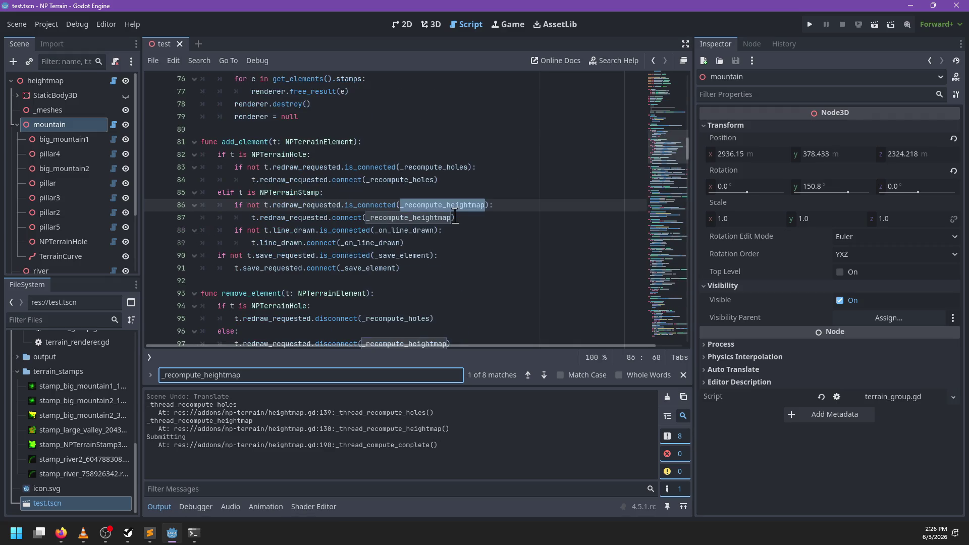
key(Escape)
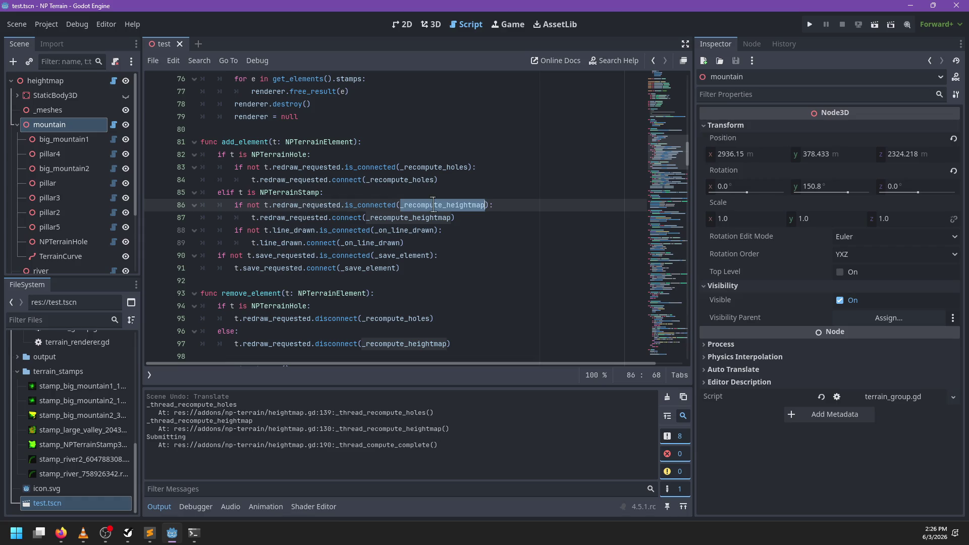
double_click(433, 169)
scroll(504, 201, down, 1)
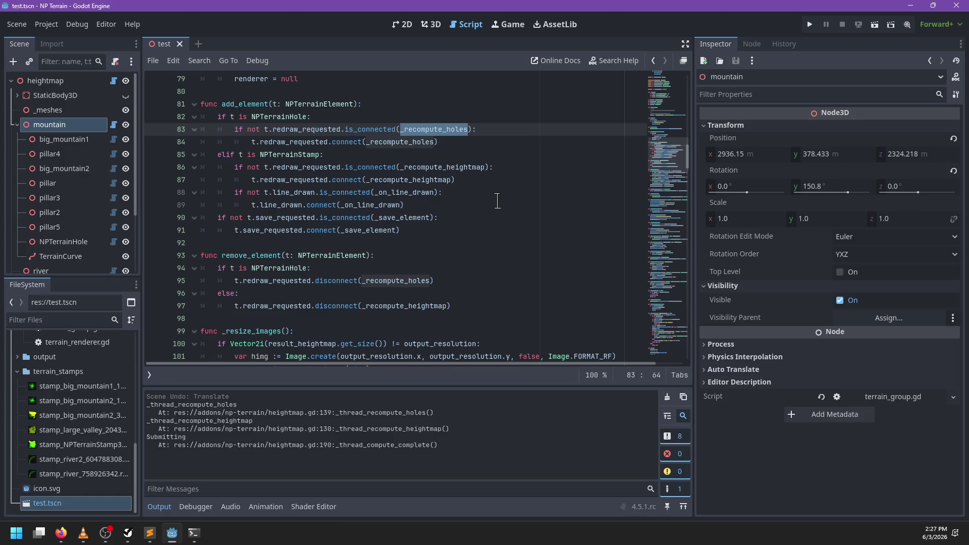
- Close the test scene, try renaming all _recompute_holes occurrences, then revert it
click(180, 44)
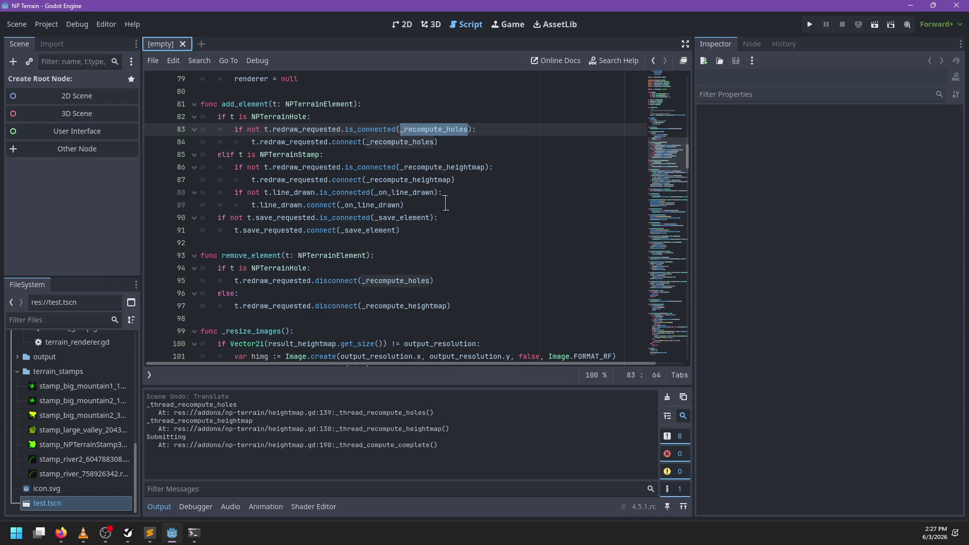
key(ctrl+d)
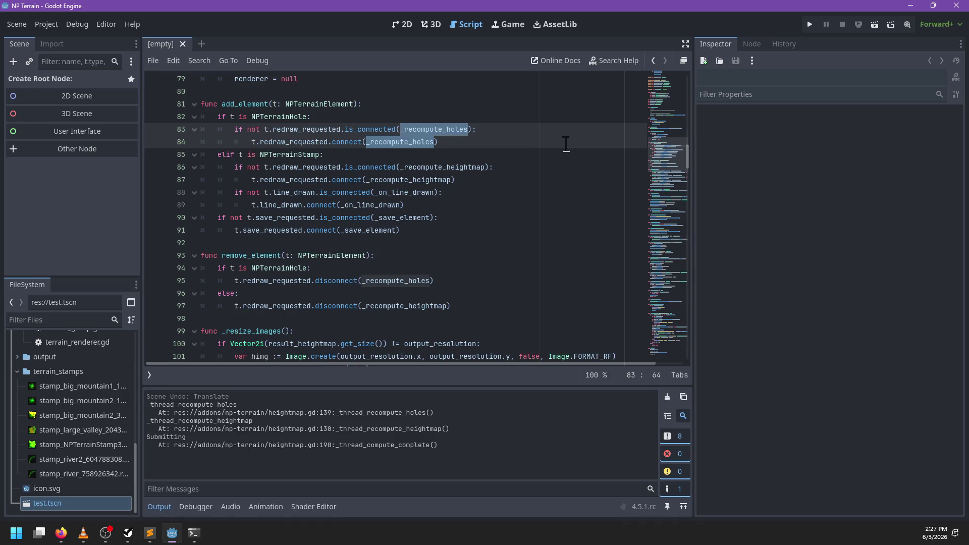
key(ctrl+d)
text(_recompute_)
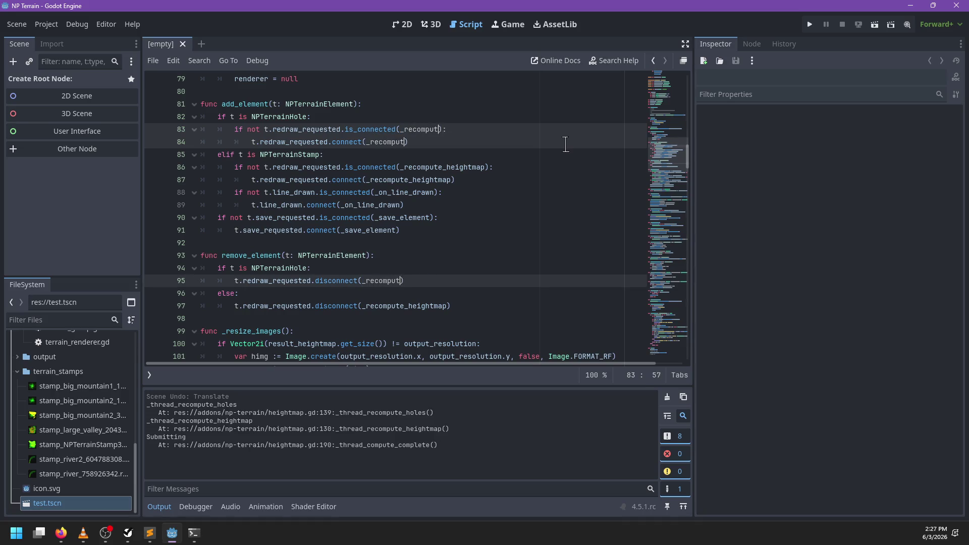
key(Escape)
key(ctrl+z)
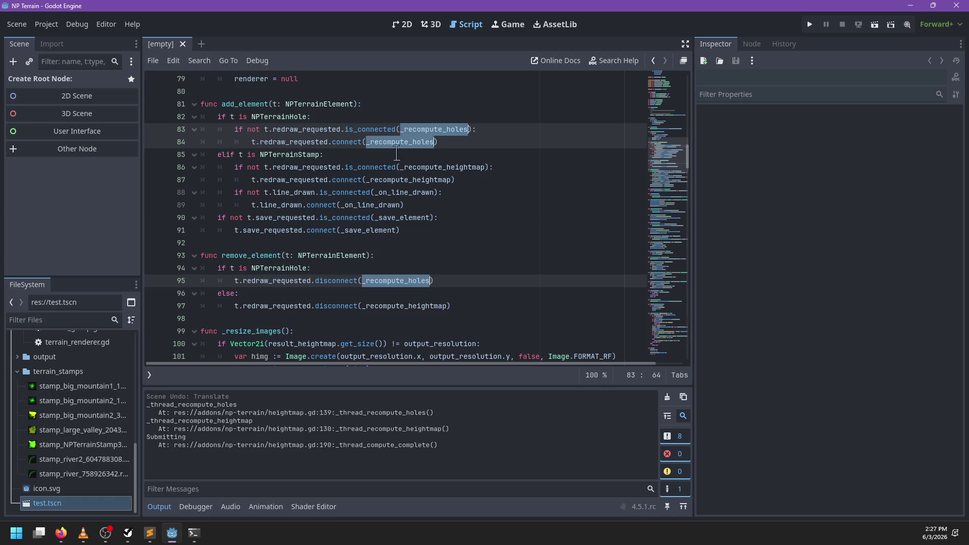
- Begin add_element with a redraw_requested.is_connected() check line
click(381, 103)
key(Return)
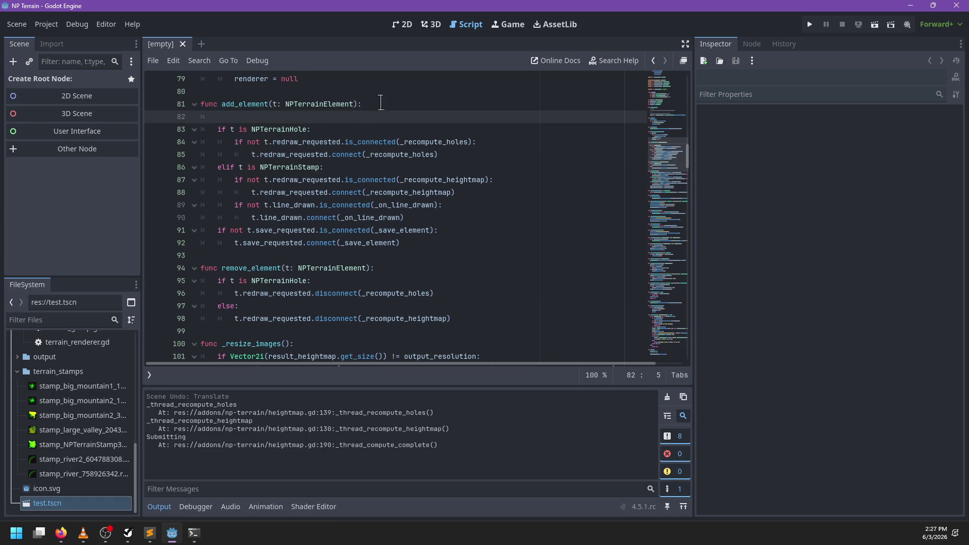
text(t.re)
key(Return)
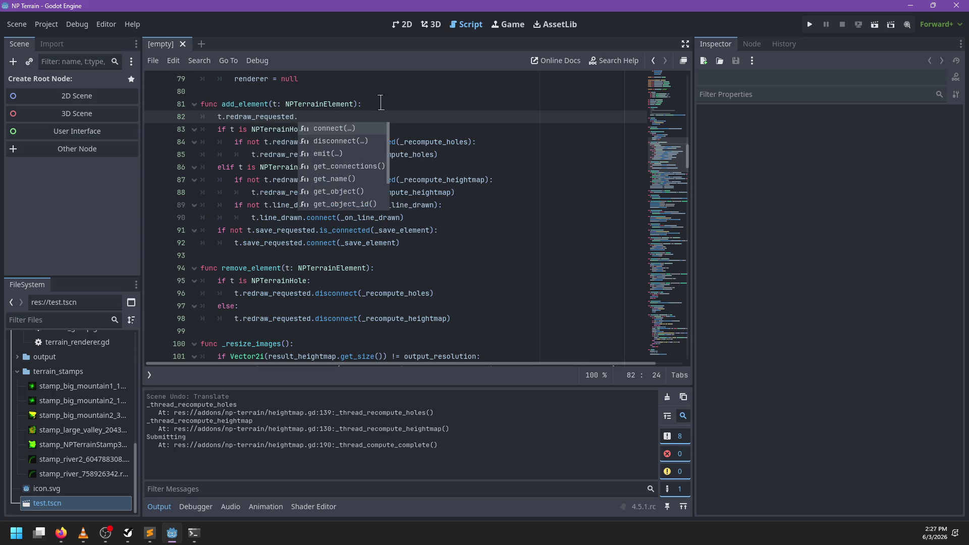
text(is)
key(Return)
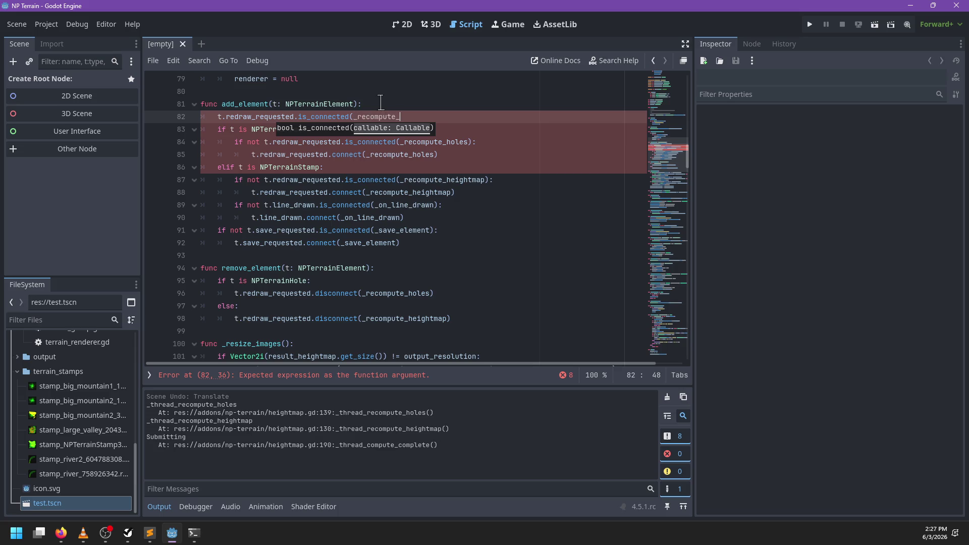
text())
key(Return)
key(Return)
text(f)
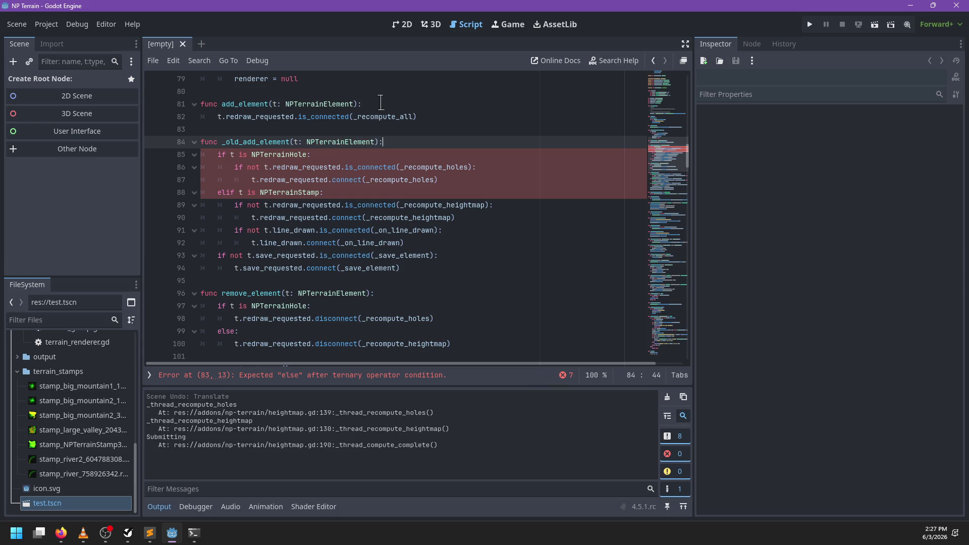
key(Up)
key(Up)
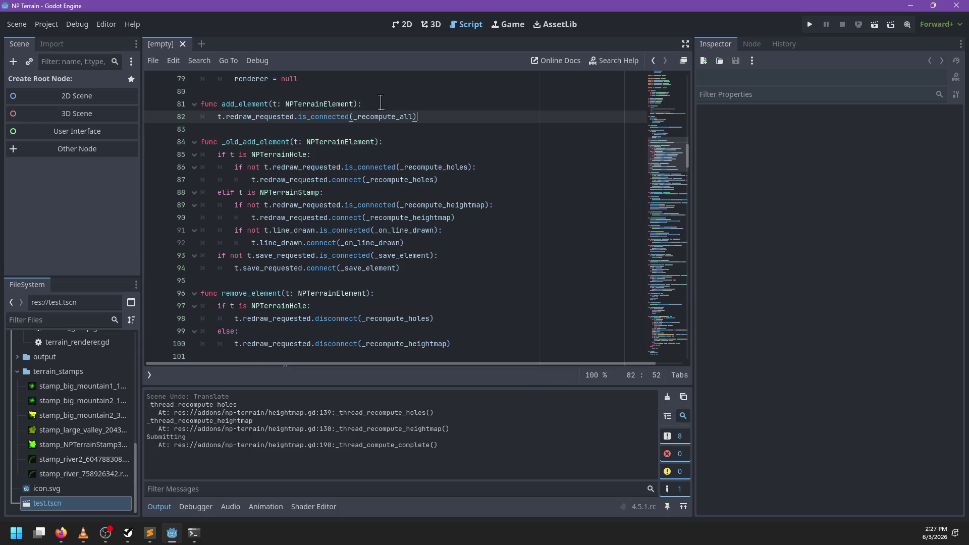
- Turn it into 'if not … is_connected' and connect redraw_requested to _recompute_all inside
text(if not)
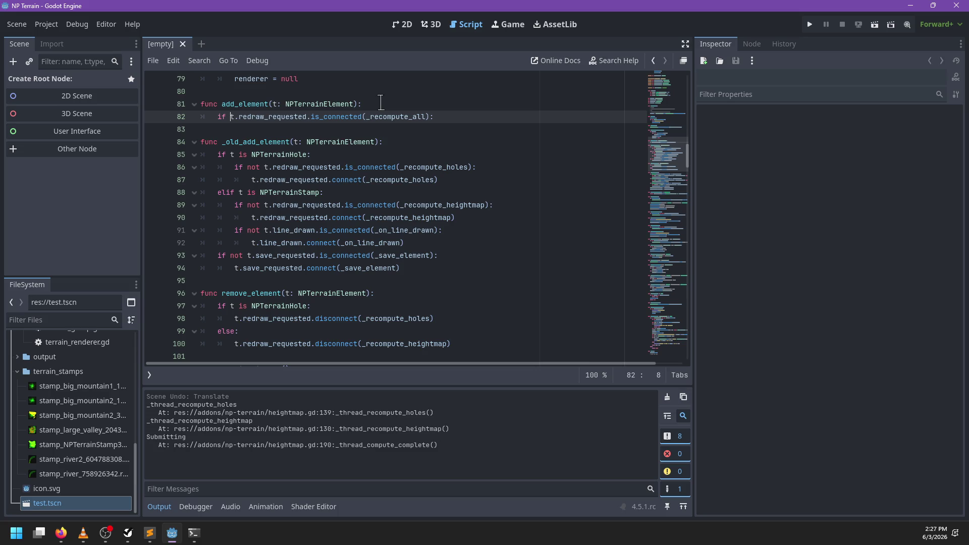
key(End)
key(Return)
text(dra)
key(Return)
text(.con)
key(Return)
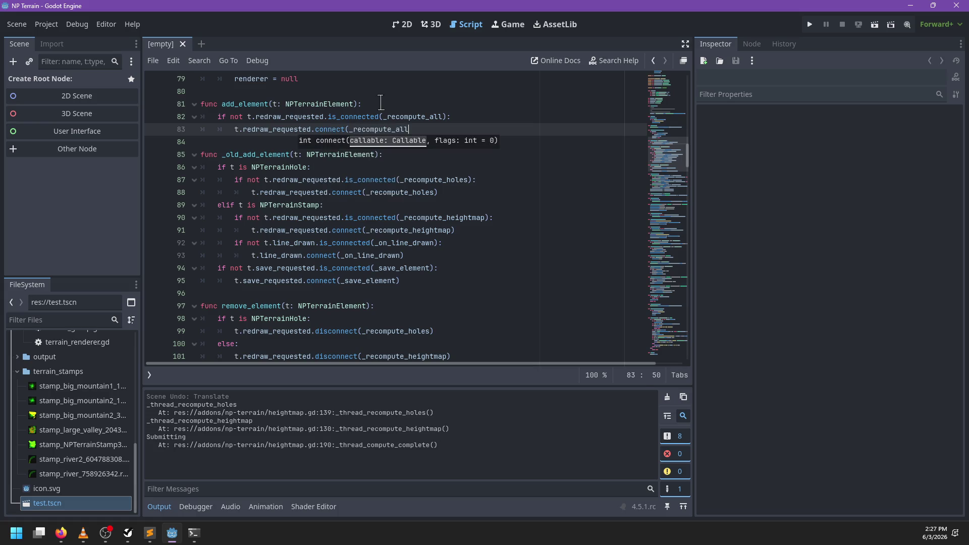
text())
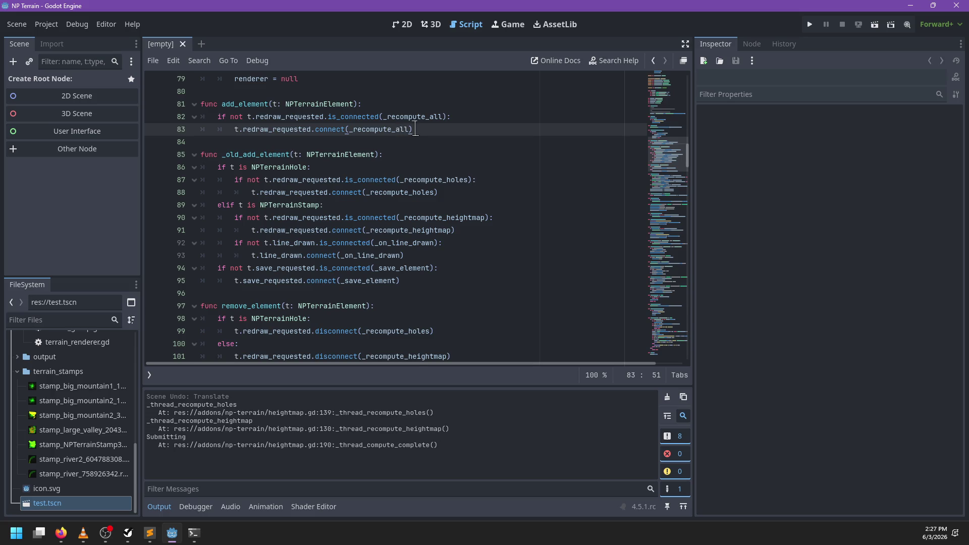
key(Return)
key(Return)
text(func)
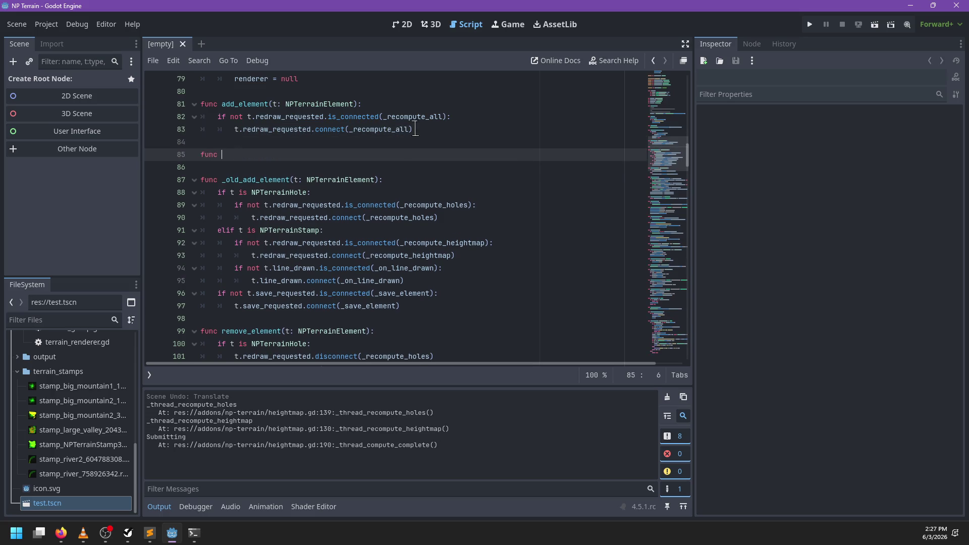
- Drop the unfinished line, add a new remove_element header, and rename the original to _old_remove_element
text(remove_element)
scroll(411, 260, down, 1)
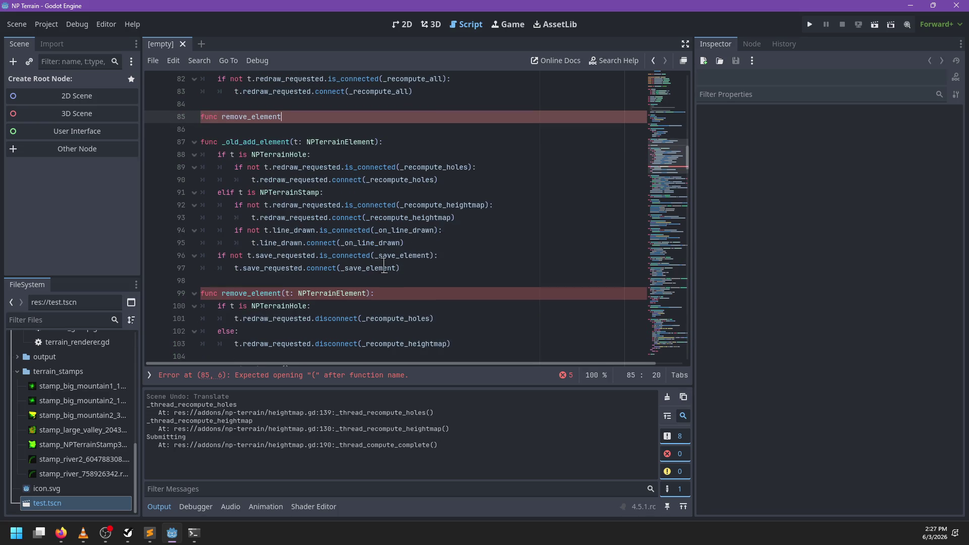
key(ctrl+BackSpace)
key(ctrl+BackSpace)
key(BackSpace)
key(BackSpace)
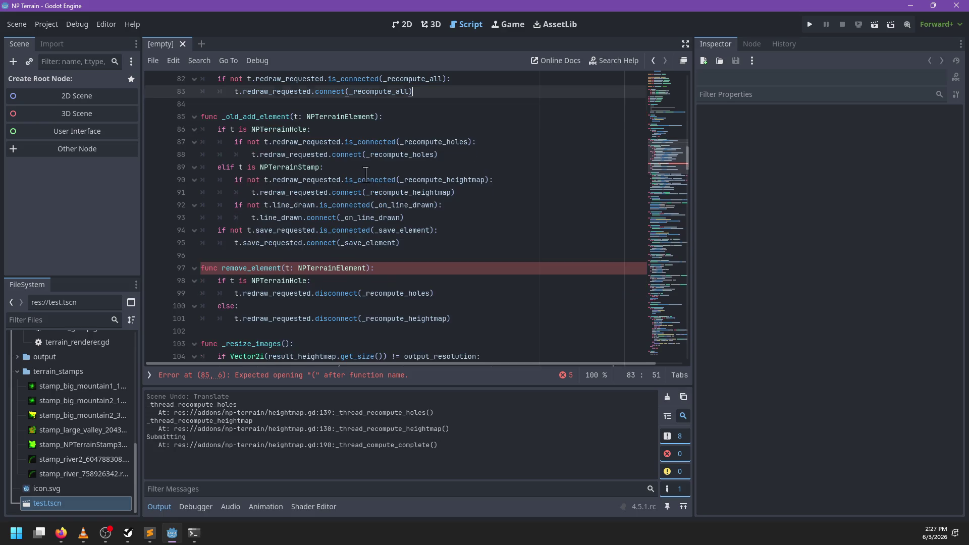
click(221, 268)
key(ctrl+z)
click(222, 280)
text(_old)
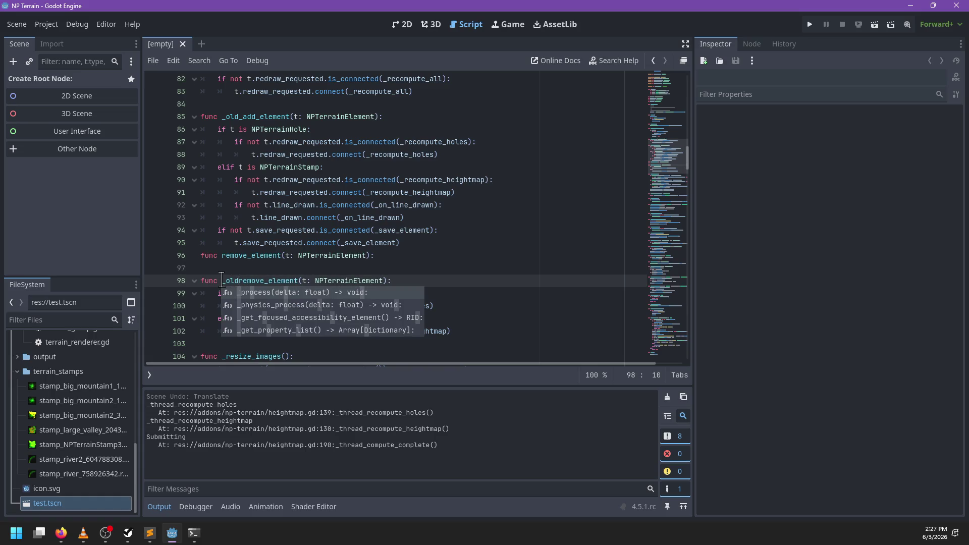
text(_)
- Give the new remove_element a body that disconnects redraw_requested from _recompute_all
click(457, 306)
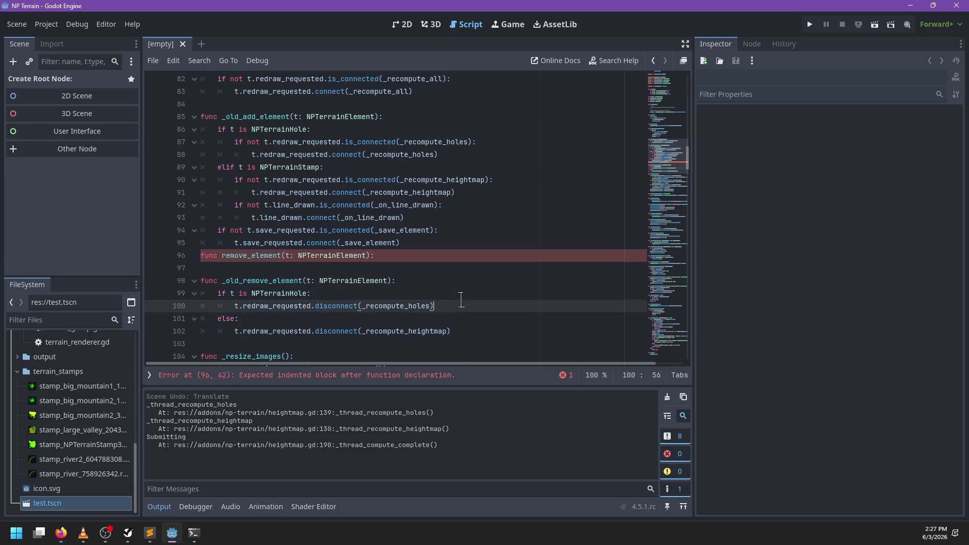
key(shift+Home)
key(ctrl+c)
click(418, 252)
key(Return)
key(ctrl+v)
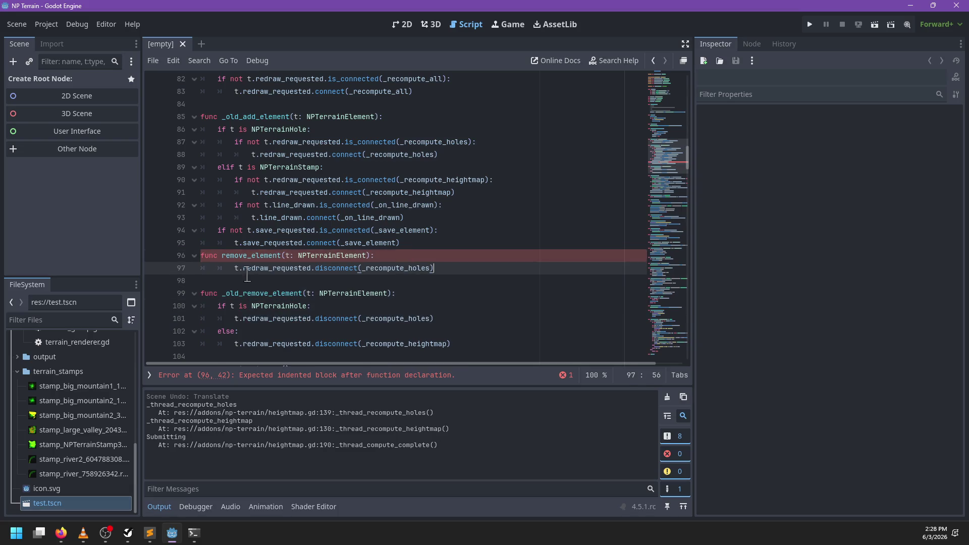
click(230, 268)
key(BackSpace)
double_click(376, 268)
text(_re)
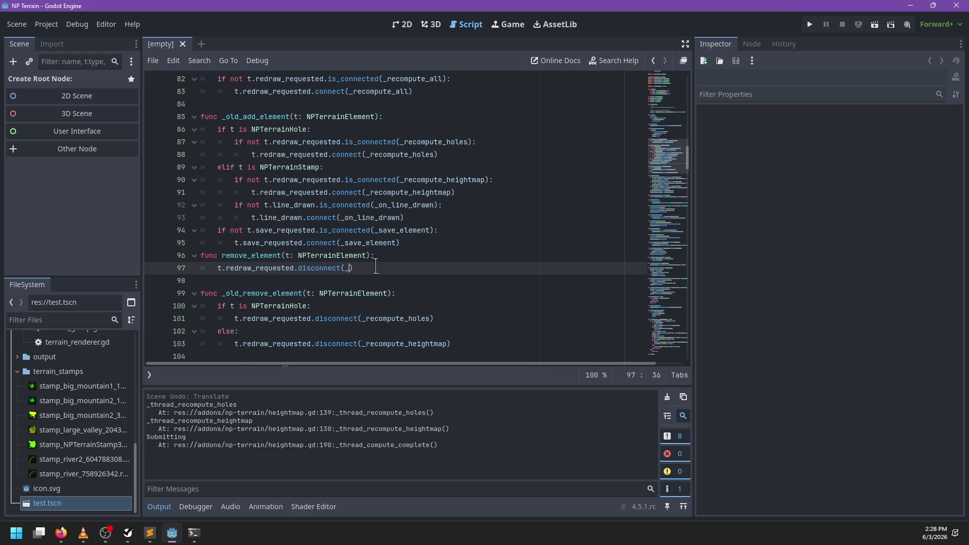
text(comp)
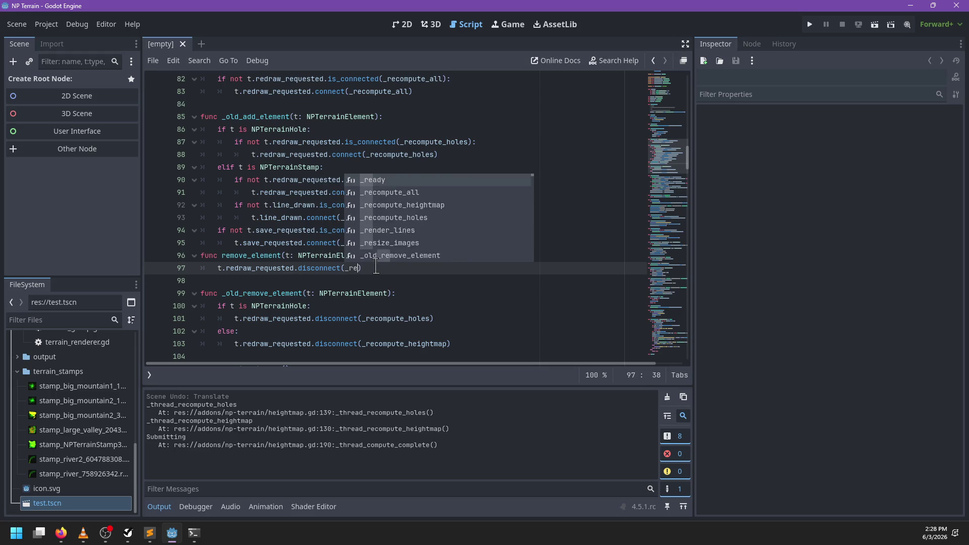
key(Return)
key(Up)
key(Up)
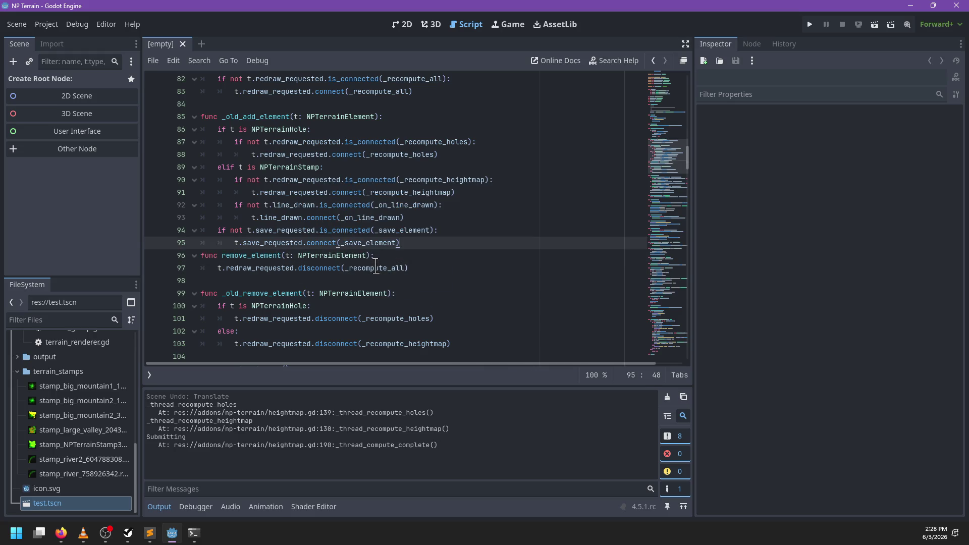
key(Return)
- Move the new remove_element function to sit directly below add_element
drag(434, 291, 434, 256)
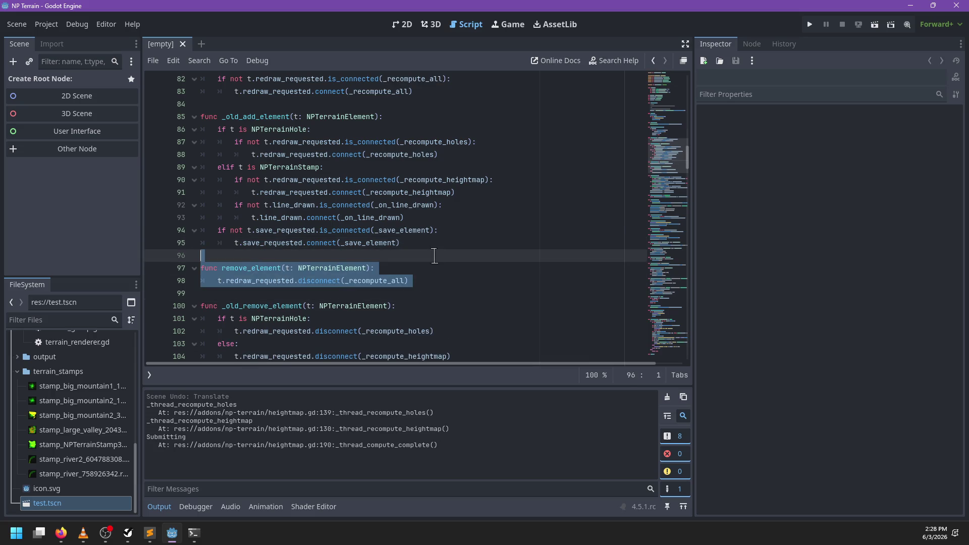
key(BackSpace)
click(428, 91)
key(ctrl+v)
click(422, 92)
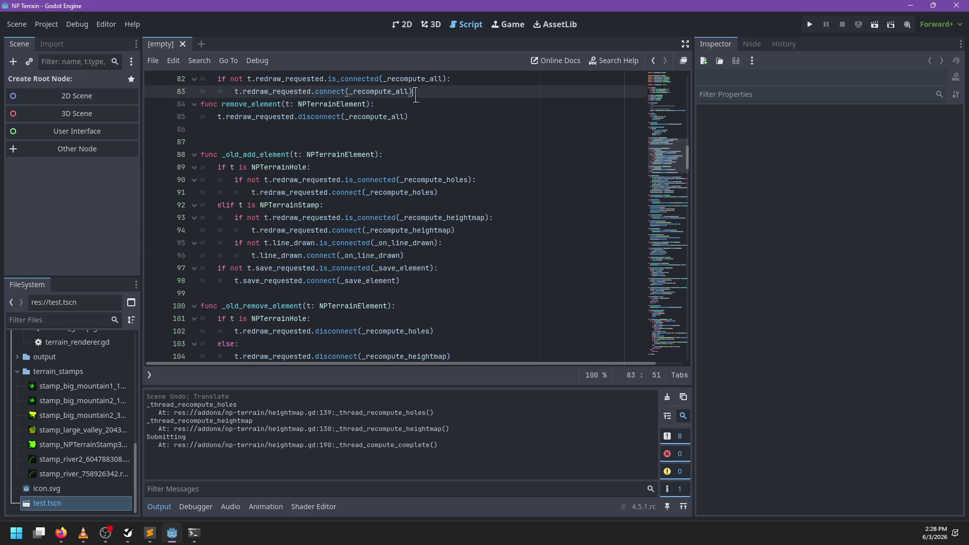
key(Return)
key(BackSpace)
key(BackSpace)
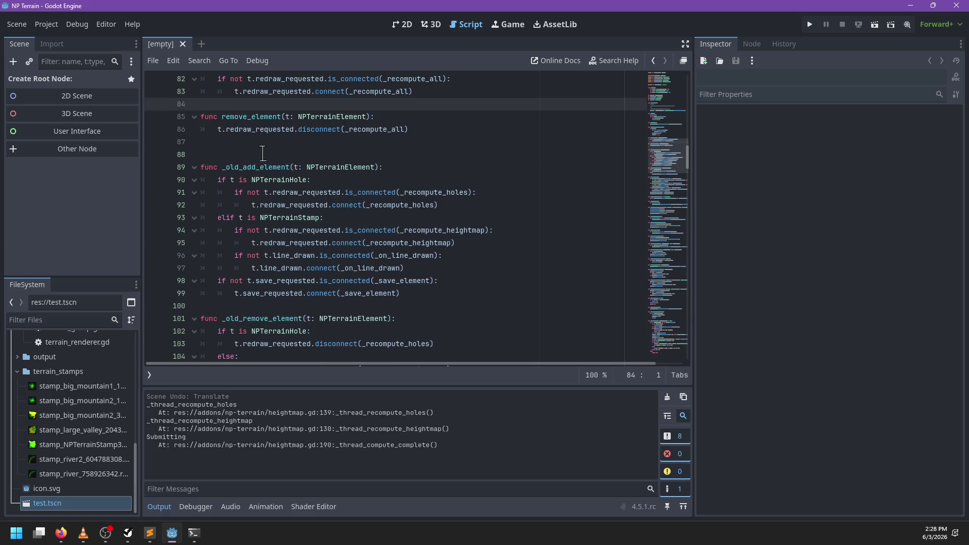
- Remove an extra blank line and copy the stamp's line_drawn connection lines from _old_add_element
click(262, 153)
key(BackSpace)
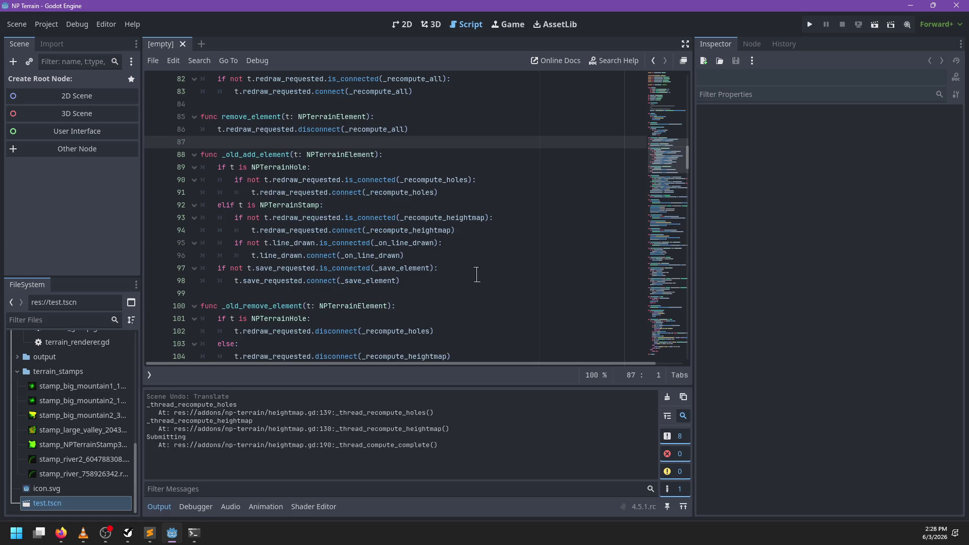
double_click(299, 240)
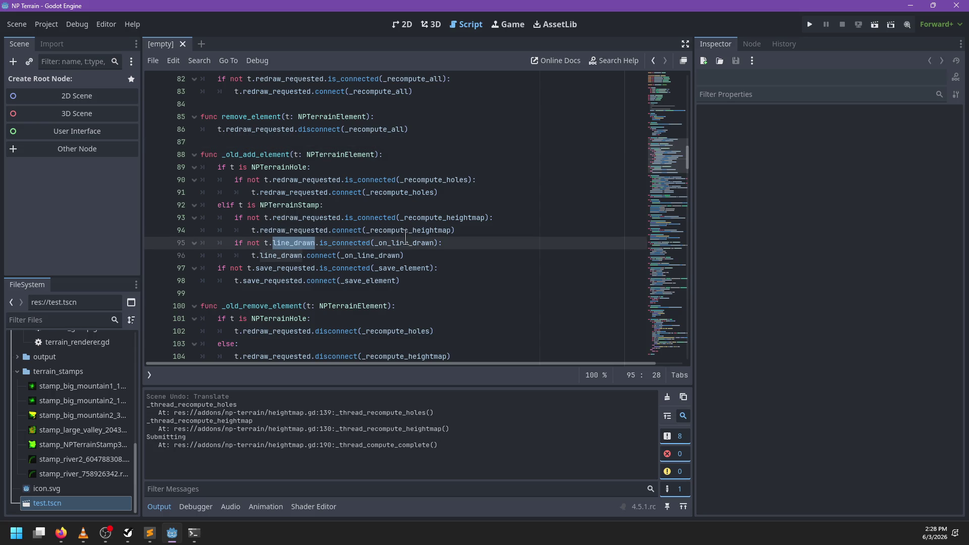
drag(445, 254, 479, 232)
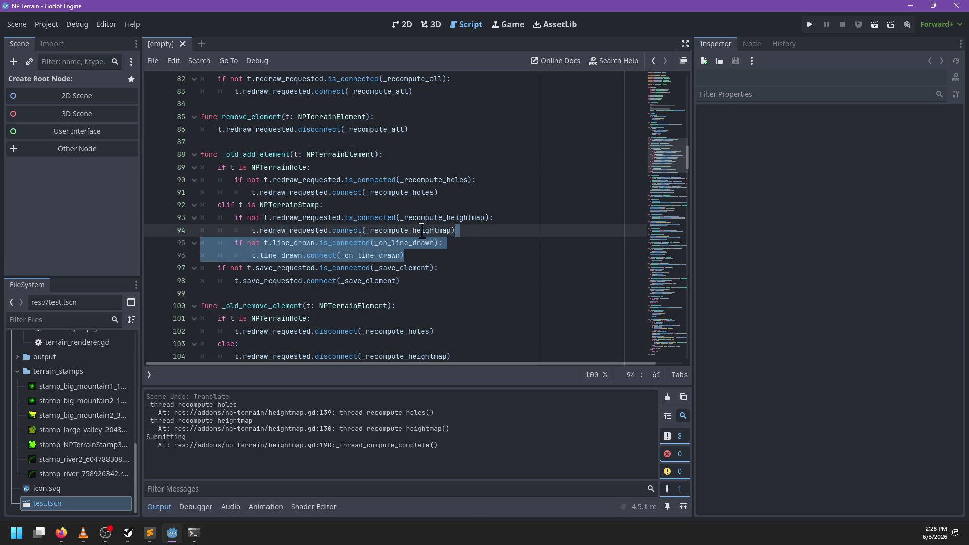
click(428, 129)
scroll(465, 151, up, 1)
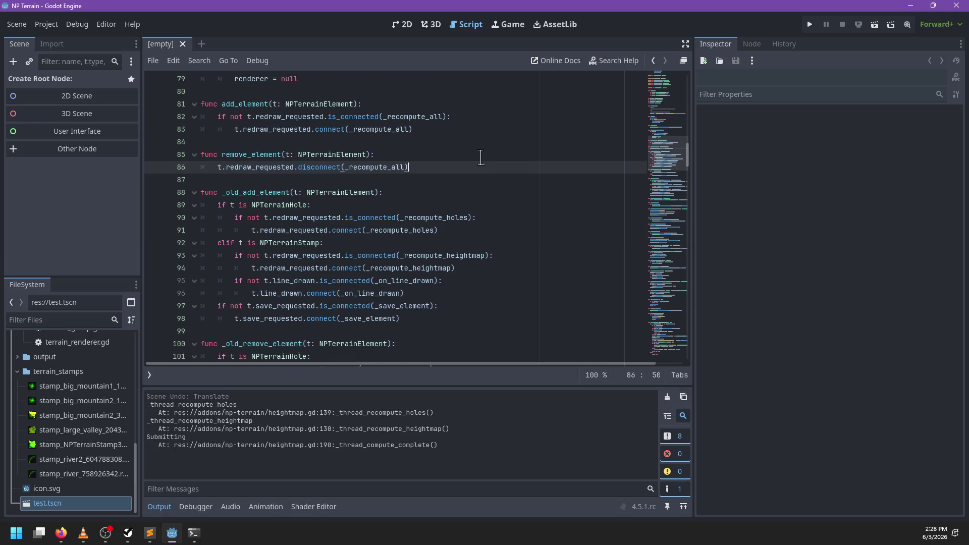
key(Up)
key(Up)
key(Up)
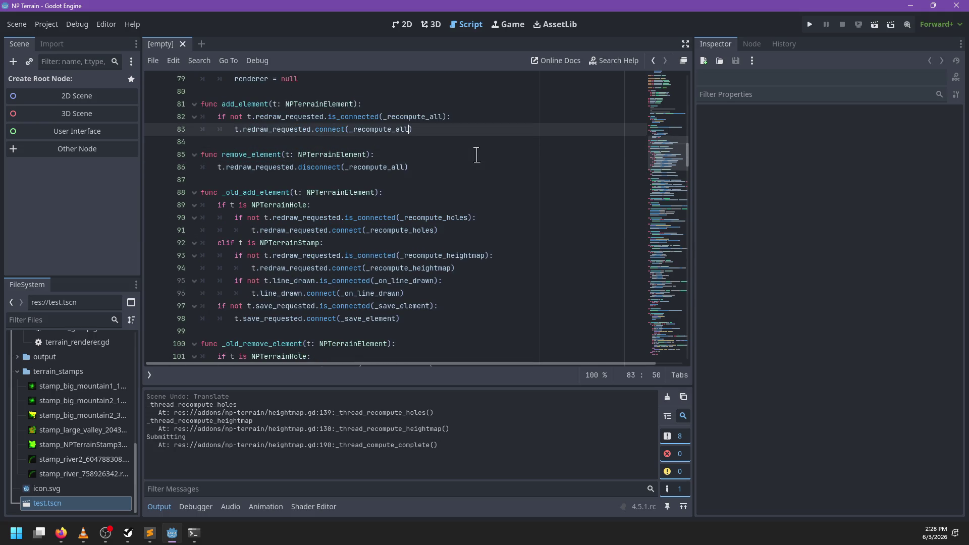
scroll(485, 154, down, 2)
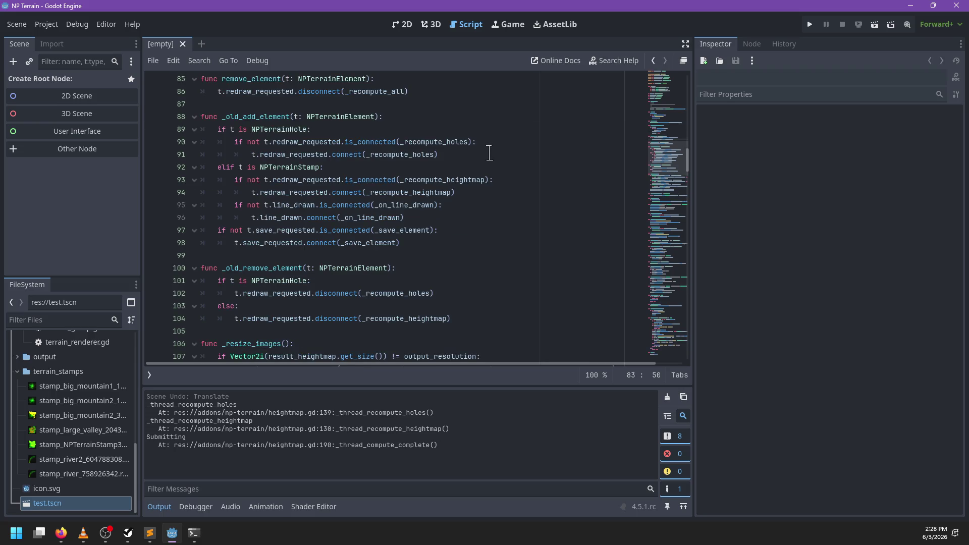
scroll(489, 153, up, 2)
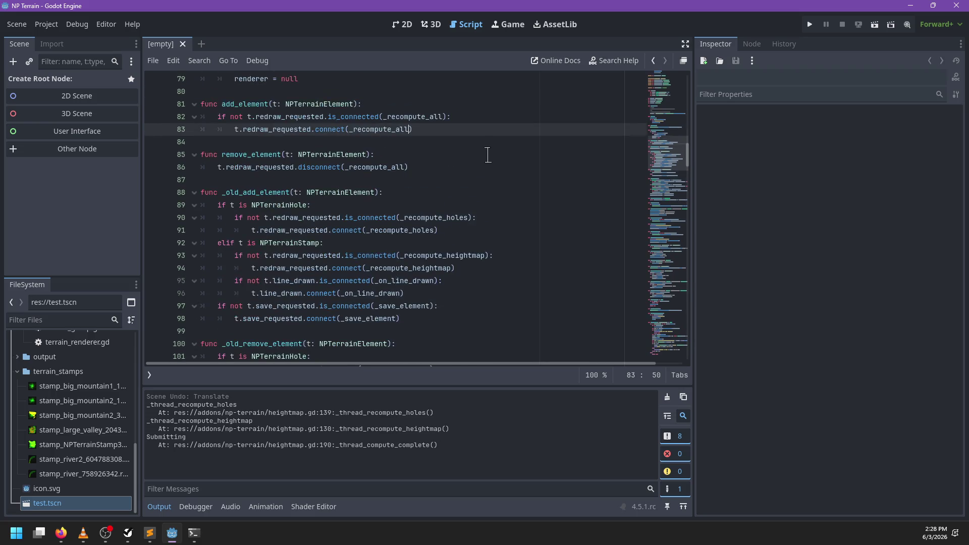
- Paste the line_drawn connect code under 'if t is NPTerrainStamp:' in add_element, fixing the class capitalisation
key(Return)
text(if t is T)
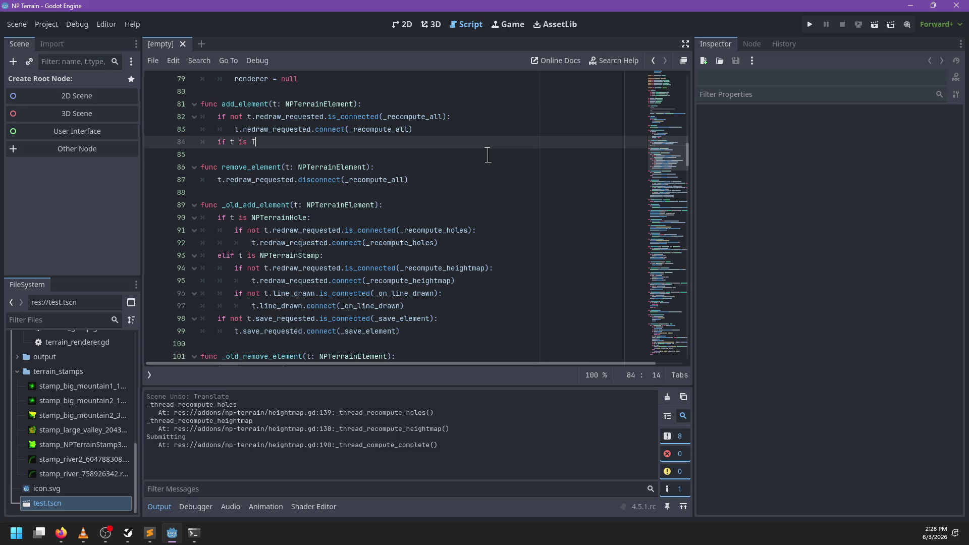
key(BackSpace)
text(NPterra)
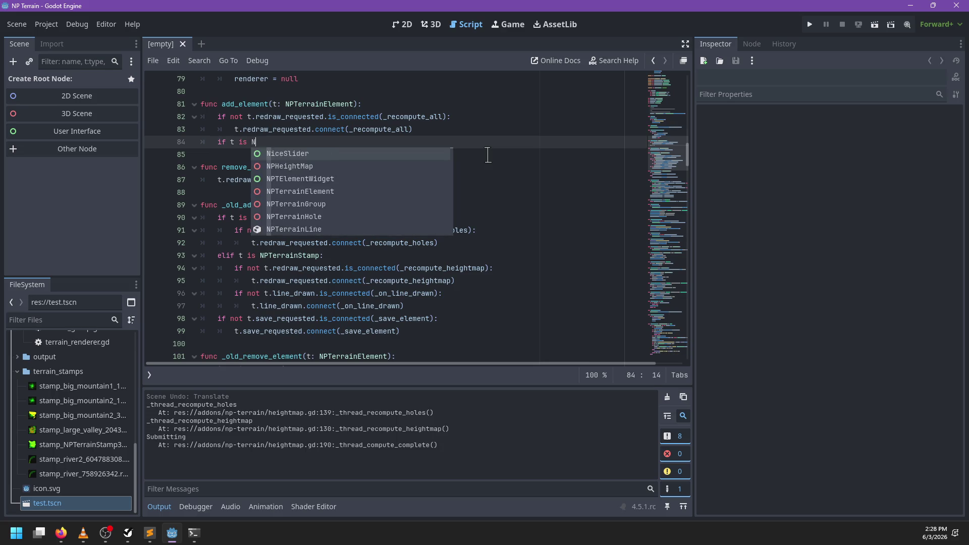
text(inStamp)
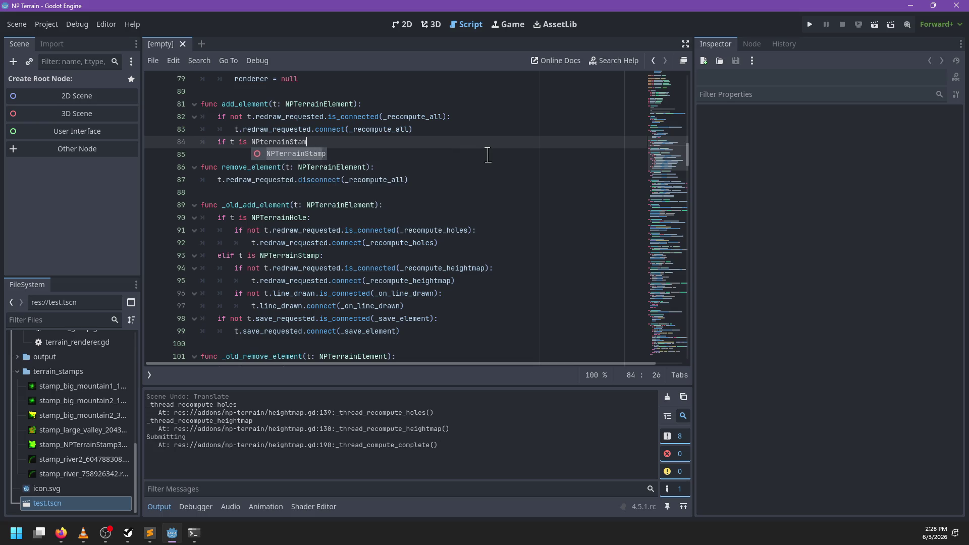
key(Return)
text(:)
key(Return)
key(ctrl+v)
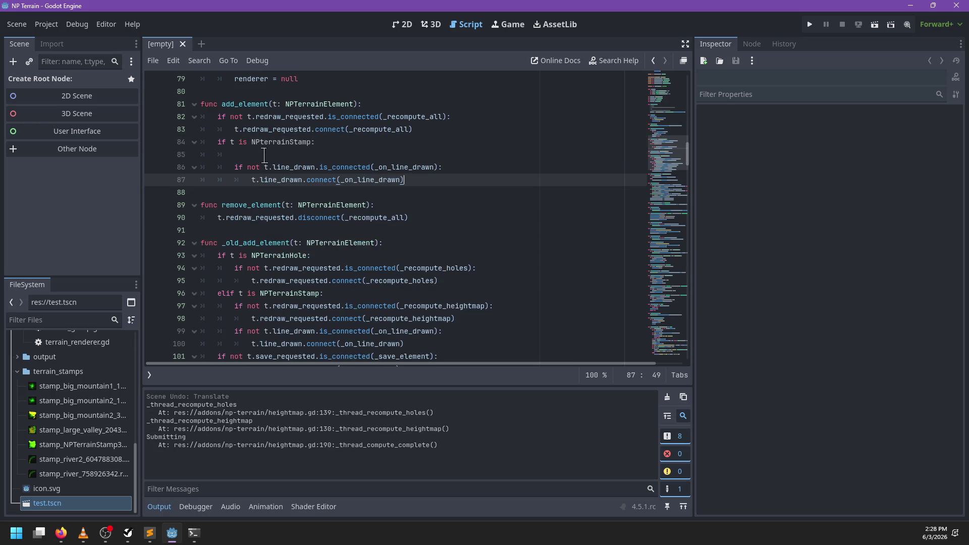
click(264, 154)
key(BackSpace)
key(BackSpace)
key(BackSpace)
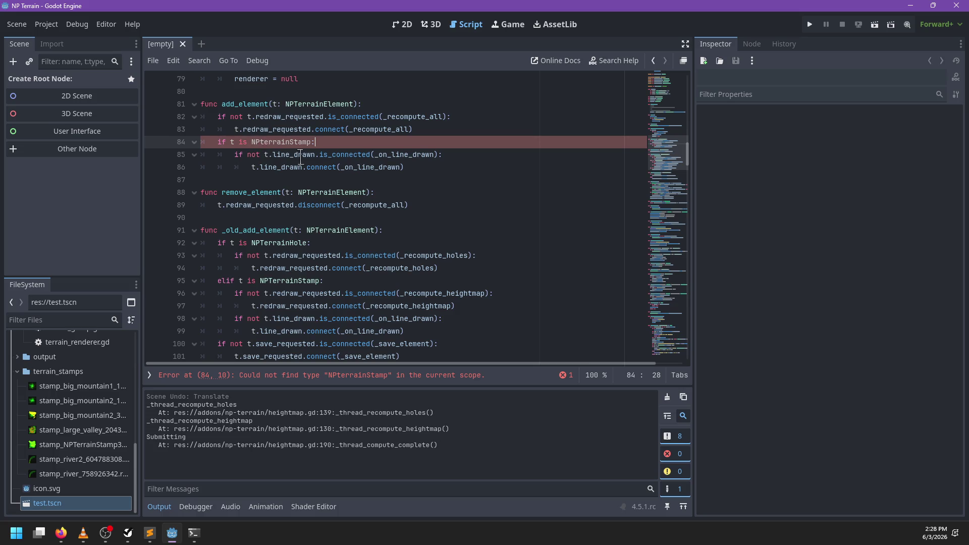
click(263, 143)
key(Delete)
text(T)
key(Escape)
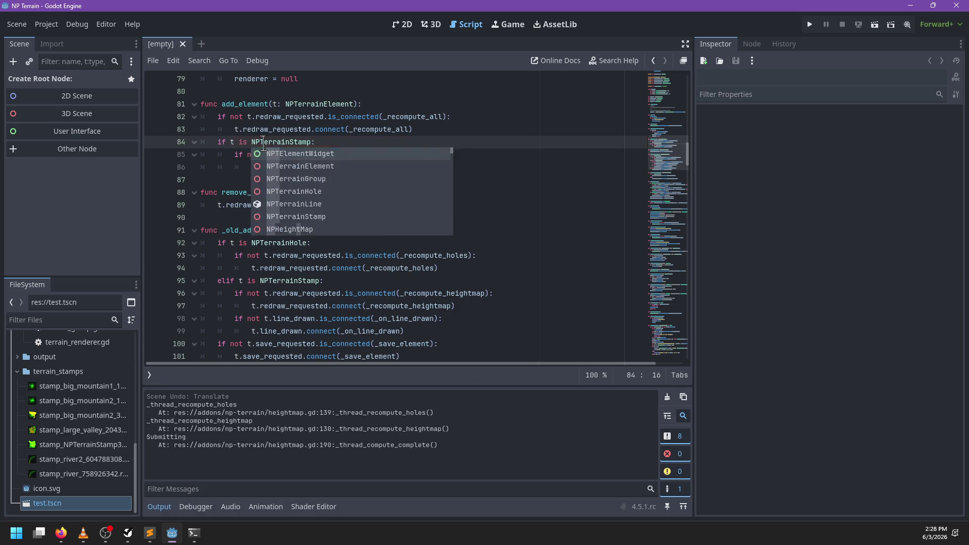
drag(443, 168, 448, 130)
key(ctrl+c)
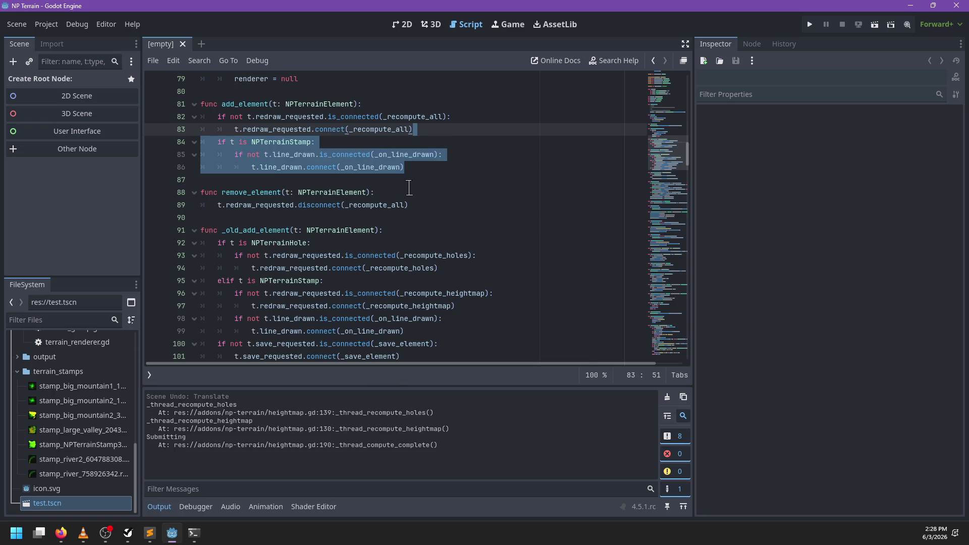
- Paste the stamp block after the else branch, joining it into an elif NPTerrainStamp branch
scroll(409, 207, up, 2)
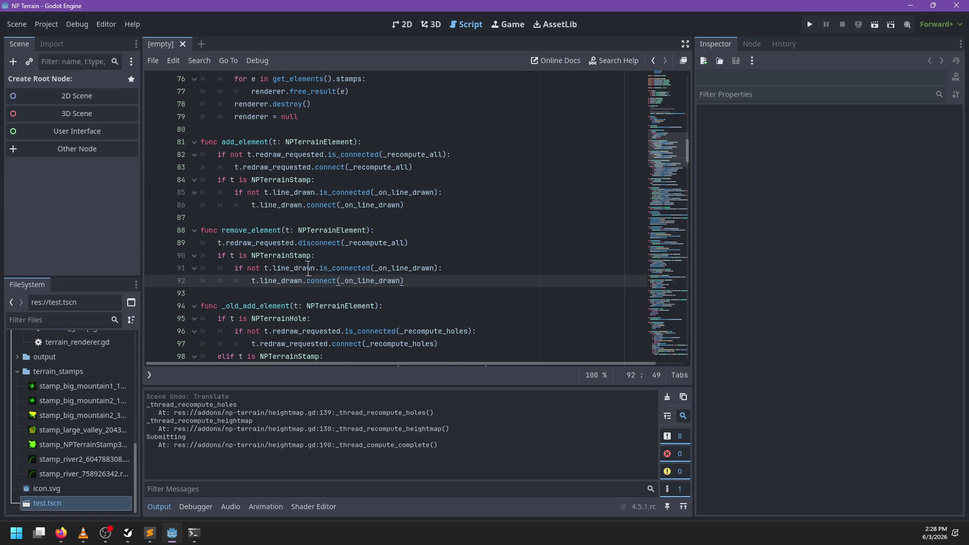
scroll(310, 268, down, 6)
click(466, 287)
key(ctrl+v)
key(ctrl+z)
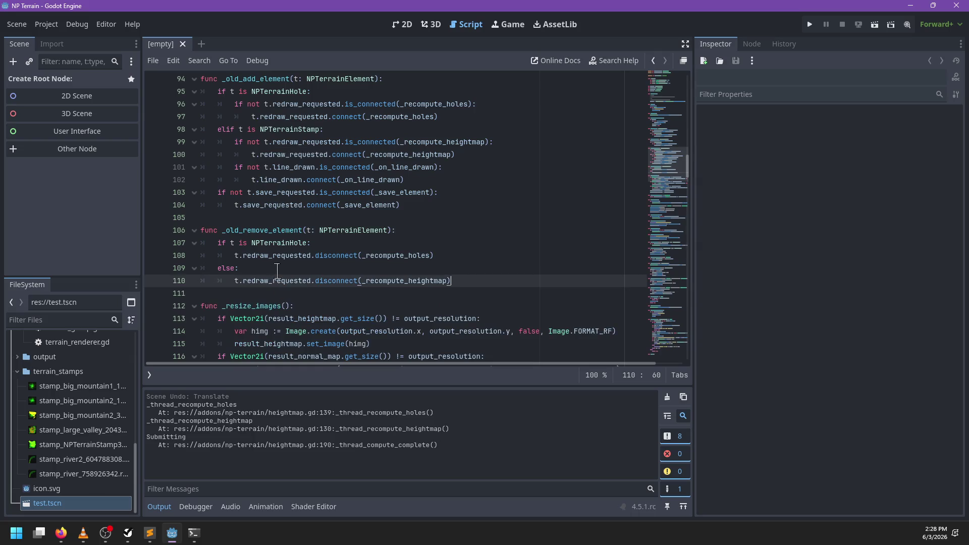
click(235, 268)
key(BackSpace)
key(ctrl+v)
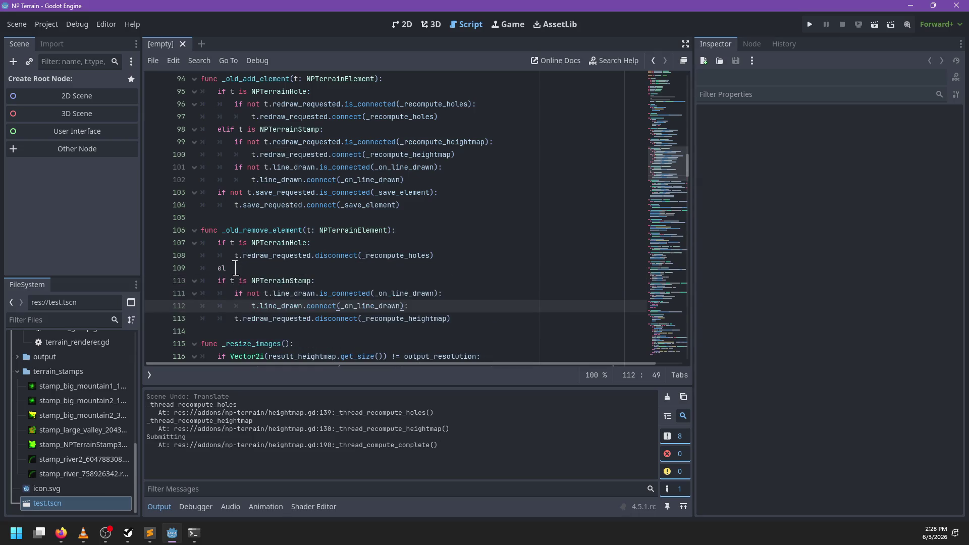
click(215, 281)
key(BackSpace)
key(BackSpace)
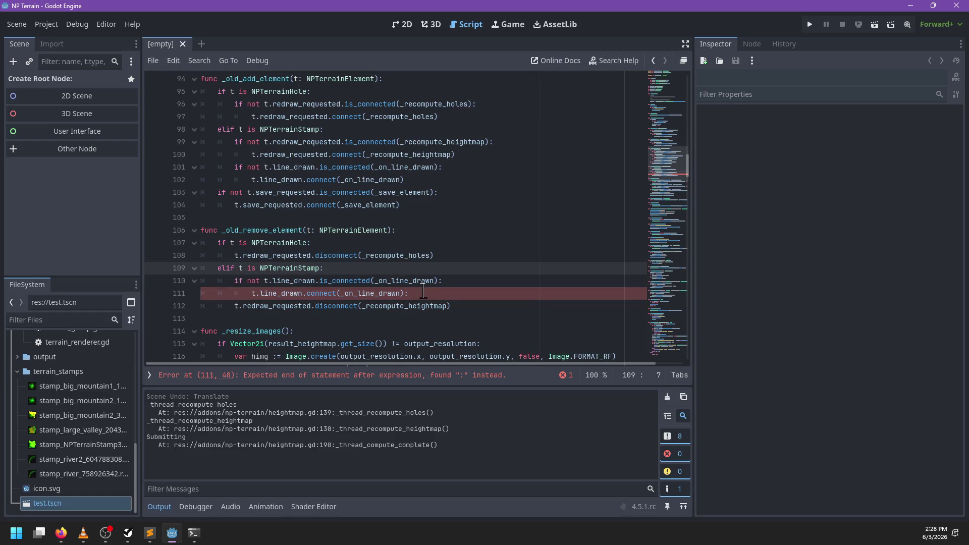
- Drop the is_connected check and turn the line_drawn connect into a disconnect
click(262, 282)
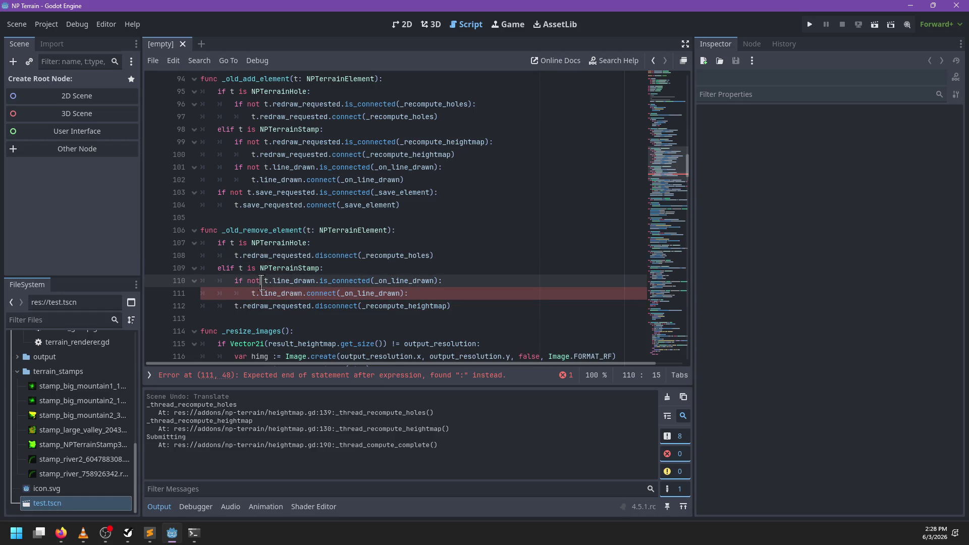
drag(251, 293, 238, 282)
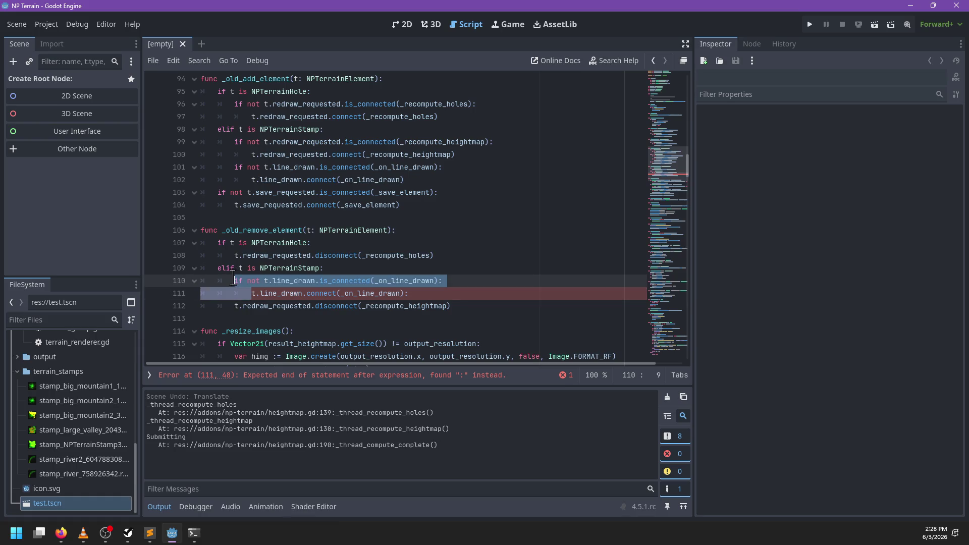
key(BackSpace)
key(ctrl+Right)
key(ctrl+Right)
text(dis)
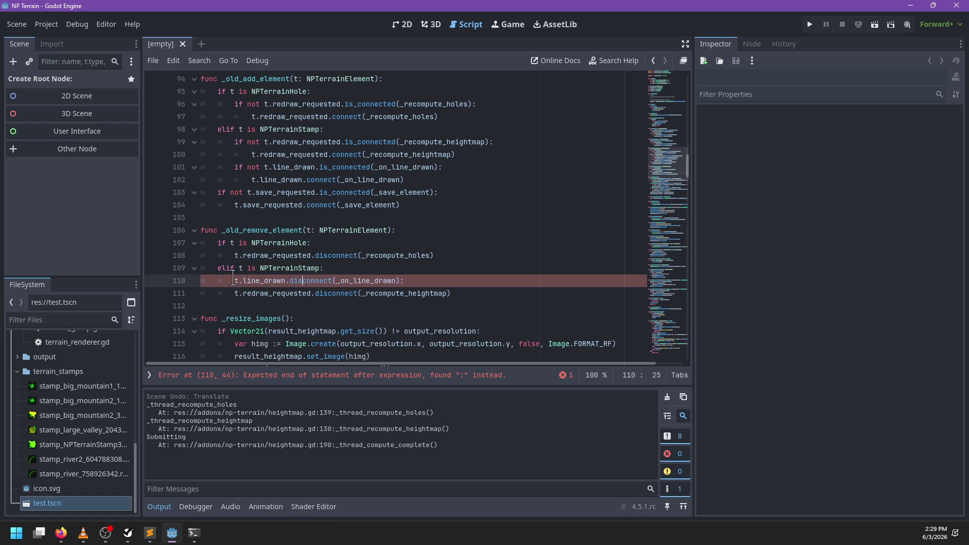
click(447, 280)
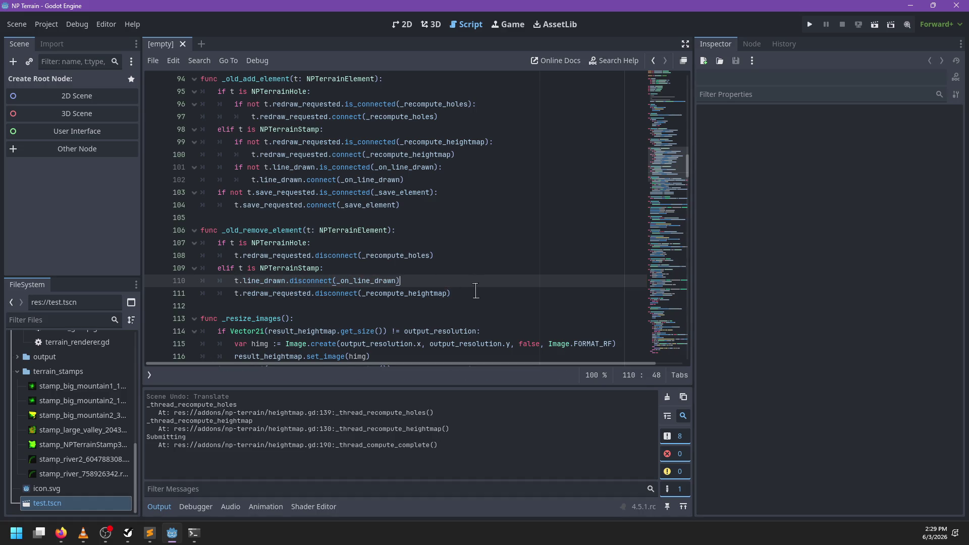
drag(474, 293, 474, 271)
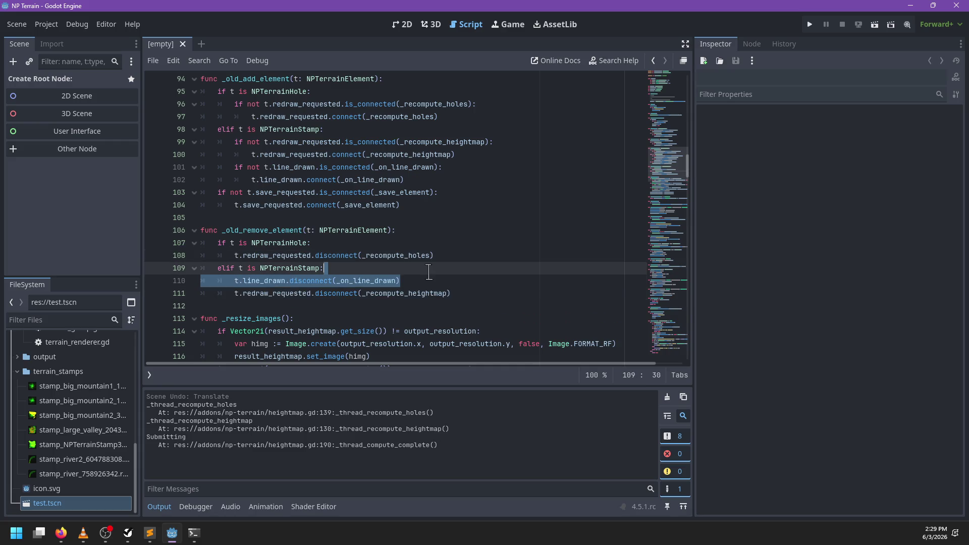
- Make remove_element's stamp block disconnect line_drawn from _on_line_drawn, removing the leftover check and connect line
scroll(421, 261, up, 8)
scroll(421, 261, down, 3)
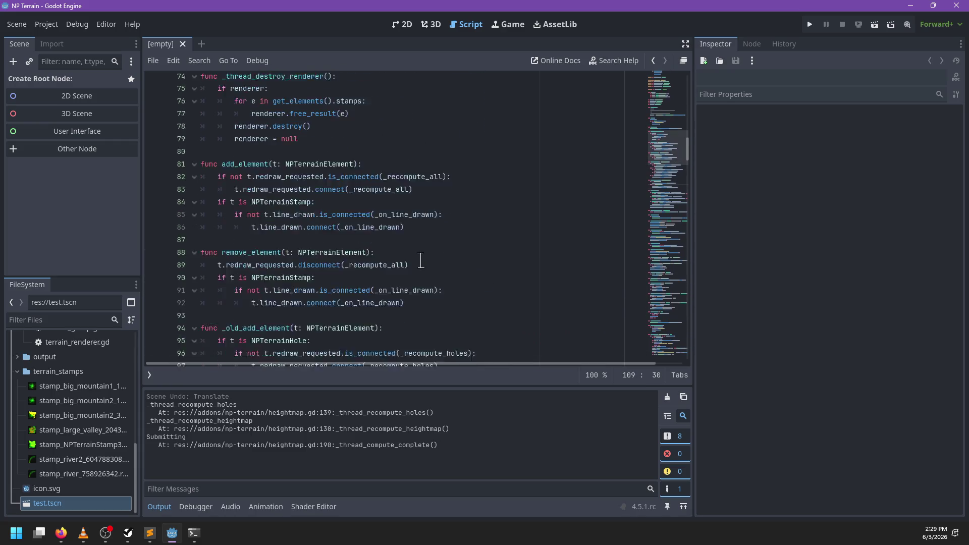
scroll(420, 262, up, 4)
scroll(420, 262, down, 5)
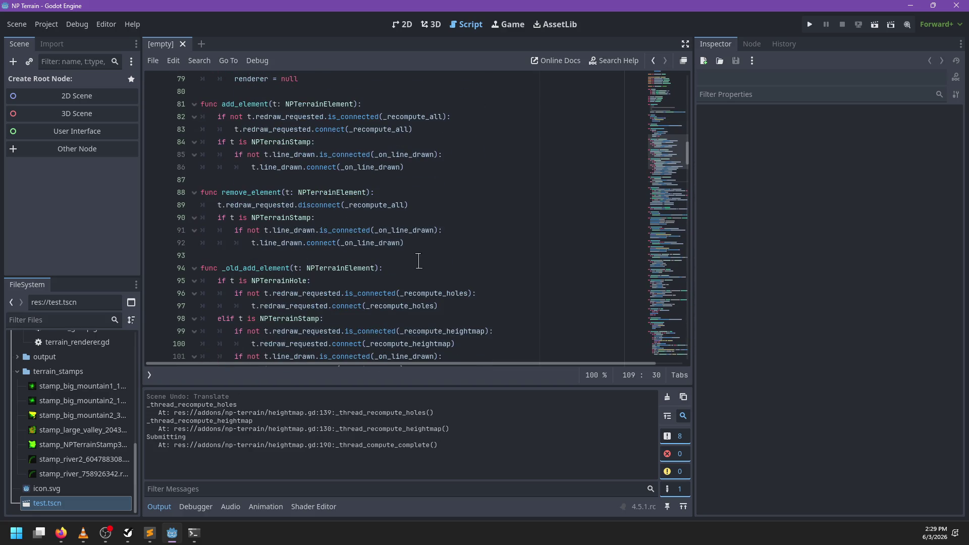
click(443, 242)
text(t.line_drawn.disconnect(_on_line_drawn))
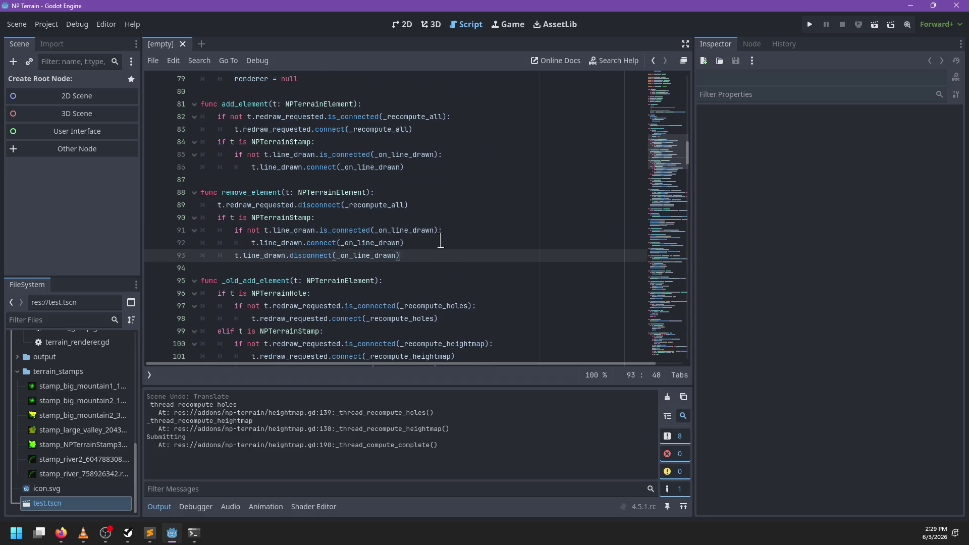
drag(251, 243, 238, 232)
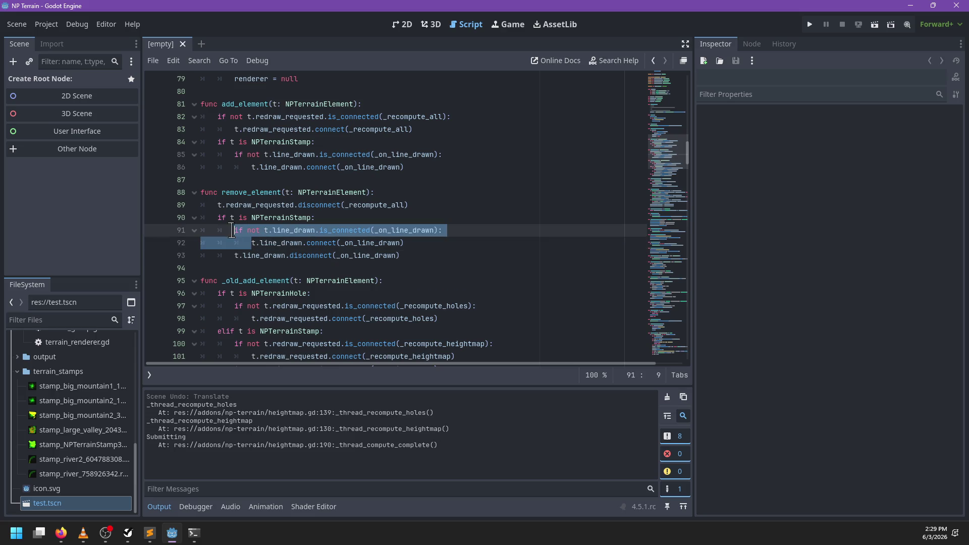
key(BackSpace)
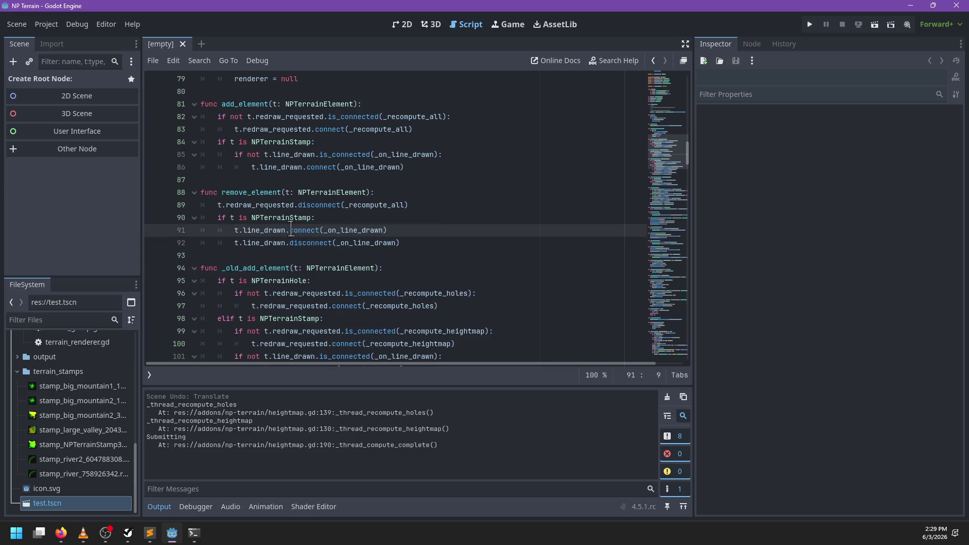
text(dis)
drag(411, 244, 416, 227)
key(BackSpace)
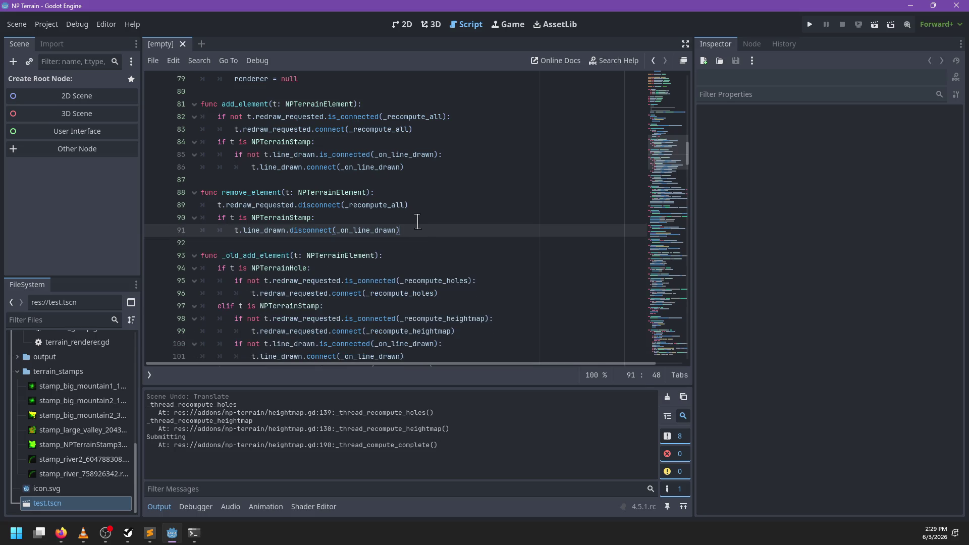
- Reopen test.tscn from the FileSystem dock and show it in the 3D view
click(469, 212)
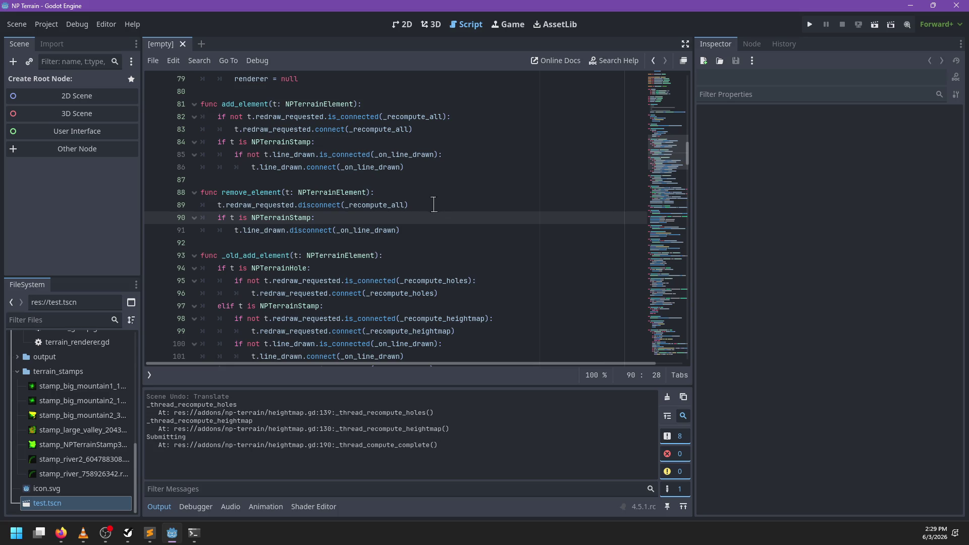
scroll(438, 213, down, 6)
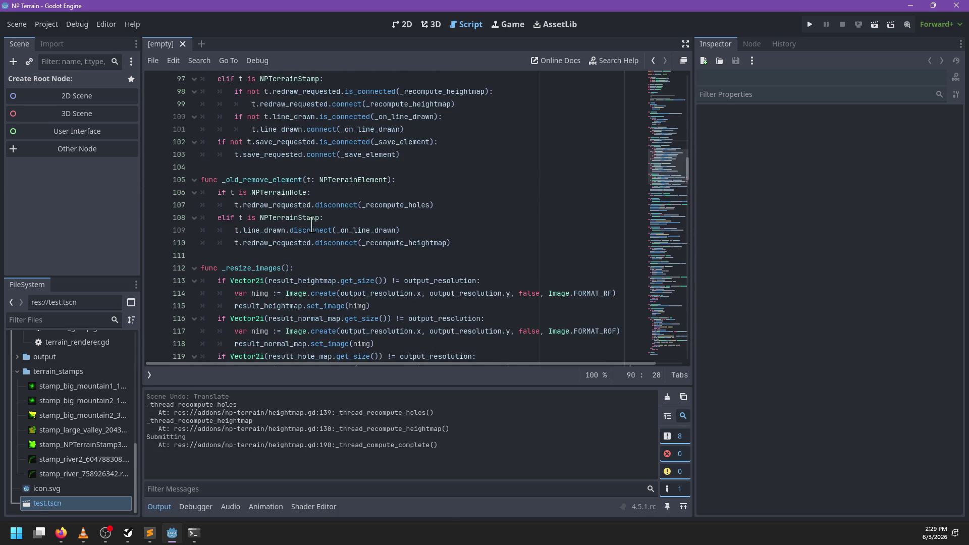
scroll(465, 209, up, 5)
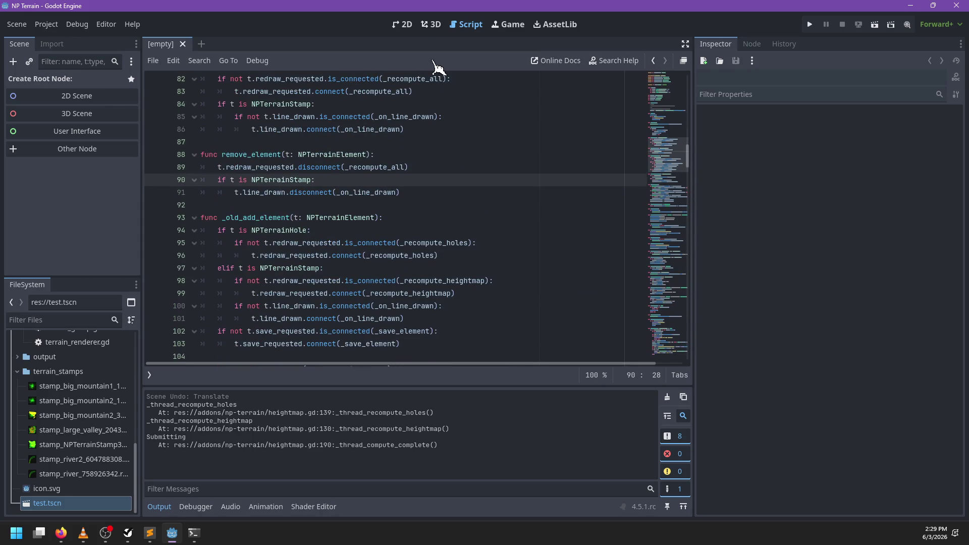
double_click(113, 503)
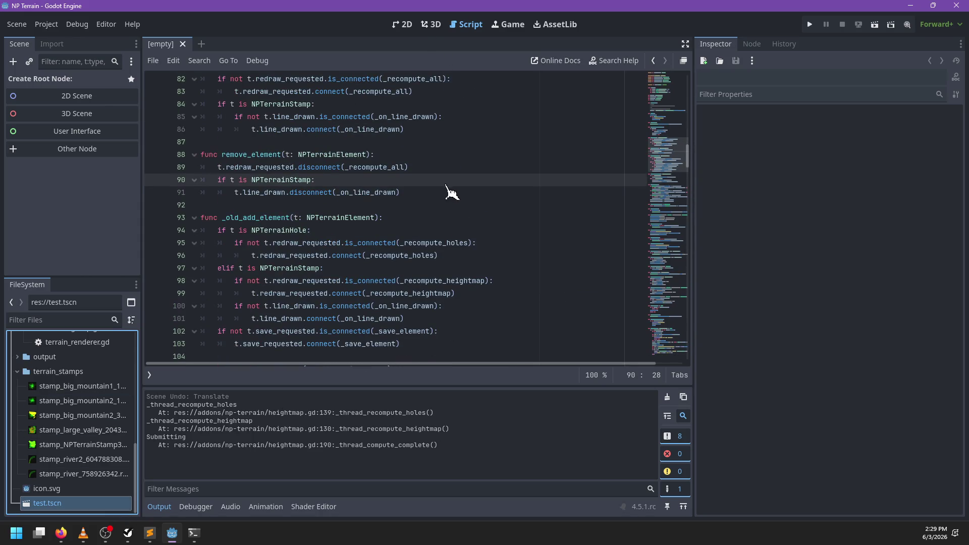
click(431, 24)
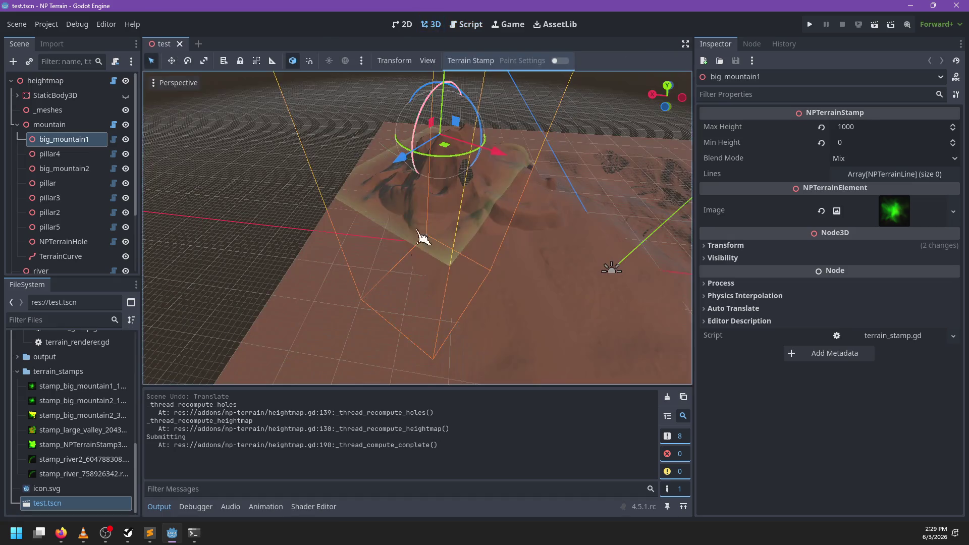
- Move the big_mountain1 stamp and undo it, clear the output log, and save the scene
scroll(478, 235, up, 3)
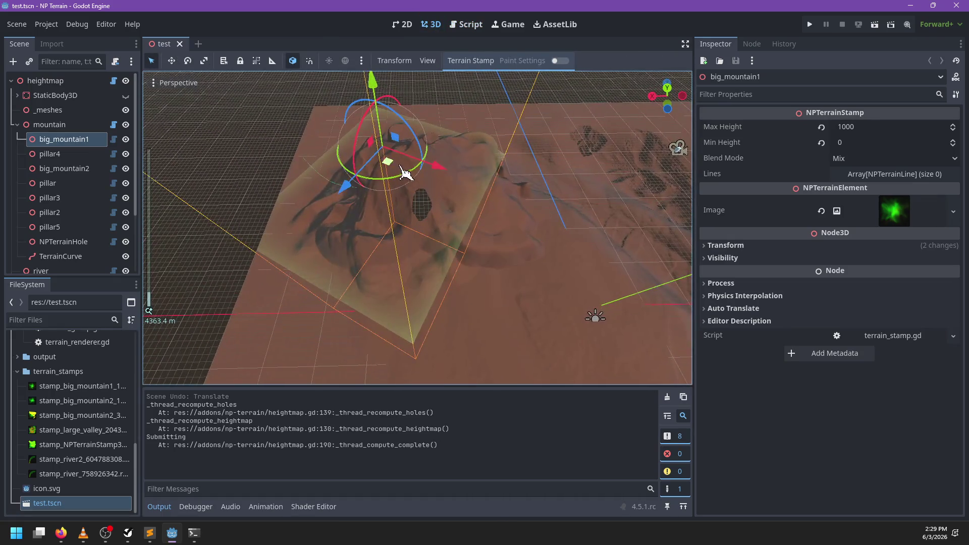
drag(413, 194, 552, 271)
scroll(452, 267, down, 2)
key(ctrl+z)
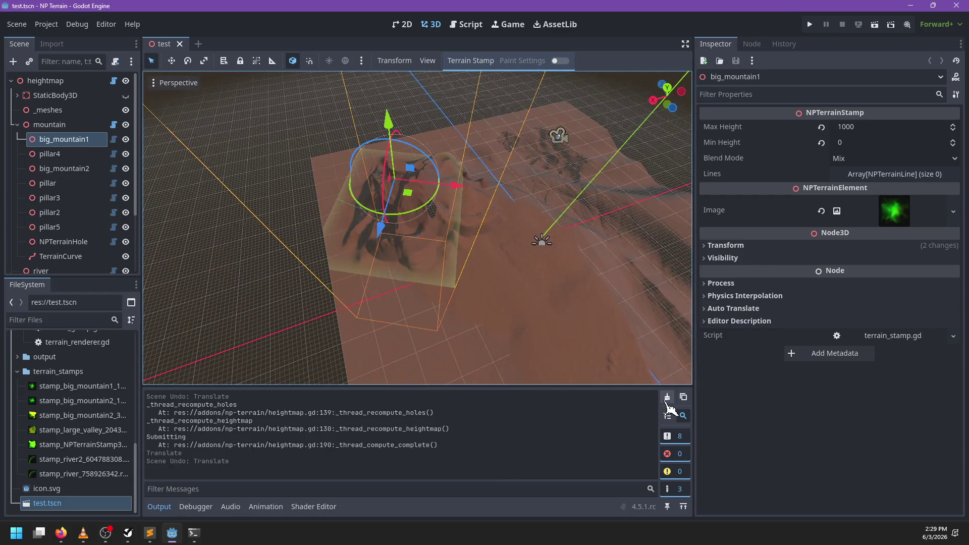
click(667, 397)
key(ctrl+s)
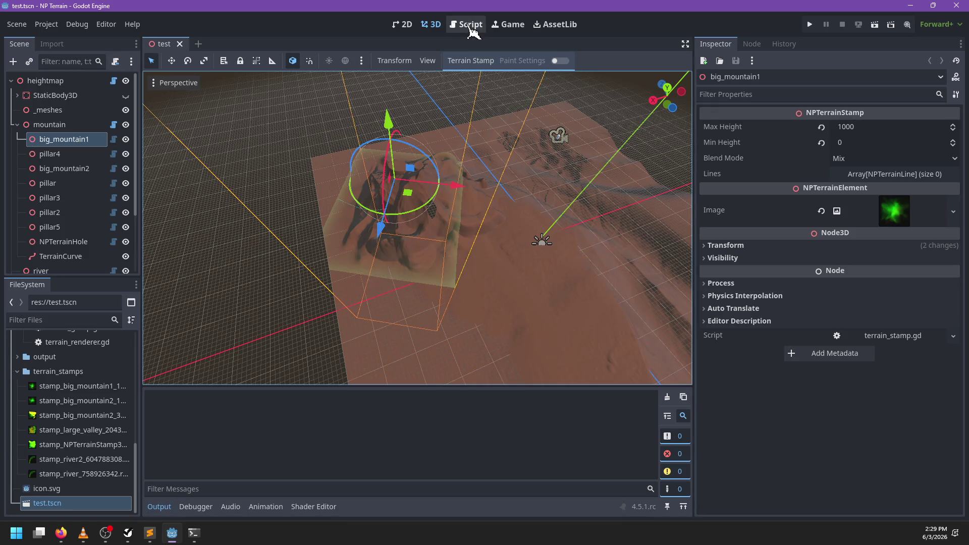
- Find the recompute_all code in heightmap.gd
click(472, 30)
key(ctrl+f)
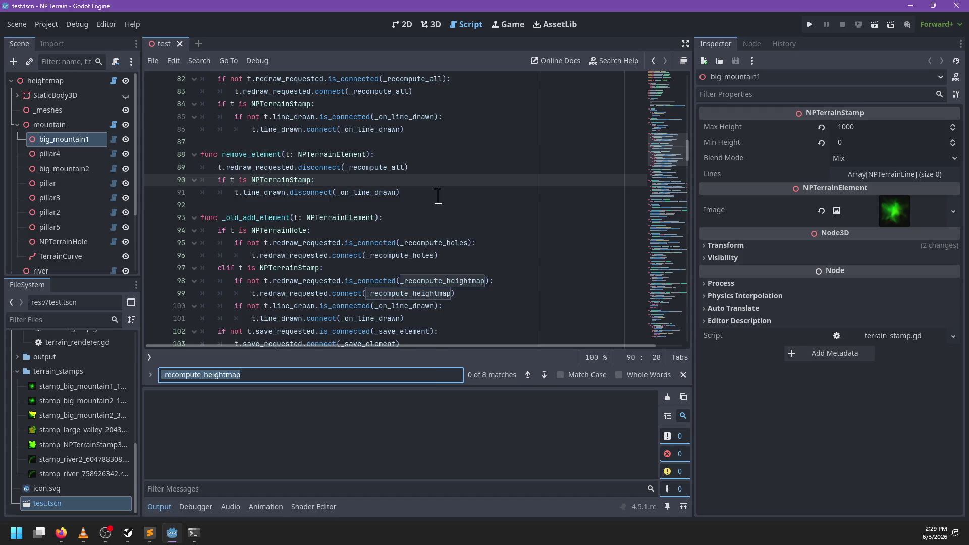
text(recompute)
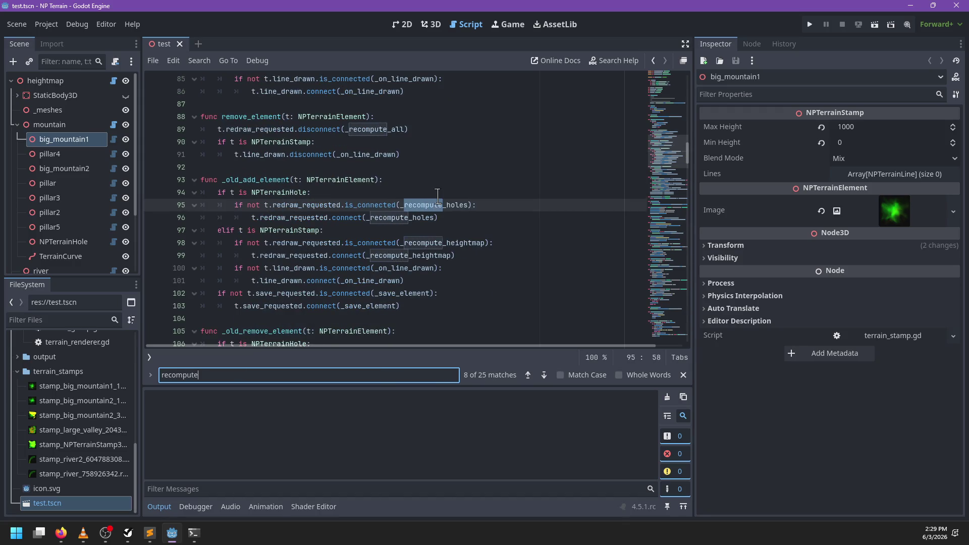
text(_all)
key(Escape)
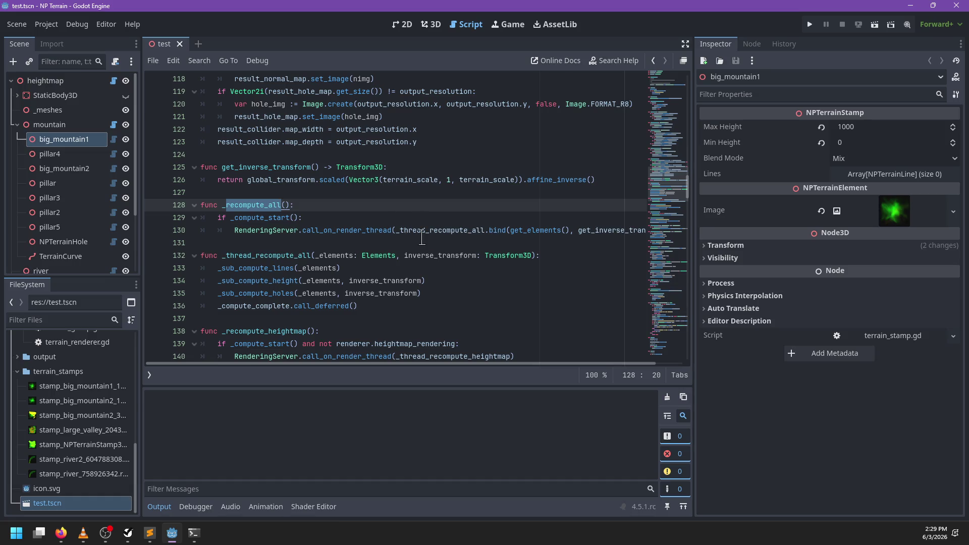
scroll(422, 237, right, 1)
scroll(421, 237, left, 1)
- Back in 3D, move the mountain group node across the terrain and save the scene
click(429, 24)
click(50, 125)
mouse_move(395, 204)
mouse_down()
mouse_move(453, 182)
mouse_move(427, 213)
mouse_up()
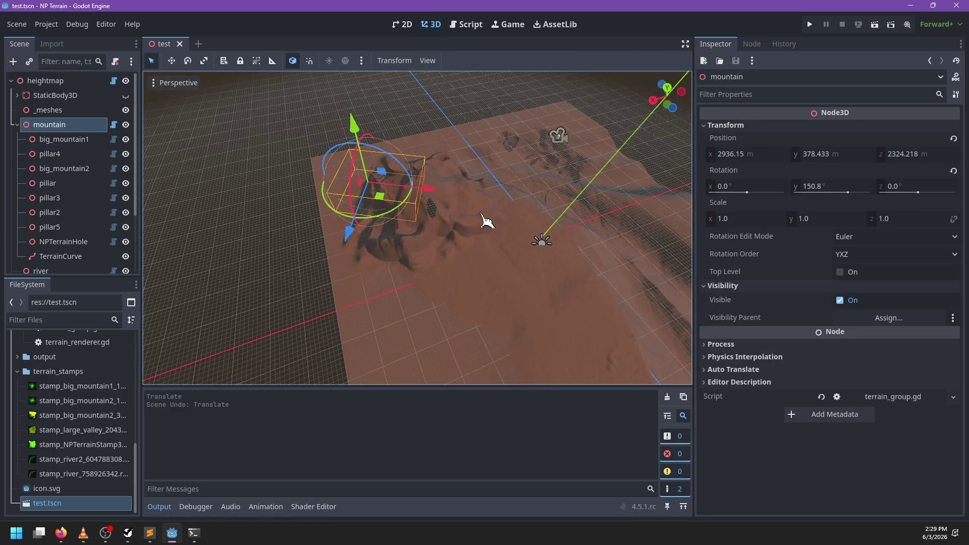
key(ctrl+s)
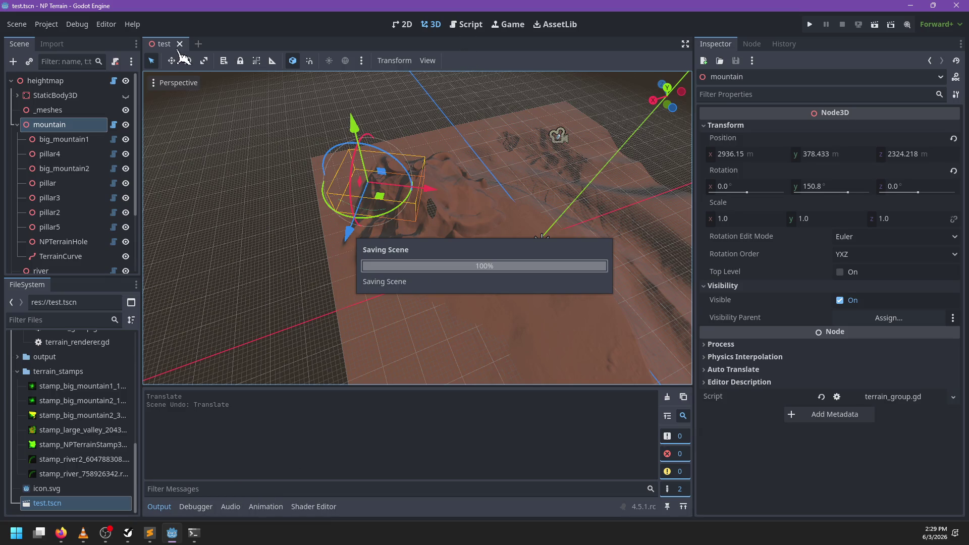
- Close and reopen test.tscn, then return to the script editor
click(180, 44)
click(108, 505)
double_click(112, 505)
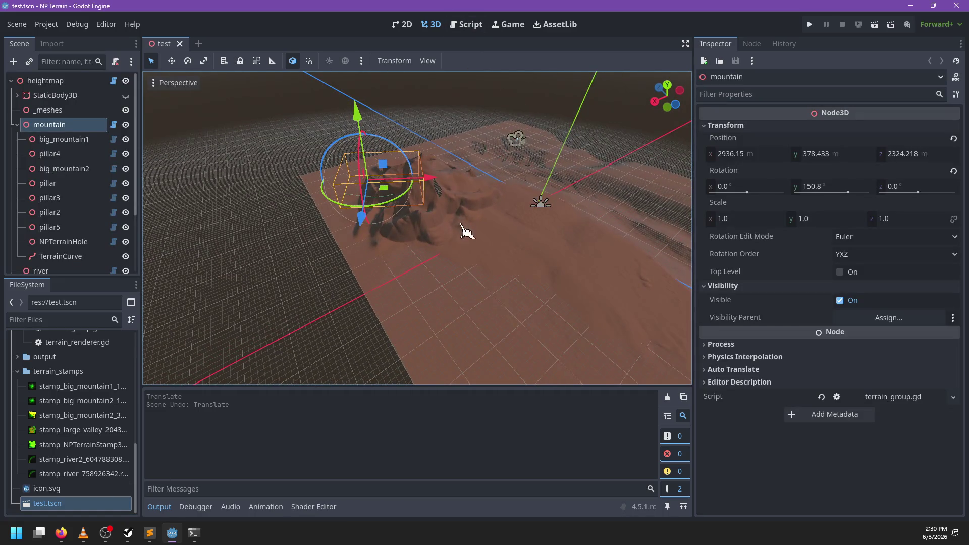
click(475, 24)
key(Escape)
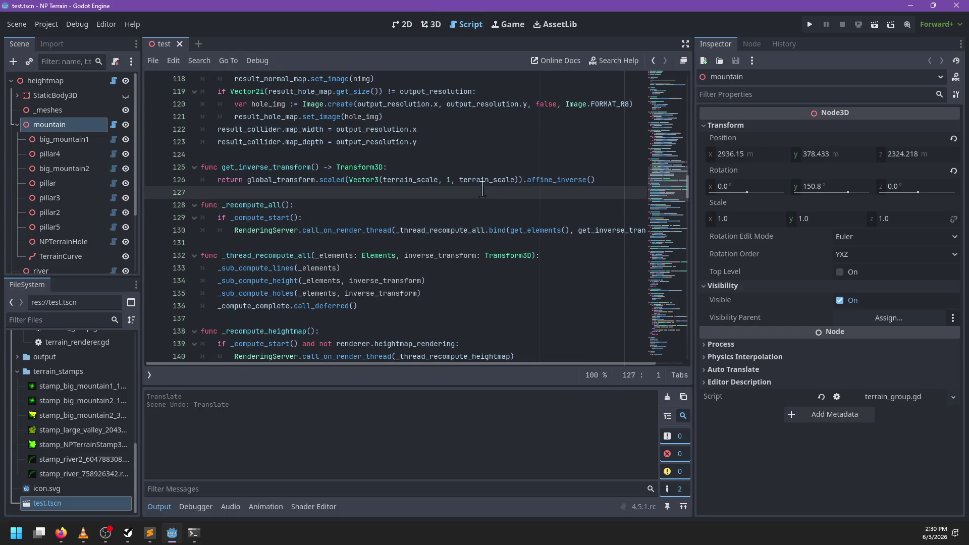
- Add print('_thread_recompute_all') as the first line of _thread_recompute_all
click(577, 255)
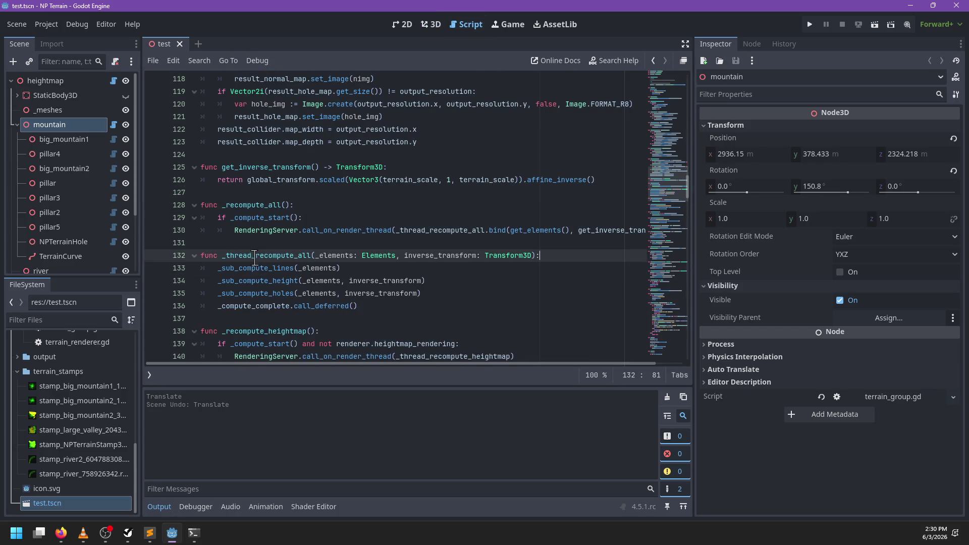
key(Return)
key(BackSpace)
key(BackSpace)
key(BackSpace)
text(print(')
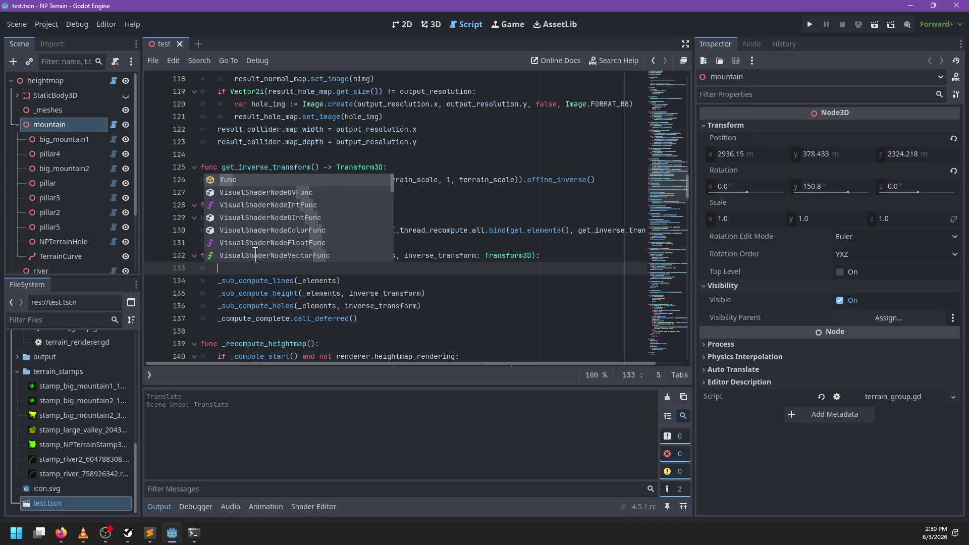
double_click(256, 255)
key(ctrl+c)
click(262, 268)
key(ctrl+v)
text('))
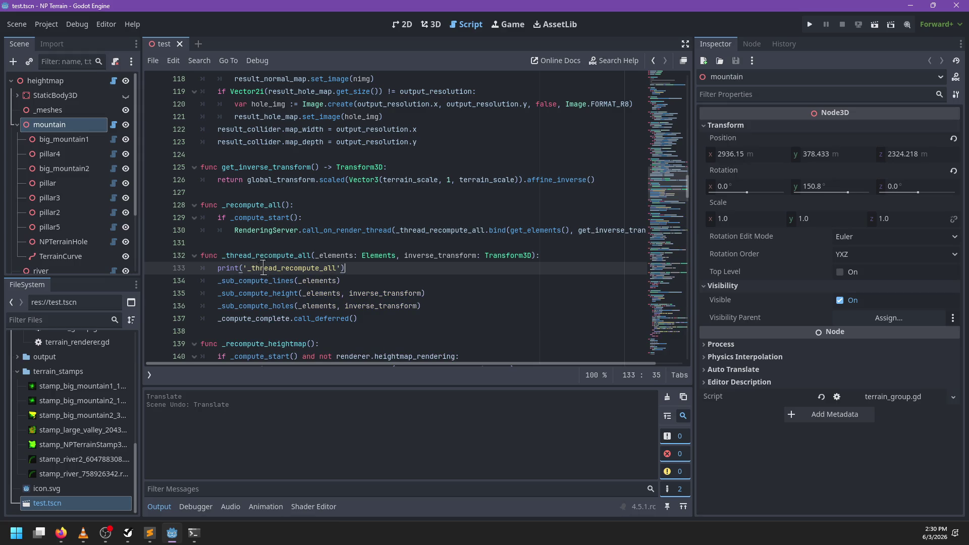
- Replace the print_debug calls on lines 144 and 153 with print and save the script
scroll(262, 268, up, 5)
key(ctrl+f)
text(_d)
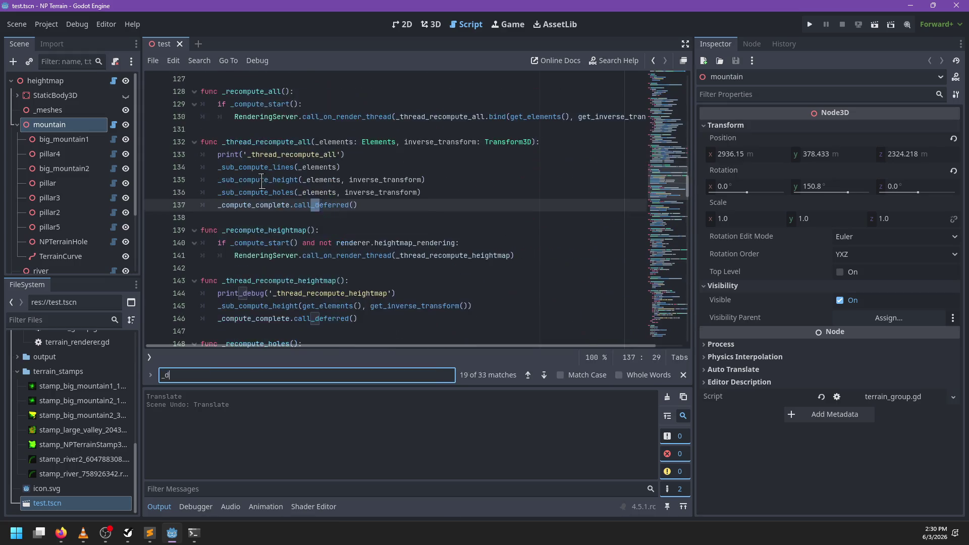
text(ebug)
key(Escape)
double_click(247, 205)
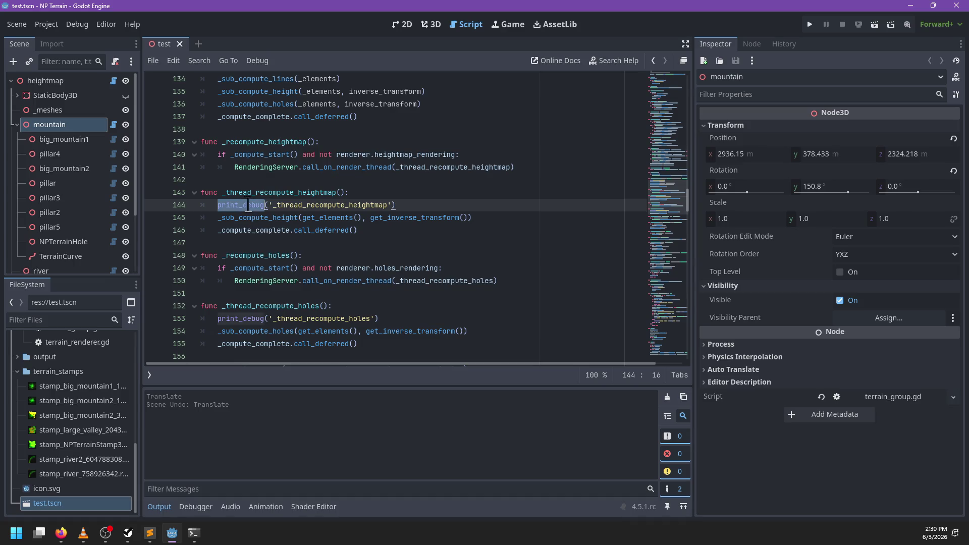
key(ctrl+d)
text(print)
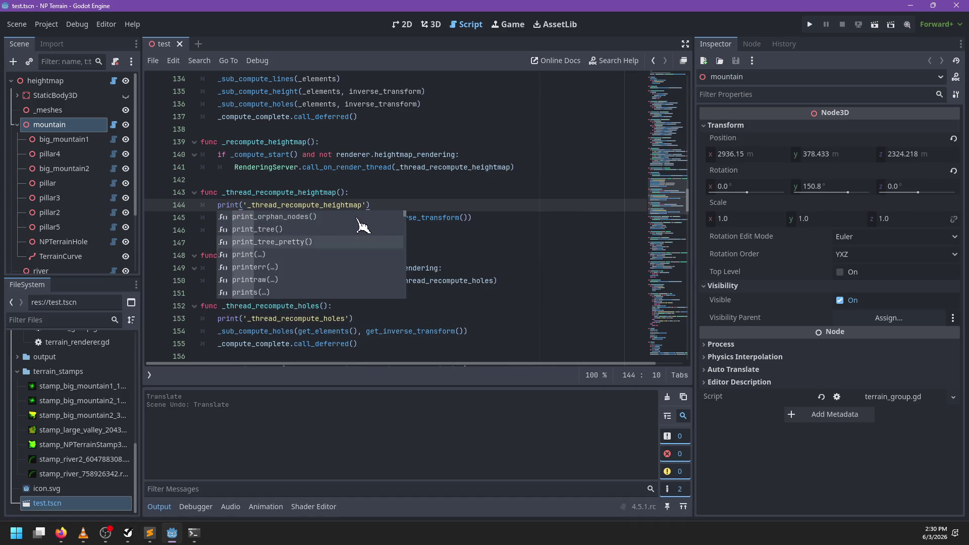
key(ctrl+s)
- In 3D, move the mountain group to test terrain updates, undo it, and save the scene
scroll(303, 294, down, 5)
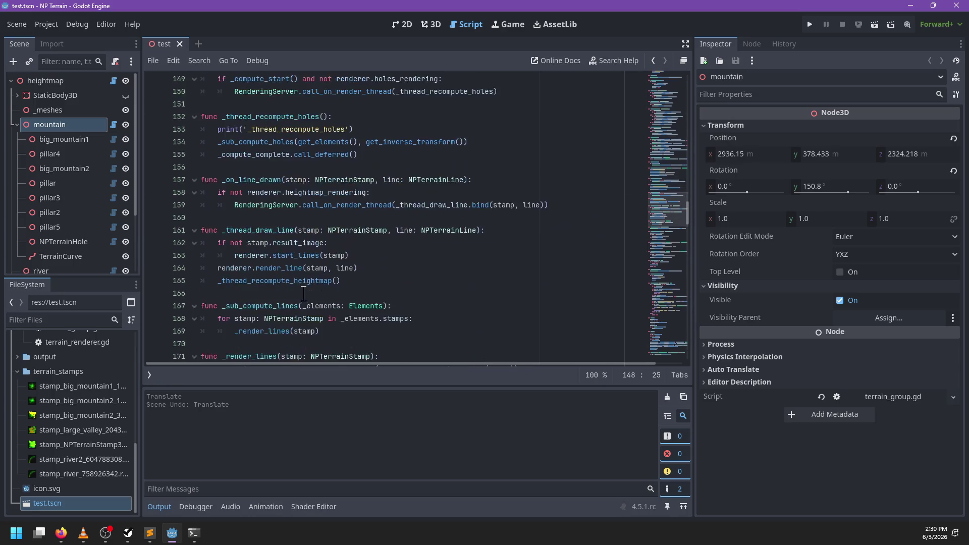
scroll(303, 294, up, 5)
click(431, 24)
drag(389, 200, 470, 210)
key(ctrl+z)
key(ctrl+s)
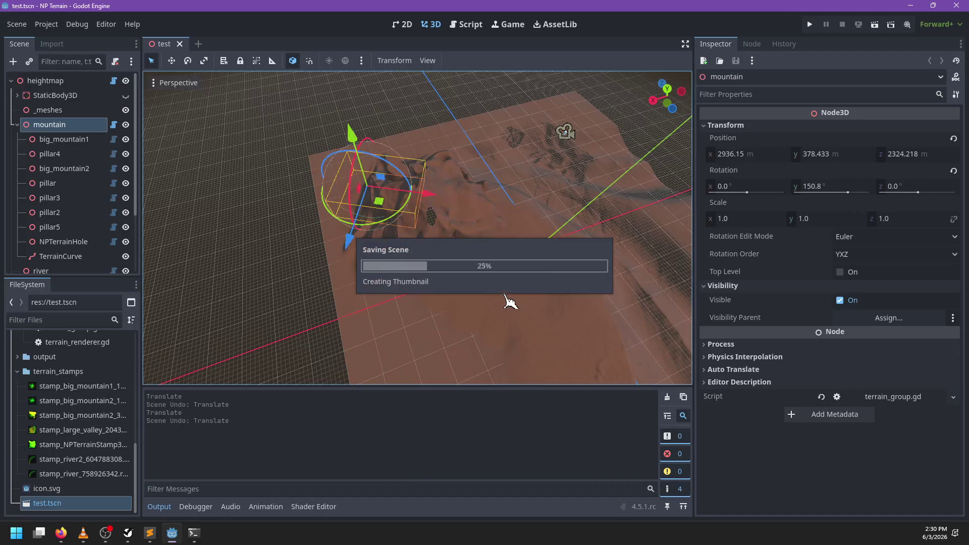
- Close and reopen test.tscn, then locate add_element and its line_drawn connection check in heightmap.gd
click(180, 44)
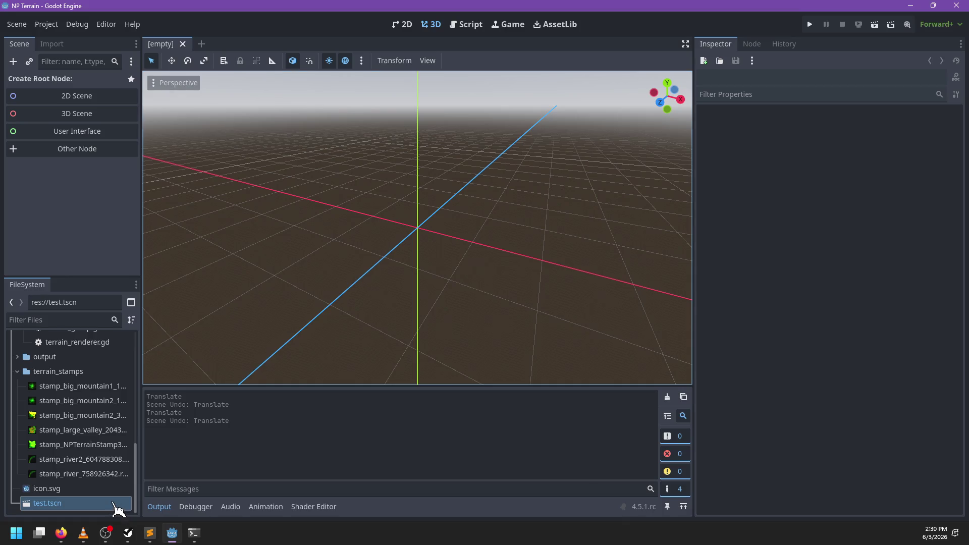
key(ctrl+shift+t)
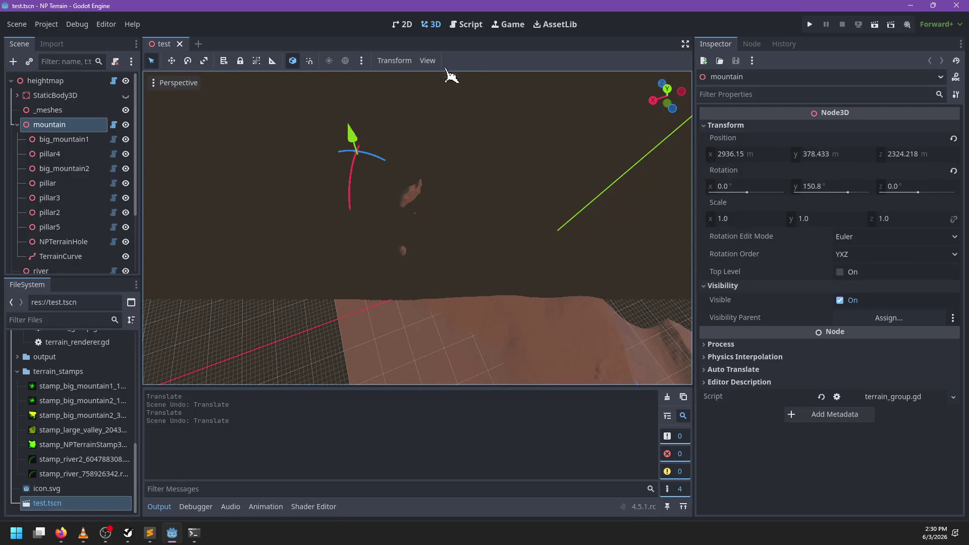
click(457, 27)
scroll(500, 273, up, 8)
key(ctrl+f)
text(add)
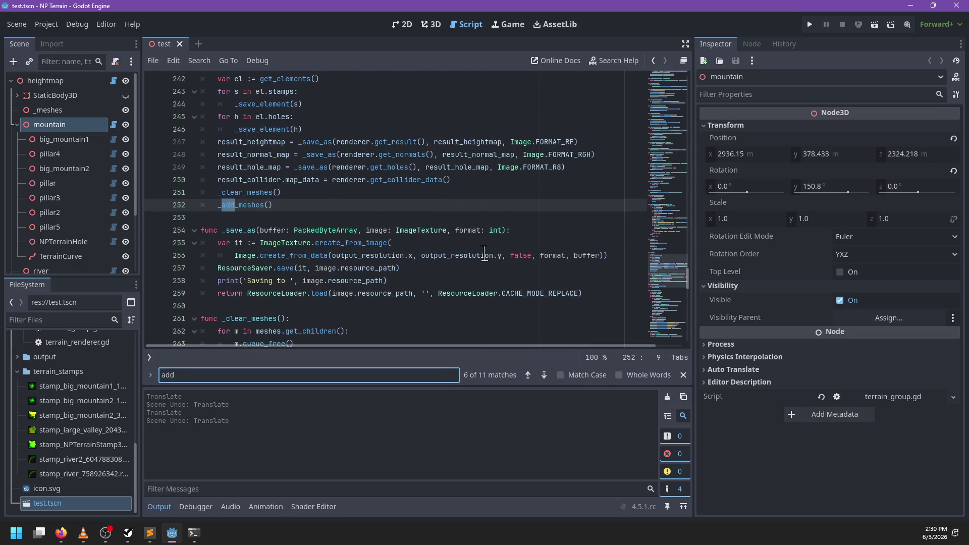
text(_element)
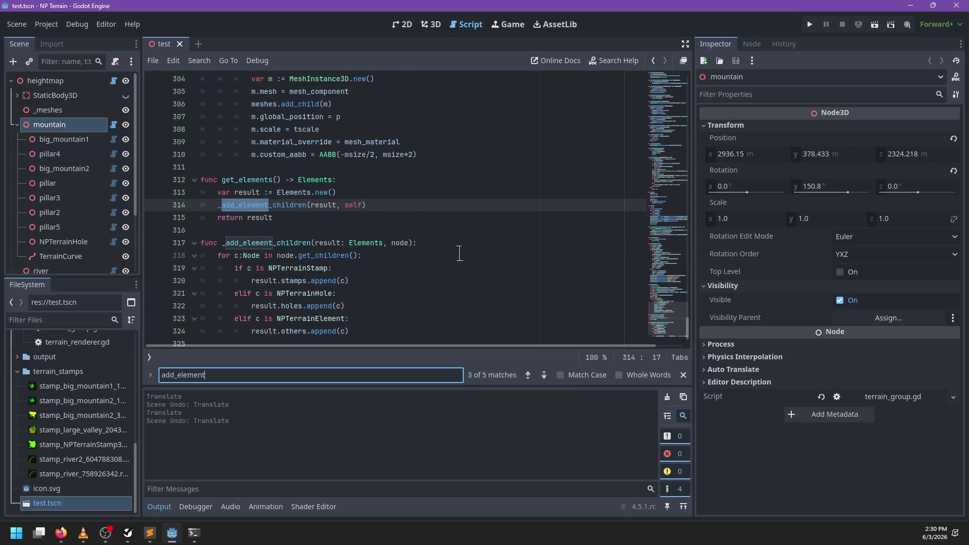
key(Return)
key(Return)
key(Return)
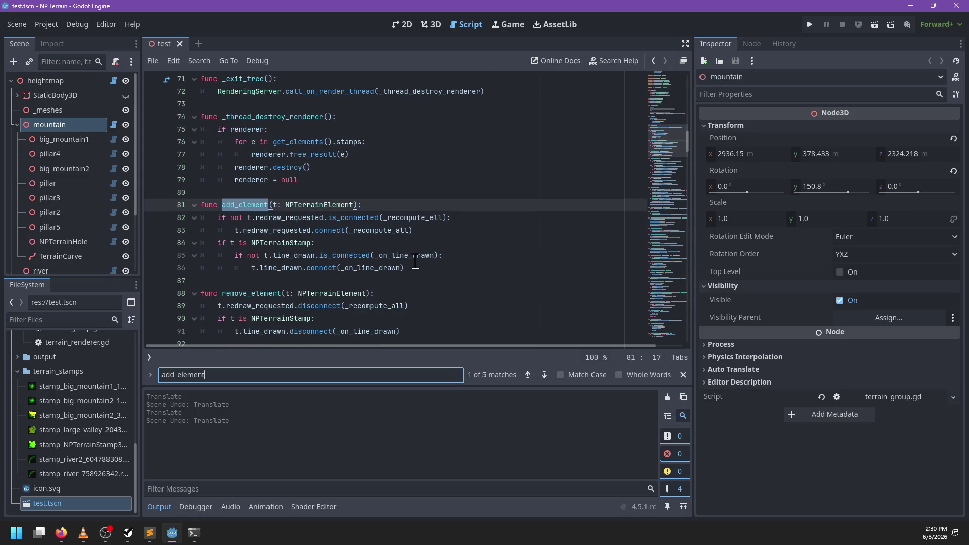
key(Escape)
click(404, 185)
click(459, 252)
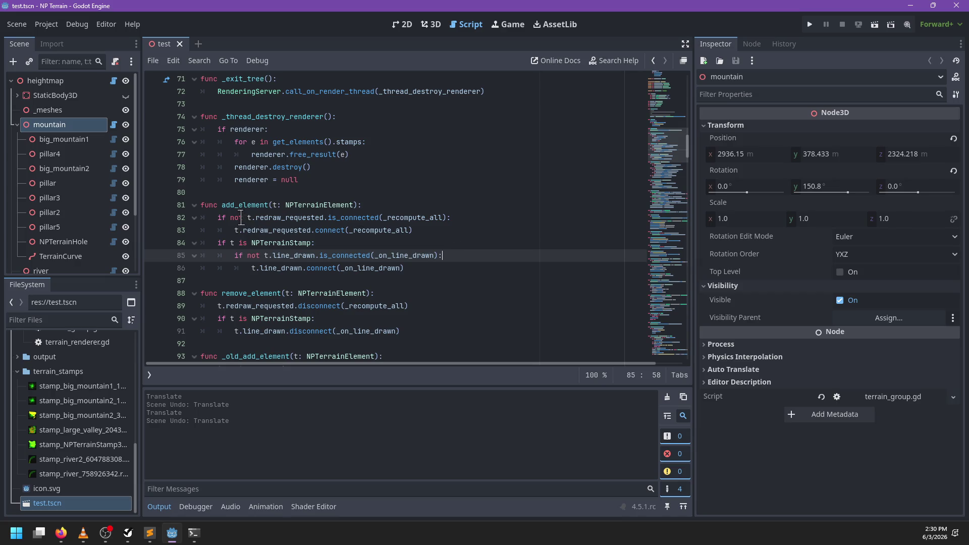
- Add a print_debug('Connecting') line after the redraw connection check in add_element and save
click(297, 218)
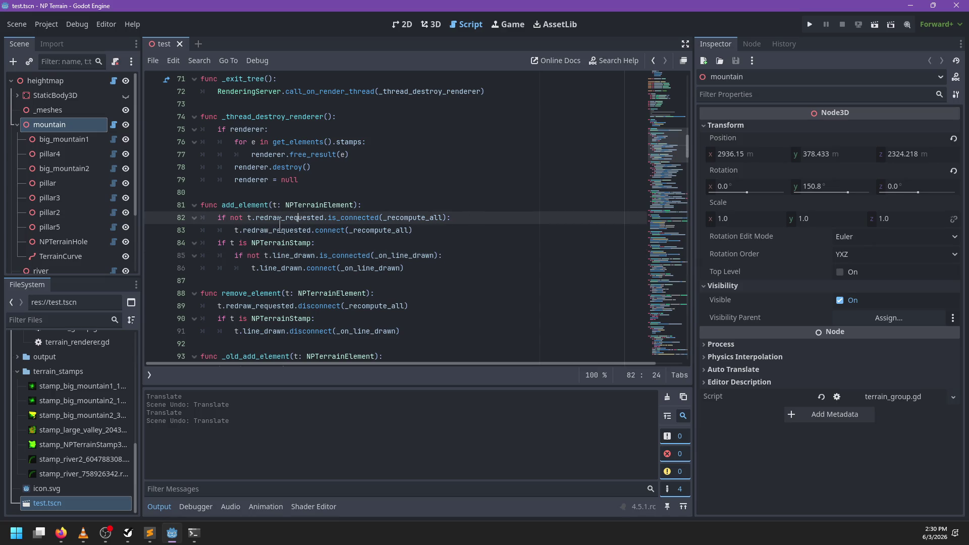
click(487, 216)
key(Return)
text(print)
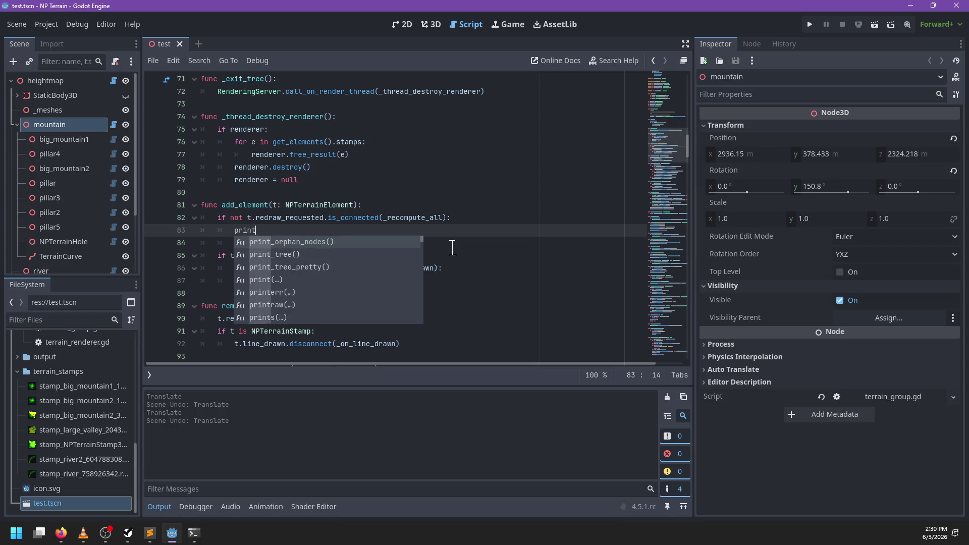
text(_debug9('Re)
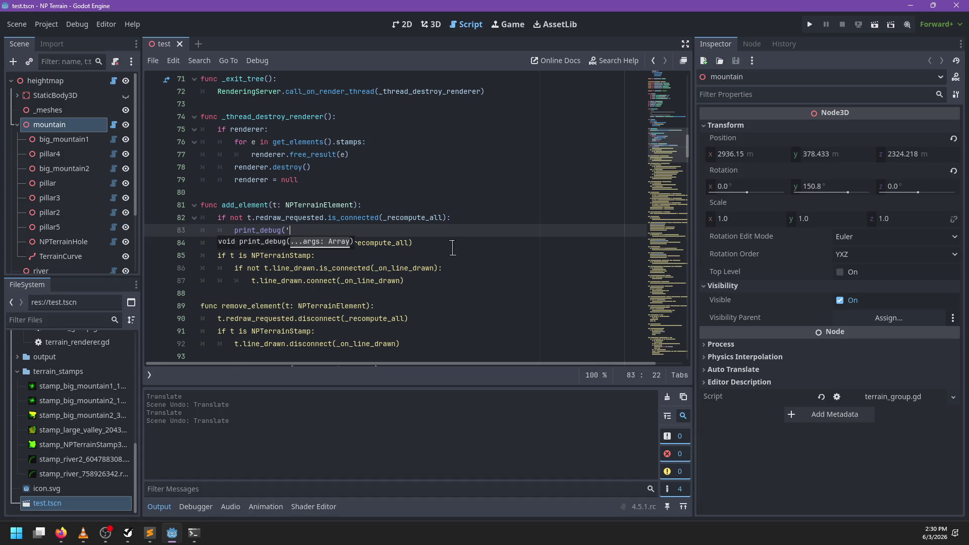
text('))
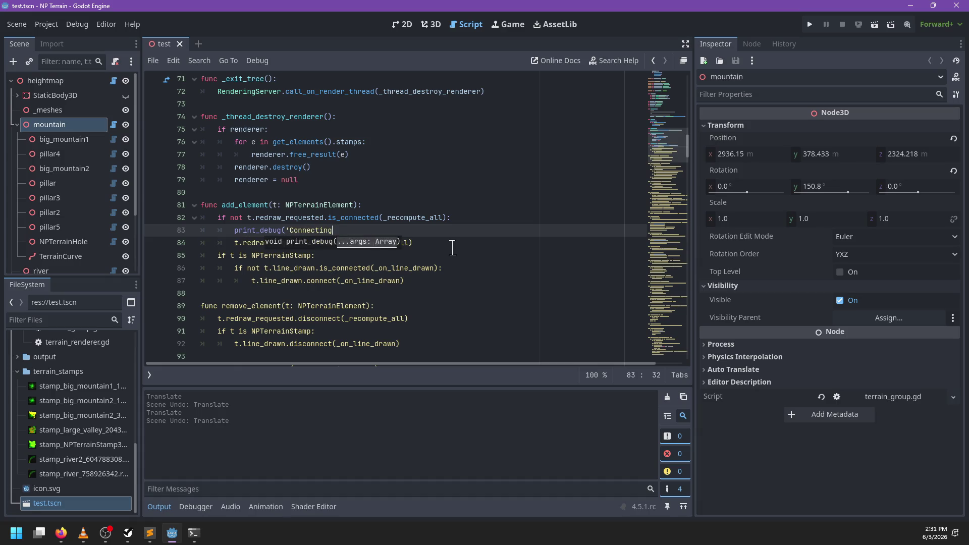
key(ctrl+s)
- Reload test.tscn to trigger the Connecting messages, then delete the debug print line
click(179, 44)
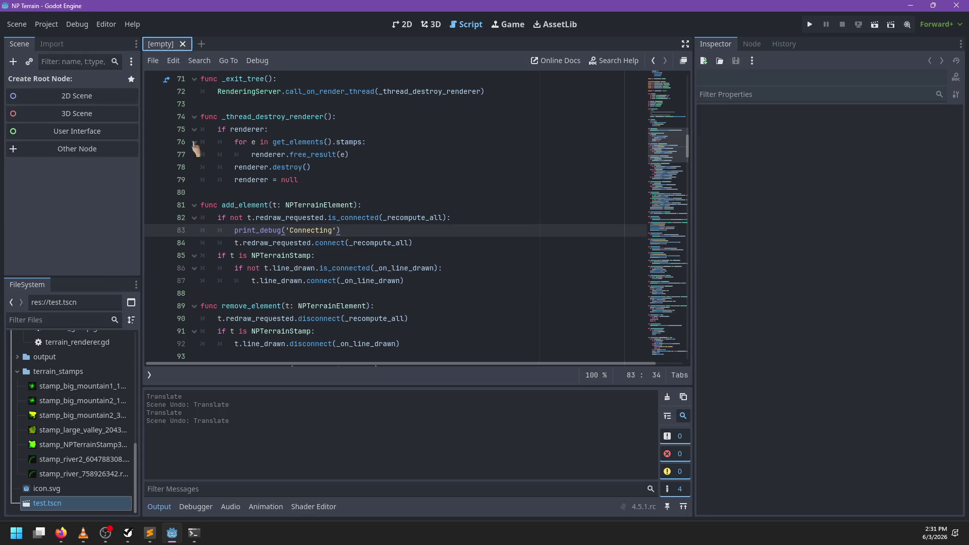
click(84, 503)
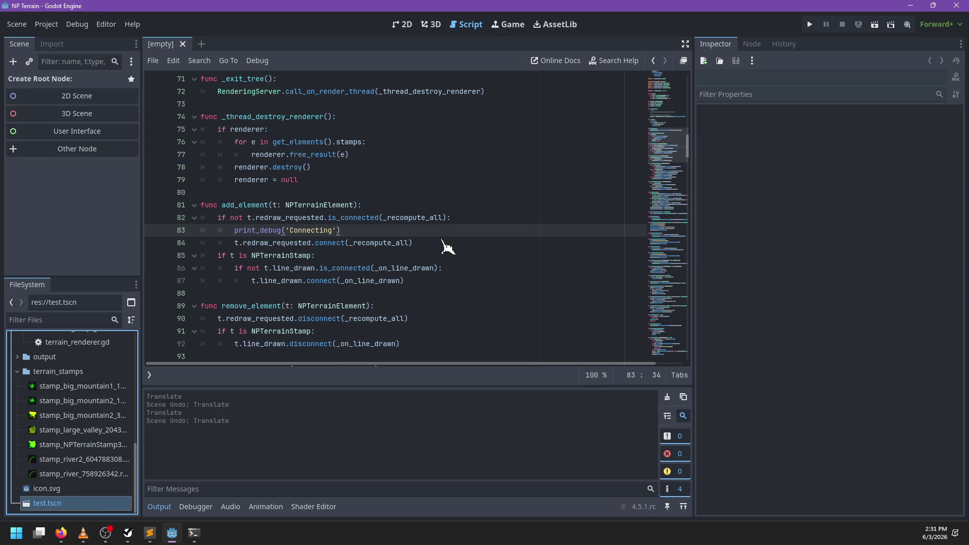
drag(440, 231, 470, 217)
key(BackSpace)
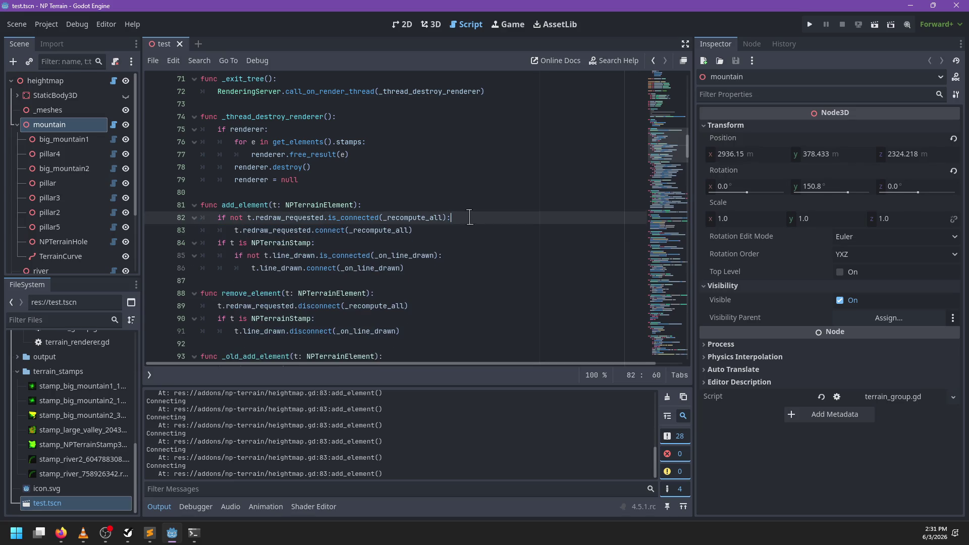
- In _recompute_all, change line 130 to call get_inverse_transform() with parentheses
key(ctrl+s)
ctrl+click(360, 231)
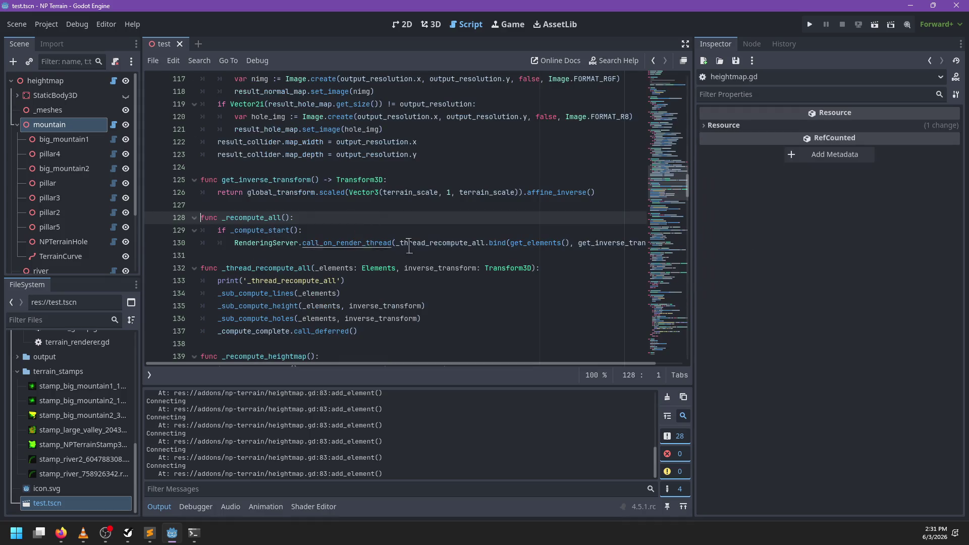
click(668, 398)
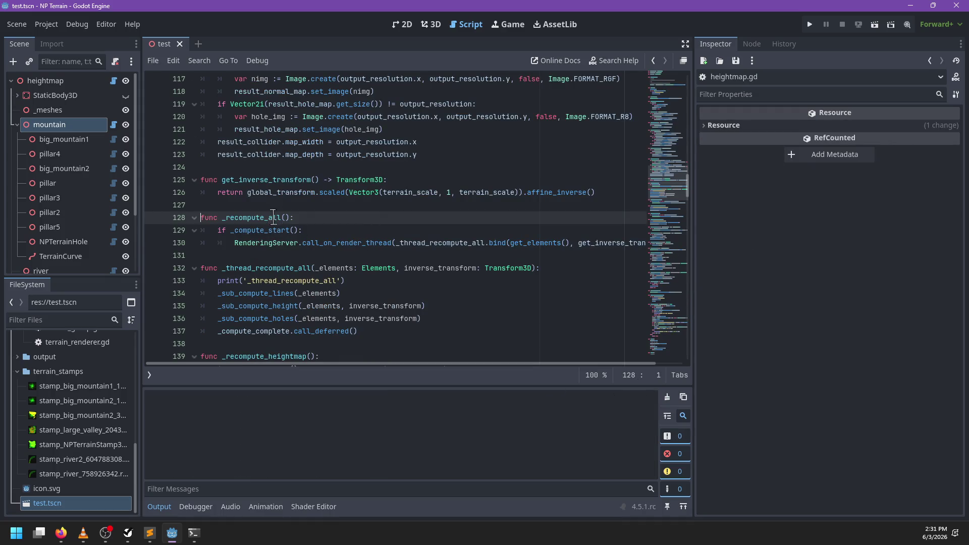
scroll(382, 246, right, 2)
scroll(400, 249, left, 2)
scroll(400, 249, right, 2)
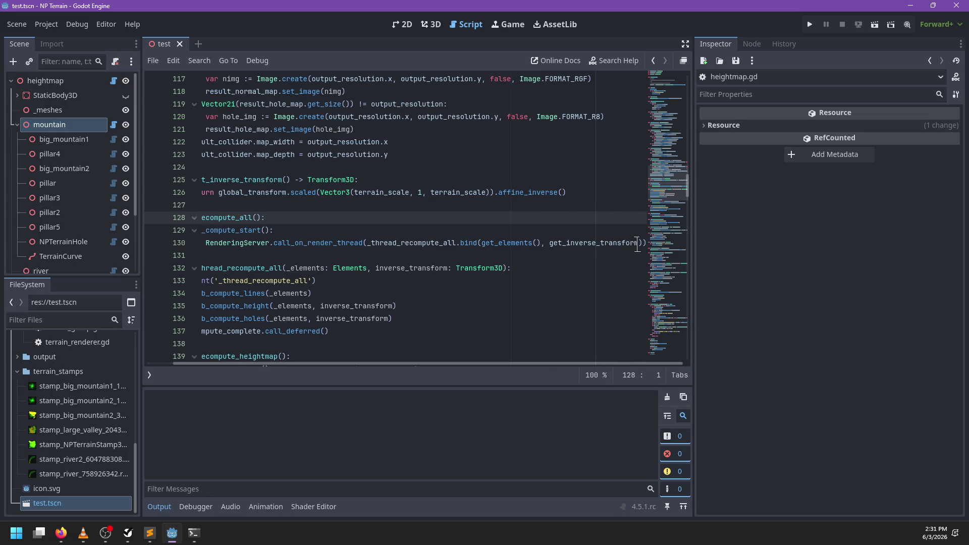
click(638, 244)
text(())
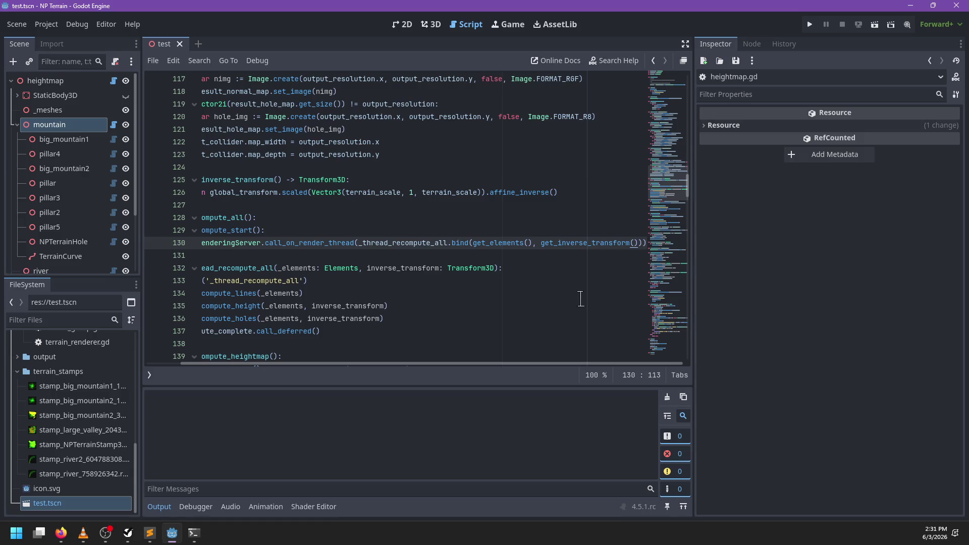
scroll(432, 294, left, 3)
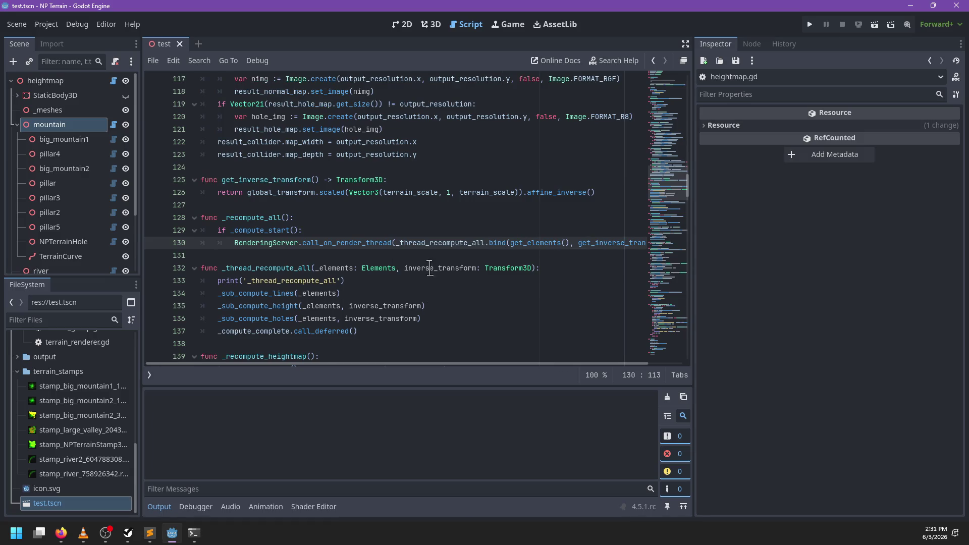
- Drag the mountain stamp to a new spot on the terrain in the 3D view and clear the output
click(431, 24)
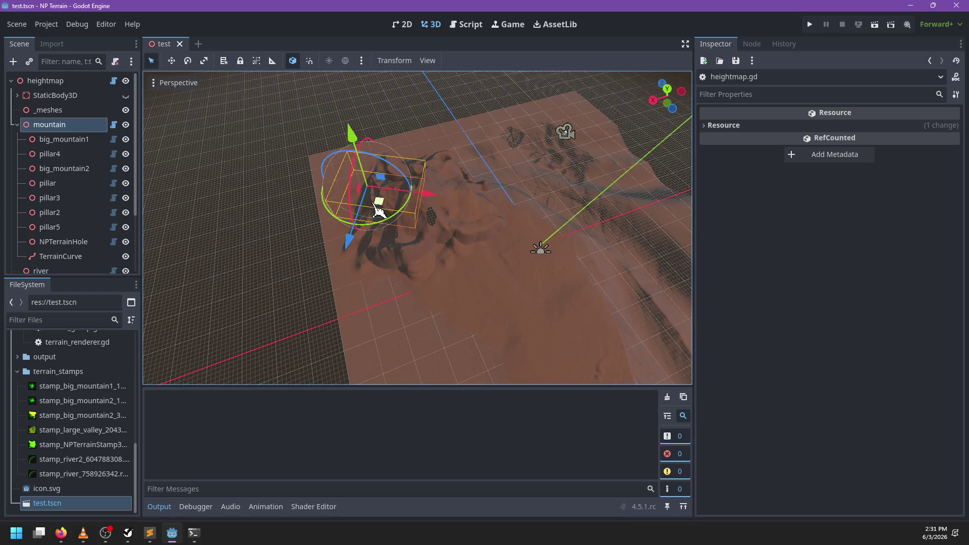
mouse_move(380, 211)
mouse_down()
mouse_move(439, 244)
mouse_move(453, 221)
mouse_move(433, 202)
mouse_up()
drag(578, 350, 492, 315)
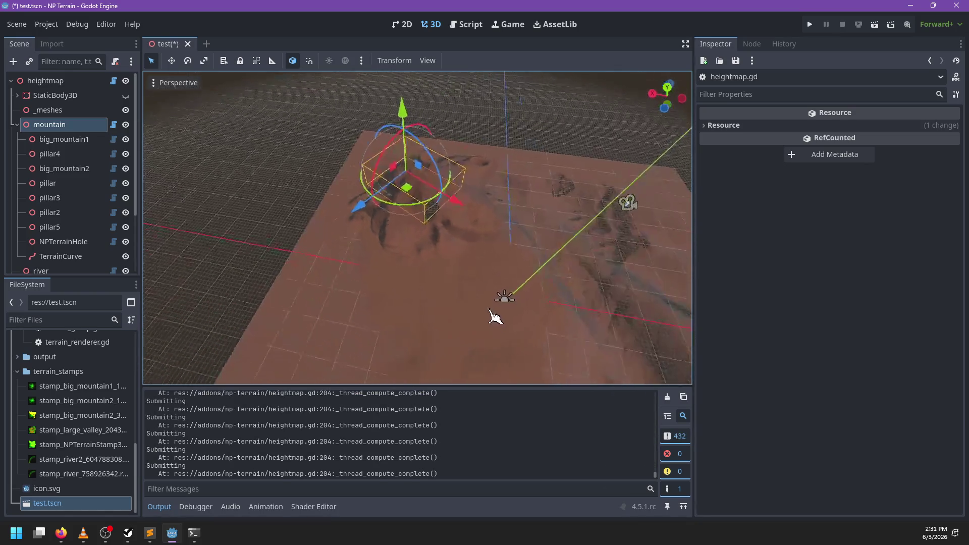
mouse_move(401, 190)
mouse_down()
mouse_move(382, 217)
mouse_move(394, 209)
mouse_move(391, 198)
mouse_up()
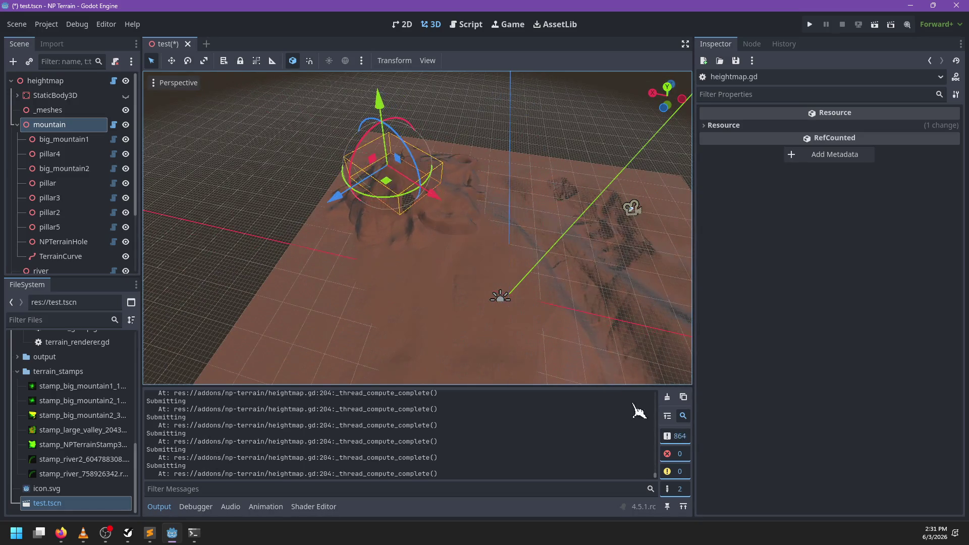
click(667, 397)
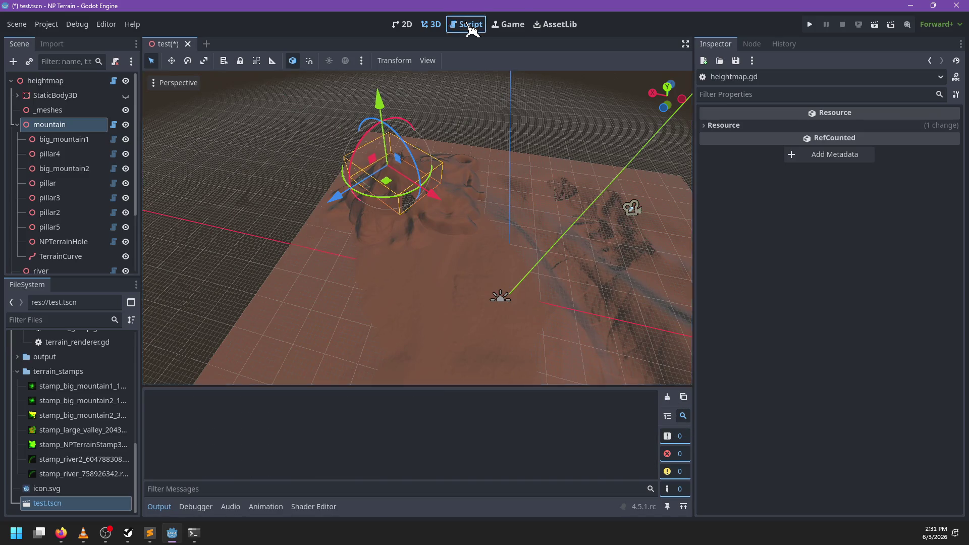
- Undo the recent parentheses and debug print edits in heightmap.gd
click(470, 26)
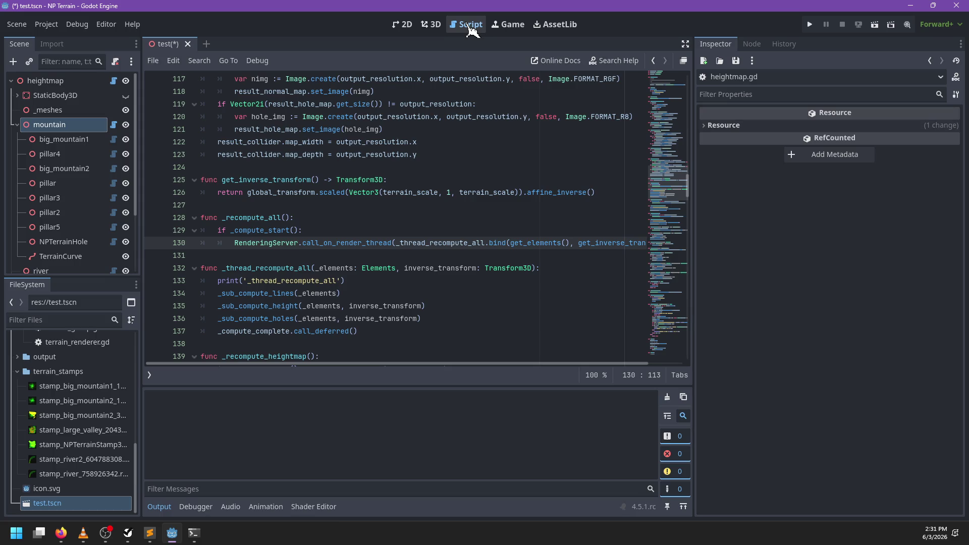
key(BackSpace)
key(BackSpace)
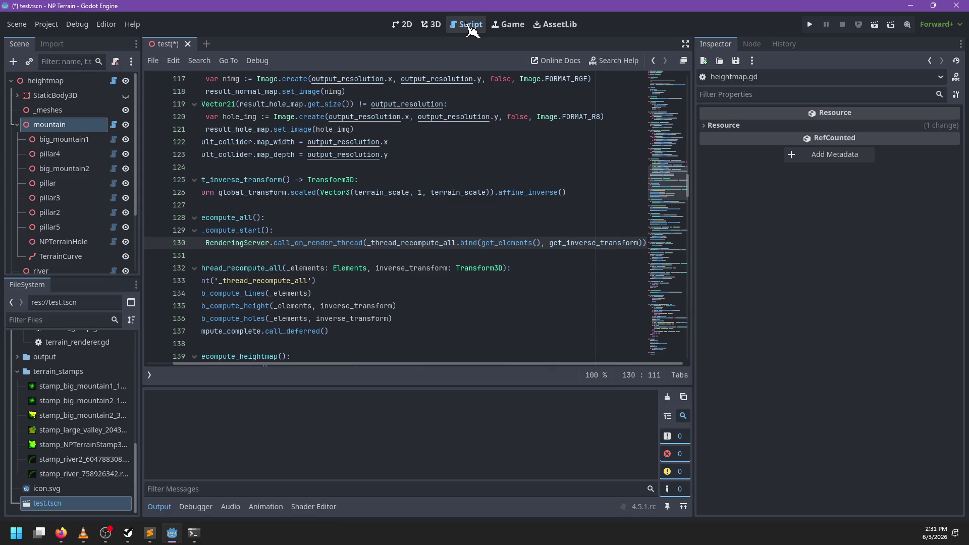
key(ctrl+z)
key(ctrl+z)
key(ctrl+z)
key(ctrl+z)
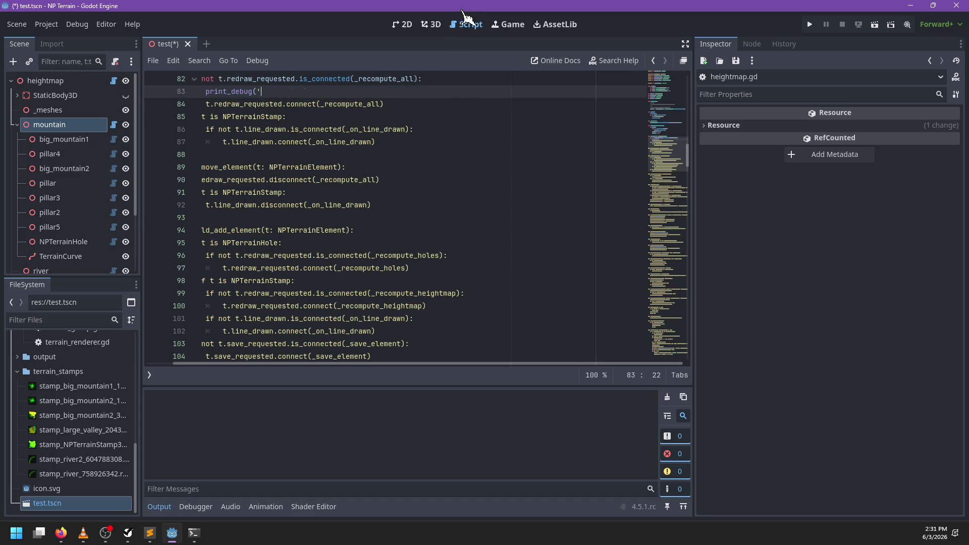
key(ctrl+z)
key(ctrl+z)
key(ctrl+z)
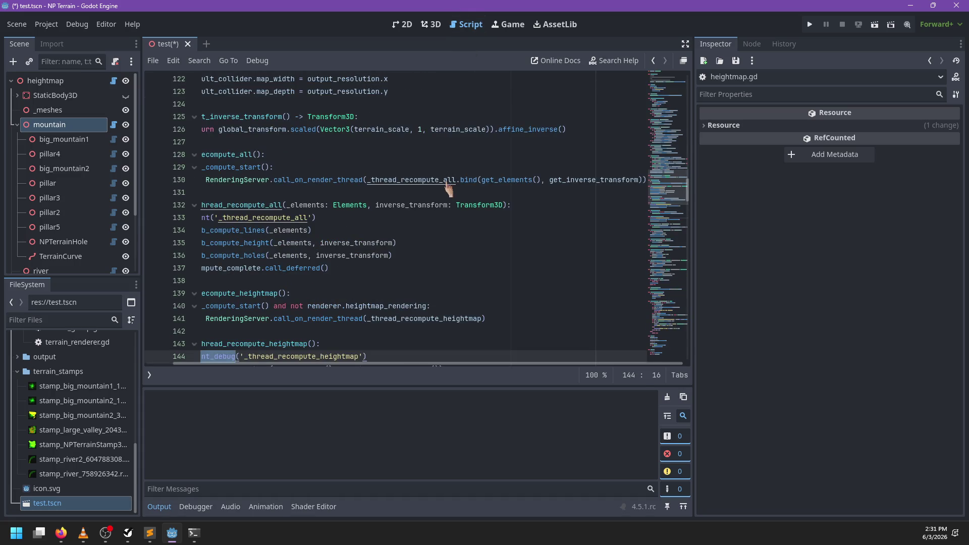
scroll(361, 241, up, 20)
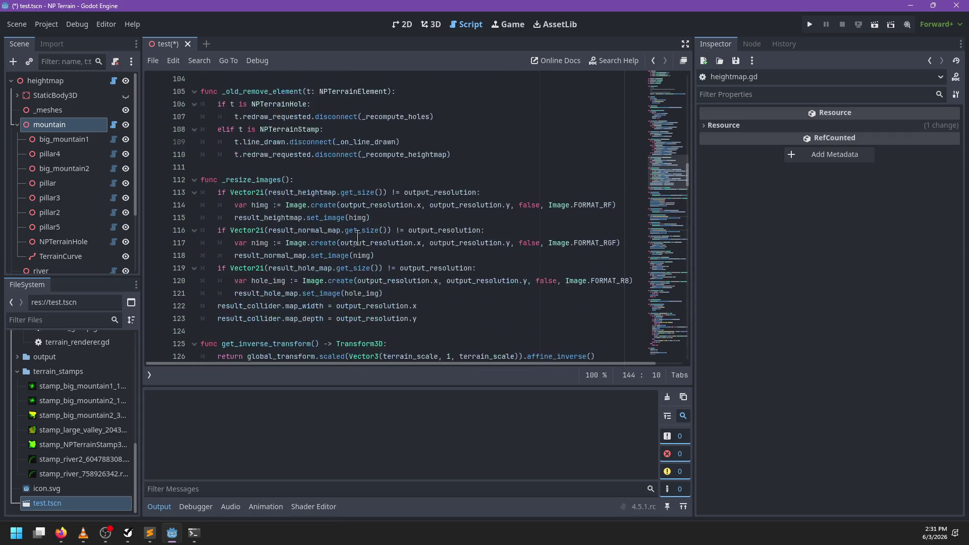
scroll(361, 241, down, 4)
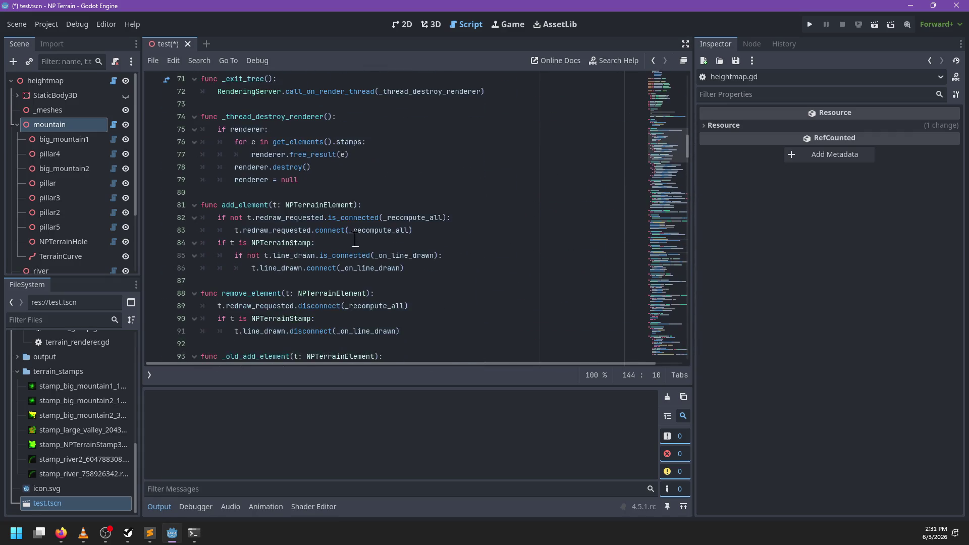
scroll(302, 211, up, 1)
- Prefix the newer add_element/remove_element with _old_, strip _old_ from the older add_element, and save
click(221, 205)
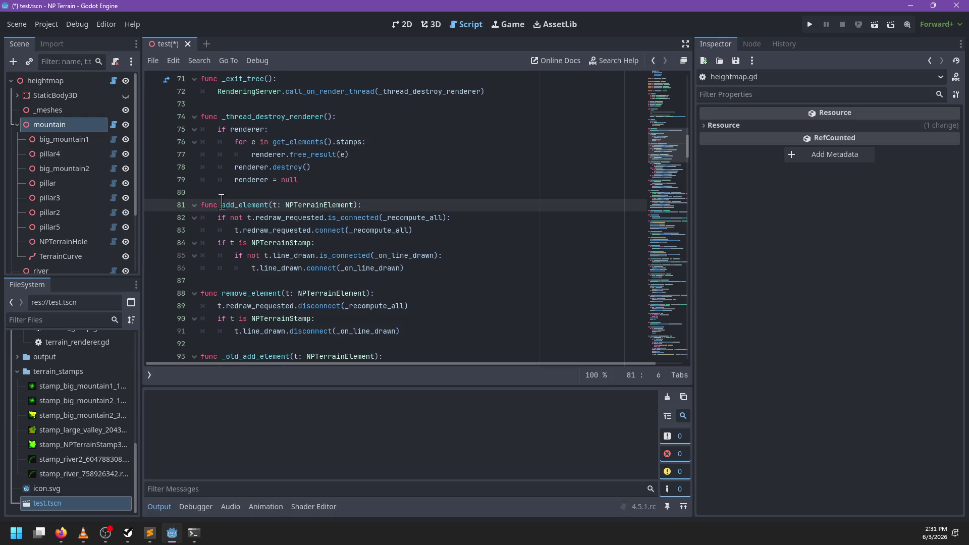
text(_old_)
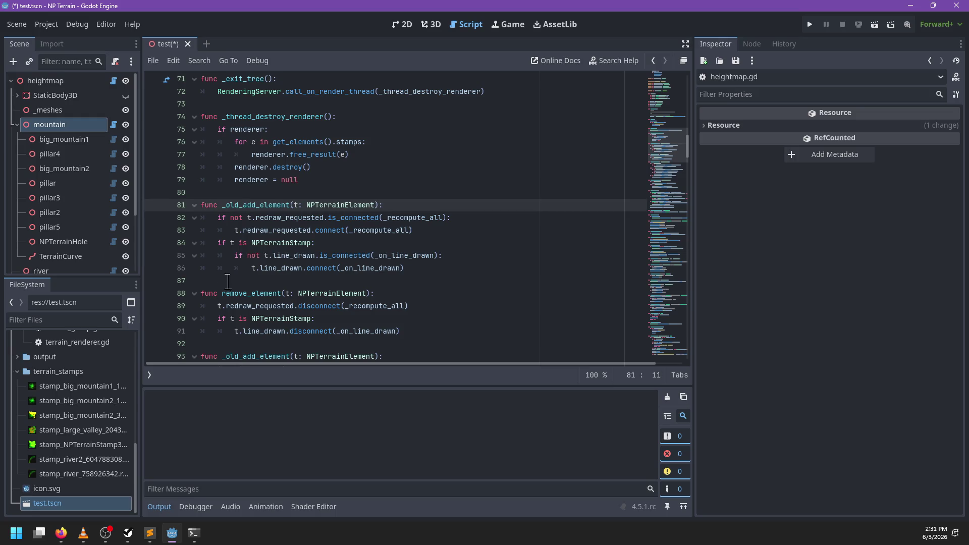
click(218, 293)
text(old_)
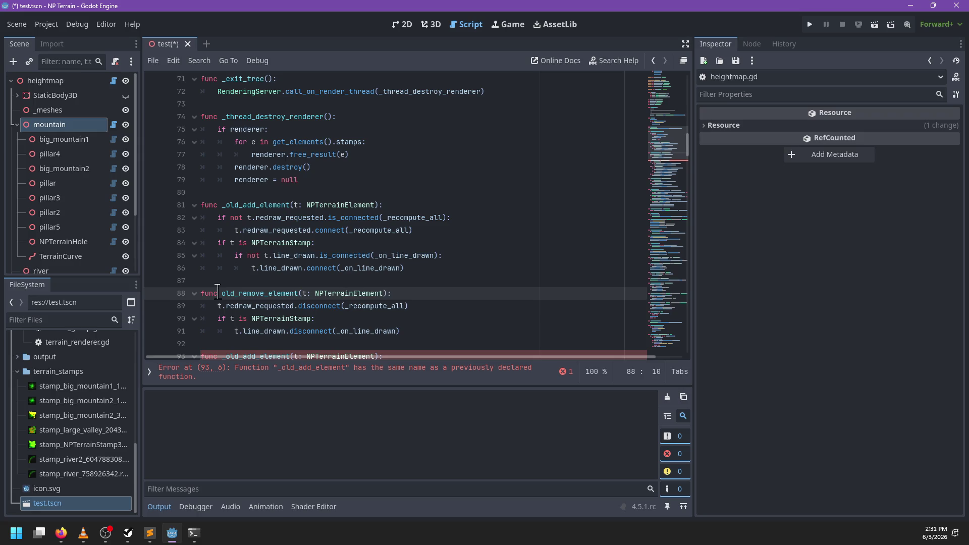
text(_)
scroll(232, 278, down, 3)
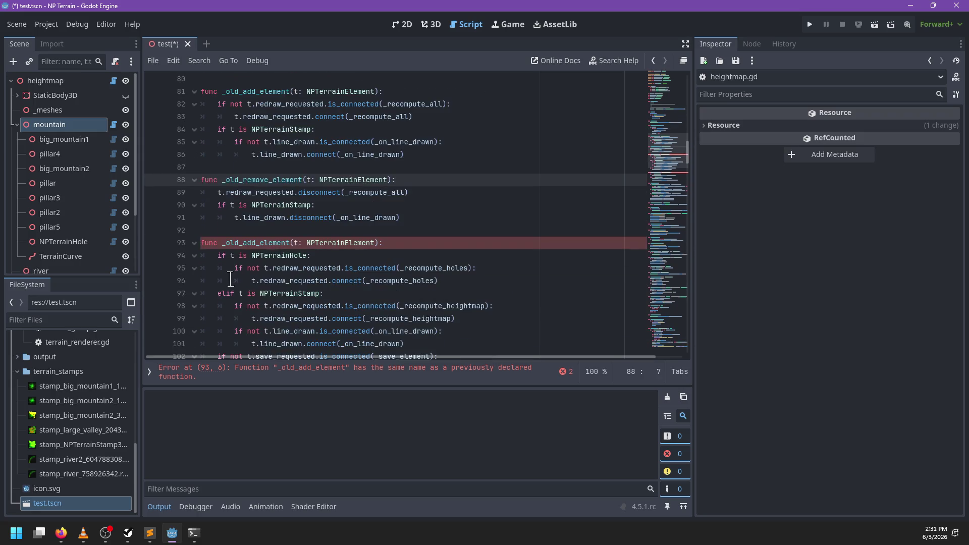
drag(244, 243, 227, 242)
scroll(223, 242, down, 1)
key(BackSpace)
key(ctrl+s)
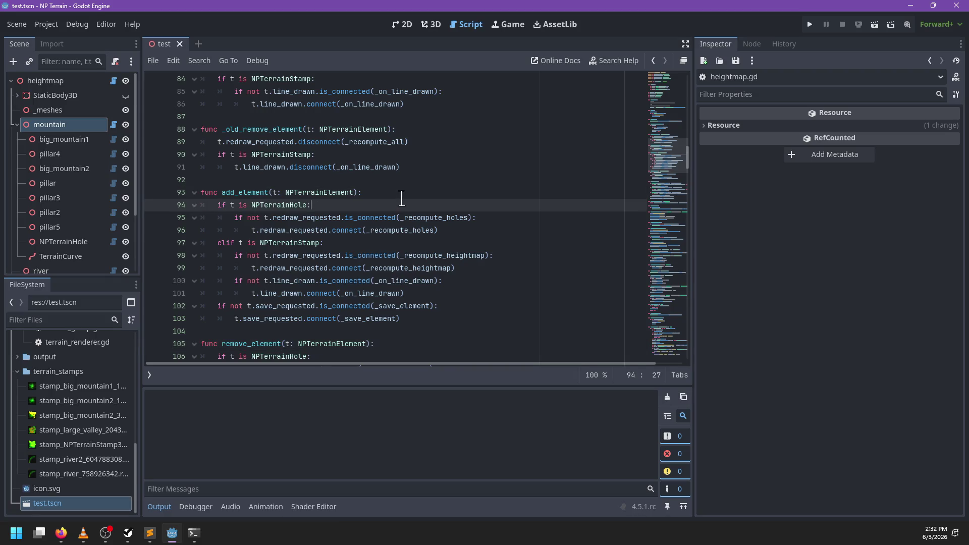
- Change the print_debug call to a plain print('* Submitting') and save
key(ctrl+f)
text(print_dbu)
key(Escape)
key(Right)
key(Delete)
key(Delete)
key(Delete)
key(BackSpace)
key(BackSpace)
key(Right)
key(ctrl+s)
key(Right)
text(*)
key(ctrl+s)
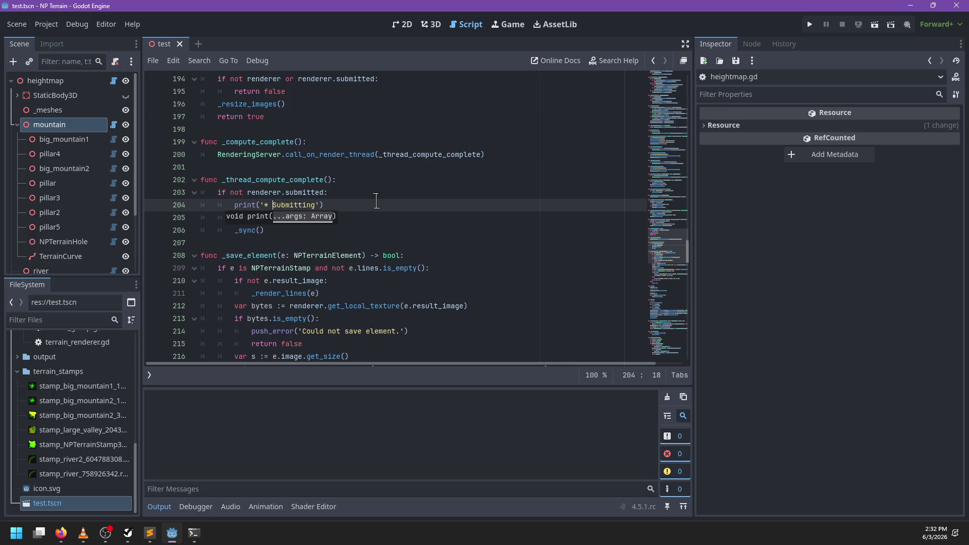
click(435, 24)
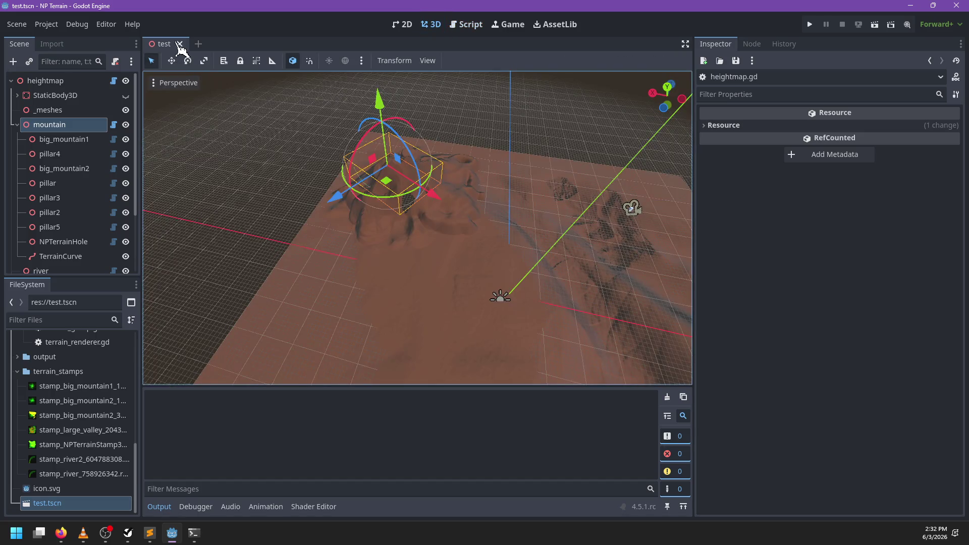
- Reload test.tscn and clear the disconnect errors from the output
click(178, 45)
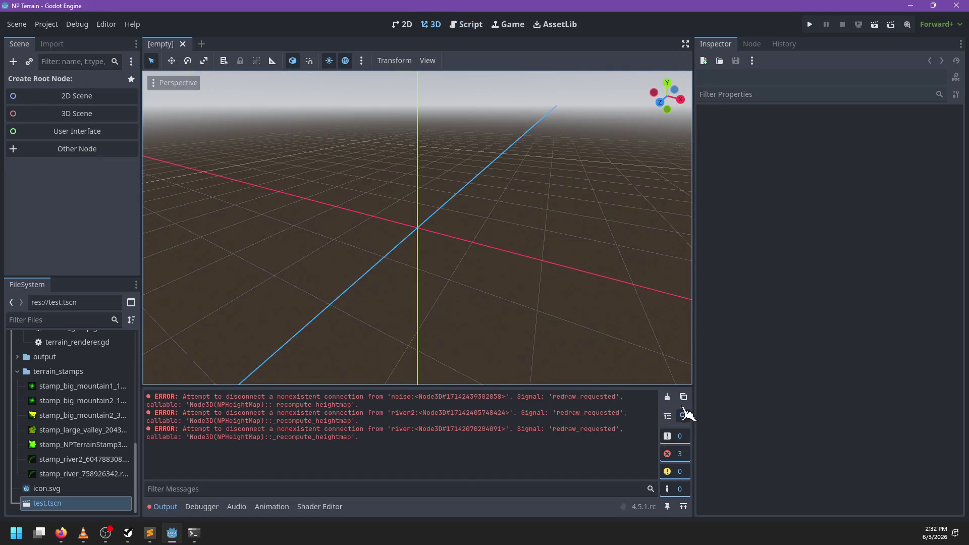
click(668, 397)
click(96, 504)
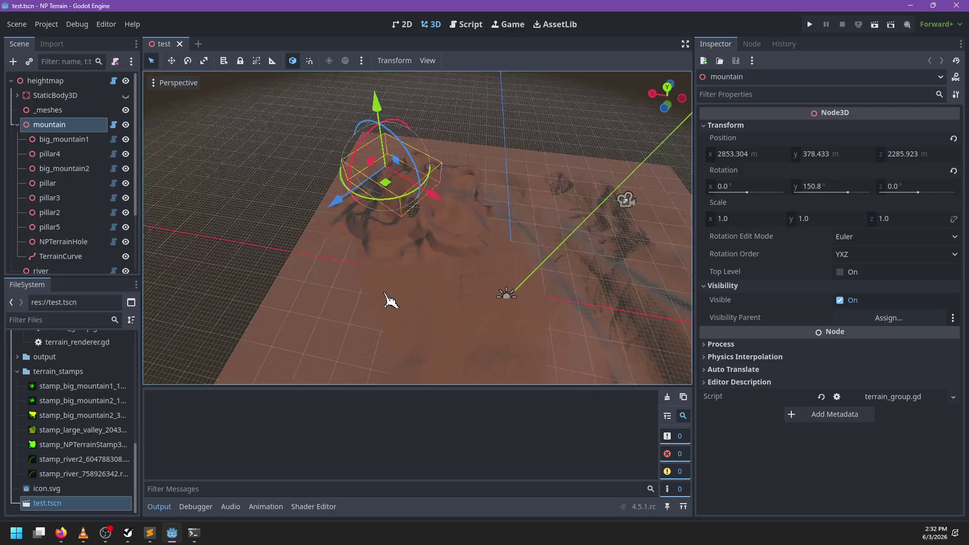
- Move the mountain group across the terrain, then try moving big_mountain1 and undo it
mouse_move(407, 206)
mouse_down()
mouse_move(439, 199)
mouse_move(444, 223)
mouse_move(430, 253)
mouse_move(448, 210)
mouse_move(389, 195)
mouse_up()
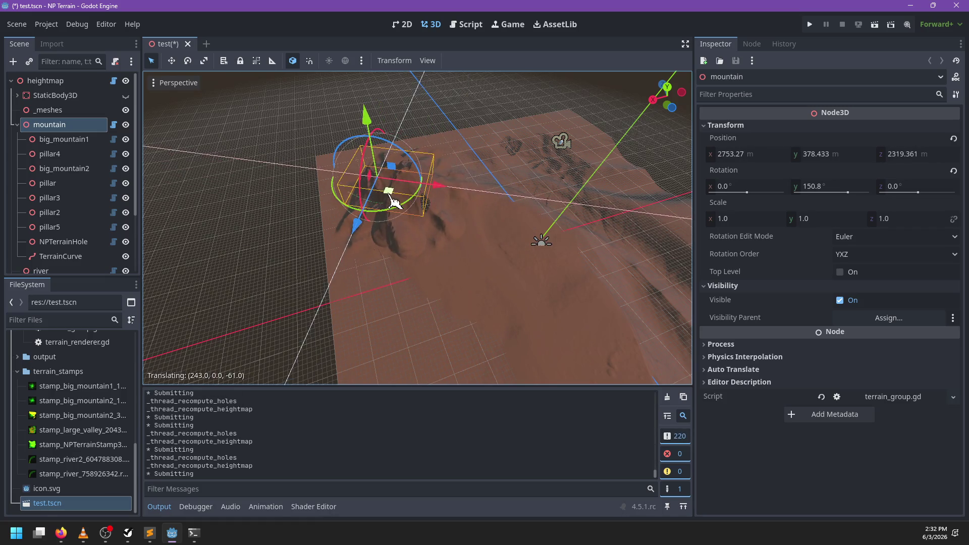
click(76, 140)
mouse_move(433, 216)
mouse_down()
mouse_move(454, 210)
mouse_move(485, 222)
mouse_move(515, 290)
mouse_up()
key(ctrl+z)
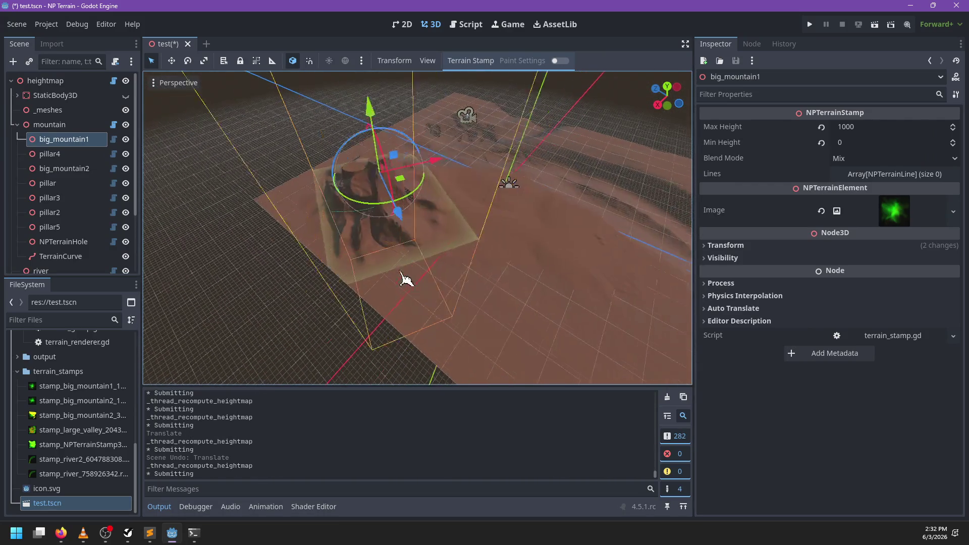
- Move the river stamp to x -143.451, z -1133.415
scroll(76, 157, down, 3)
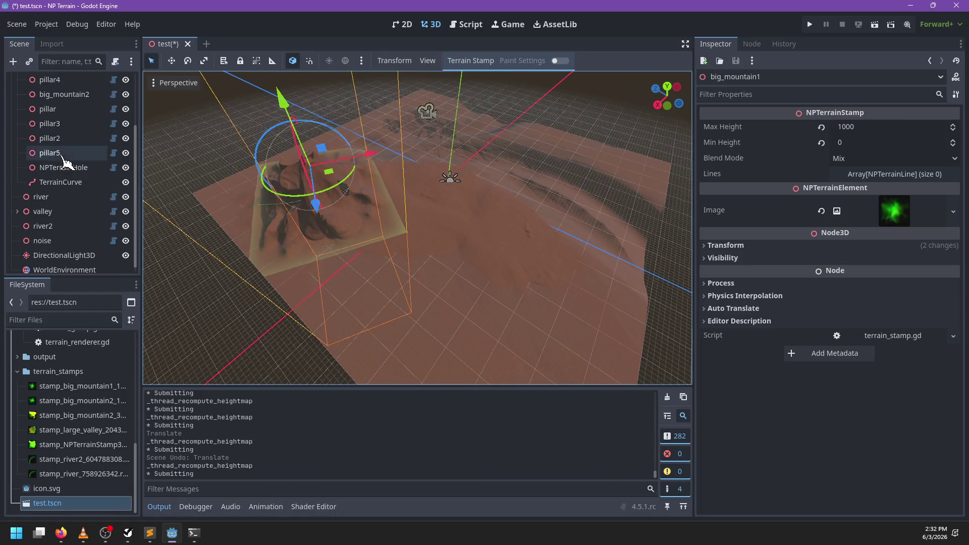
click(61, 197)
key(g)
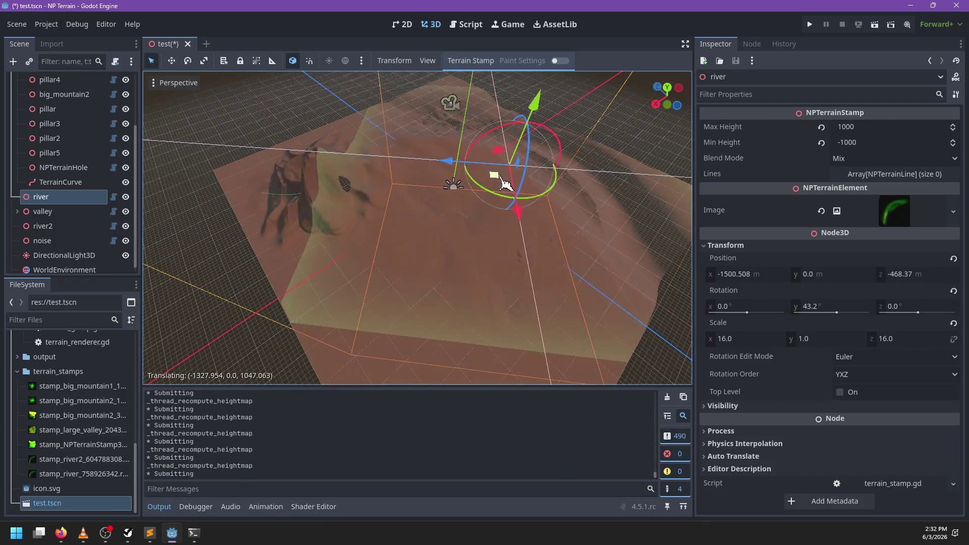
click(489, 226)
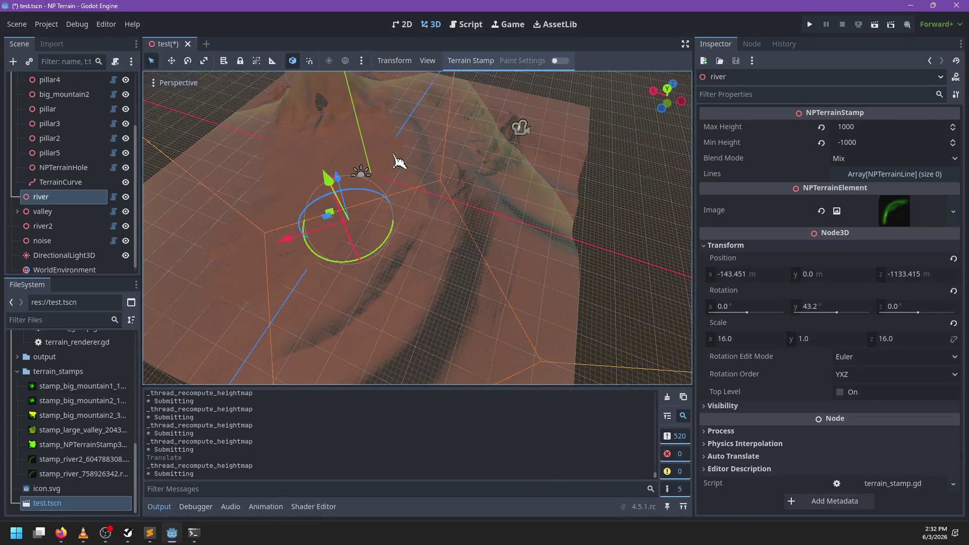
scroll(20, 136, up, 5)
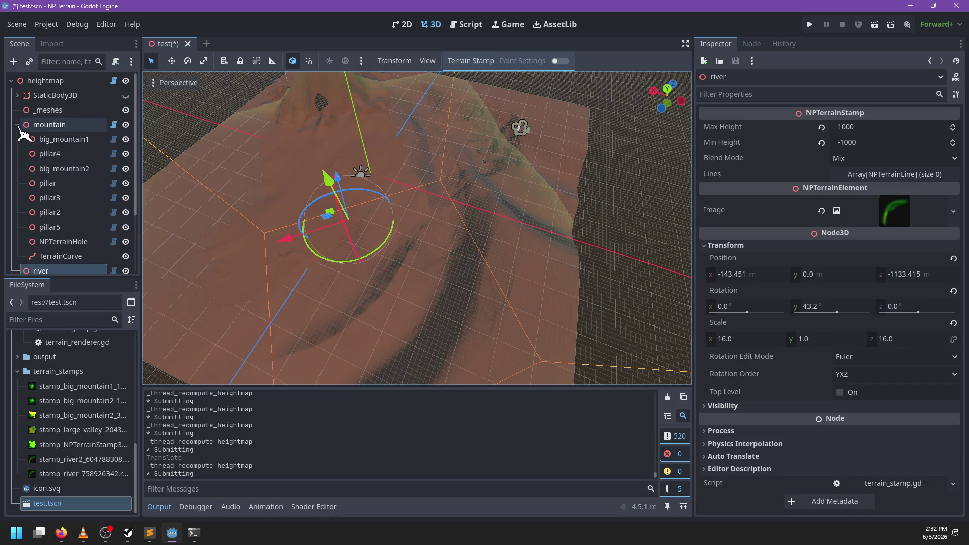
- Collapse the mountain group and drag the river stamp further along the terrain
click(18, 125)
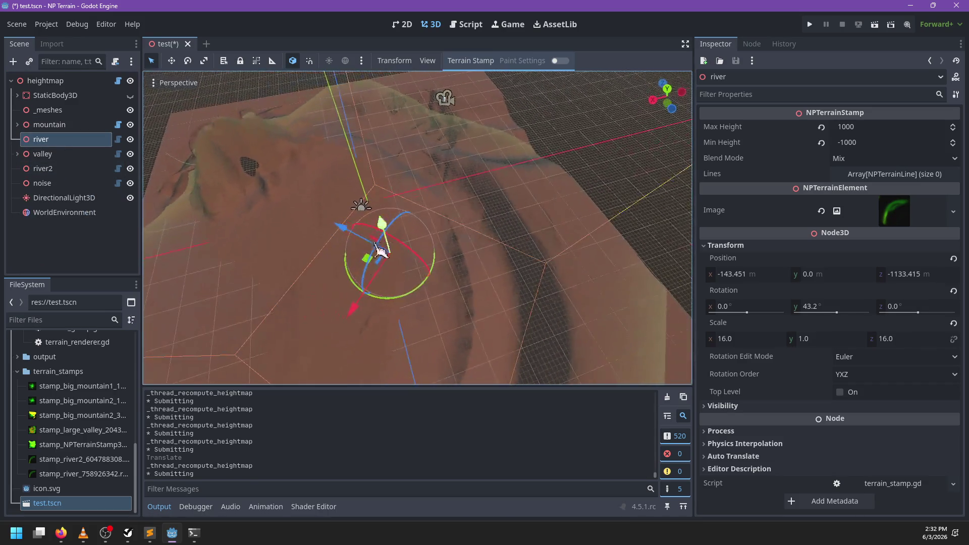
mouse_move(392, 256)
mouse_down()
mouse_move(408, 257)
mouse_move(358, 277)
mouse_move(433, 247)
mouse_move(398, 256)
mouse_move(392, 281)
mouse_up()
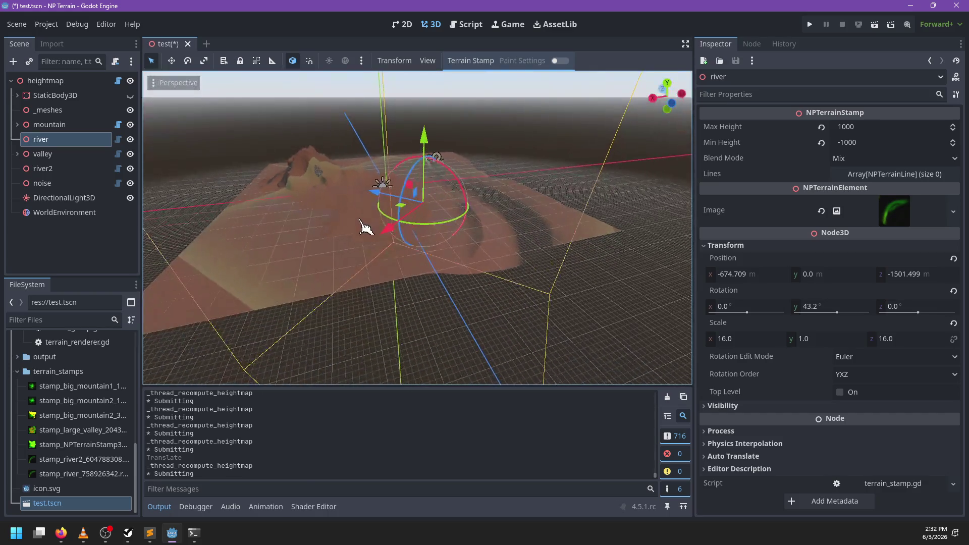
scroll(403, 191, up, 2)
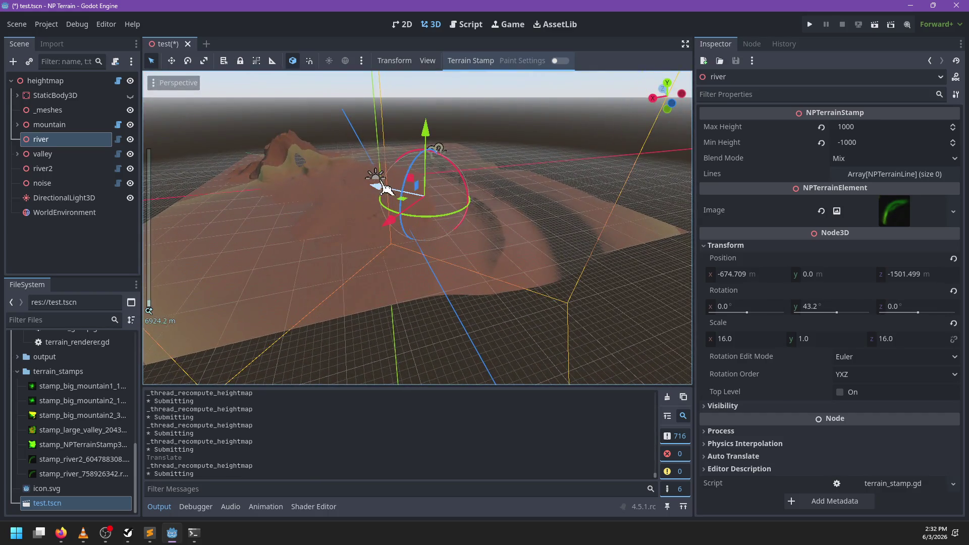
mouse_move(384, 188)
mouse_down()
mouse_move(390, 204)
mouse_move(380, 191)
mouse_move(323, 238)
mouse_up()
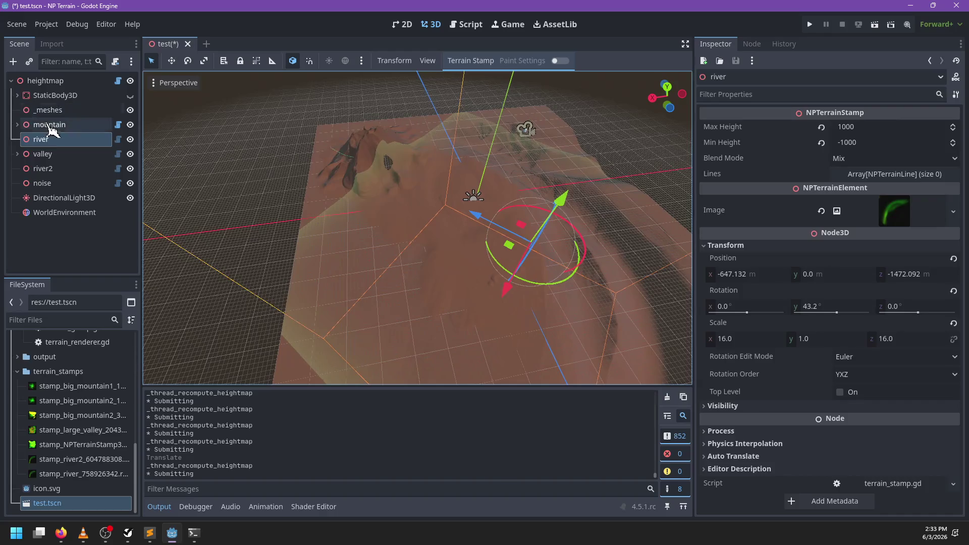
- Move the mountain group to x 1560.399, z 383.743
click(50, 124)
mouse_move(367, 158)
mouse_down()
mouse_move(444, 190)
mouse_move(464, 215)
mouse_move(449, 161)
mouse_move(376, 157)
mouse_up()
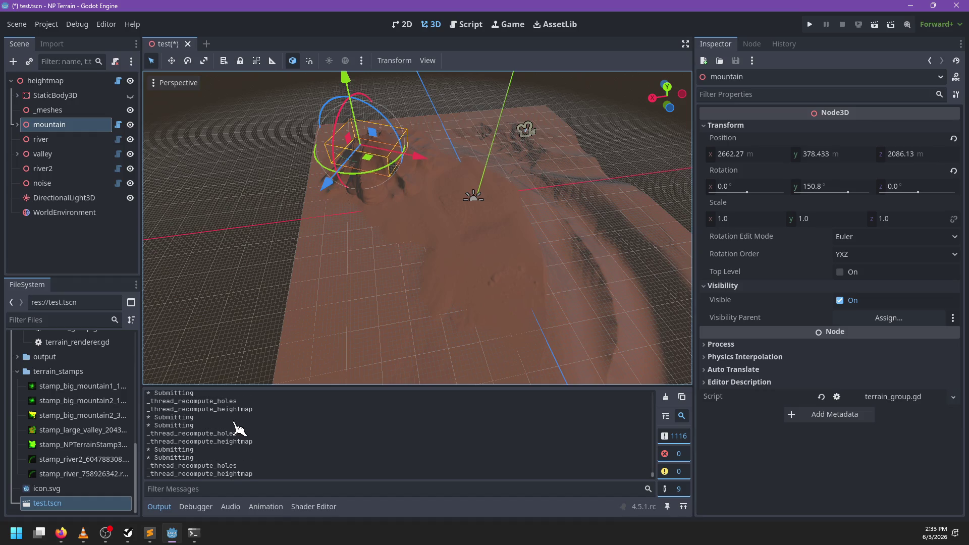
drag(431, 174, 444, 171)
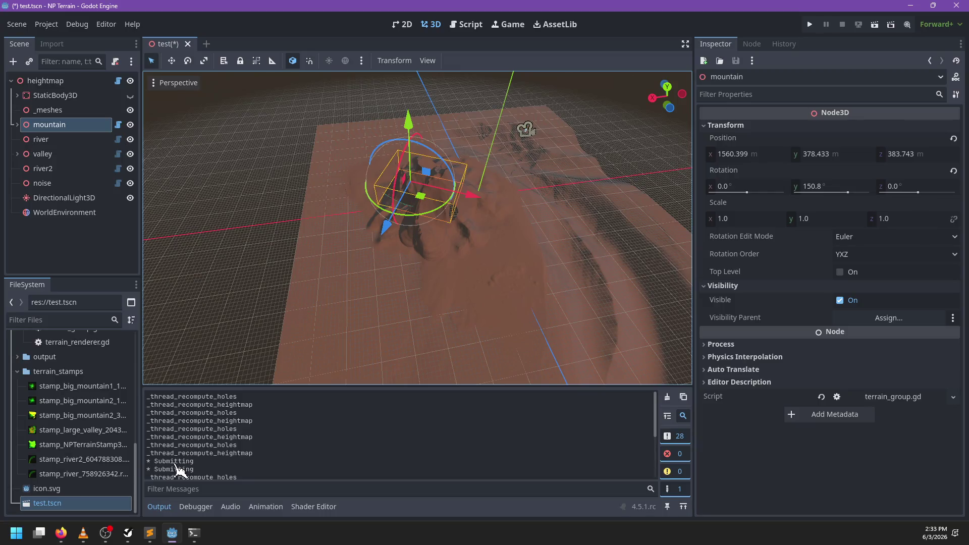
- Find the _thread_render_lines call on line 172 and jump to start_lines in terrain_renderer.gd
click(467, 24)
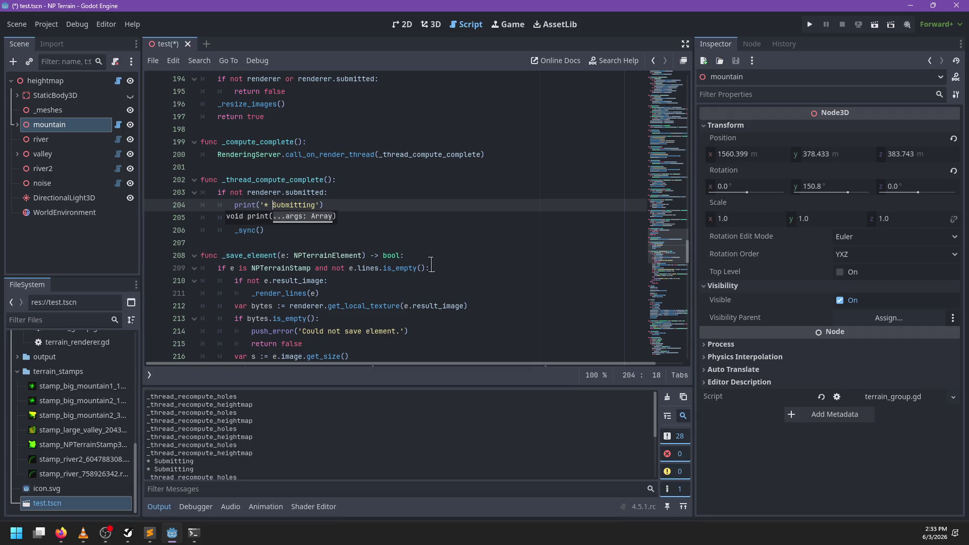
click(423, 228)
scroll(398, 218, down, 4)
scroll(399, 219, down, 5)
scroll(418, 217, up, 15)
scroll(434, 229, up, 7)
key(ctrl+f)
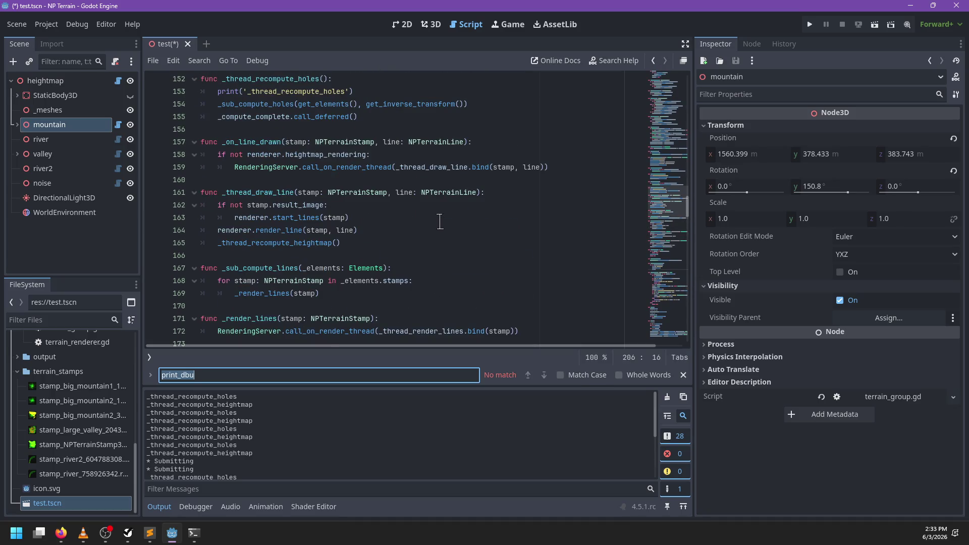
text(thread_render)
key(Escape)
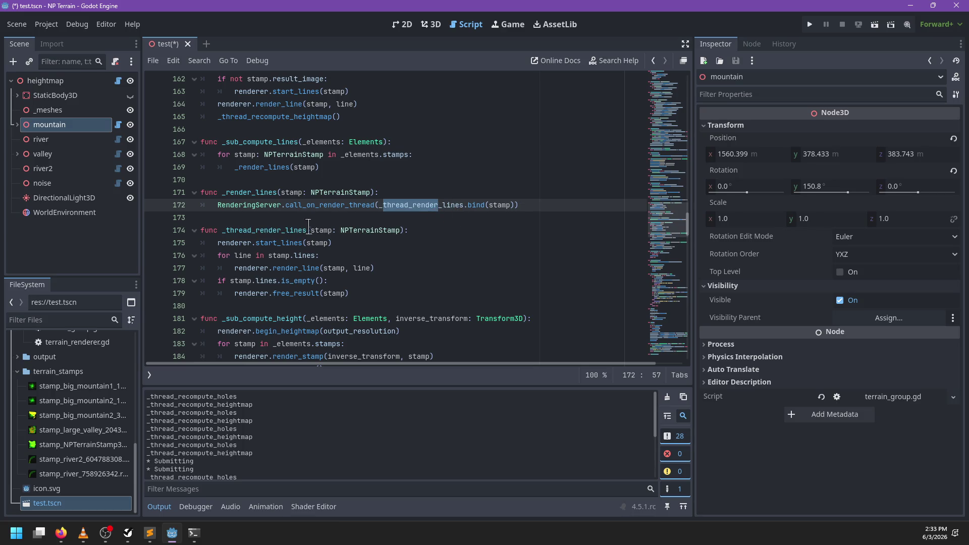
ctrl+click(281, 243)
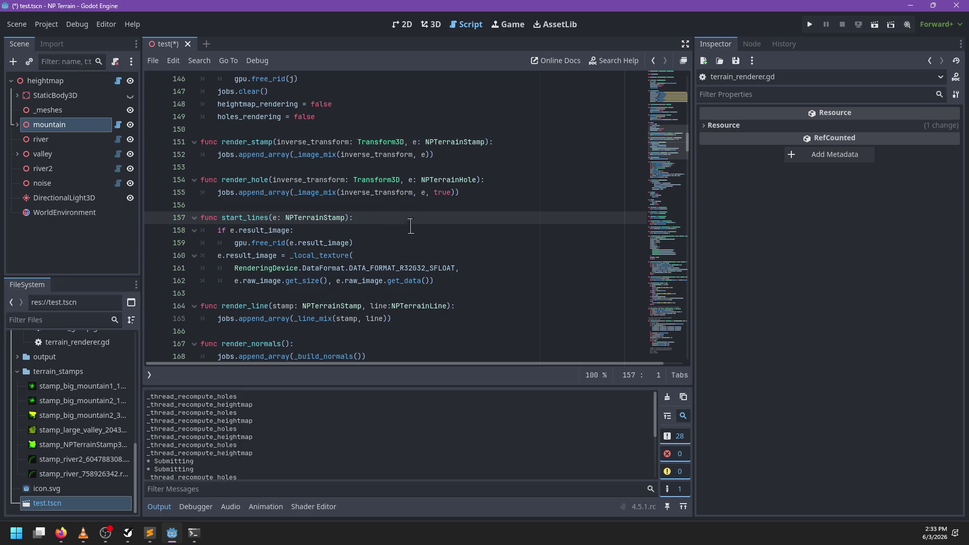
- Review start_lines in terrain_renderer.gd and unfold the _check_size function
scroll(371, 200, up, 10)
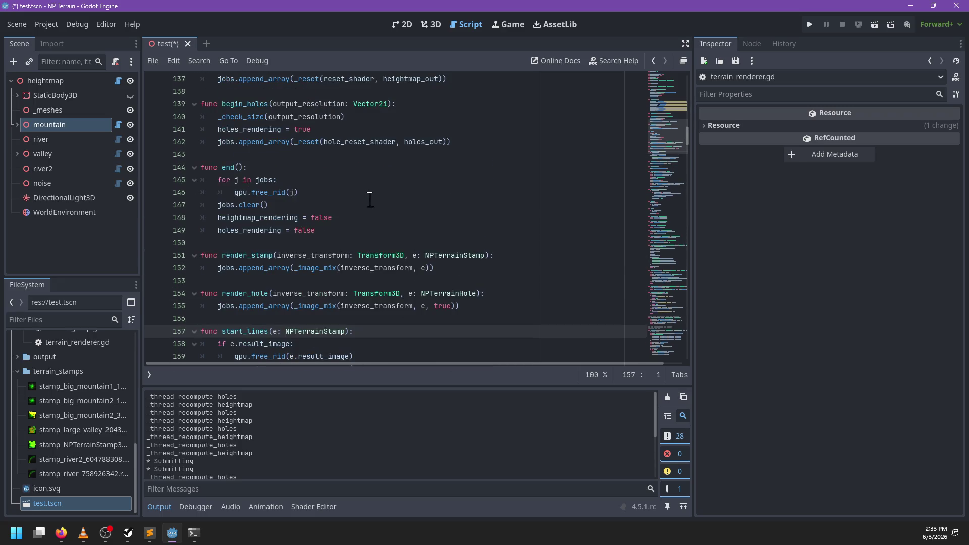
key(ctrl+f)
key(Escape)
scroll(371, 201, up, 3)
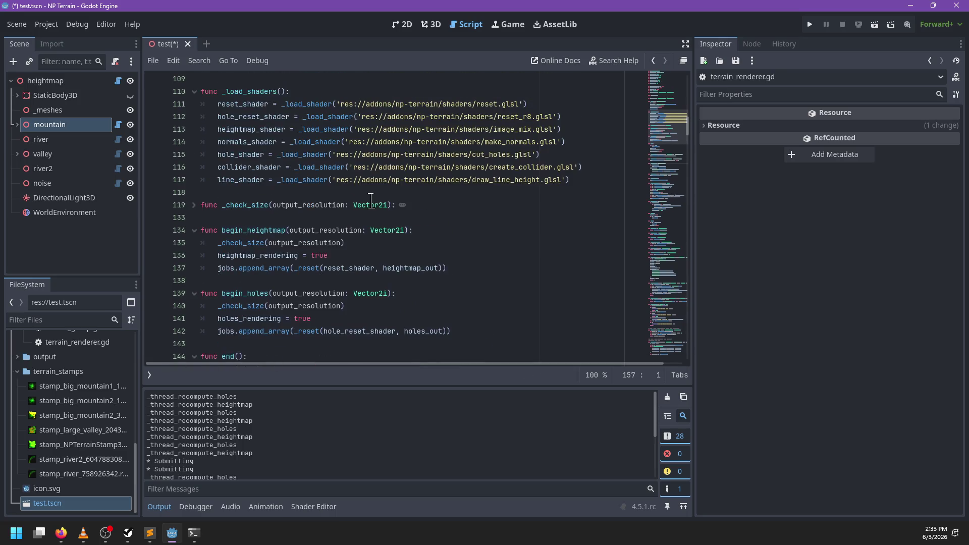
double_click(237, 256)
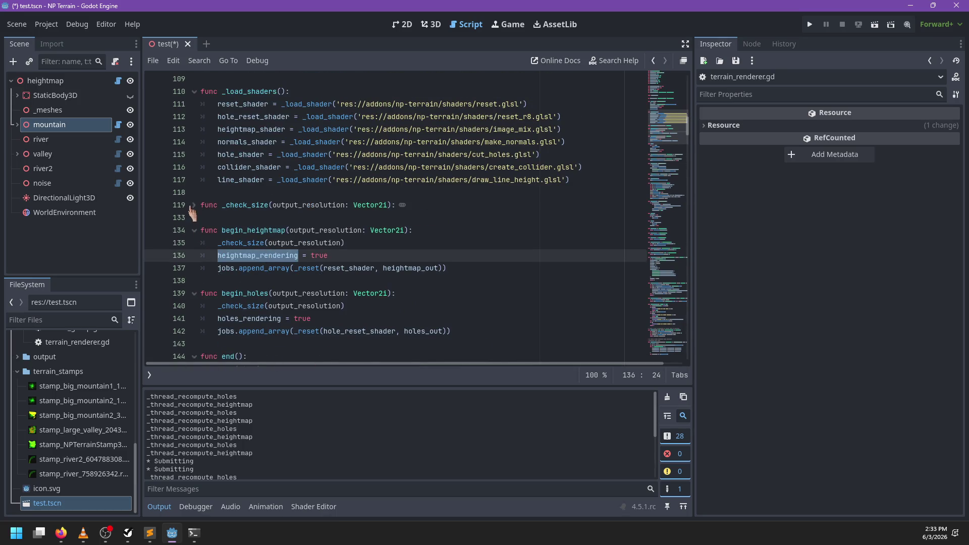
click(195, 205)
scroll(373, 235, down, 8)
click(452, 121)
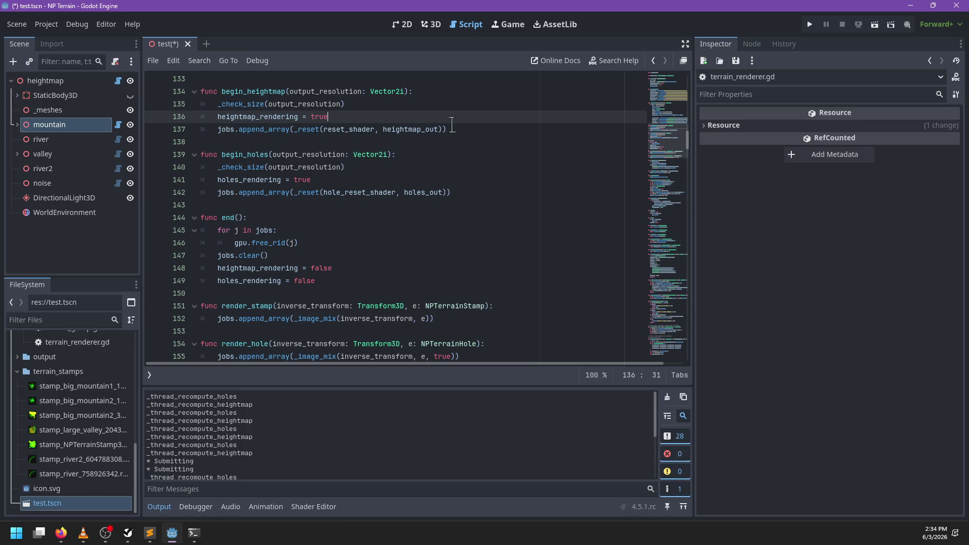
- Find the submit function, select the gpu.submit() call, and show the open scripts list
click(327, 222)
key(ctrl+f)
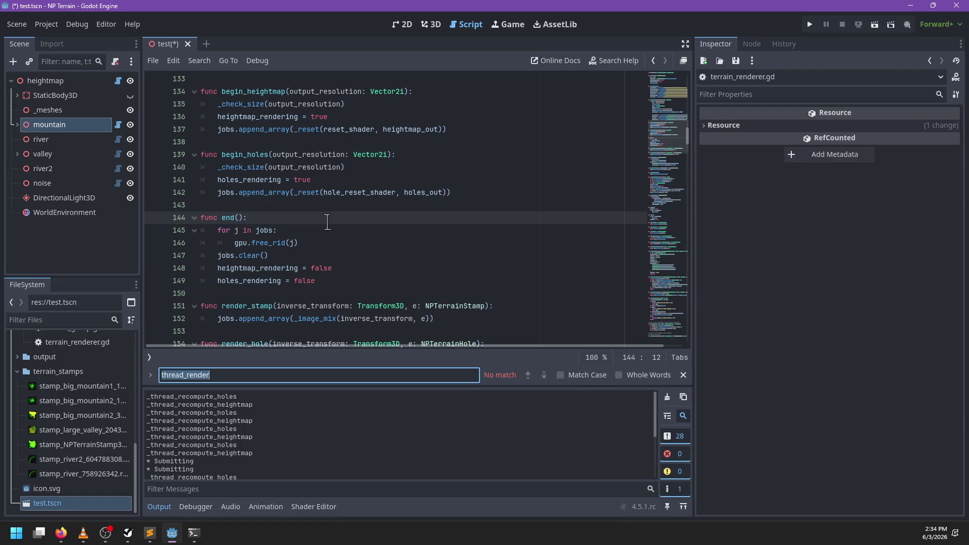
text(submit)
key(Escape)
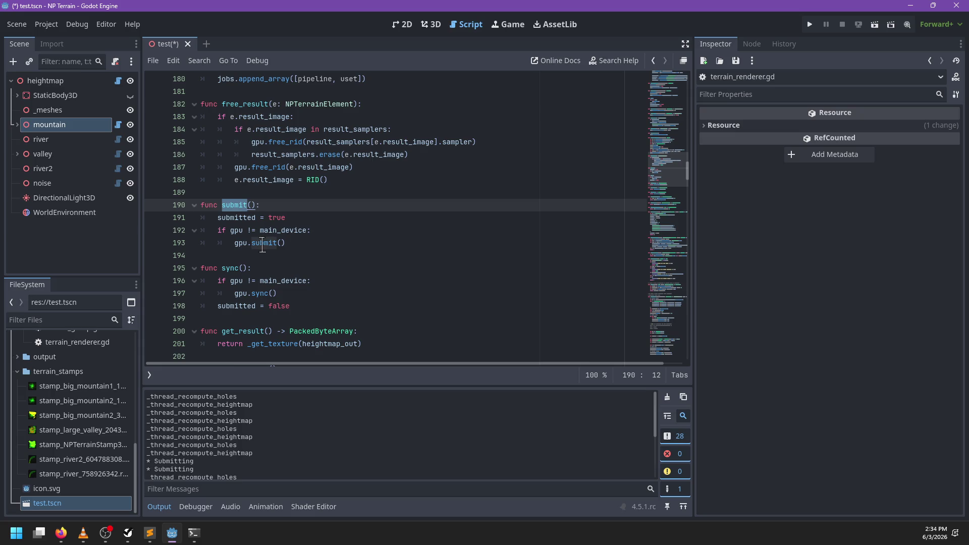
double_click(263, 243)
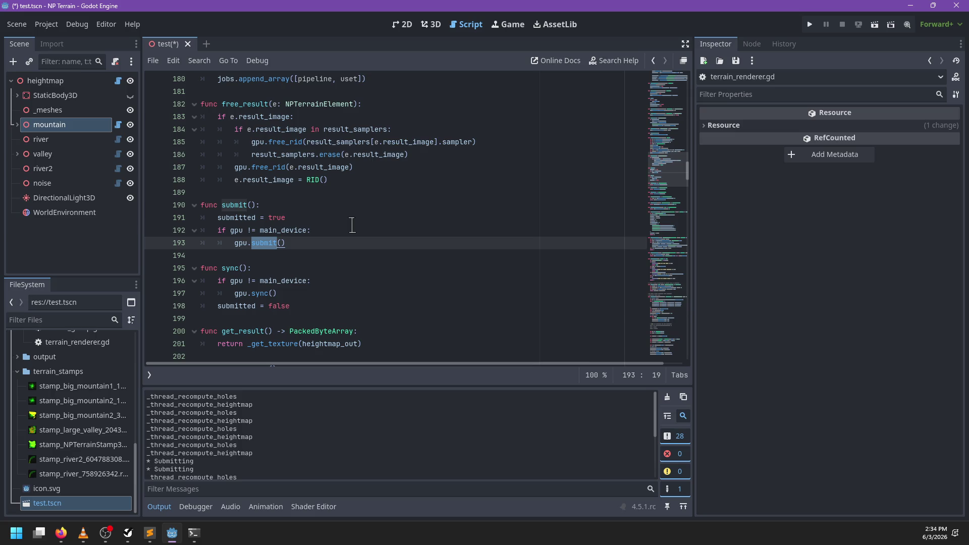
click(150, 375)
- In heightmap.gd, place carets on the call_on_render_thread lines 150, 159 and 172
click(207, 112)
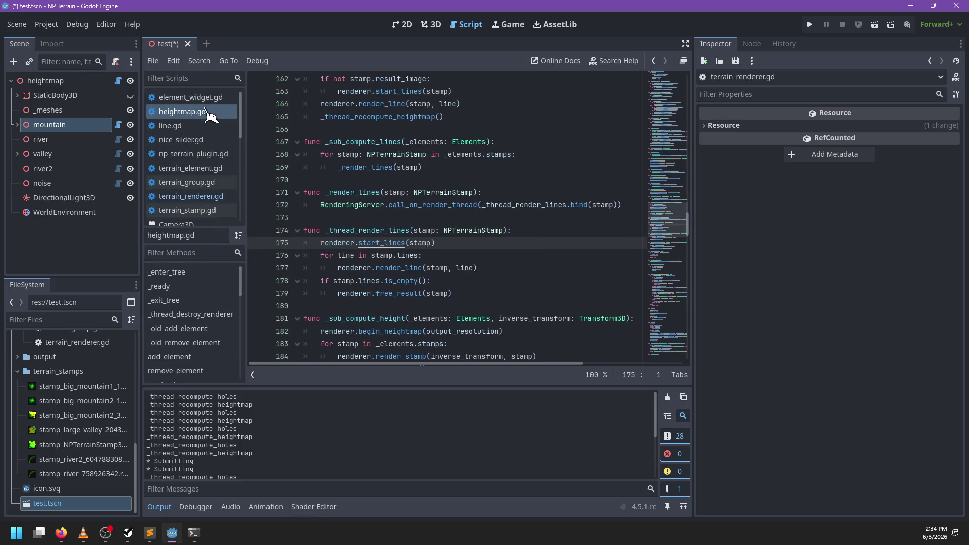
click(479, 192)
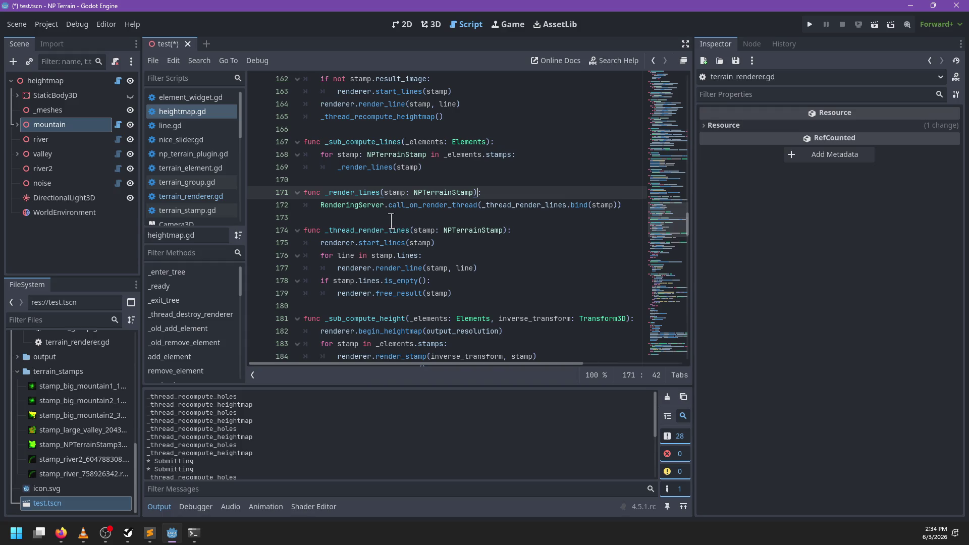
double_click(433, 205)
scroll(455, 207, down, 5)
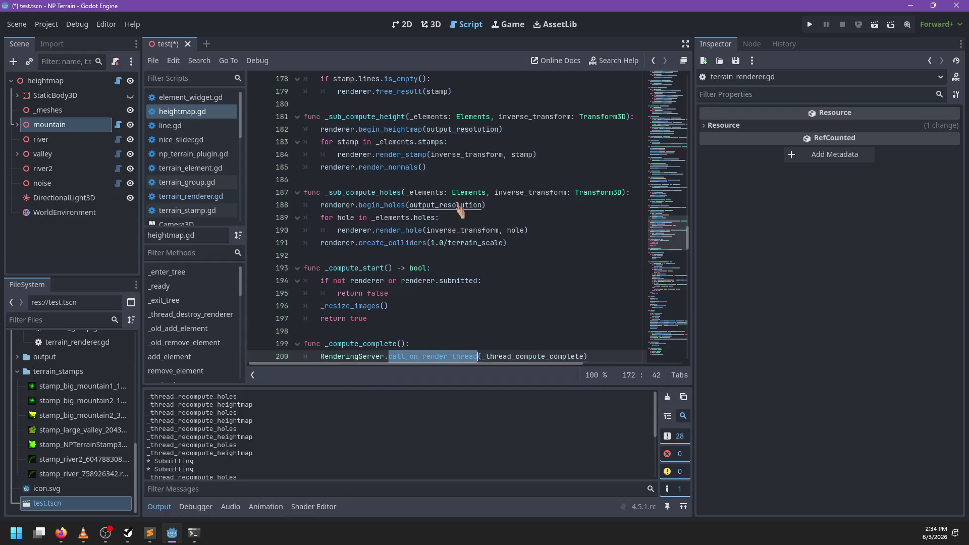
scroll(460, 210, up, 13)
scroll(464, 217, down, 2)
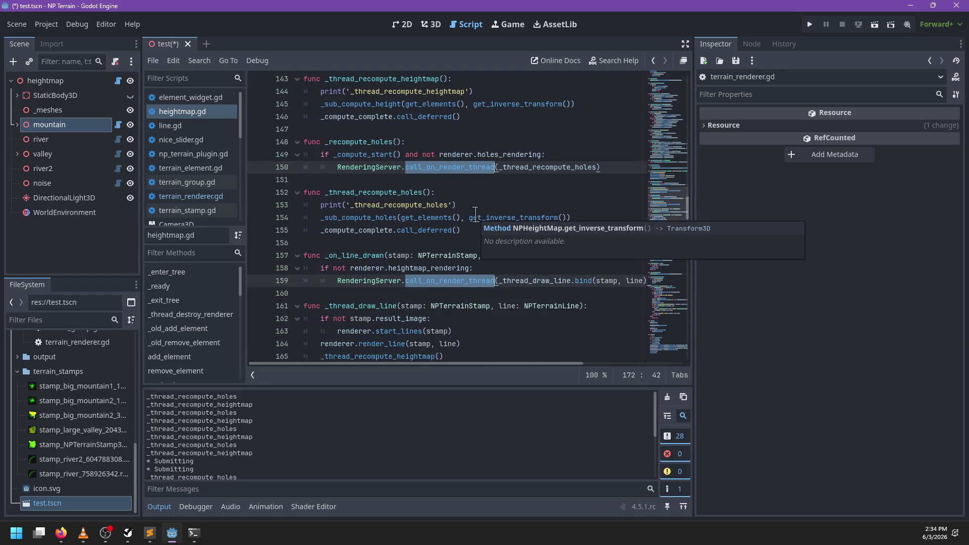
- Delete the call_on_render_thread and _thread_ func lines at all three spots
key(Home)
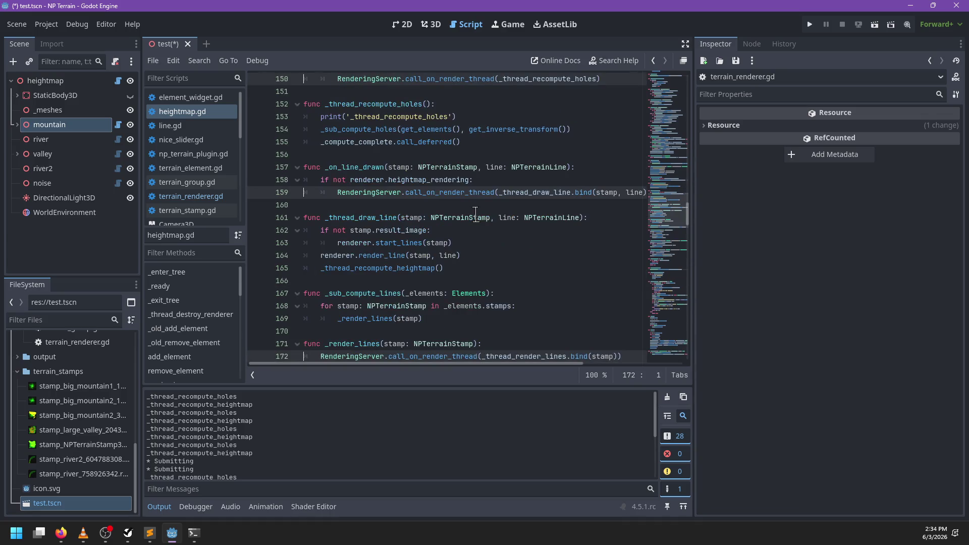
key(shift+Down)
key(shift+Down)
key(shift+End)
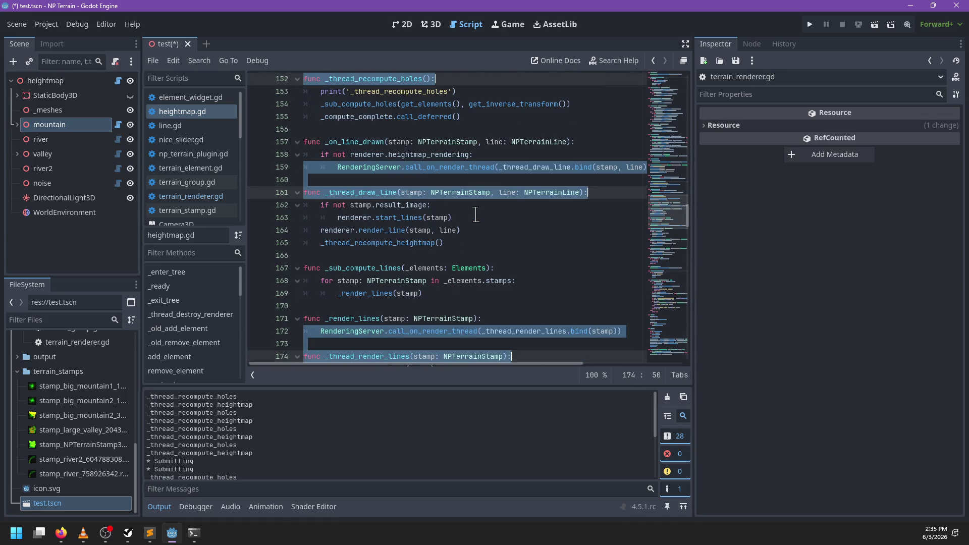
key(BackSpace)
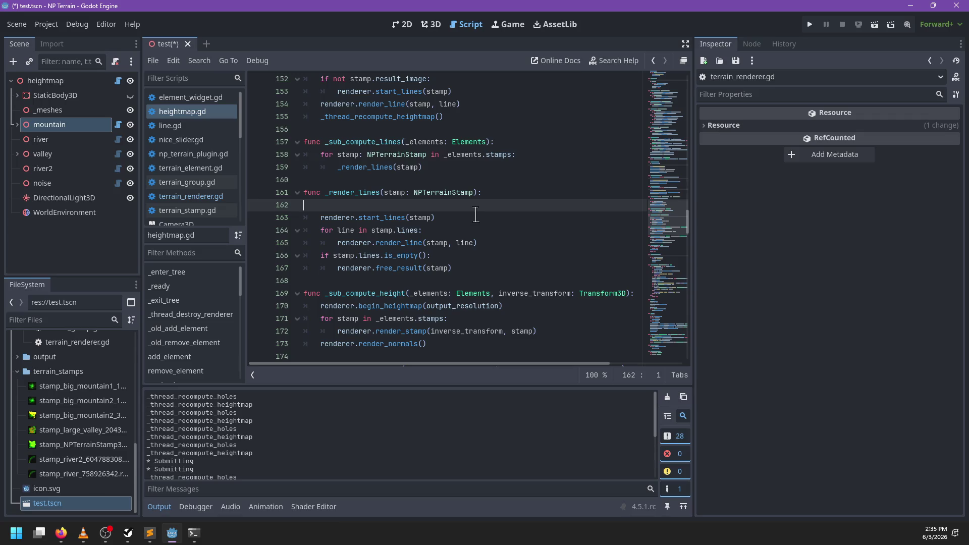
scroll(450, 211, up, 3)
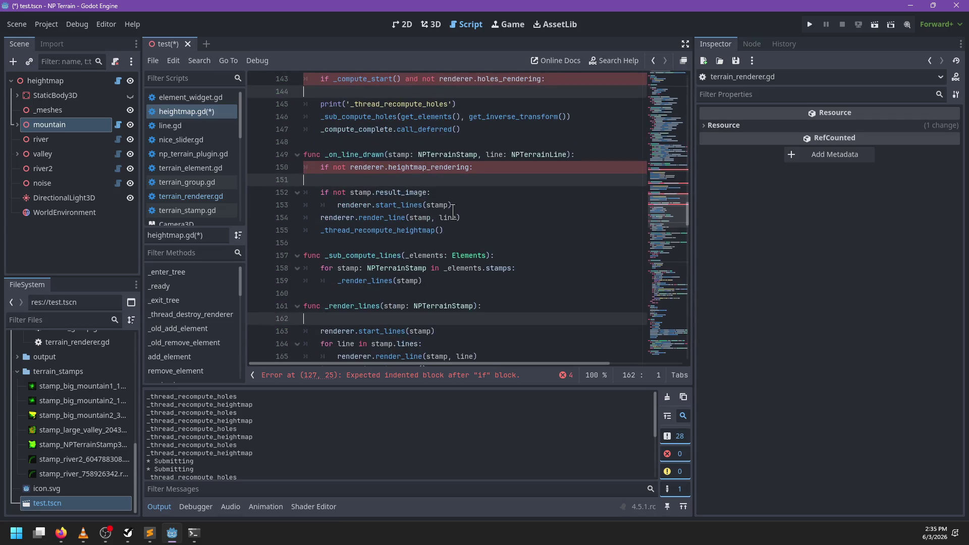
scroll(501, 199, up, 1)
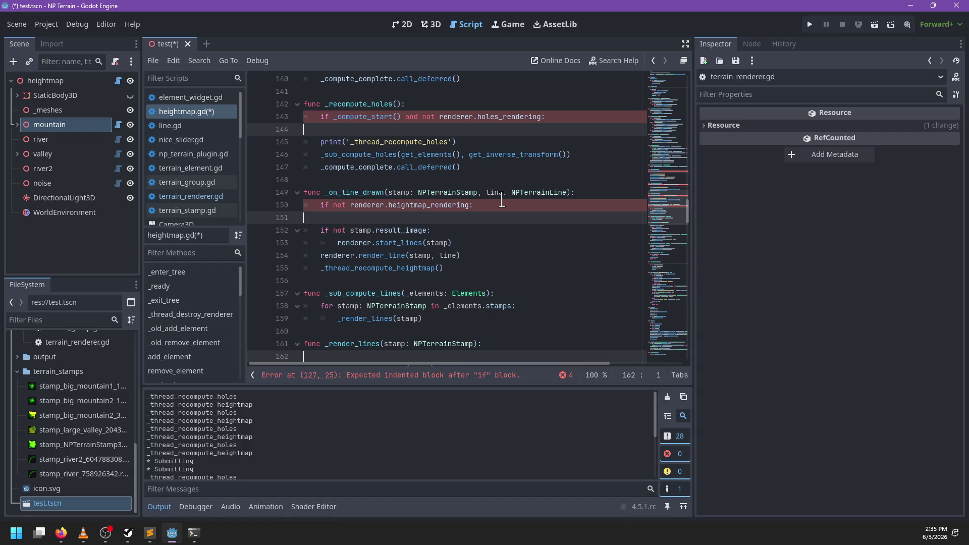
scroll(488, 205, up, 8)
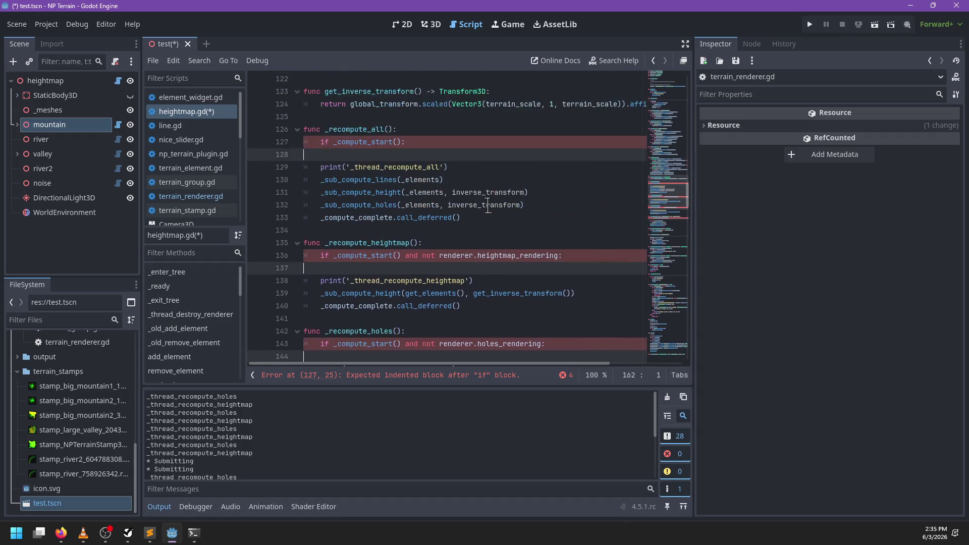
scroll(371, 276, up, 6)
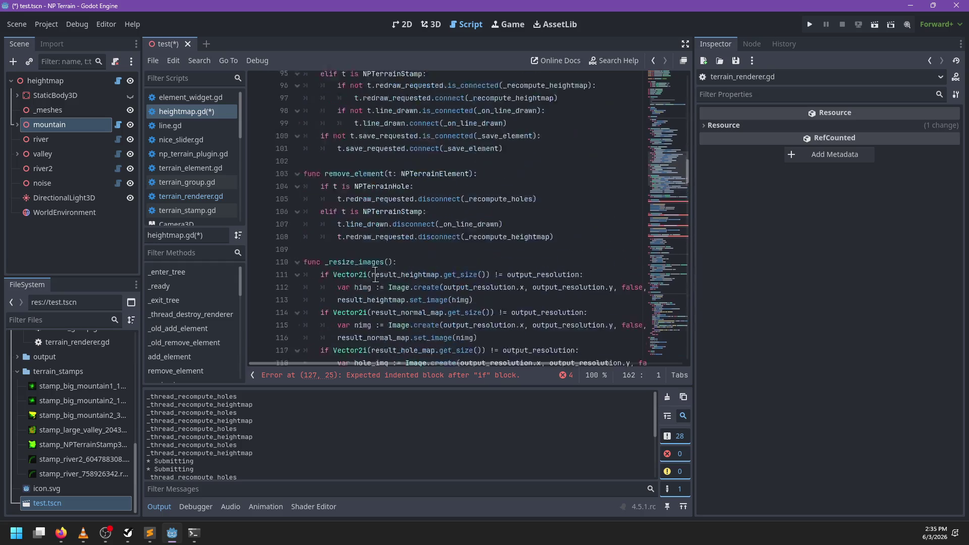
scroll(368, 267, down, 7)
- Indent the _recompute_all and _recompute_heightmap bodies under their if checks and remove blank lines
click(357, 255)
drag(357, 255, 334, 203)
key(Tab)
click(336, 197)
key(BackSpace)
scroll(336, 197, down, 1)
mouse_move(358, 283)
mouse_down()
mouse_move(353, 297)
mouse_move(347, 253)
mouse_move(331, 230)
mouse_up()
key(Tab)
click(348, 258)
key(BackSpace)
- Indent the _recompute_holes and _on_line_drawn bodies and remove their blank lines
scroll(347, 258, down, 3)
key(Tab)
click(337, 217)
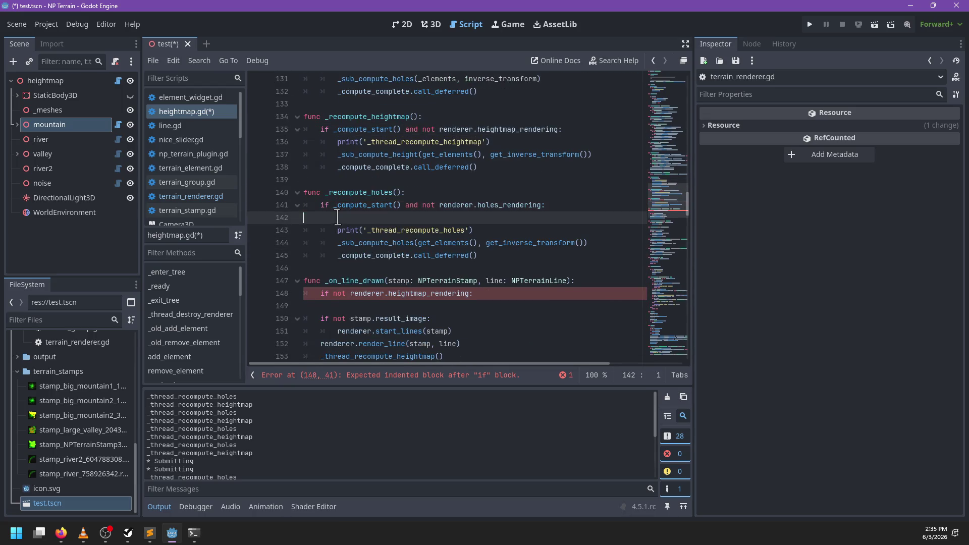
key(BackSpace)
scroll(338, 237, down, 2)
mouse_move(355, 268)
mouse_down()
mouse_move(355, 255)
mouse_move(322, 233)
mouse_up()
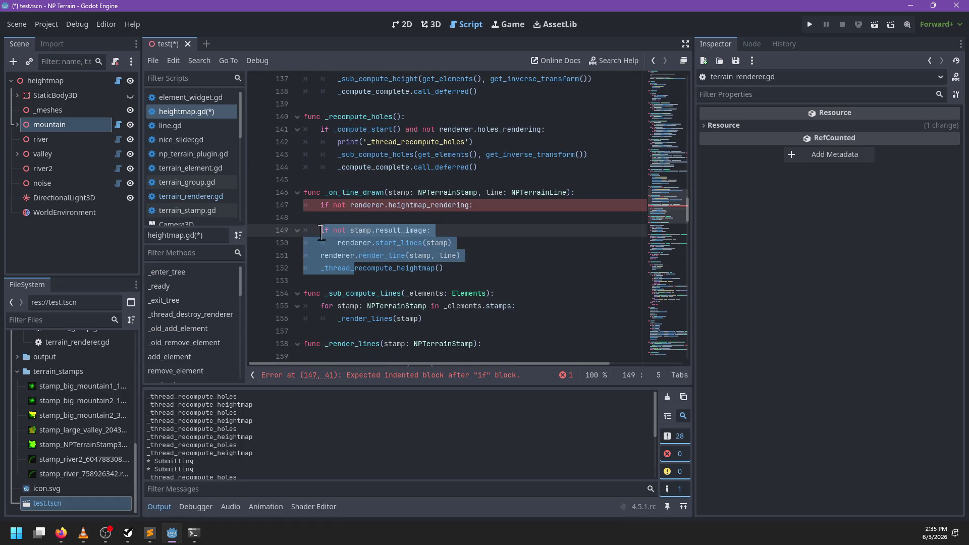
key(Tab)
click(340, 218)
key(BackSpace)
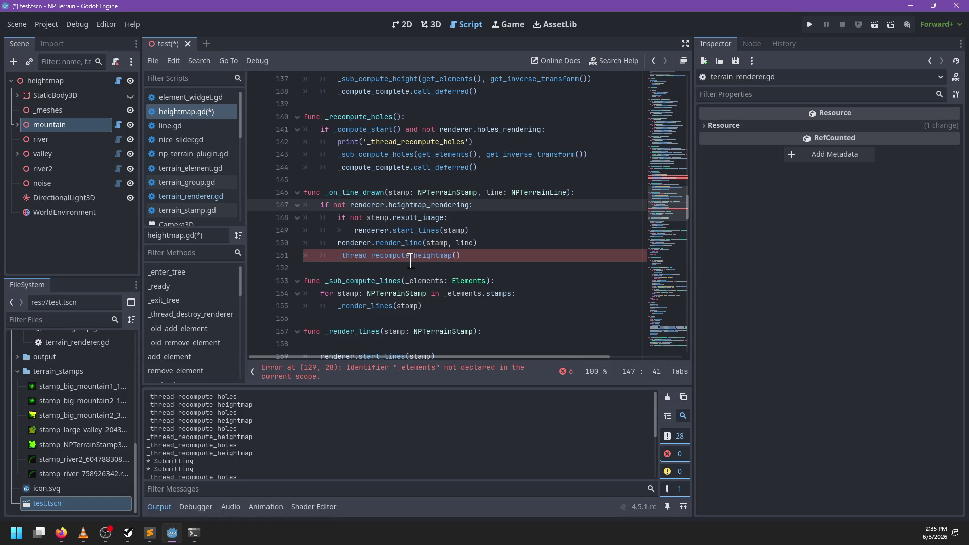
- Make _on_line_drawn call _recompute_heightmap() and remove the empty line in _compute_complete
scroll(410, 262, down, 1)
click(372, 218)
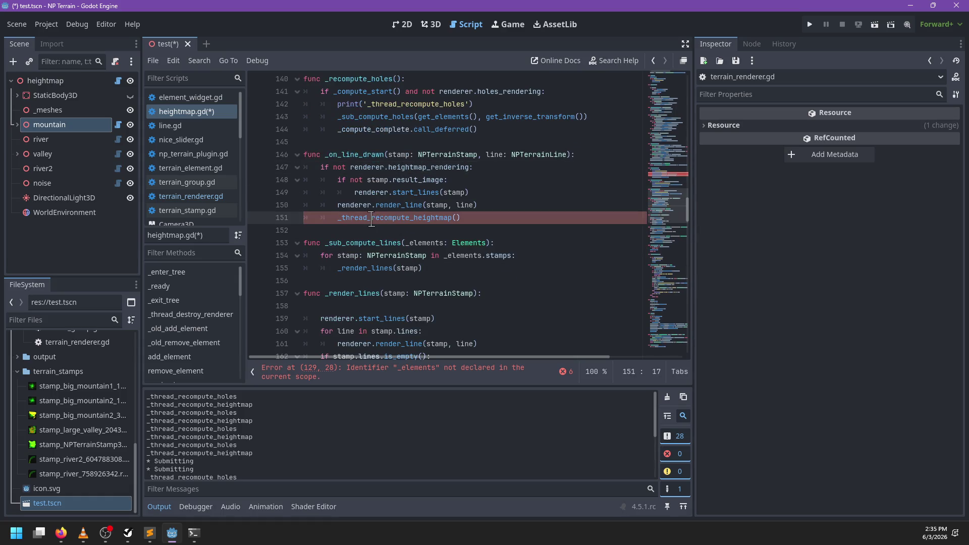
key(BackSpace)
key(BackSpace)
key(BackSpace)
scroll(415, 252, down, 5)
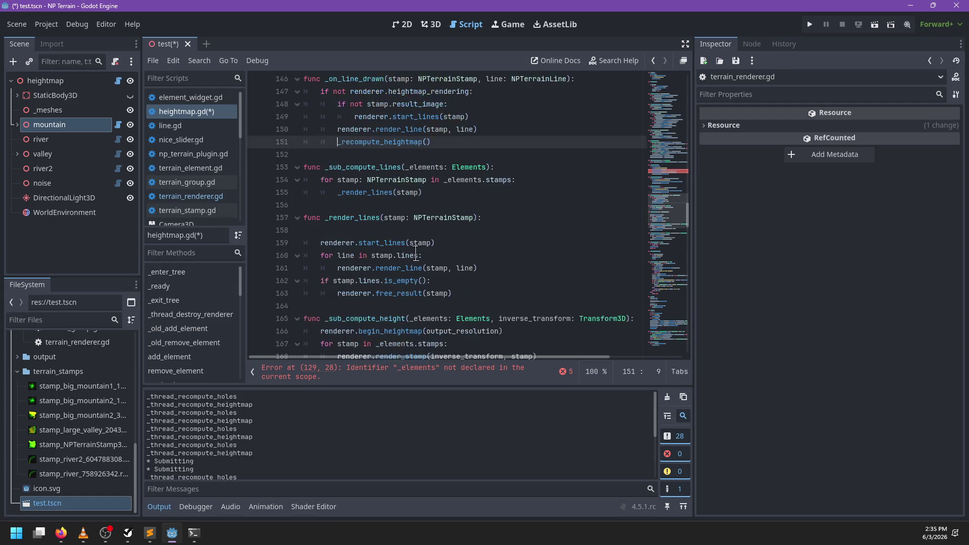
scroll(348, 116, down, 7)
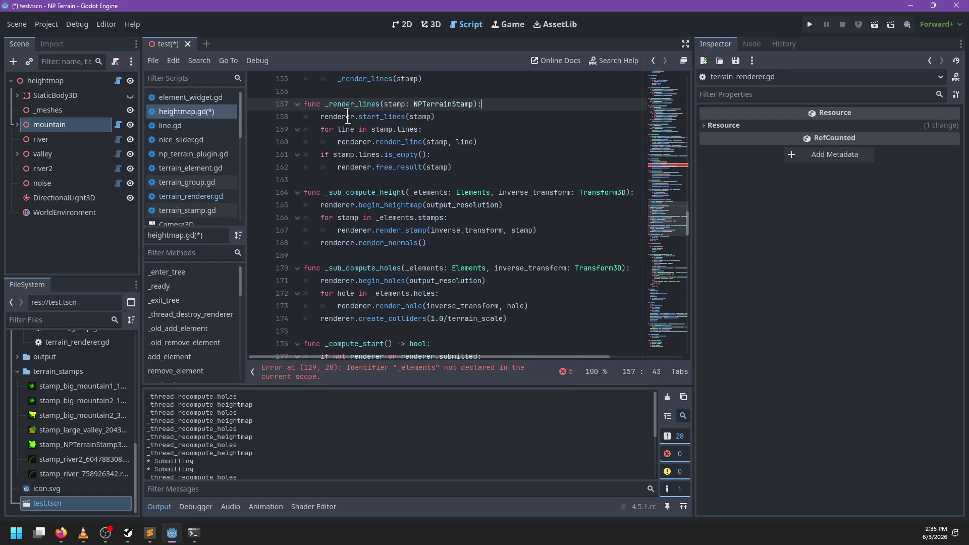
click(365, 163)
key(BackSpace)
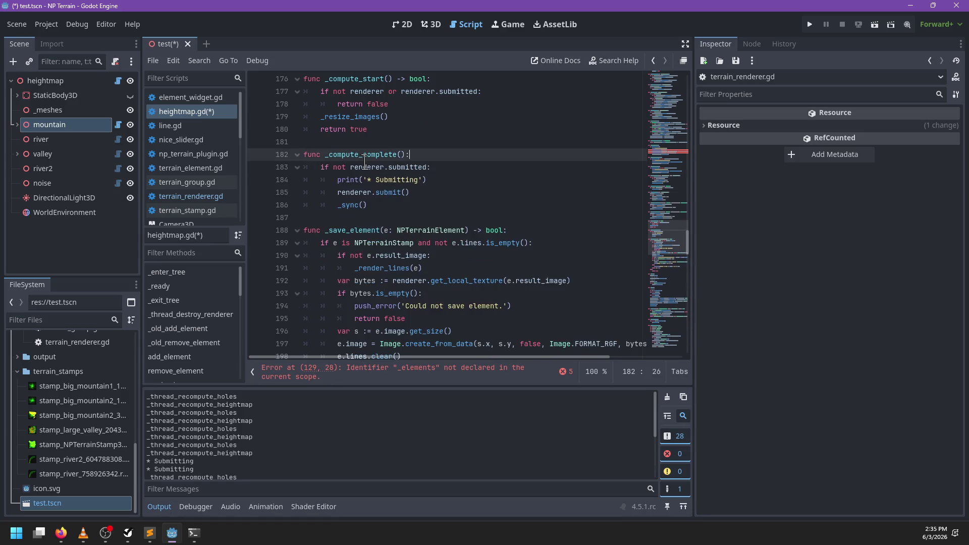
- Inspect the reported error at line 129 in the _recompute_all header
click(406, 373)
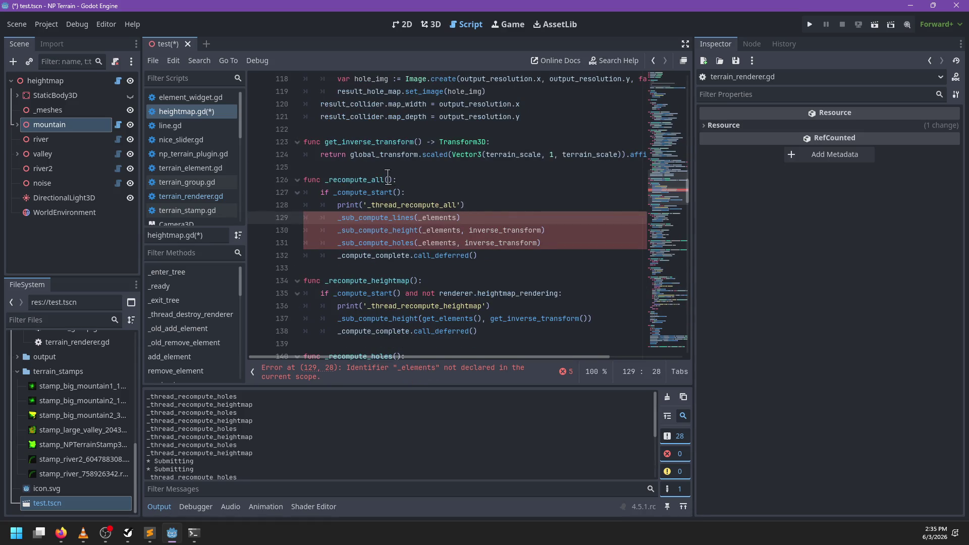
click(387, 178)
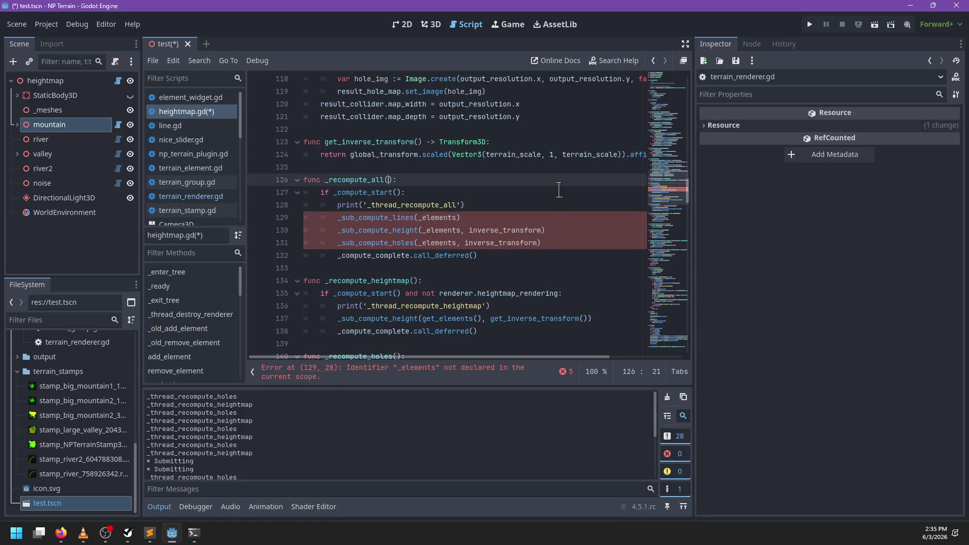
click(437, 190)
click(501, 208)
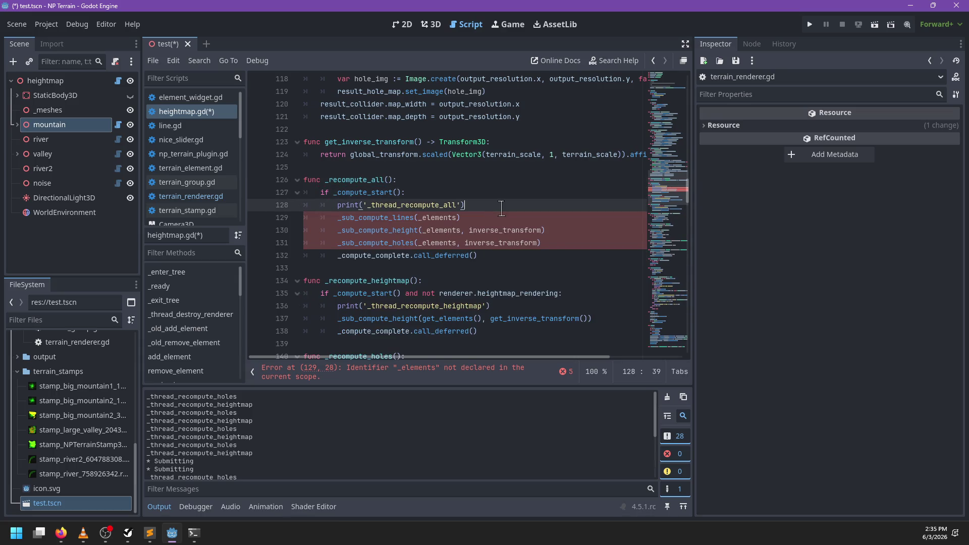
- Add 'var _elements := get_elements()' and 'var inverse_transform = get_inverse_transform()' after the print, and save
key(Return)
text(var _elements := get_elements)
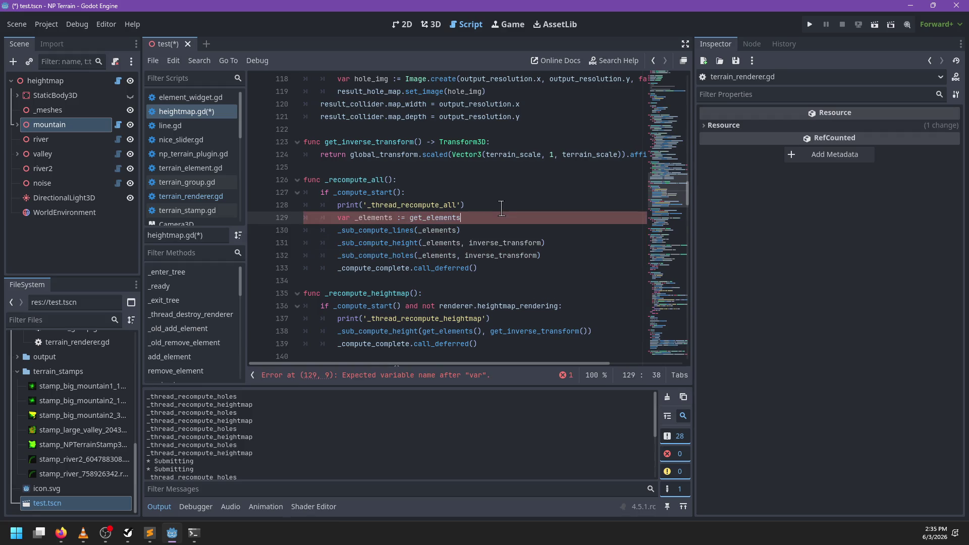
text(())
key(Return)
text(var inverse_transform =)
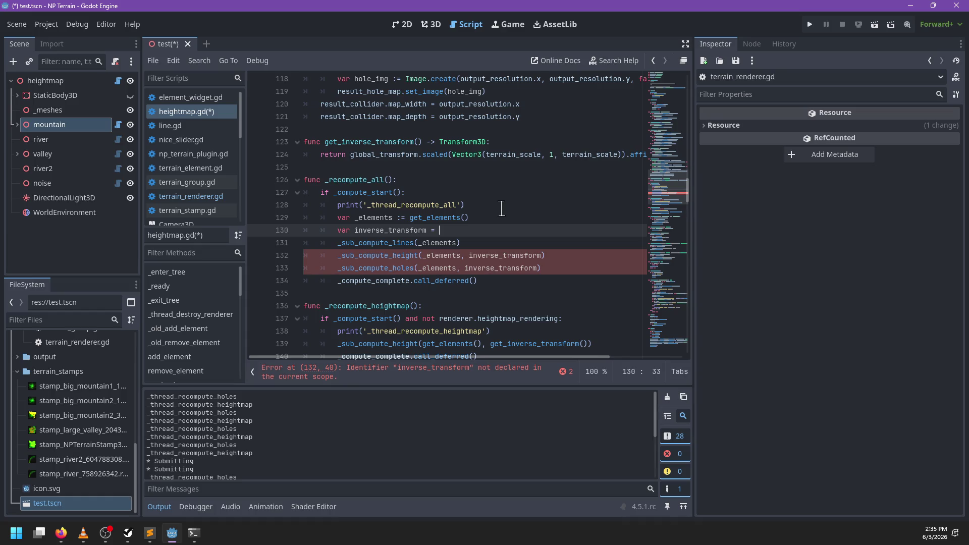
key(ctrl+space)
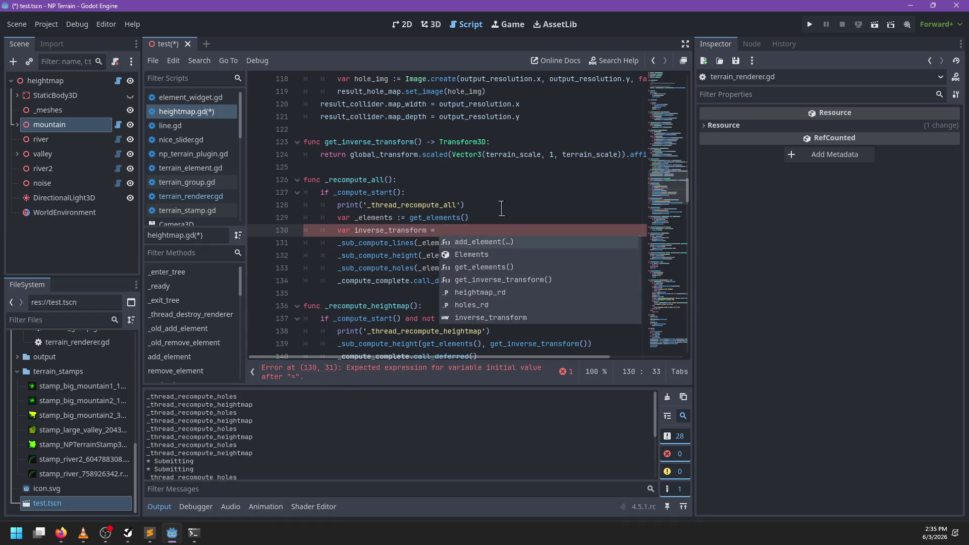
text(inver)
key(Return)
text(())
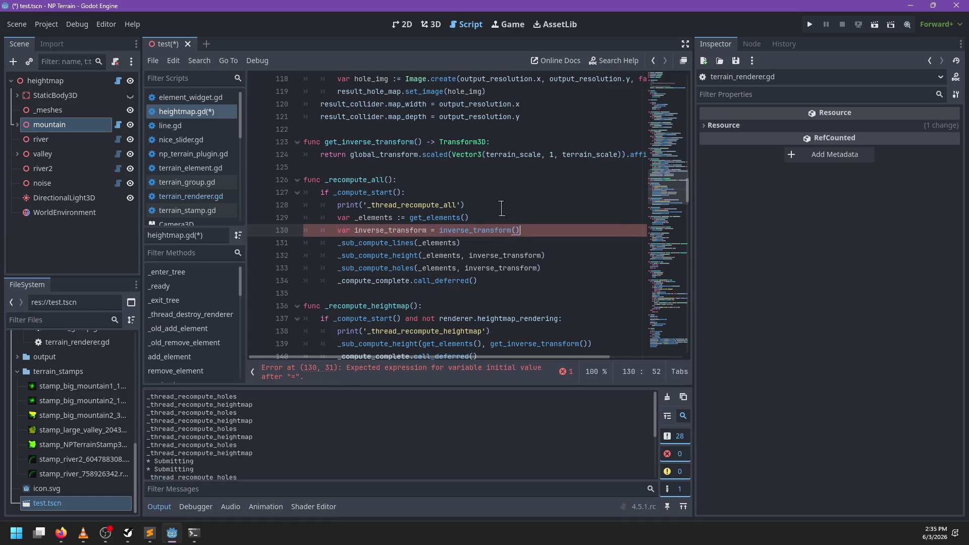
click(439, 230)
text(get_)
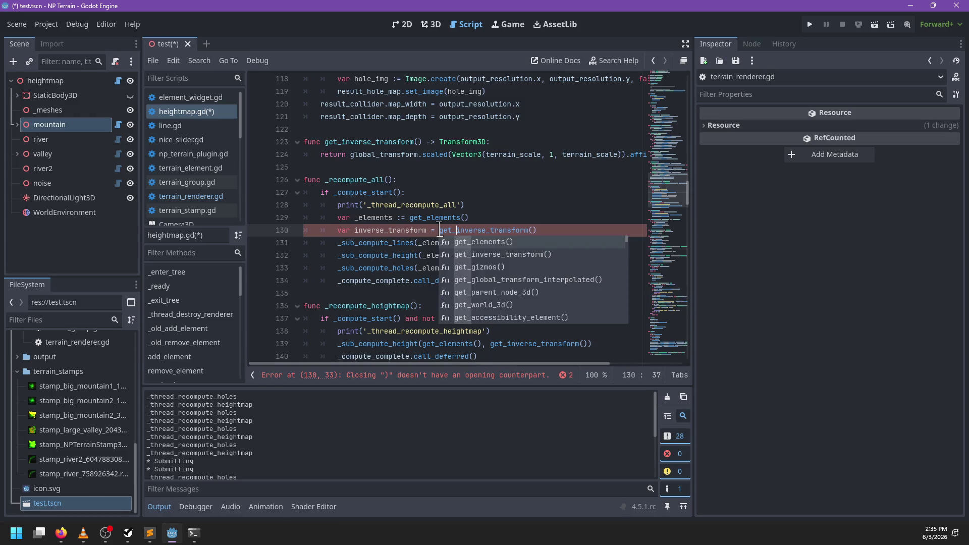
key(ctrl+s)
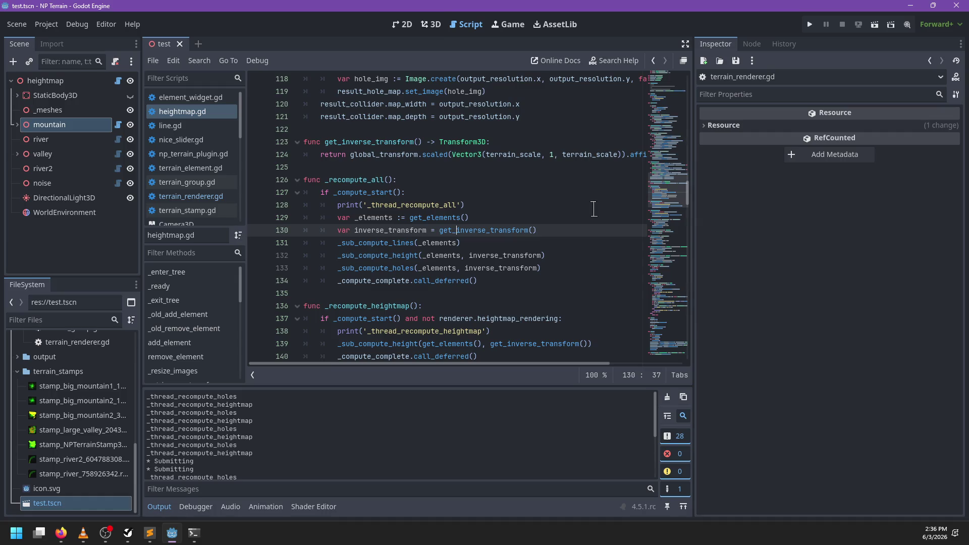
click(431, 24)
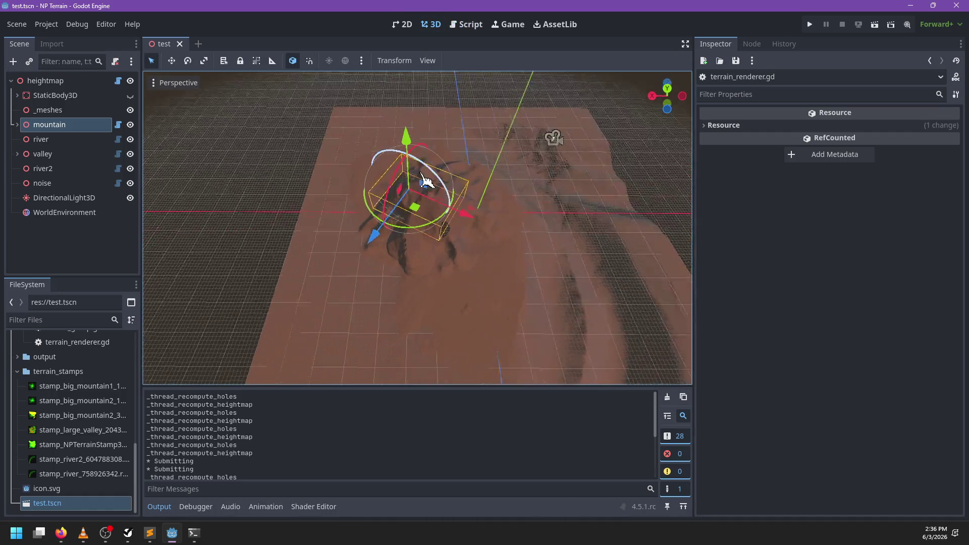
- Move the mountain group, save, then close and reopen test.tscn
mouse_move(411, 212)
mouse_down()
mouse_move(427, 225)
mouse_move(411, 190)
mouse_move(409, 200)
mouse_up()
key(ctrl+s)
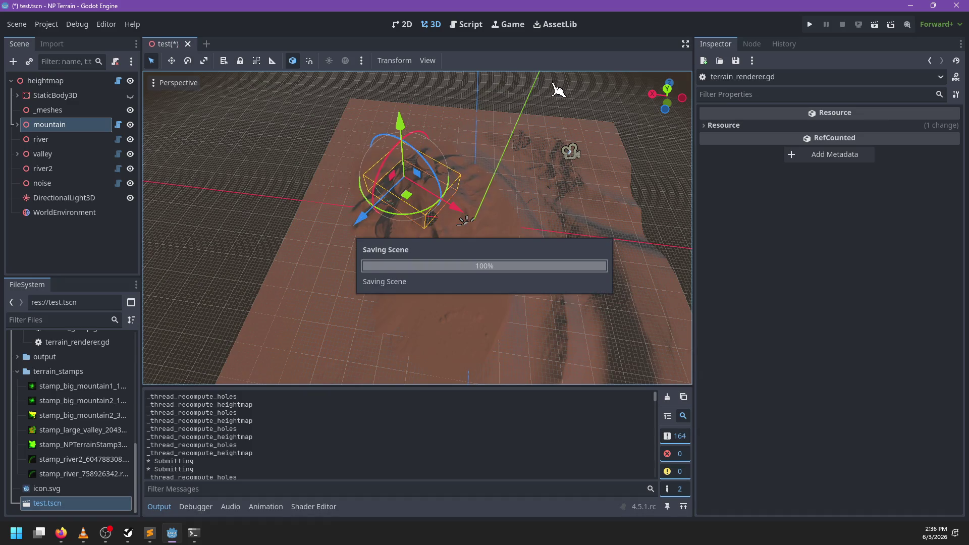
click(188, 44)
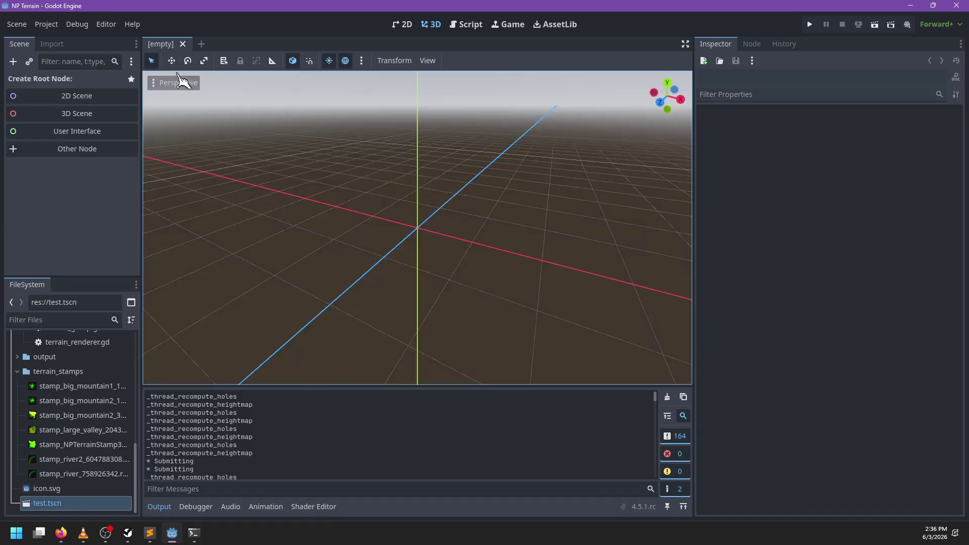
click(83, 515)
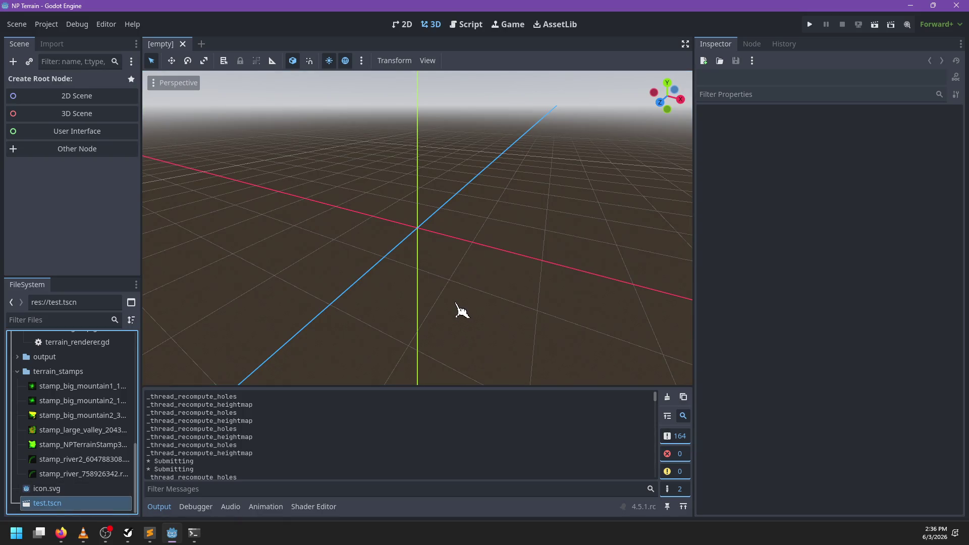
key(Return)
- Reposition the mountain group and its big_mountain1 child on the terrain and save test.tscn
mouse_move(404, 203)
mouse_down()
mouse_move(411, 217)
mouse_move(396, 169)
mouse_move(383, 210)
mouse_move(379, 166)
mouse_up()
drag(361, 264, 435, 271)
click(17, 125)
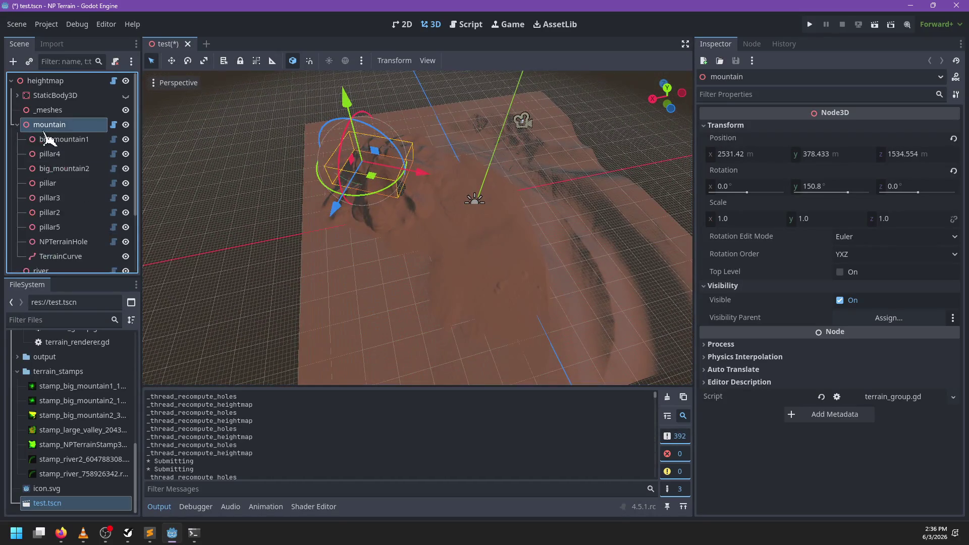
click(42, 137)
mouse_move(404, 182)
mouse_down()
mouse_move(552, 193)
mouse_move(461, 191)
mouse_move(687, 233)
mouse_move(519, 223)
mouse_move(454, 202)
mouse_up()
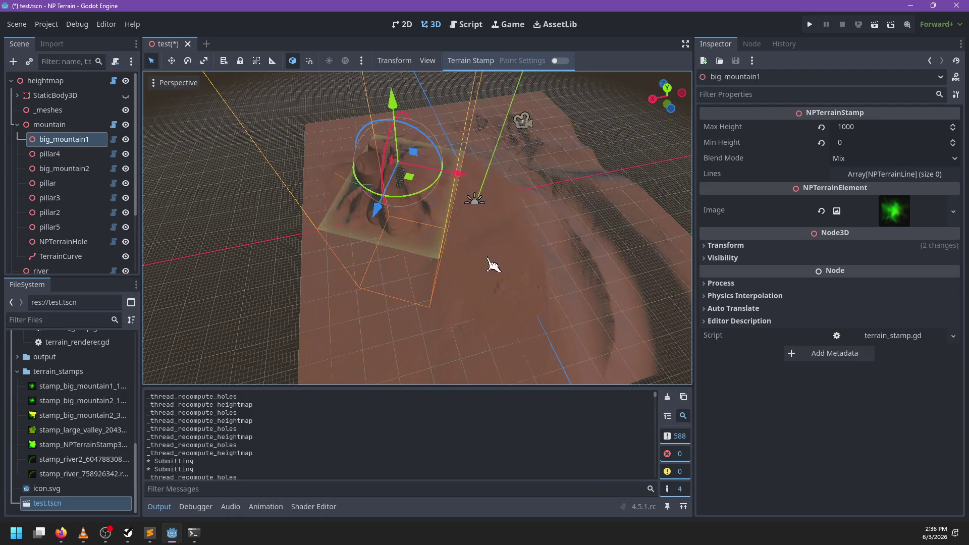
key(ctrl+s)
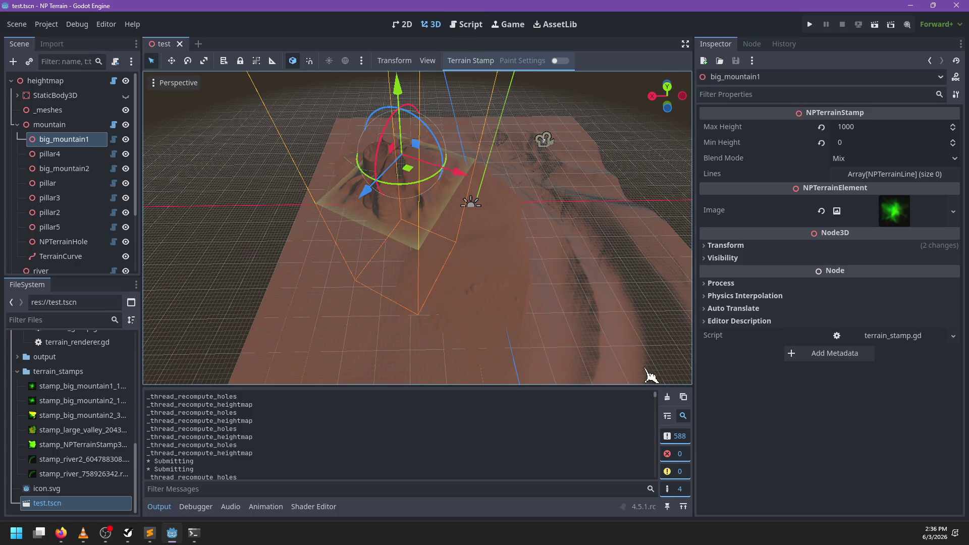
click(668, 397)
click(466, 25)
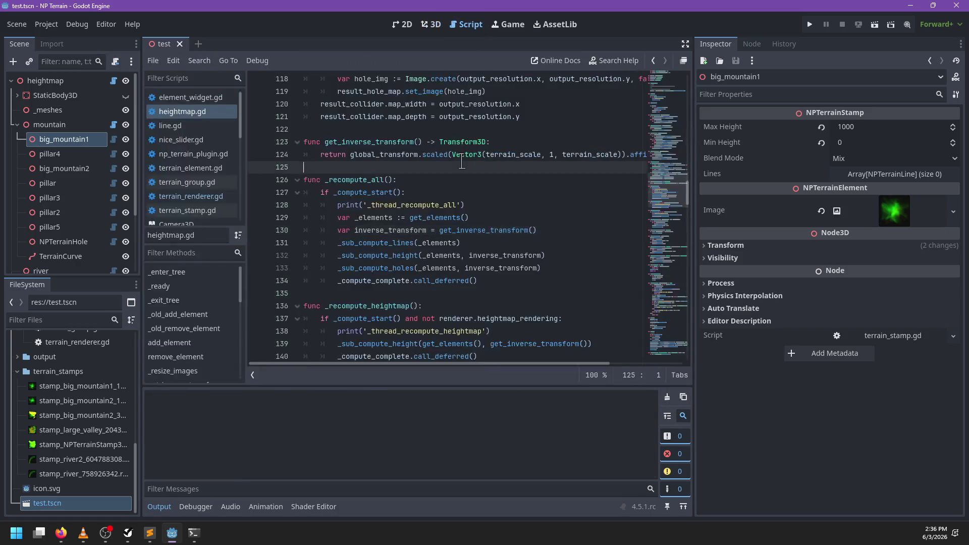
- Open terrain_renderer.gd and search it for render_t
text(render_t)
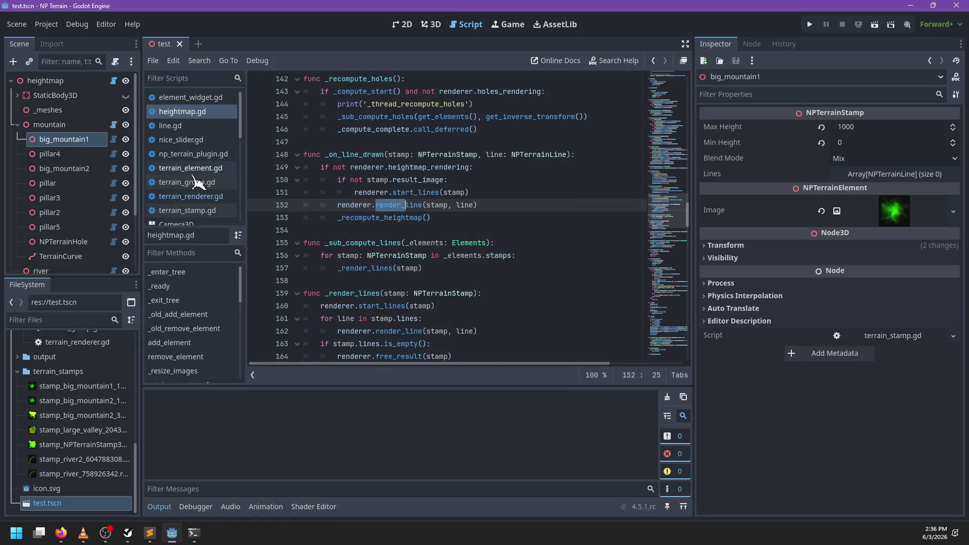
click(191, 196)
key(BackSpace)
key(BackSpace)
key(BackSpace)
text(nder_threa)
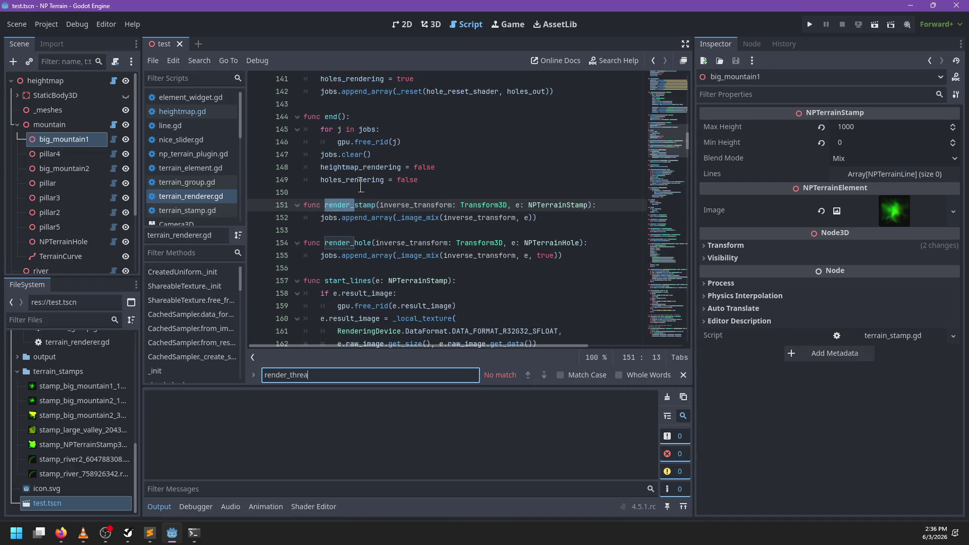
key(Escape)
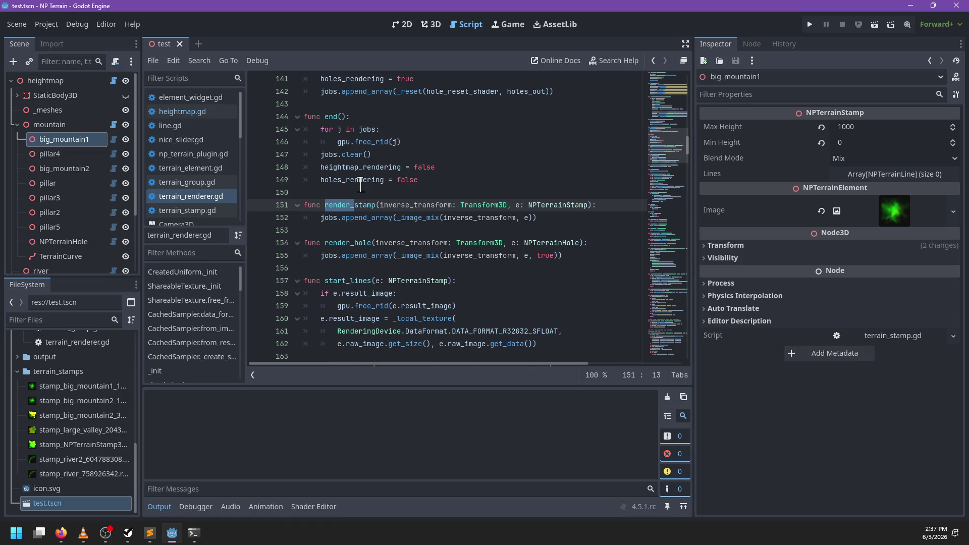
- Scroll through the render functions to the blank line after render_stamp, then return to the 3D view
scroll(436, 200, up, 7)
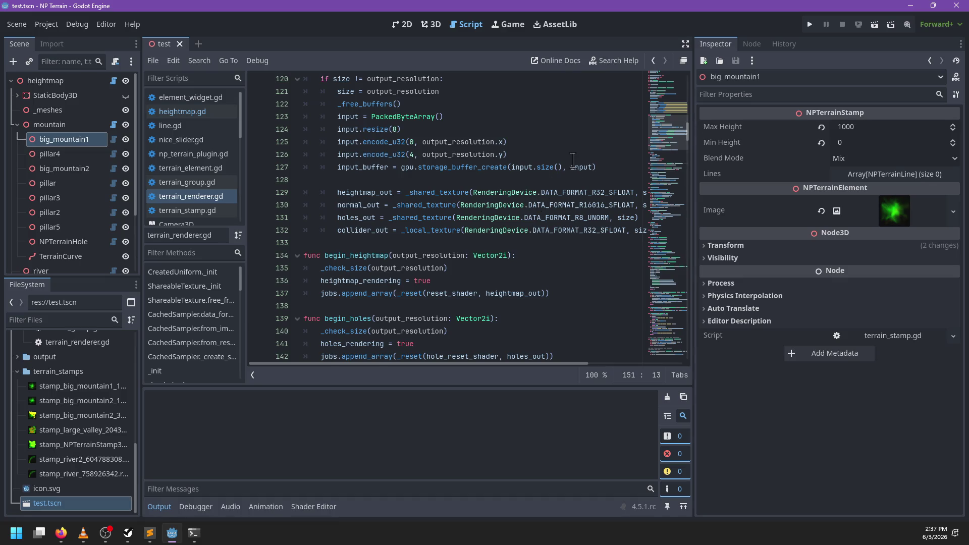
scroll(573, 159, down, 5)
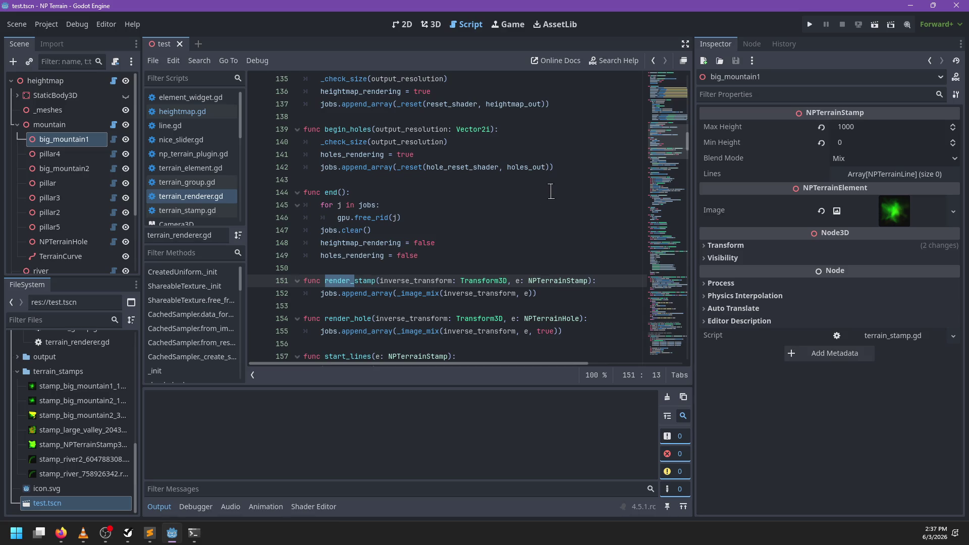
scroll(550, 192, down, 2)
scroll(509, 182, down, 1)
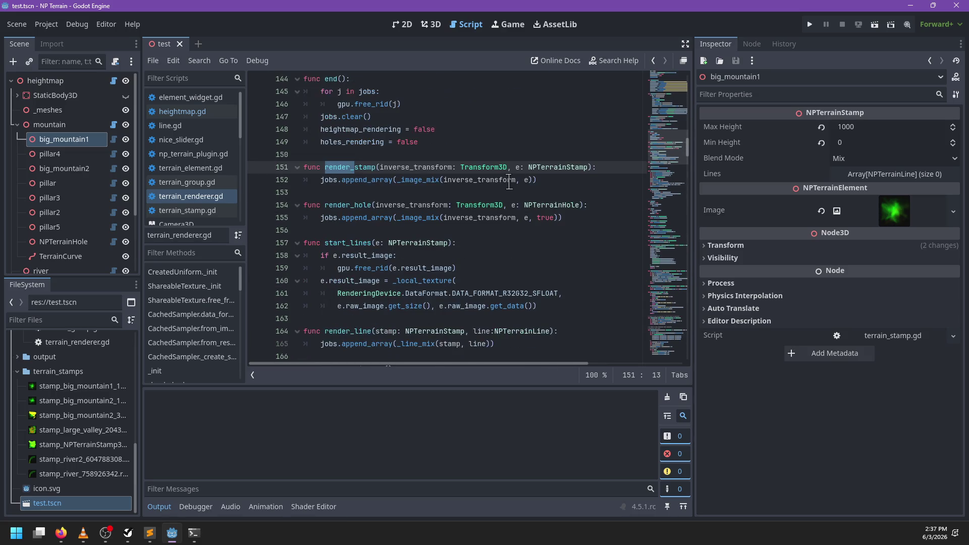
click(560, 179)
click(509, 193)
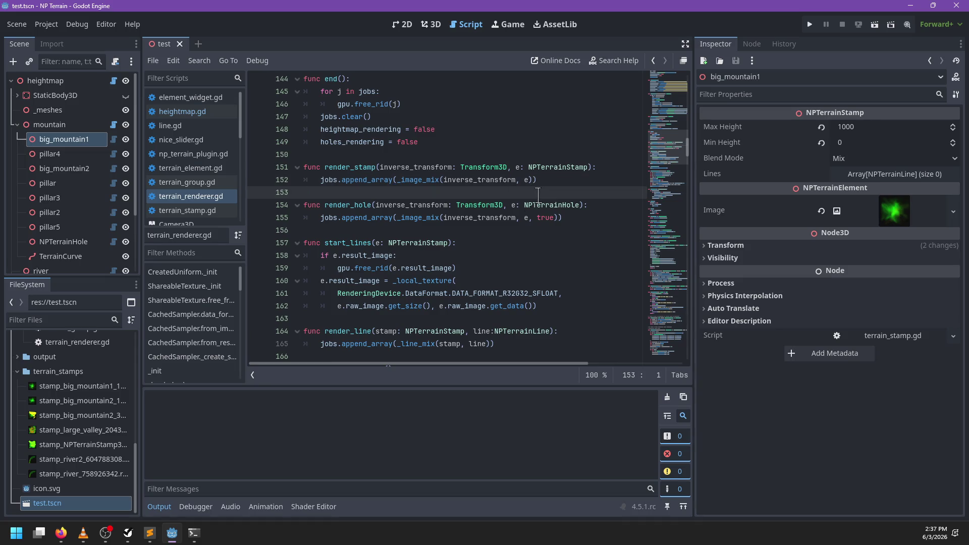
click(430, 24)
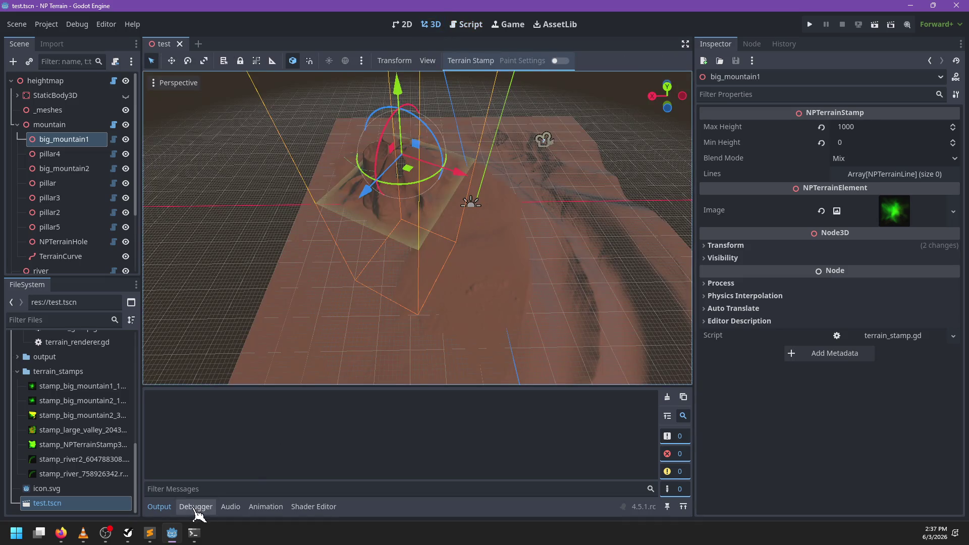
- Run git status, stage everything with git add ., and commit as 'Back to square 1'
click(194, 533)
text(git status)
key(Return)
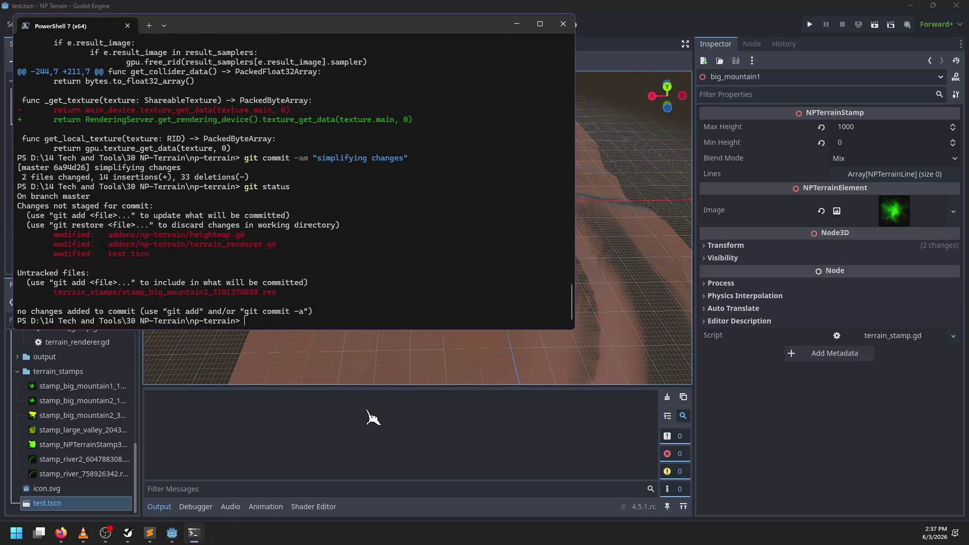
text(git add .)
key(Return)
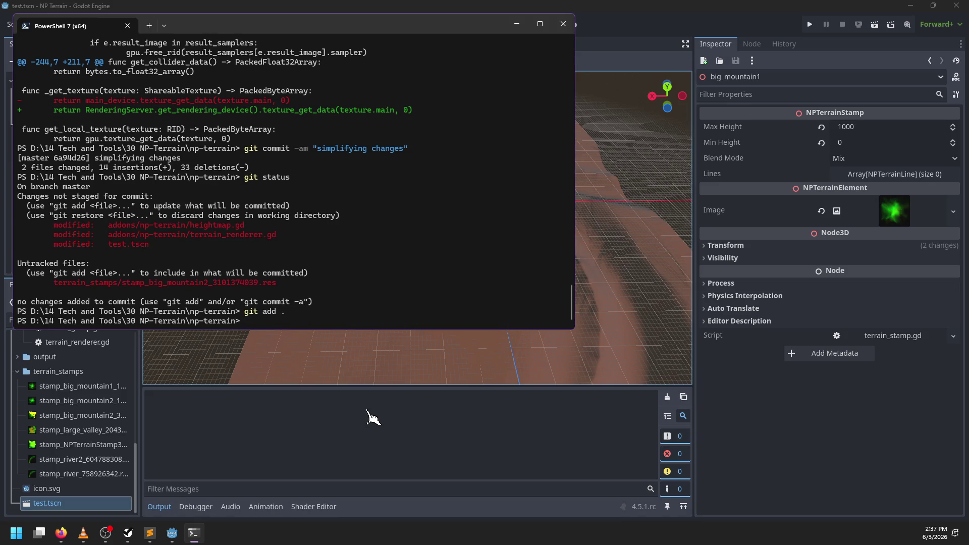
text(git commit -m ")
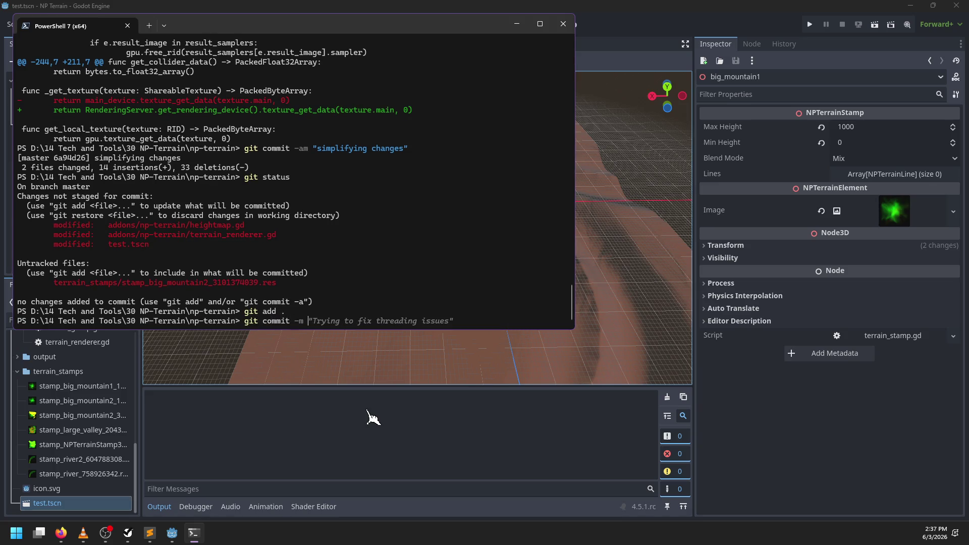
text(Back to square 1")
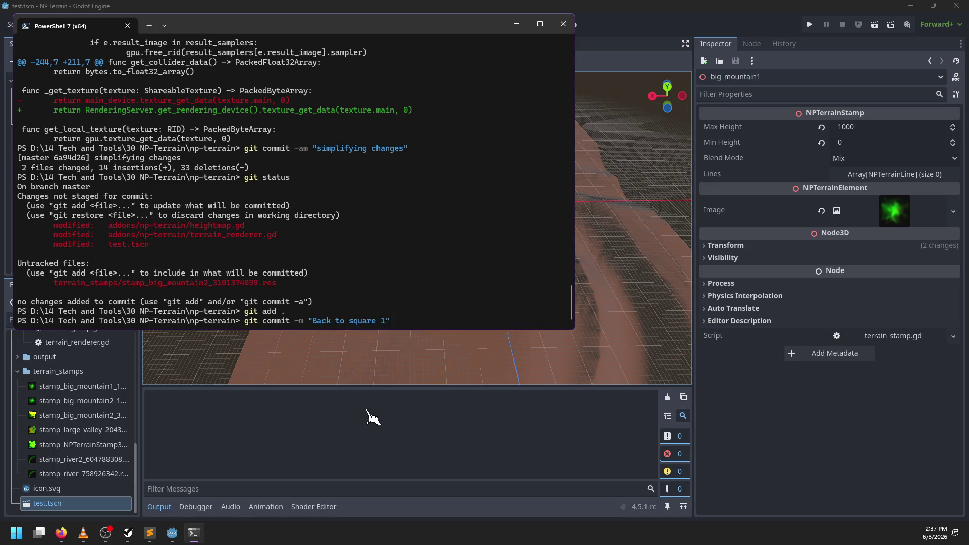
key(Return)
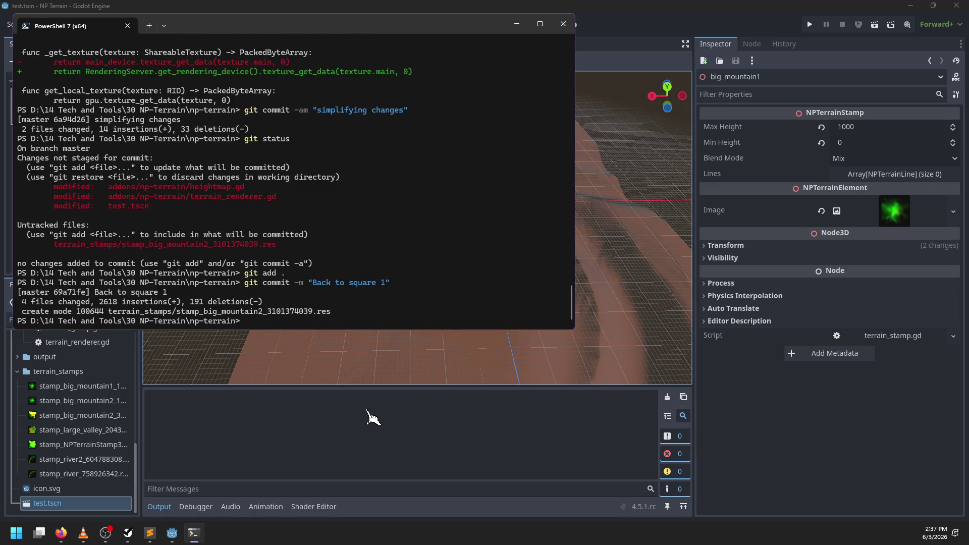
click(347, 452)
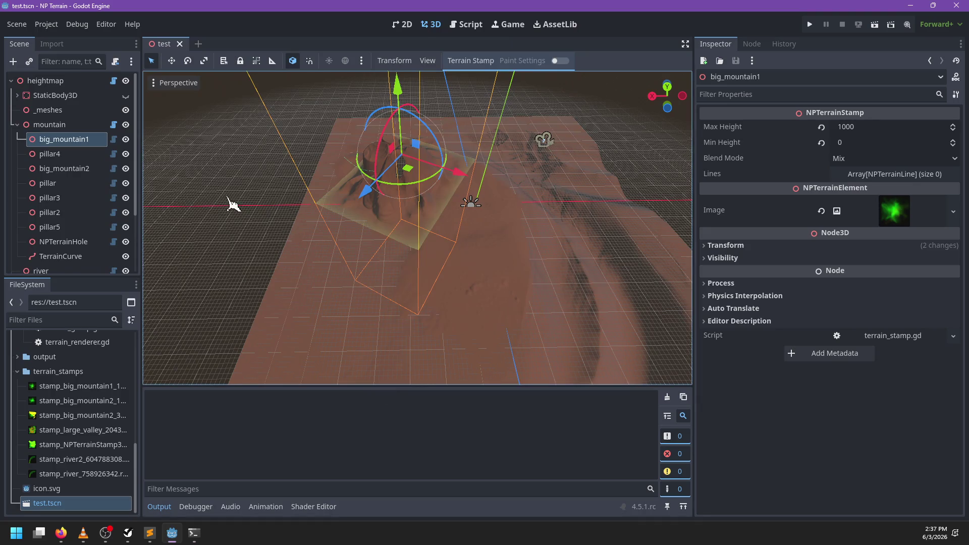
- Move the mountain node below river, shift it along X to x 2692.027, and save test.tscn
click(18, 126)
drag(35, 130, 40, 147)
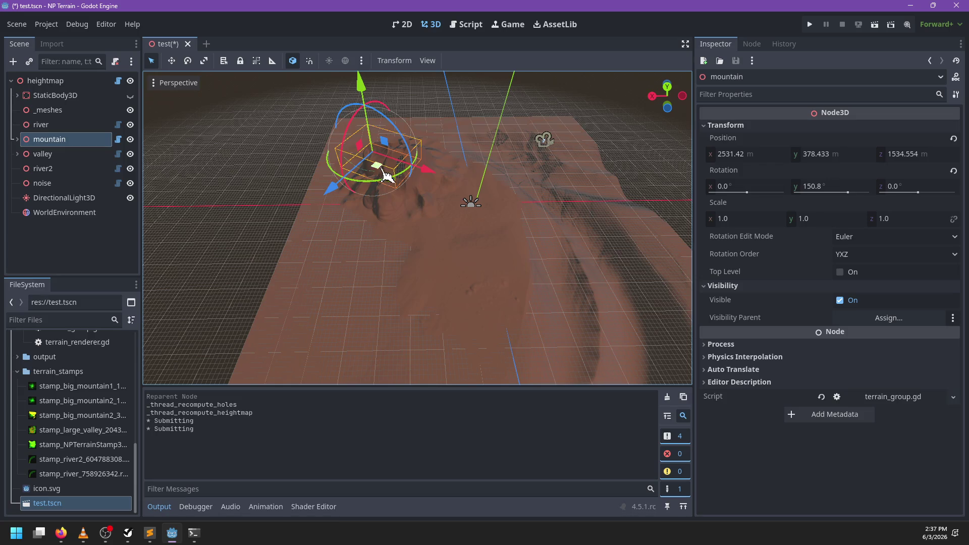
mouse_move(429, 174)
mouse_down()
mouse_move(636, 242)
mouse_move(571, 237)
mouse_move(422, 173)
mouse_up()
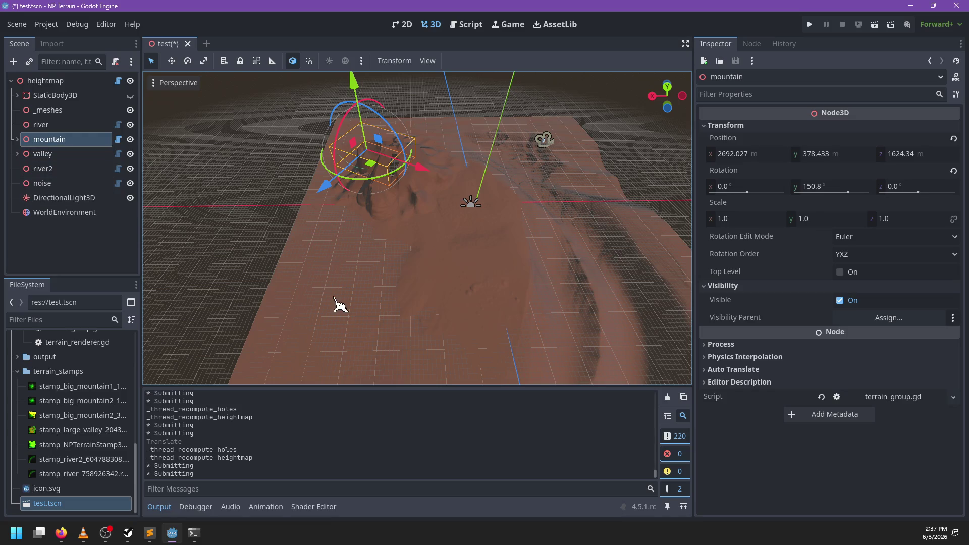
click(667, 397)
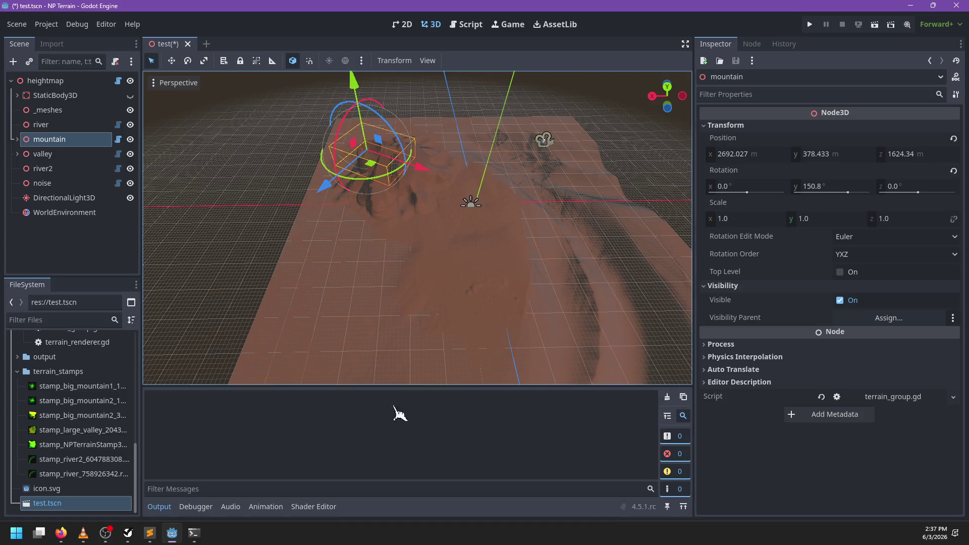
key(ctrl+s)
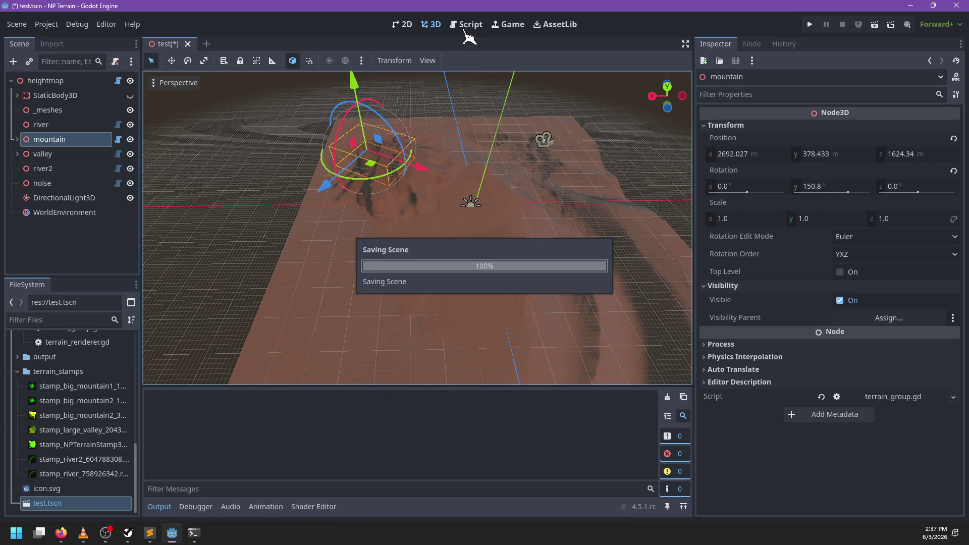
click(466, 29)
- Search the script for 'submitt', then close and reopen test.tscn, cancelling a trial mountain move
key(ctrl+f)
text(su)
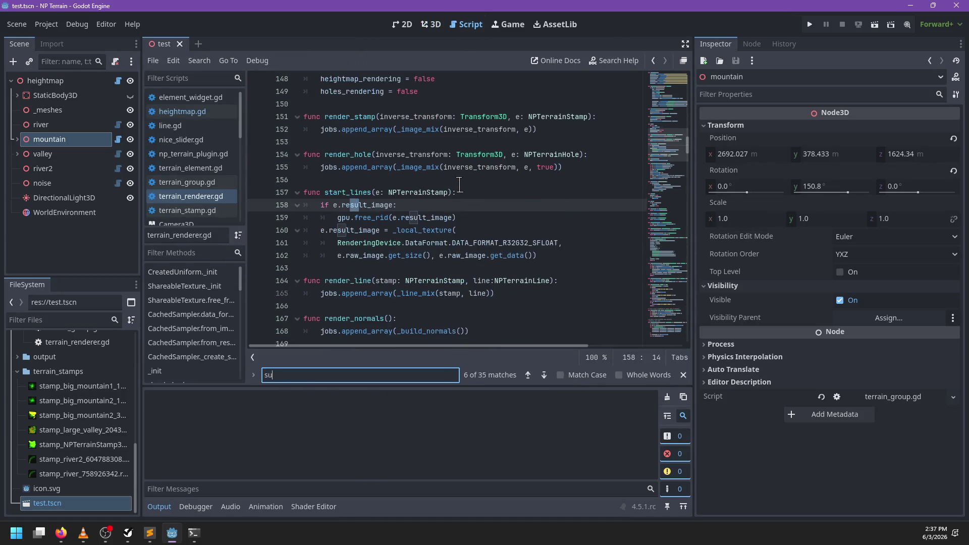
text(bmitting)
key(Escape)
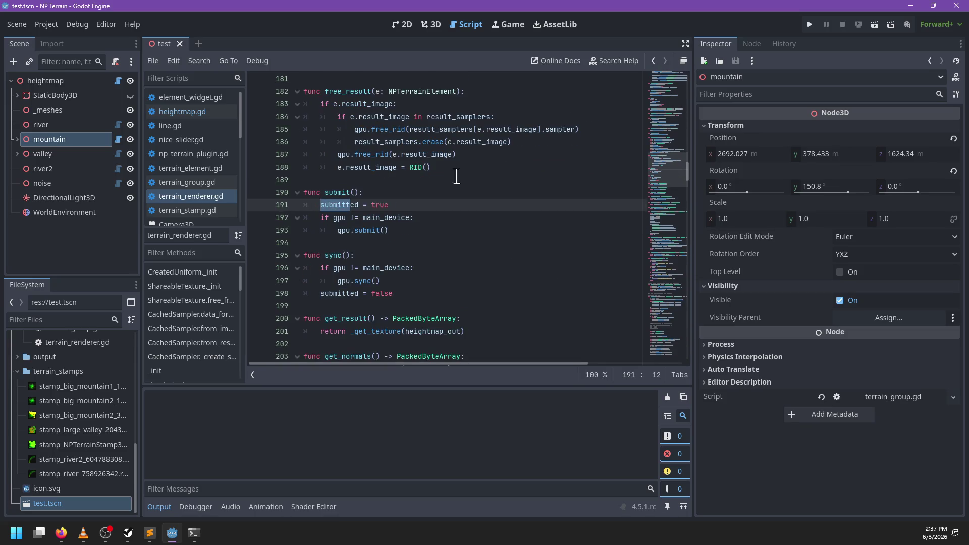
click(180, 44)
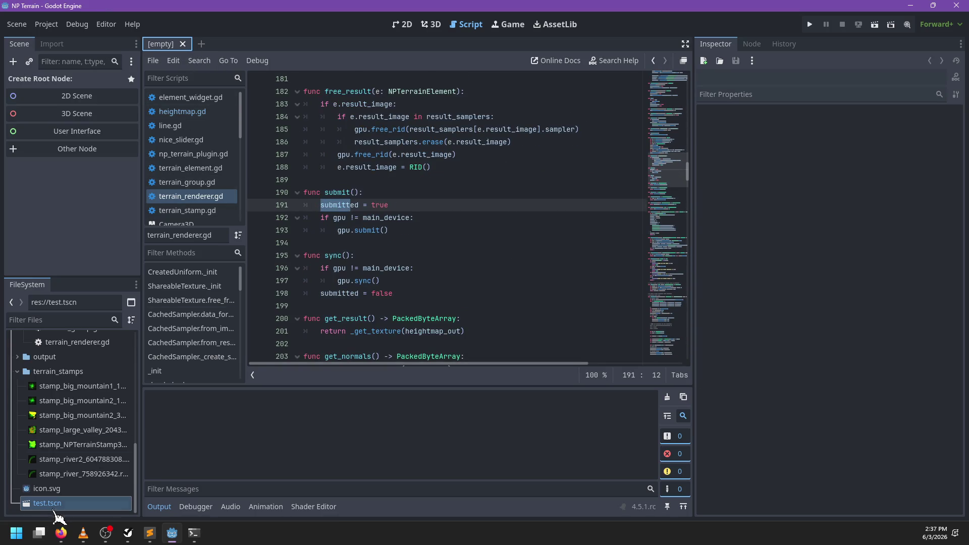
key(ctrl+shift+t)
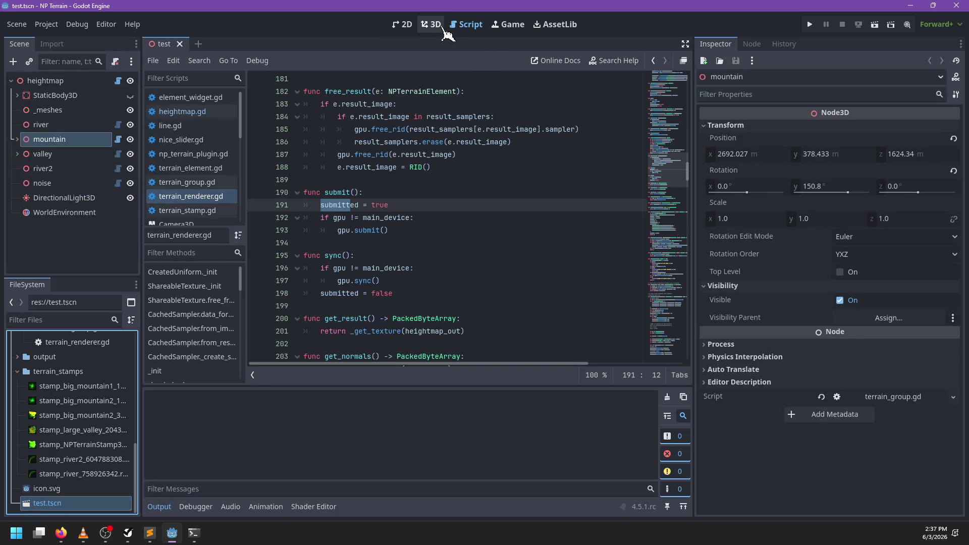
click(431, 24)
mouse_move(417, 169)
mouse_down()
mouse_move(522, 271)
mouse_move(537, 210)
mouse_move(450, 203)
mouse_up()
right_click(450, 204)
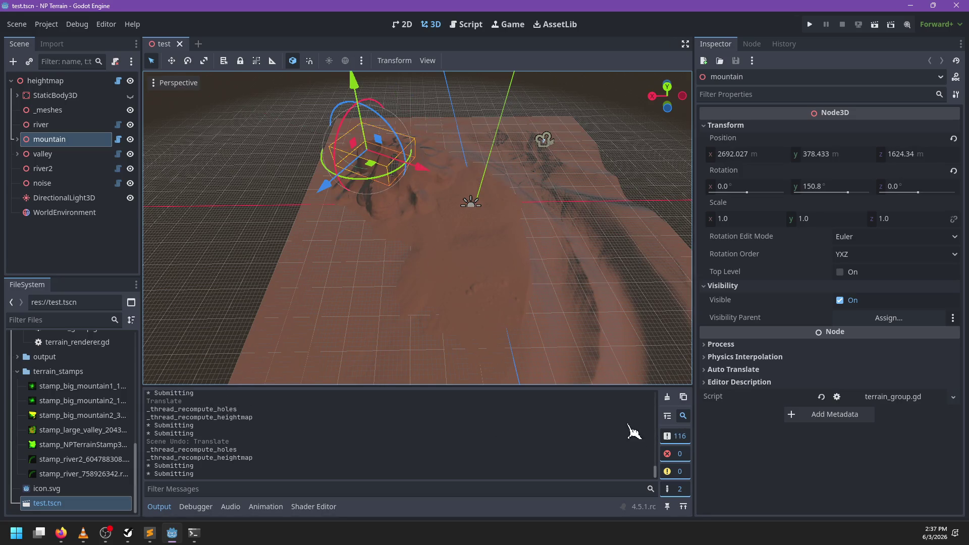
click(667, 396)
- Open the heightmap node's script and find the '* Submitting' print on line 186
click(76, 80)
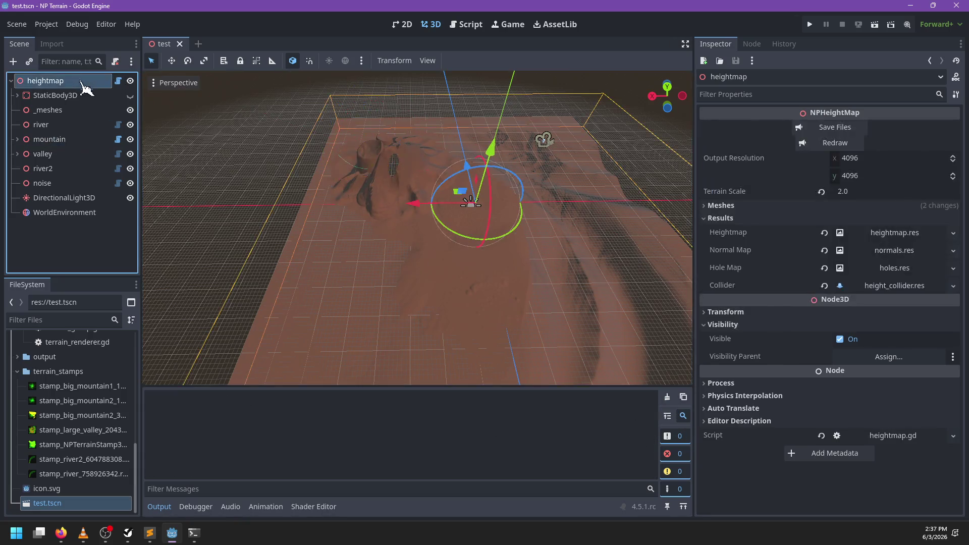
click(120, 81)
click(499, 212)
text(print)
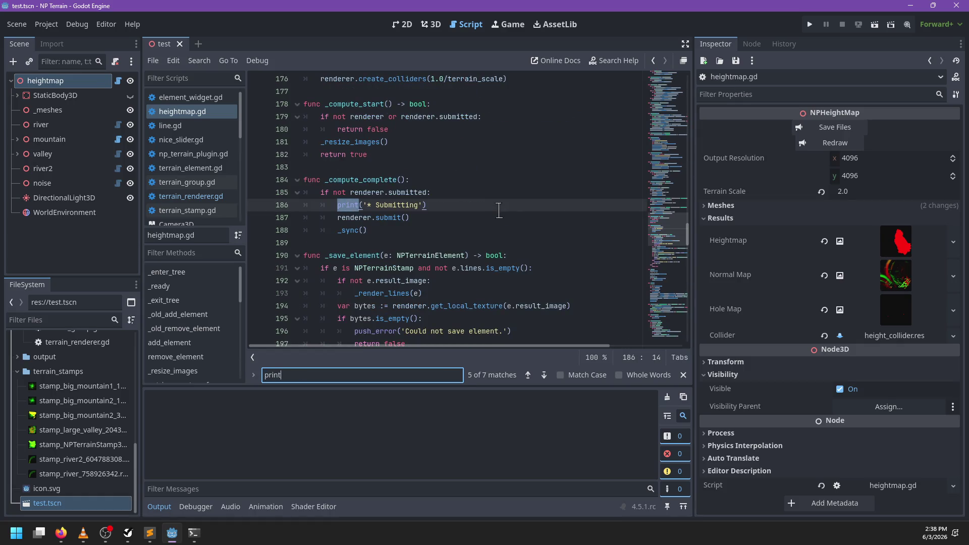
key(Return)
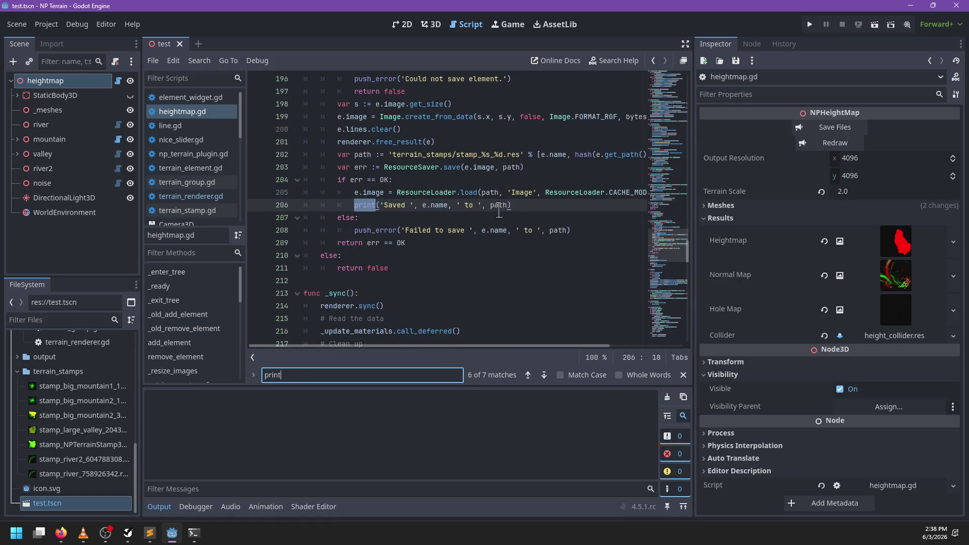
key(Return)
key(Return)
key(Return)
key(Return)
key(Return)
click(528, 375)
key(Escape)
click(453, 203)
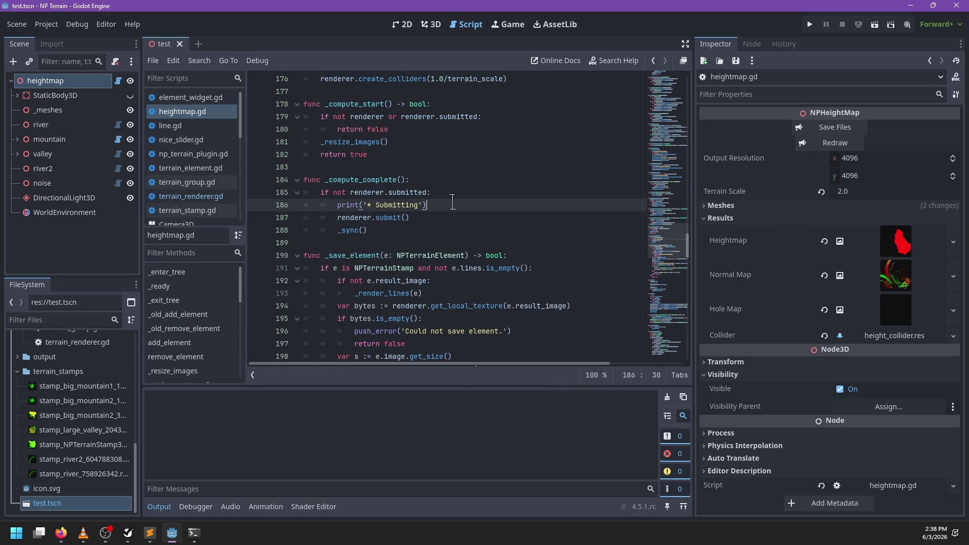
click(431, 26)
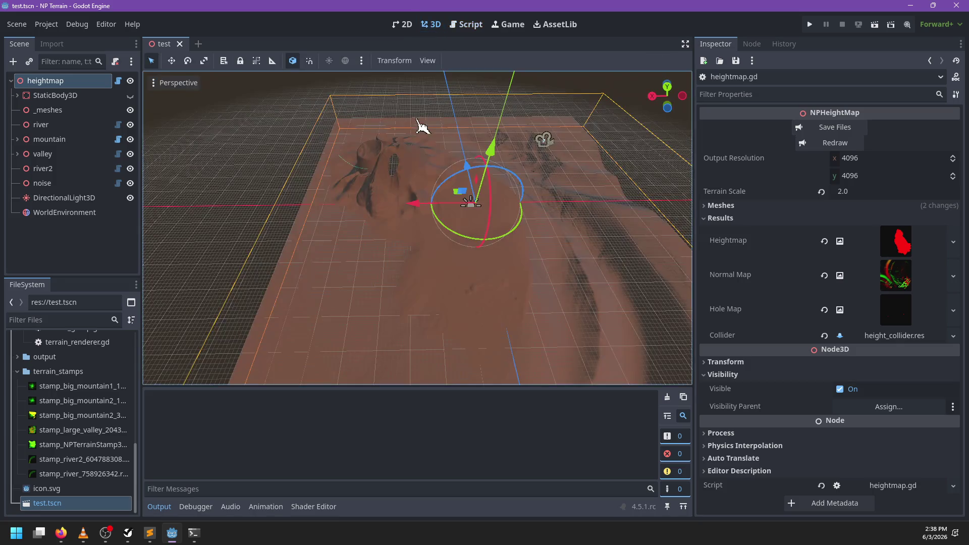
- Select the mountain group, nudge it across the terrain, and save test.tscn
scroll(384, 200, down, 2)
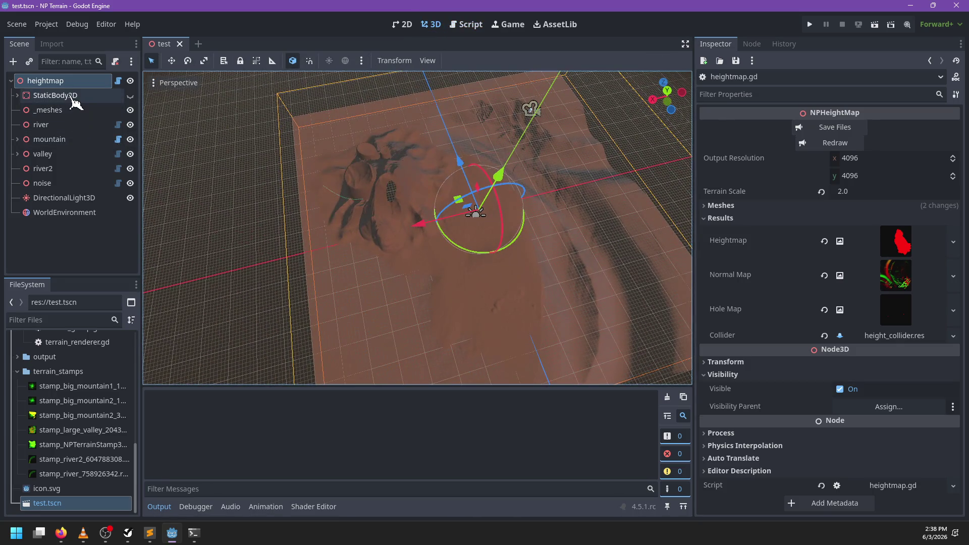
click(56, 140)
mouse_move(361, 186)
mouse_down()
mouse_move(396, 194)
mouse_move(390, 185)
mouse_up()
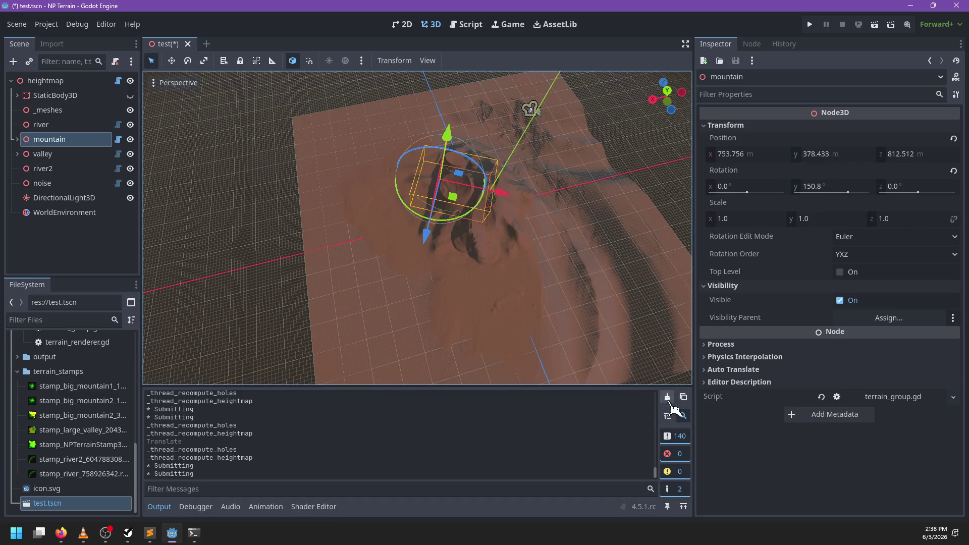
click(667, 397)
key(ctrl+z)
mouse_move(373, 313)
mouse_down()
mouse_move(380, 247)
mouse_move(339, 230)
mouse_up()
key(ctrl+s)
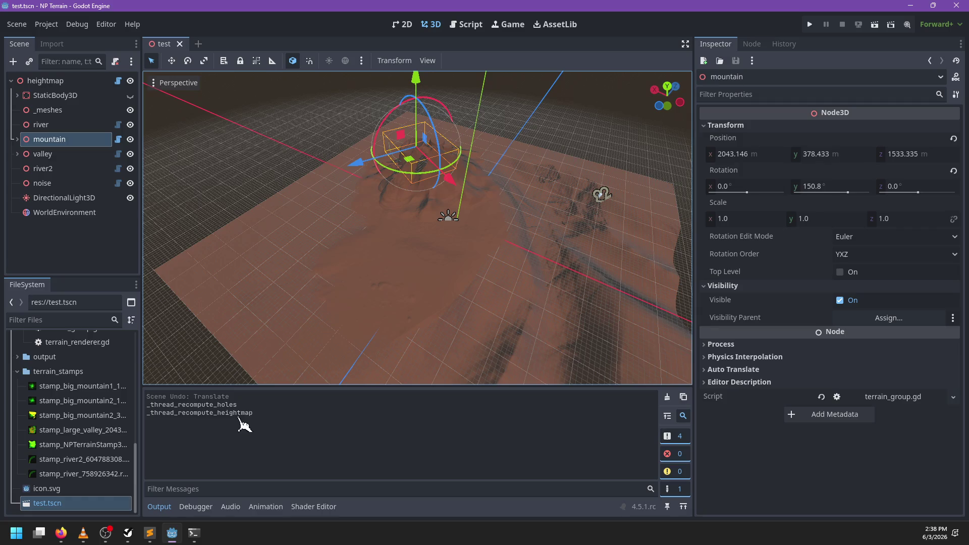
drag(355, 145, 365, 167)
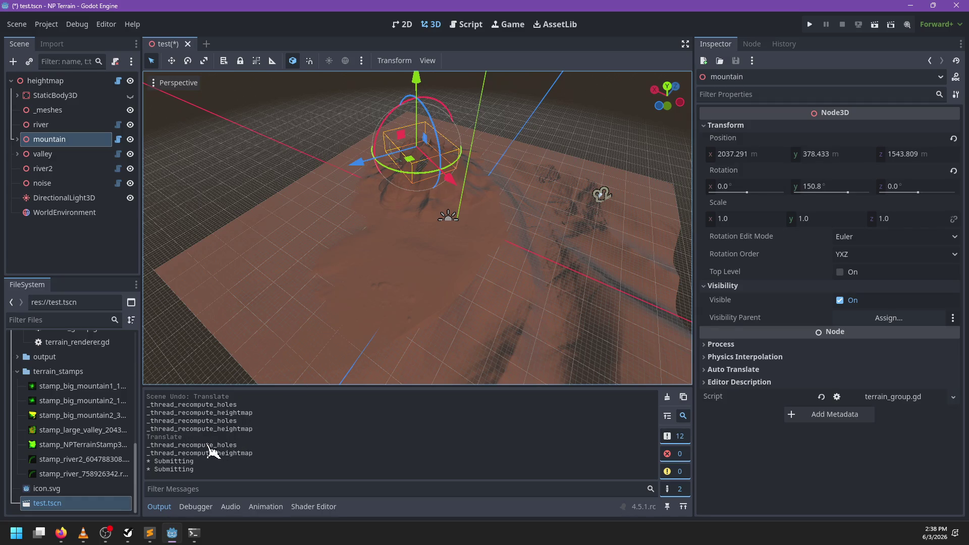
key(ctrl+s)
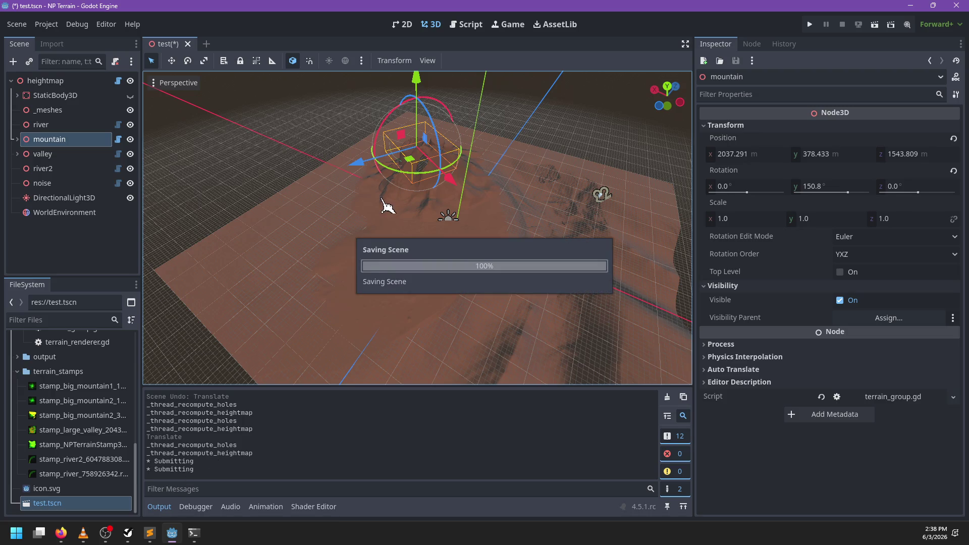
- Try moving the big_mountain1 stamp twice, undoing each move
click(17, 139)
click(59, 156)
drag(489, 199, 552, 274)
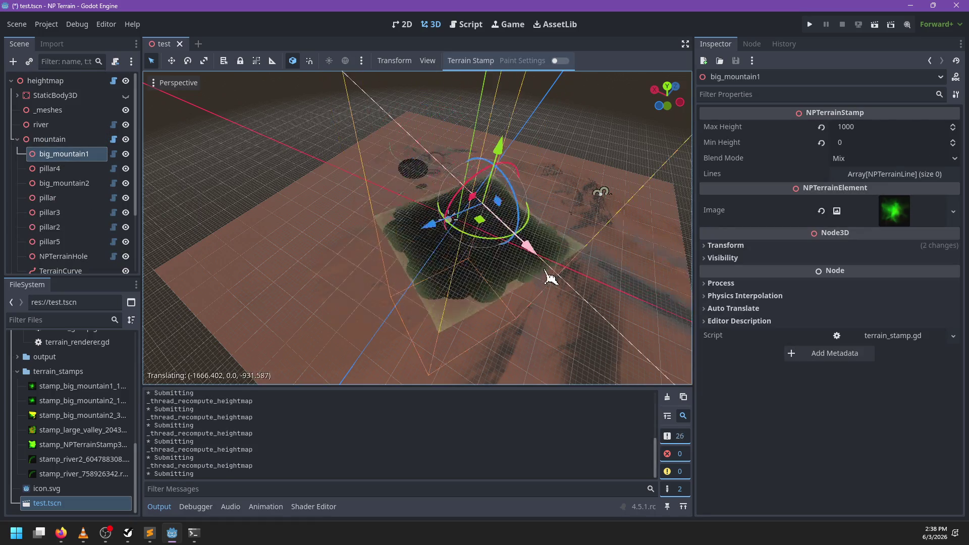
key(ctrl+z)
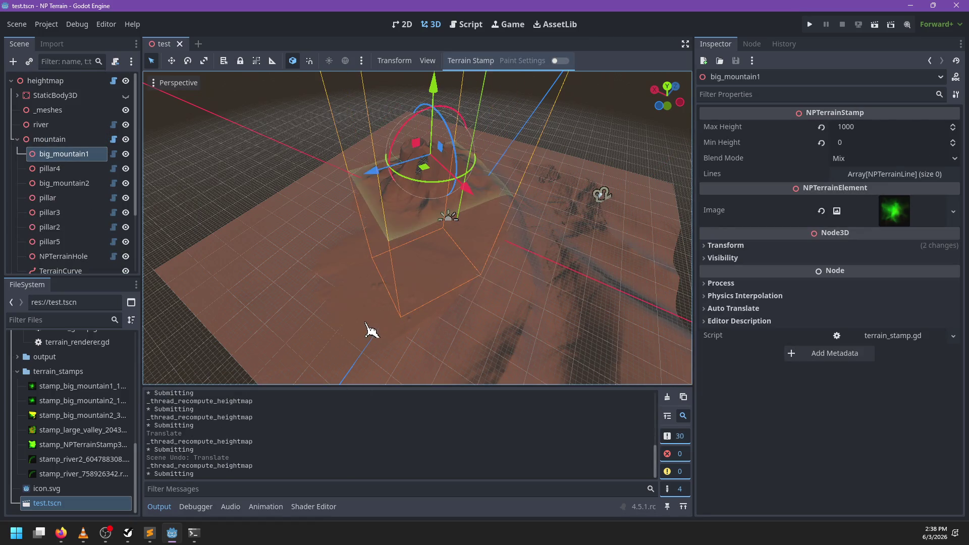
click(665, 399)
mouse_move(526, 278)
mouse_down()
mouse_move(510, 161)
mouse_move(642, 162)
mouse_up()
key(ctrl+z)
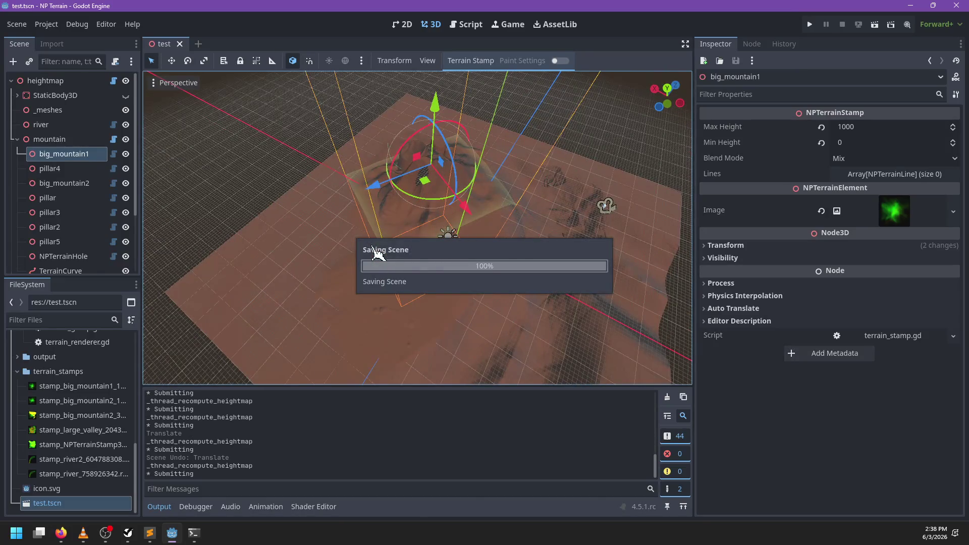
- Undo a trial mountain group move and save with the group at x 2037.291, z 1543.809
click(71, 144)
mouse_move(448, 237)
mouse_down()
mouse_move(427, 255)
mouse_move(442, 229)
mouse_up()
key(ctrl+z)
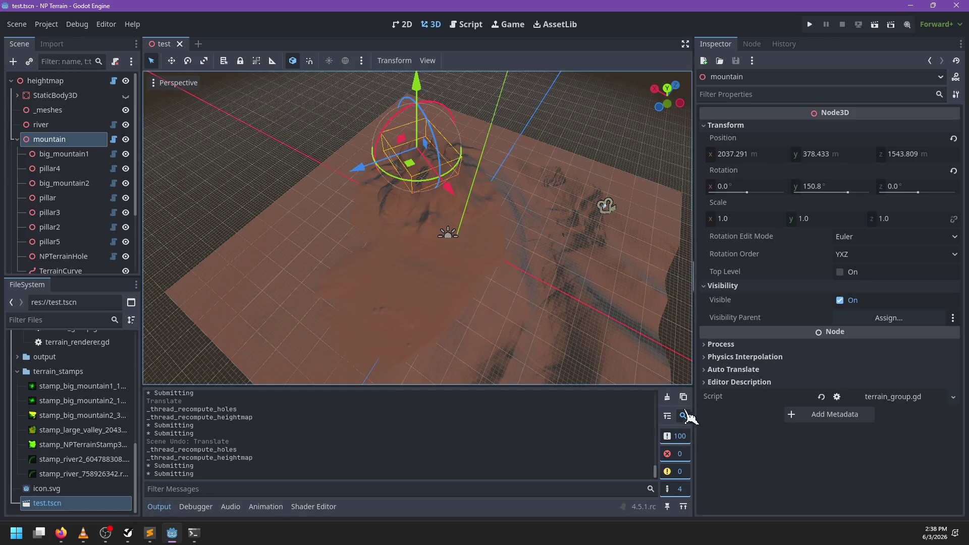
click(668, 397)
key(ctrl+s)
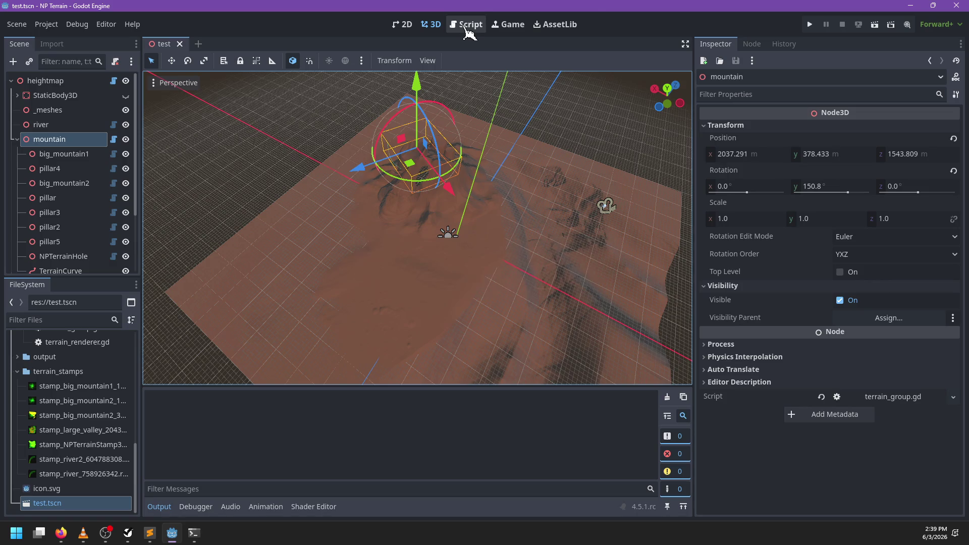
- Remove .call_deferred from the _update_materials calls on lines 216 and 220
click(467, 28)
key(ctrl+f)
text(call-de)
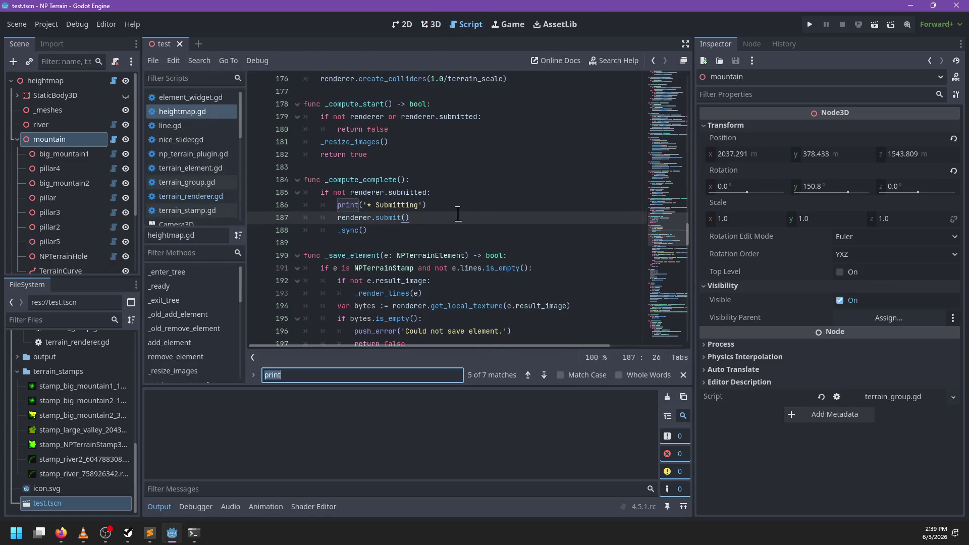
key(Escape)
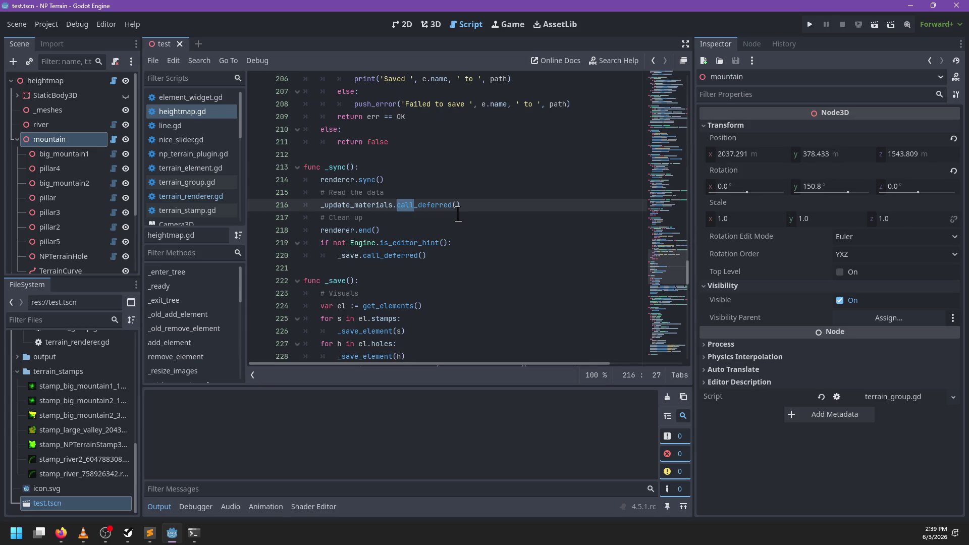
click(438, 204)
key(ctrl+BackSpace)
key(ctrl+BackSpace)
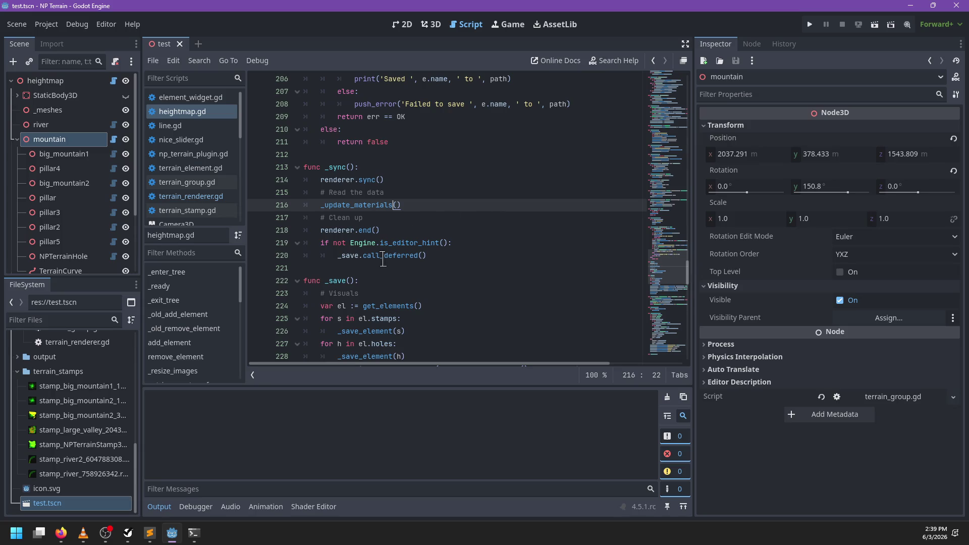
double_click(383, 255)
key(BackSpace)
- Check the remaining call_deferred matches and save heightmap.gd
key(ctrl+f)
text(ca)
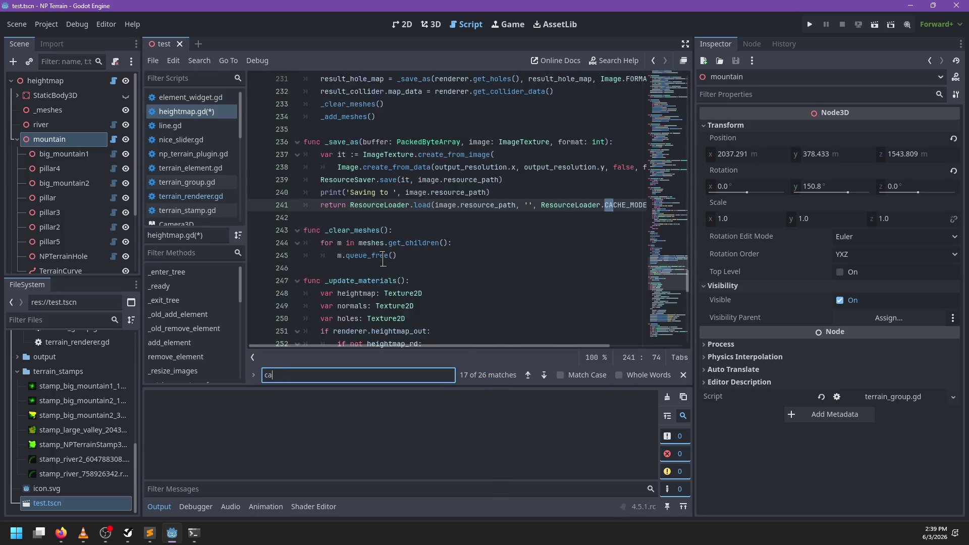
text(ll_deferred)
key(Return)
key(Return)
key(Return)
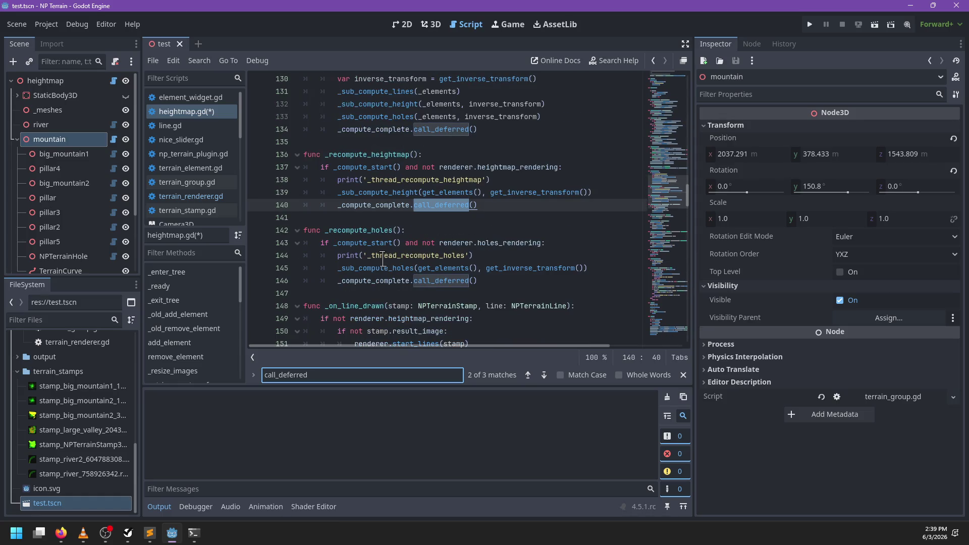
key(shift+Return)
key(Return)
key(Return)
key(Return)
key(Return)
key(Escape)
key(ctrl+s)
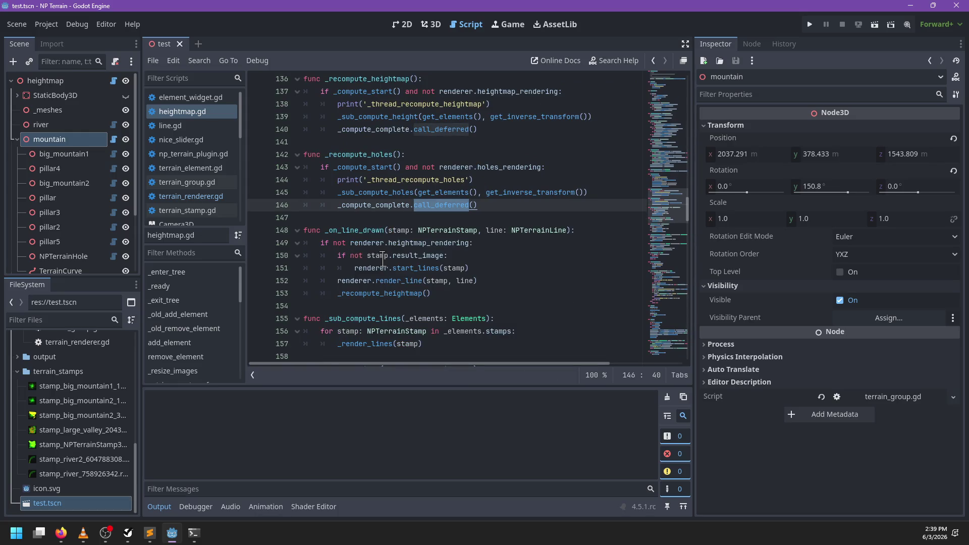
- Relabel the holes and heightmap prints as '_recompute_holes' and '_recompute_heightmap'
double_click(374, 154)
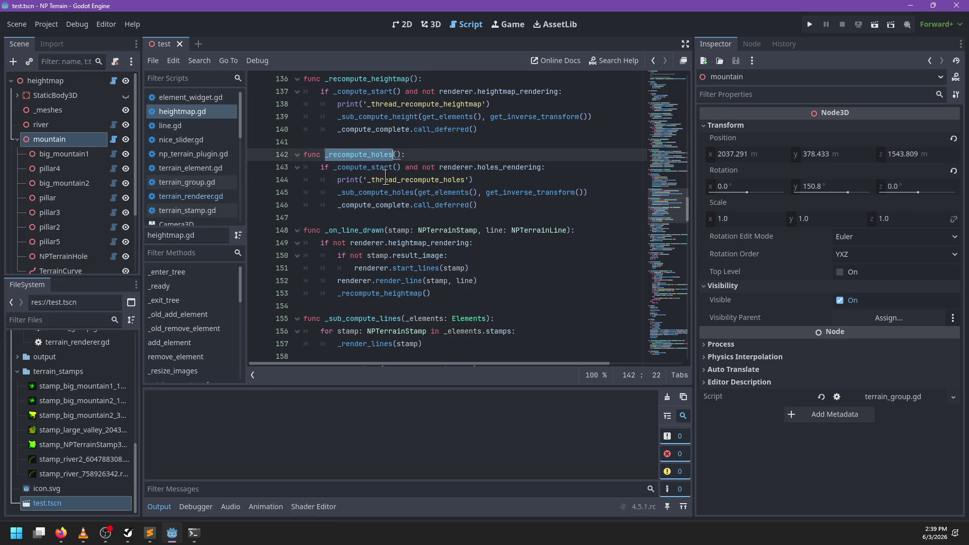
key(ctrl+c)
double_click(389, 180)
key(ctrl+v)
double_click(382, 79)
key(ctrl+c)
double_click(404, 104)
key(ctrl+v)
- Relabel line 128's print as '_recompute_all' and save the script
scroll(445, 182, up, 3)
scroll(445, 182, up, 2)
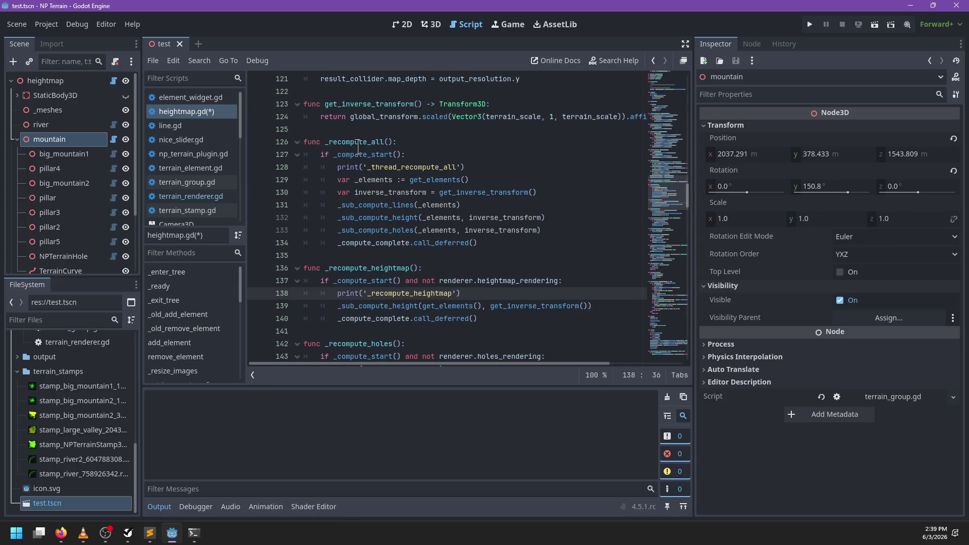
double_click(360, 142)
double_click(389, 166)
key(ctrl+v)
key(ctrl+s)
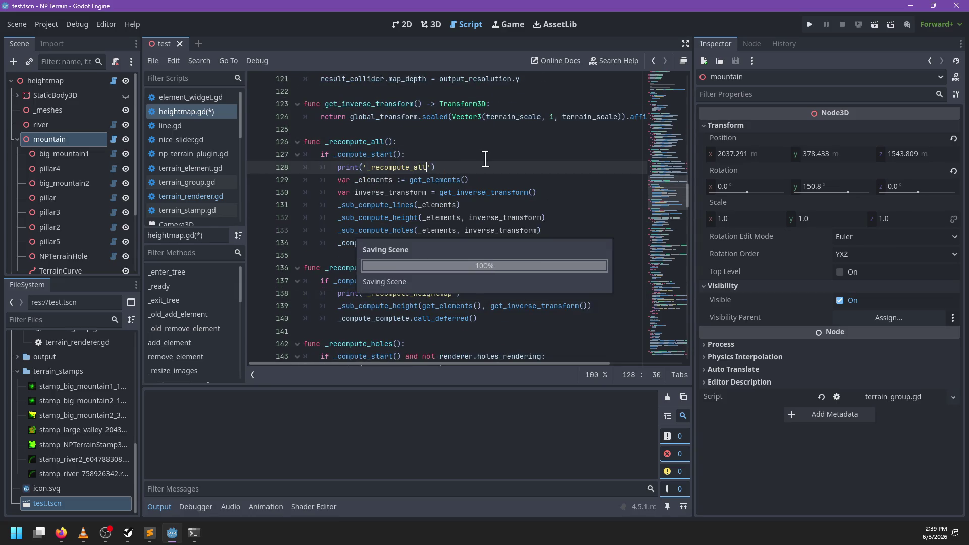
click(431, 24)
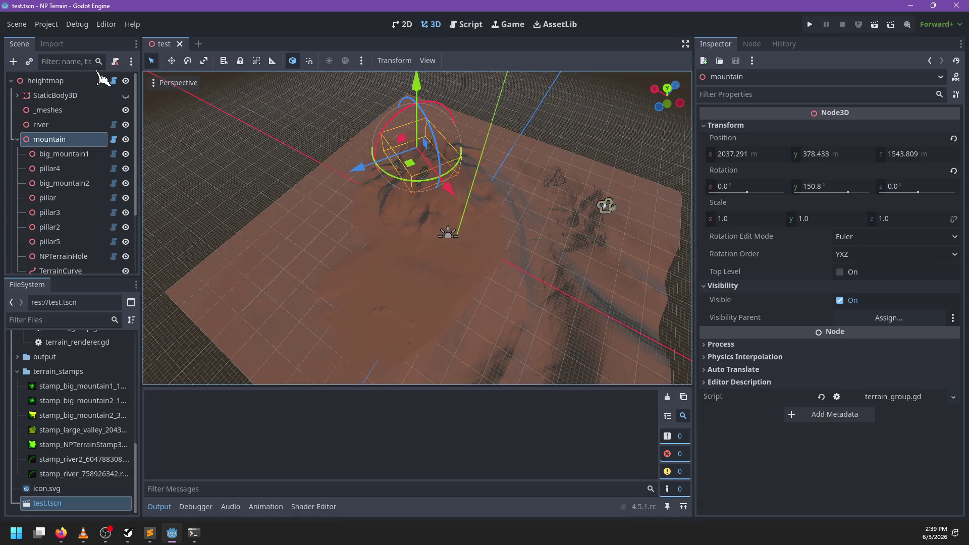
- Redraw the whole terrain from the heightmap node, orbit the view, and save the scene
click(101, 80)
click(841, 144)
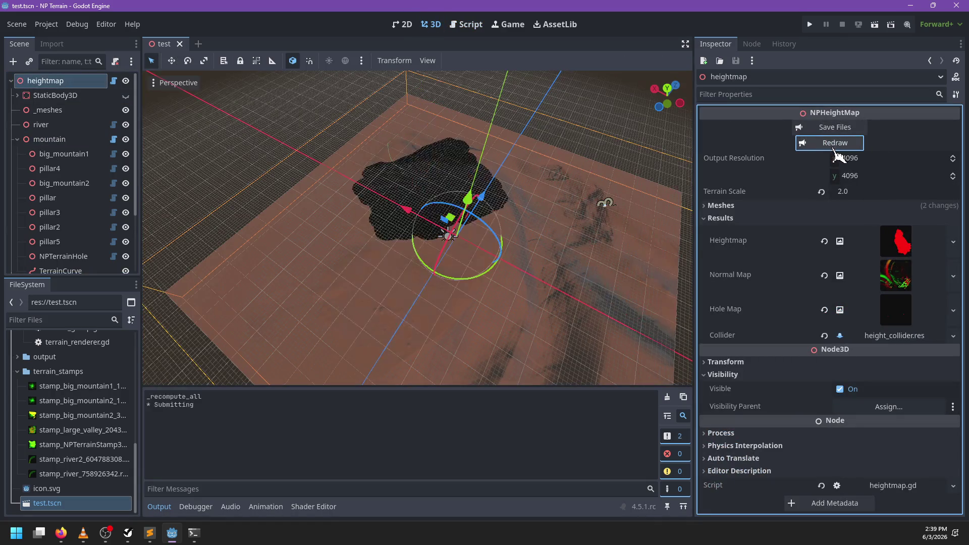
mouse_move(423, 314)
mouse_down()
mouse_move(554, 303)
mouse_move(559, 318)
mouse_move(477, 236)
mouse_move(343, 159)
mouse_up()
key(ctrl+s)
click(66, 140)
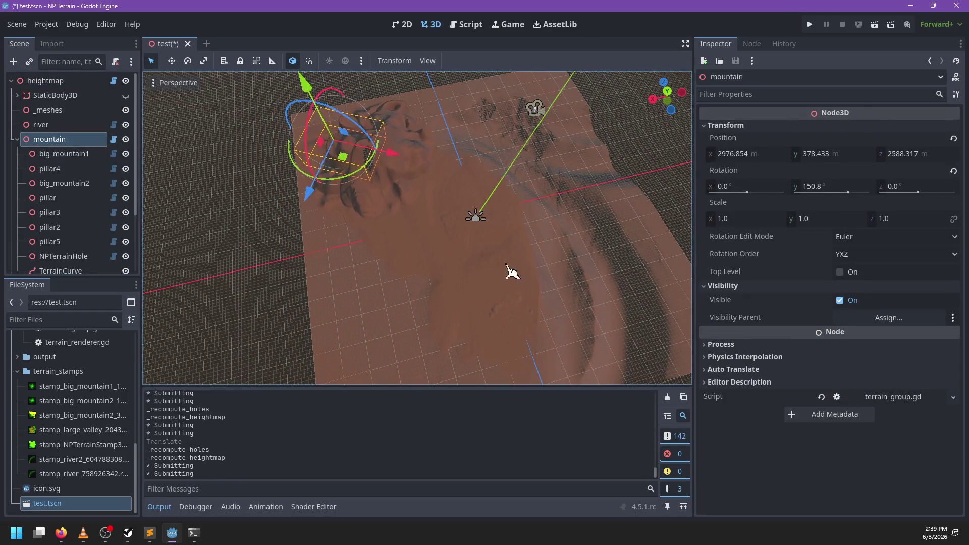
click(61, 81)
click(848, 143)
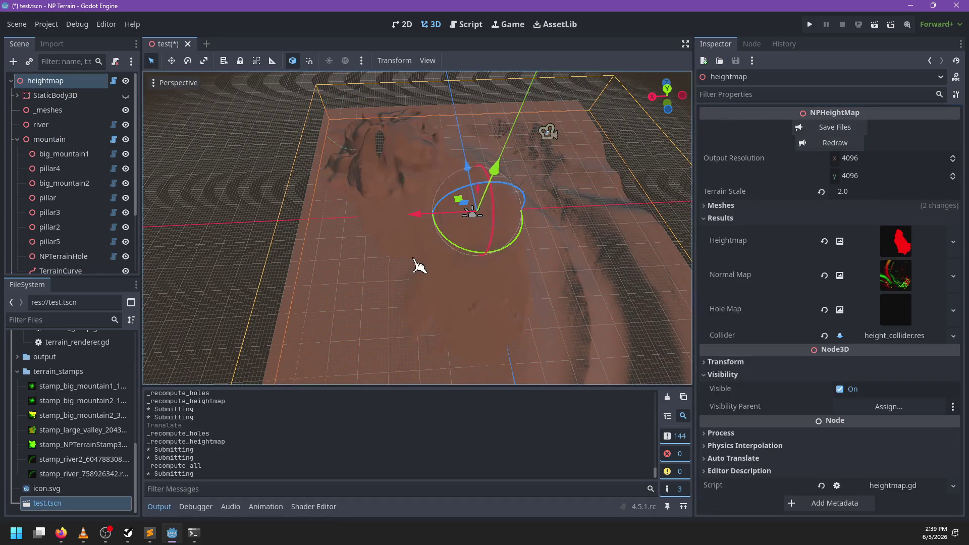
mouse_move(374, 267)
mouse_down()
mouse_move(511, 251)
mouse_move(395, 243)
mouse_move(565, 257)
mouse_move(499, 258)
mouse_up()
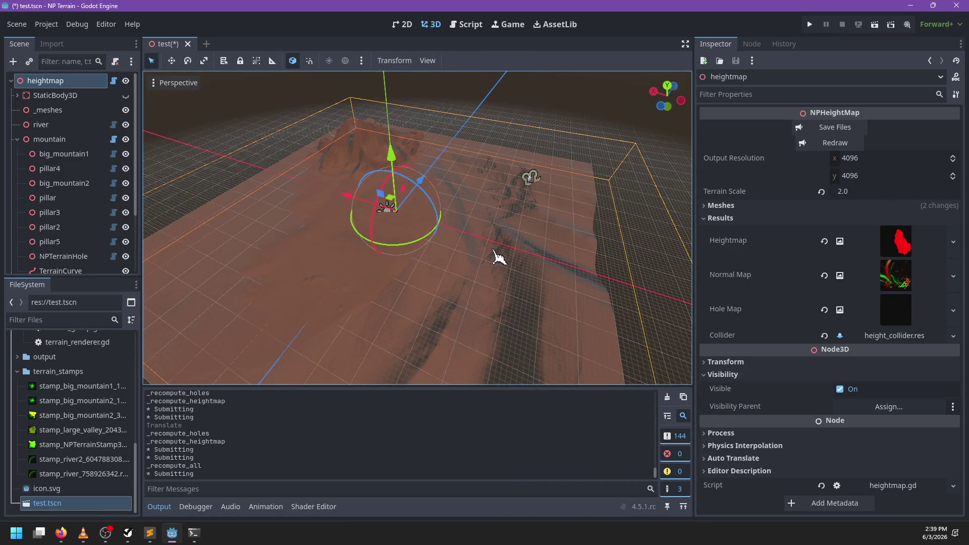
key(ctrl+s)
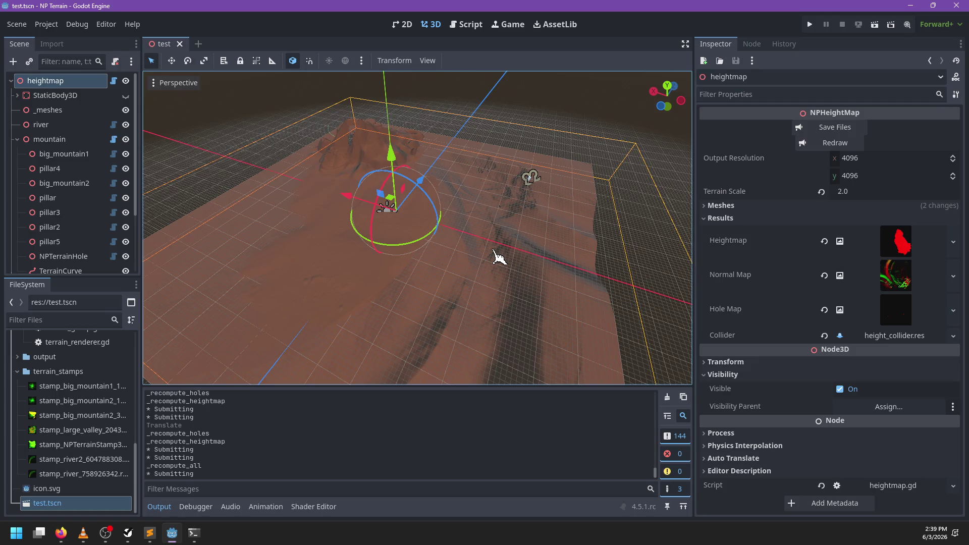
- Move the mountain group to a new spot and redraw the terrain
mouse_move(495, 251)
mouse_down()
mouse_move(481, 244)
mouse_move(528, 249)
mouse_up()
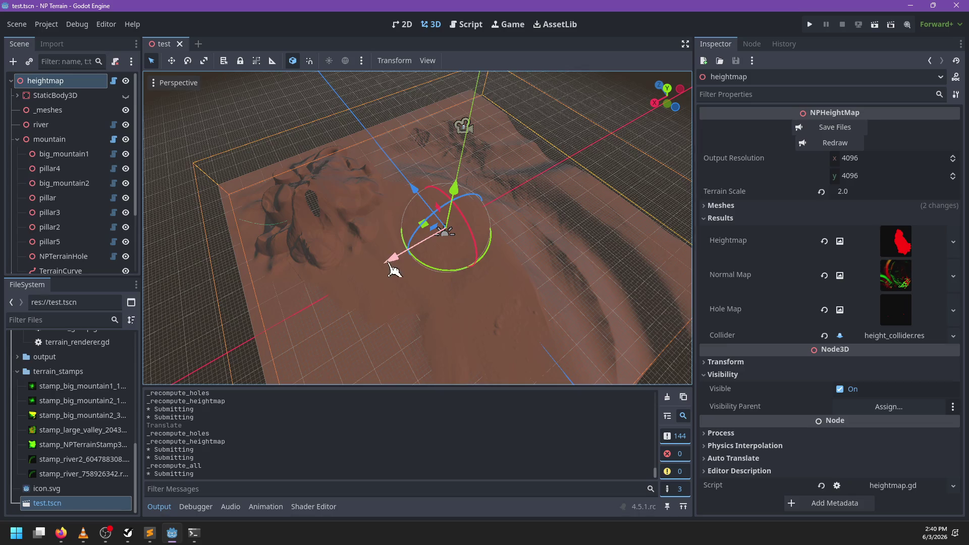
drag(397, 267, 430, 264)
key(ctrl+z)
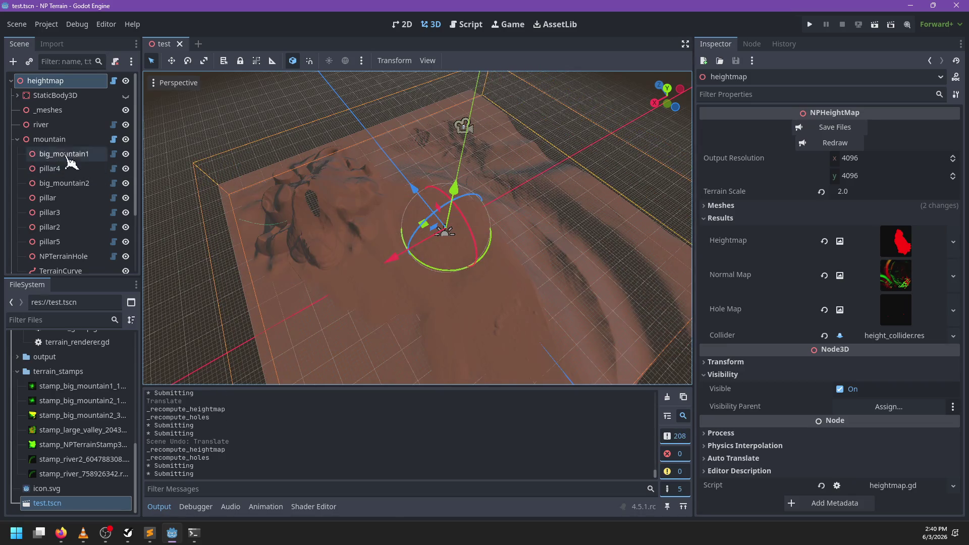
click(50, 139)
mouse_move(300, 222)
mouse_down()
mouse_move(401, 234)
mouse_move(368, 260)
mouse_up()
click(80, 81)
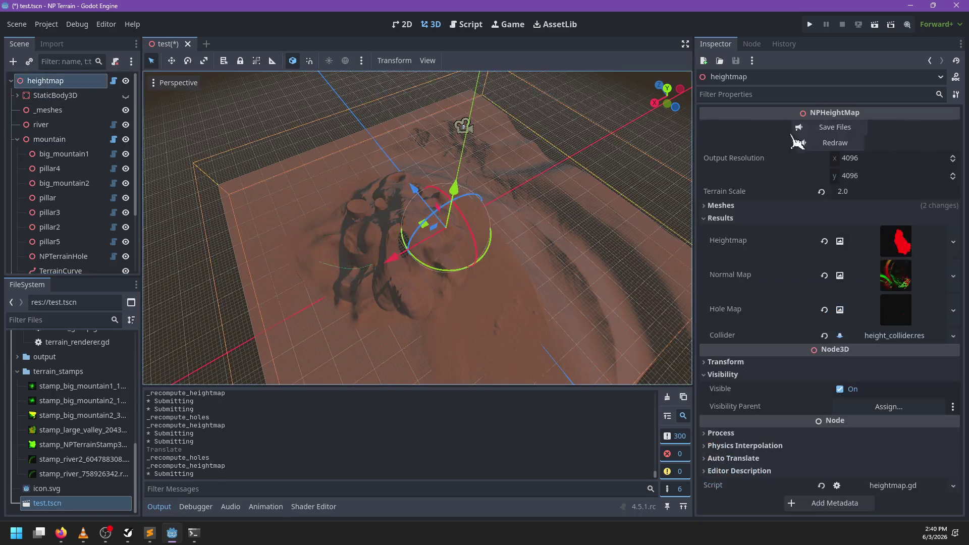
click(832, 143)
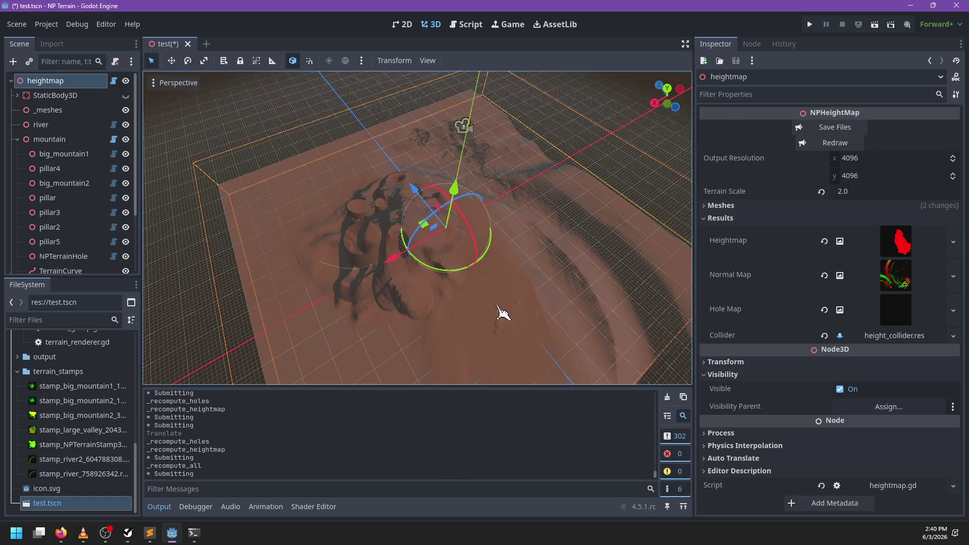
- From a top-down view, reposition the mountain group to x 2897.967, z 2292.931 and save test.tscn
drag(493, 321, 432, 261)
scroll(457, 325, up, 3)
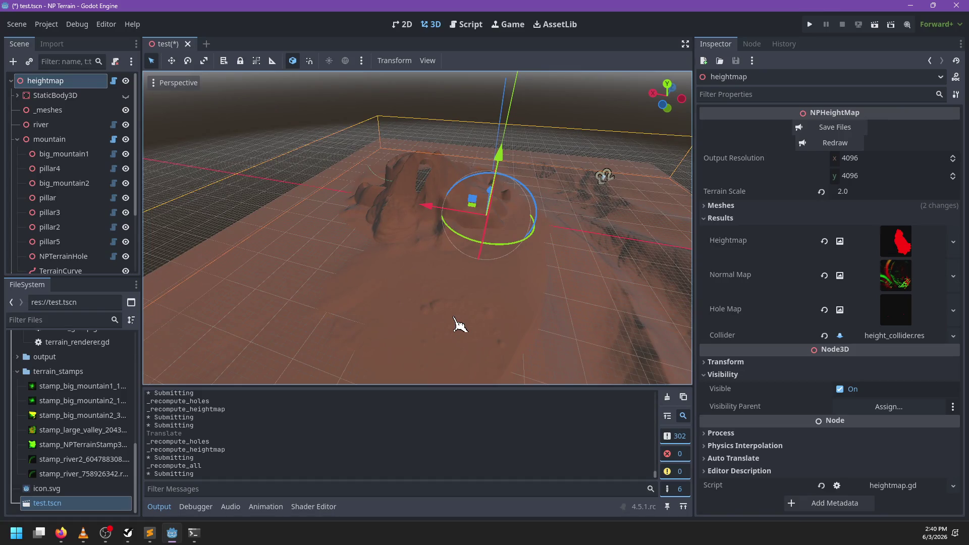
mouse_move(441, 281)
mouse_down()
mouse_move(499, 296)
mouse_move(483, 238)
mouse_move(502, 210)
mouse_move(329, 167)
mouse_up()
scroll(500, 222, up, 3)
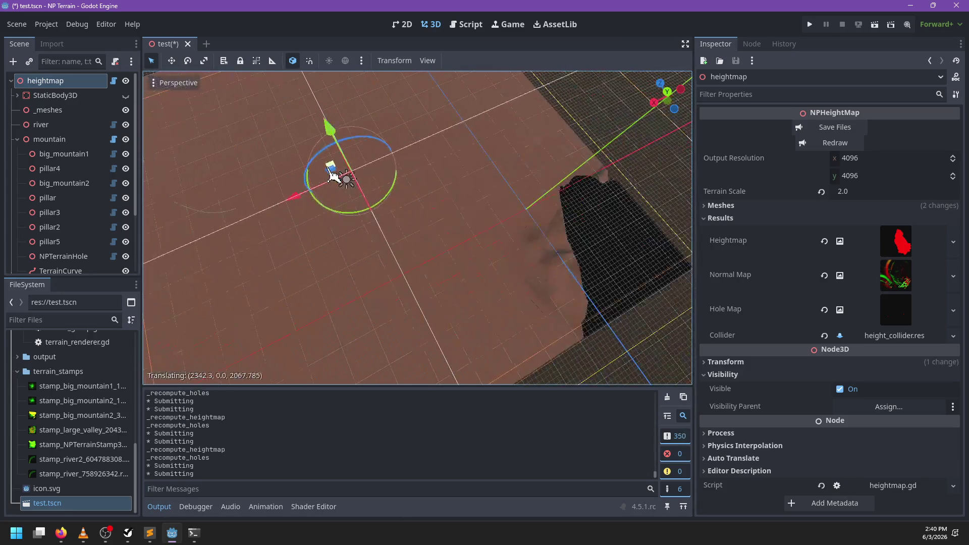
key(ctrl+z)
click(49, 139)
mouse_move(447, 230)
mouse_down()
mouse_move(389, 216)
mouse_move(310, 172)
mouse_up()
mouse_move(385, 205)
mouse_down()
mouse_move(554, 229)
mouse_move(558, 261)
mouse_move(439, 91)
mouse_up()
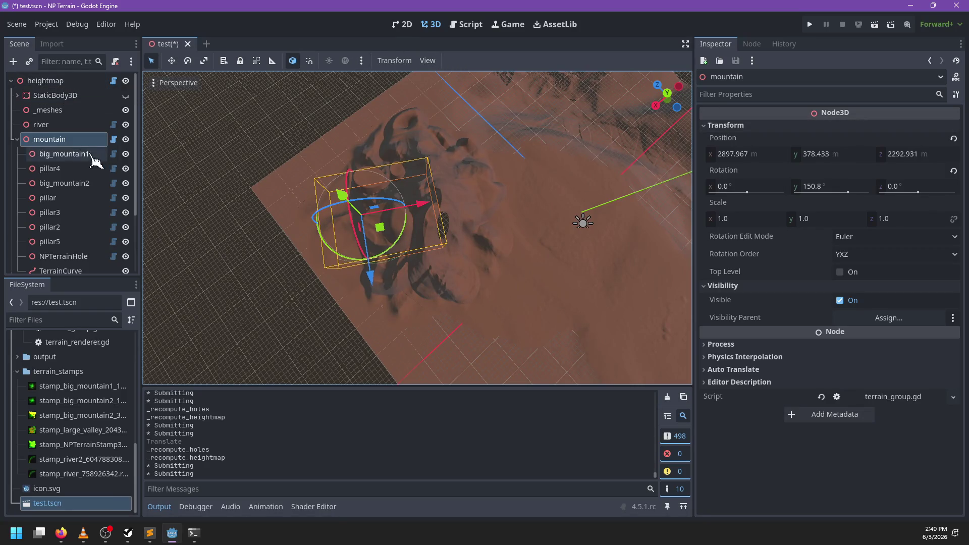
key(ctrl+s)
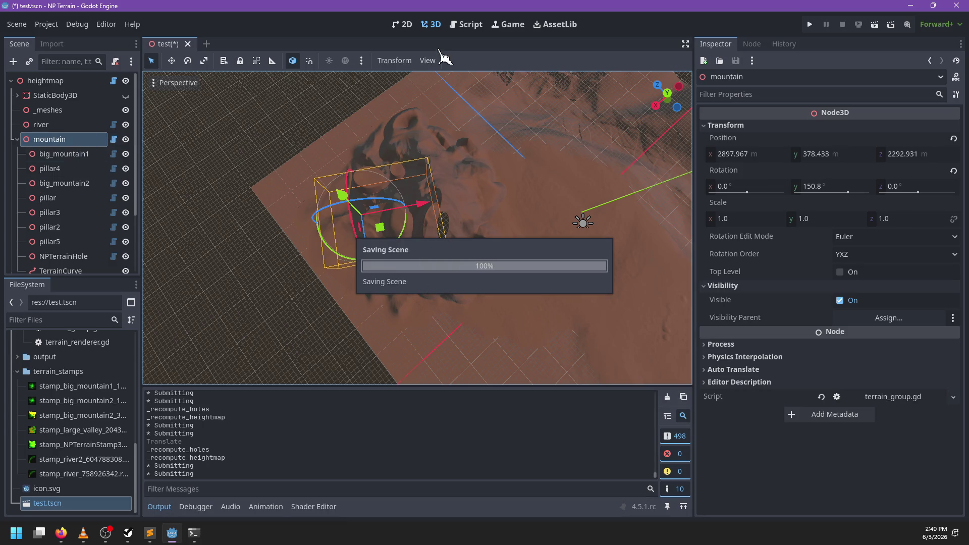
- Open the mountain group's terrain_group.gd script
click(46, 81)
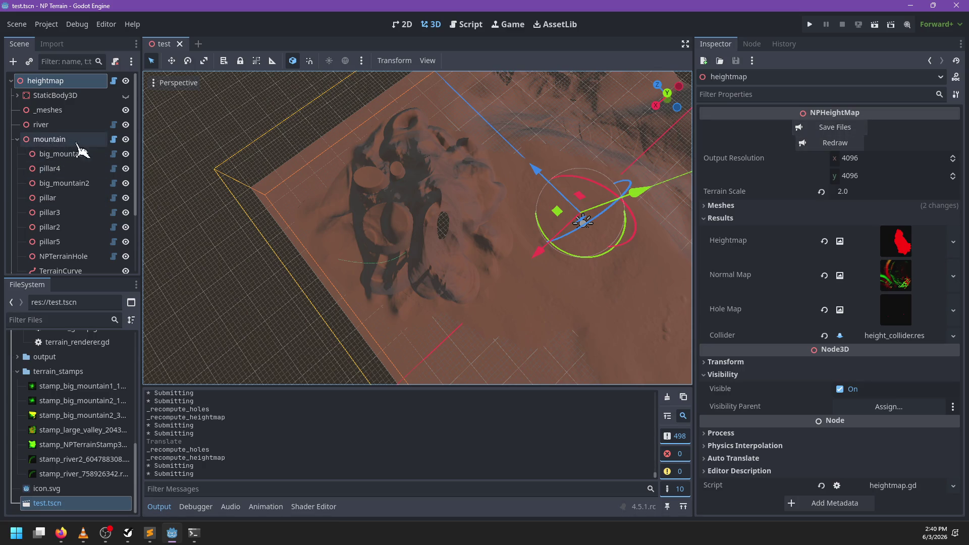
click(114, 140)
scroll(232, 182, down, 10)
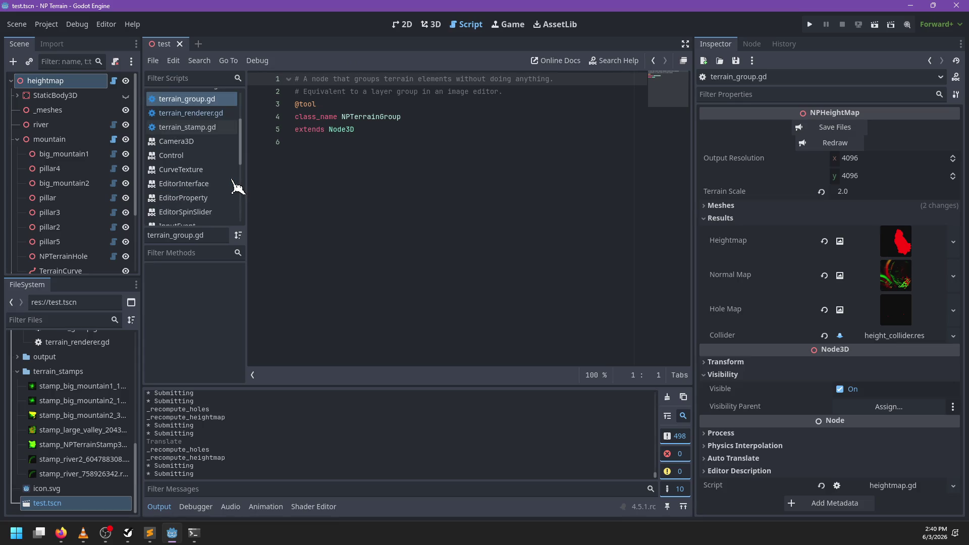
- Open element_widget.gd in the script editor and look through it
scroll(230, 179, up, 10)
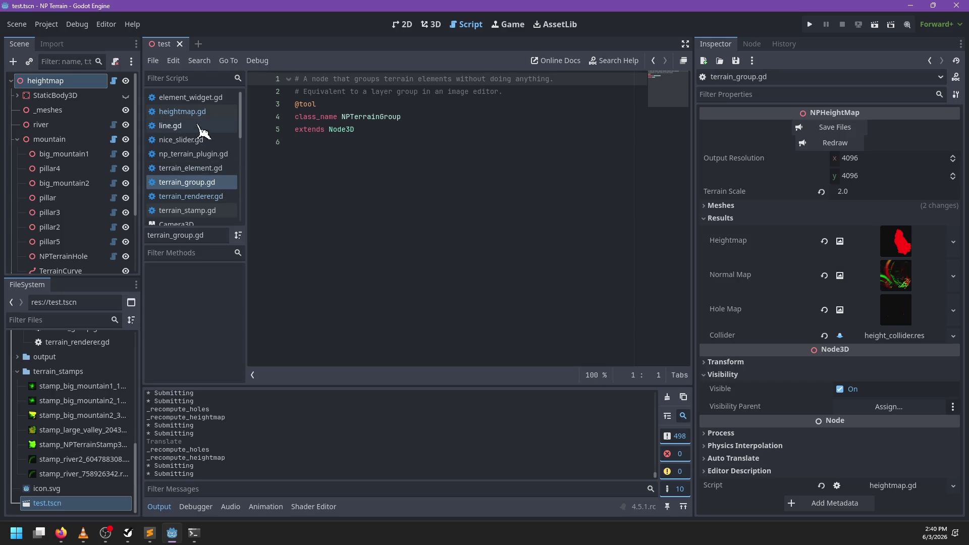
click(207, 98)
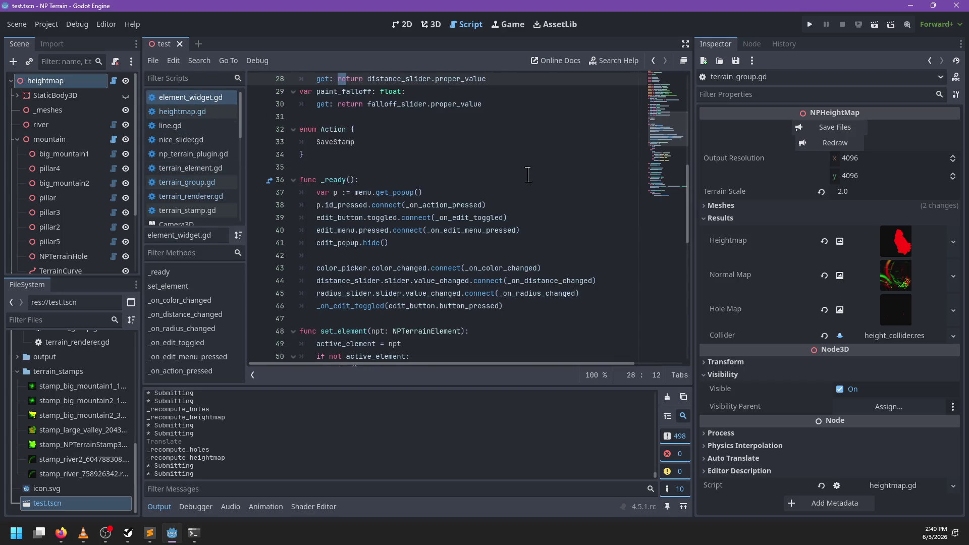
scroll(518, 177, up, 10)
scroll(514, 192, down, 3)
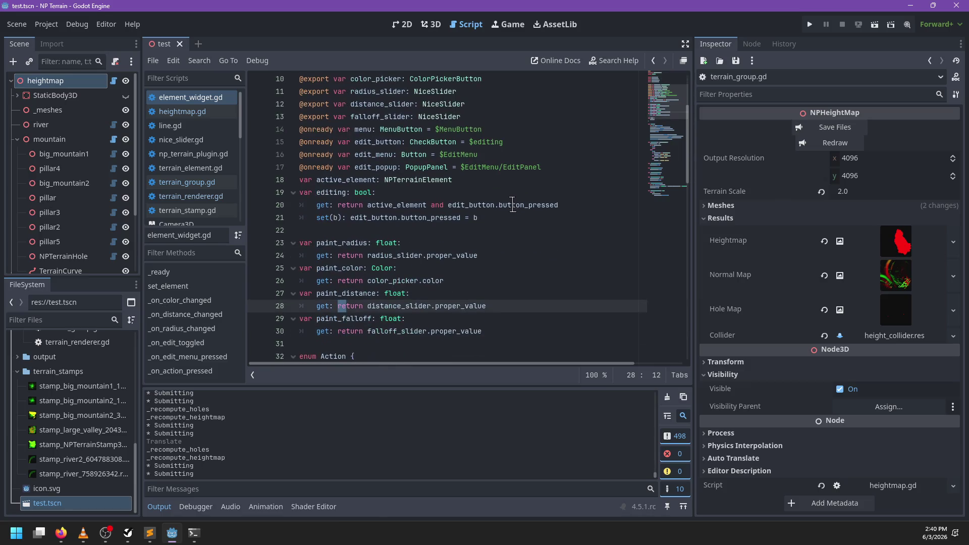
scroll(510, 205, down, 3)
- Filter the FileSystem for 'element_wid' and open element_widget.tscn
click(53, 312)
text(ele,e)
key(BackSpace)
key(BackSpace)
key(BackSpace)
text(ment_wid)
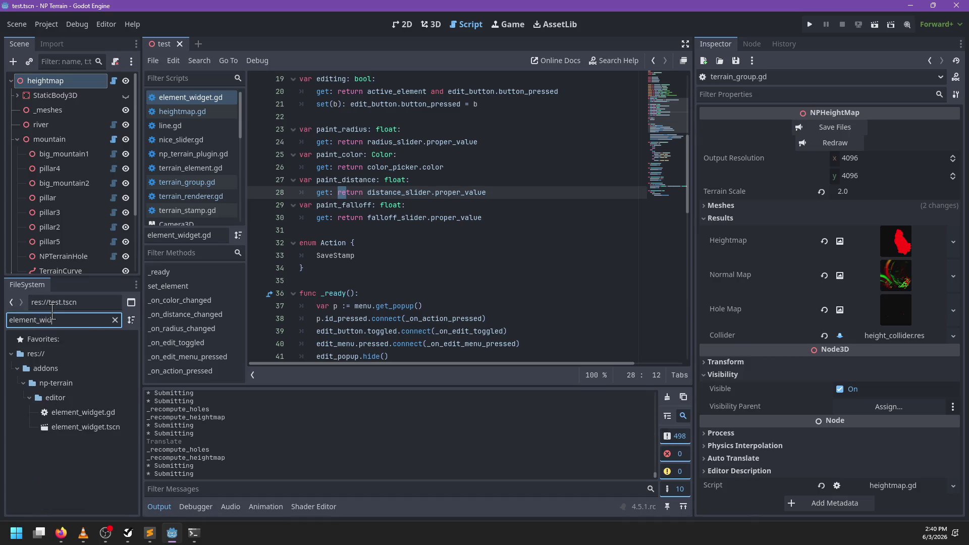
click(85, 428)
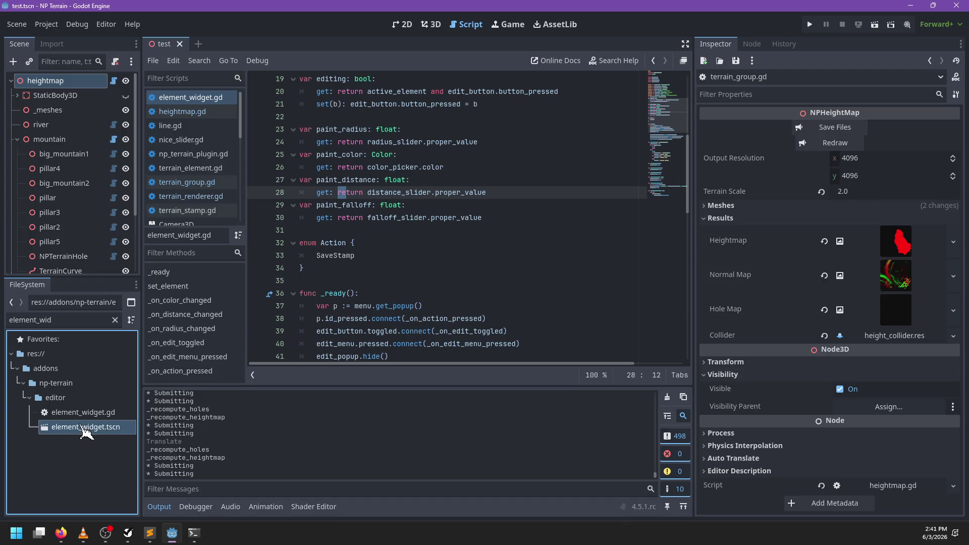
double_click(84, 429)
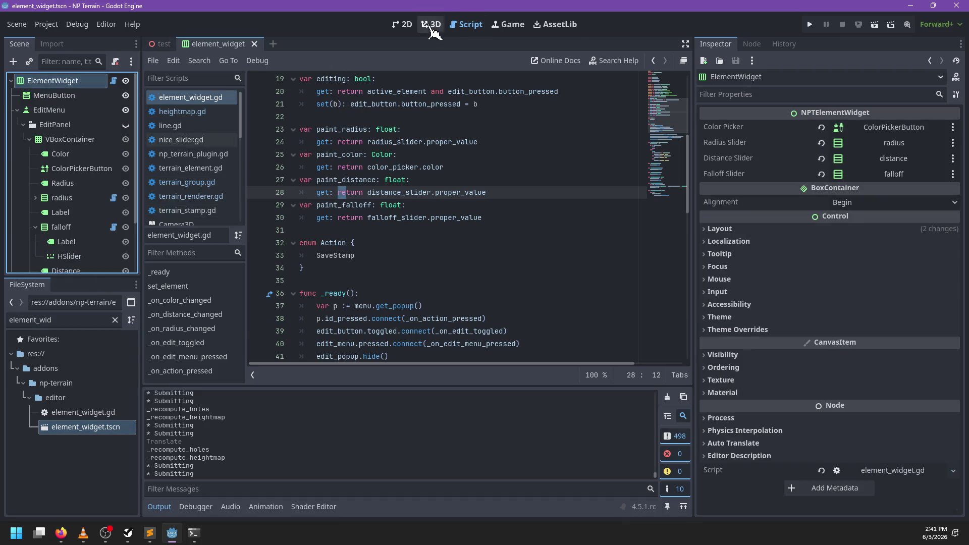
- Show the element widget scene in the 2D view
click(433, 25)
click(402, 24)
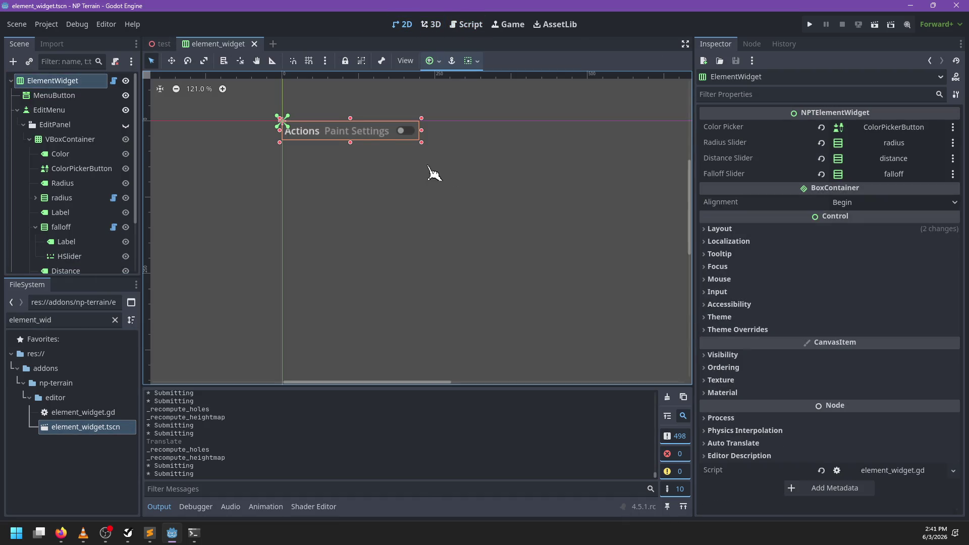
scroll(74, 189, down, 2)
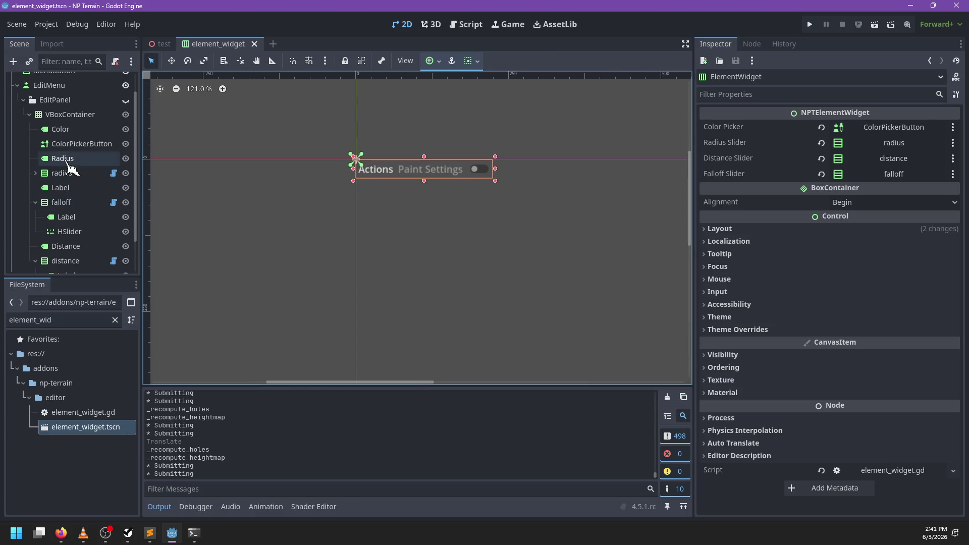
scroll(63, 114, up, 2)
scroll(63, 112, down, 2)
scroll(63, 113, up, 2)
- Add a second MenuButton item with text 'Redraw All' (ID 1) and save the scene
click(61, 95)
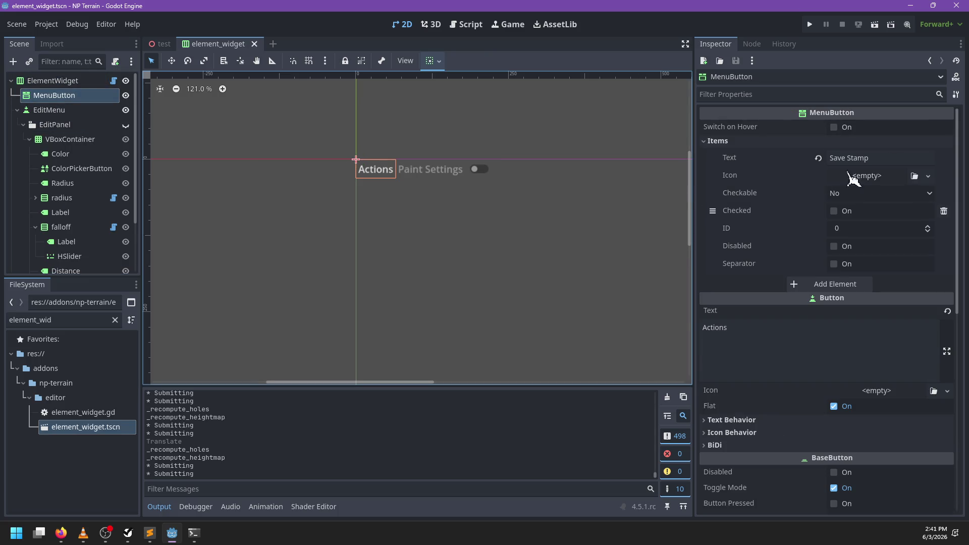
click(852, 285)
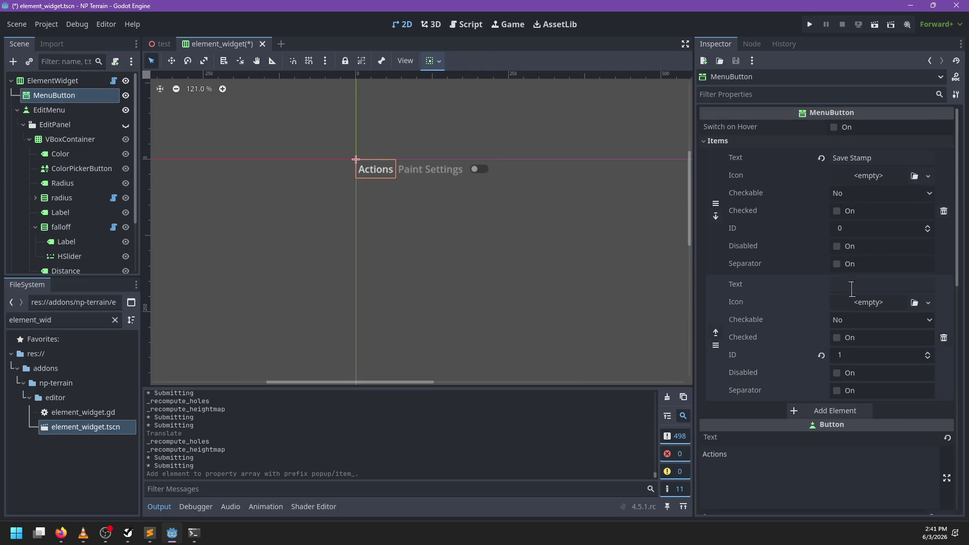
click(874, 284)
text(Redraw All)
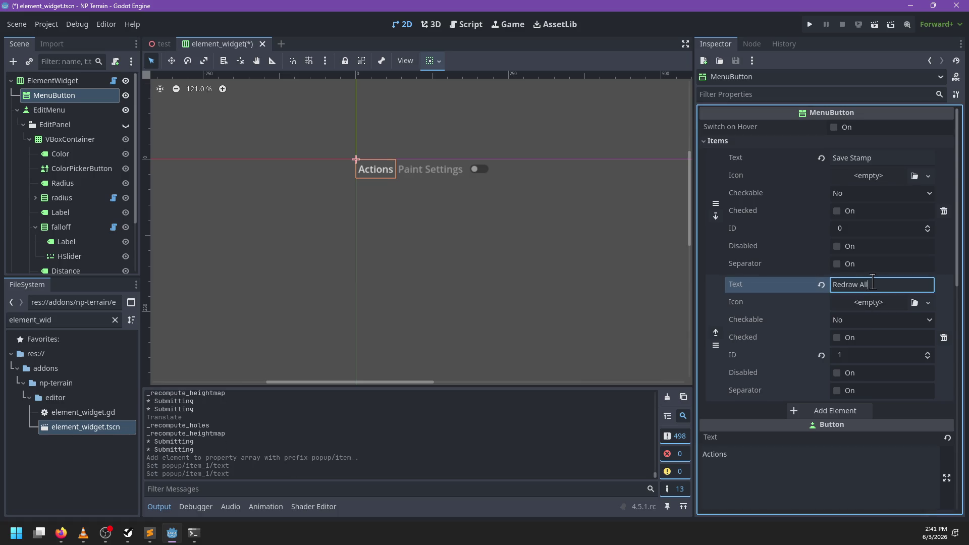
key(ctrl+s)
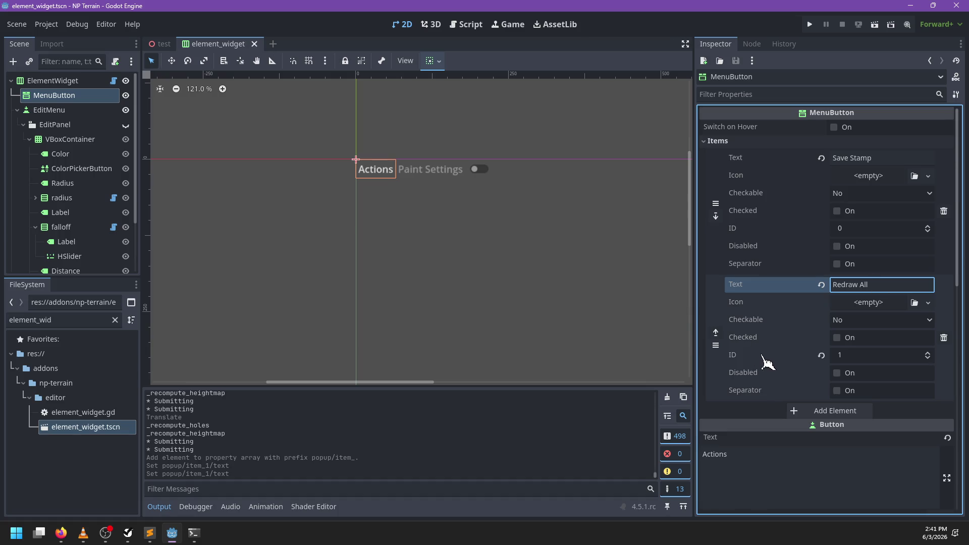
click(113, 81)
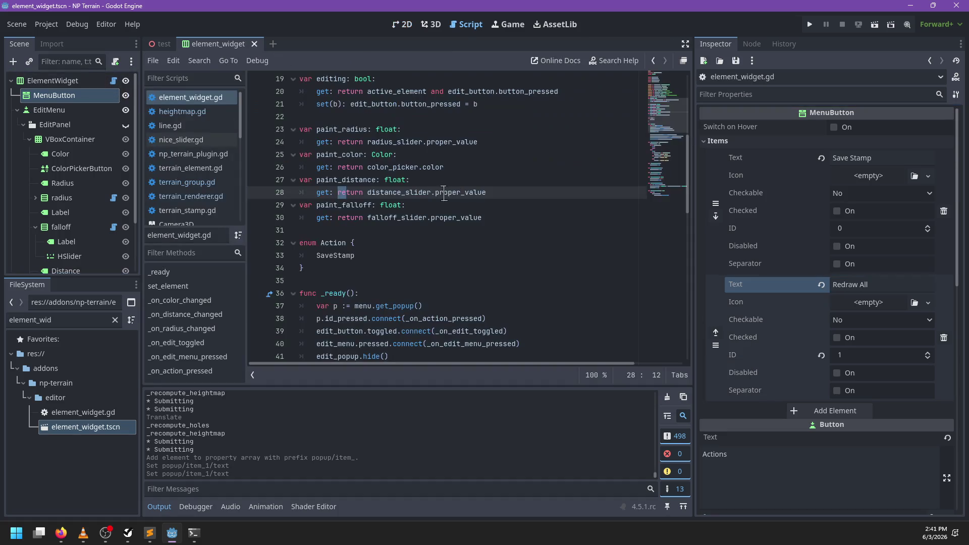
- Review the NPTerrainElement type and the NPTerrainGroup class name in terrain_group.gd
scroll(443, 218, up, 6)
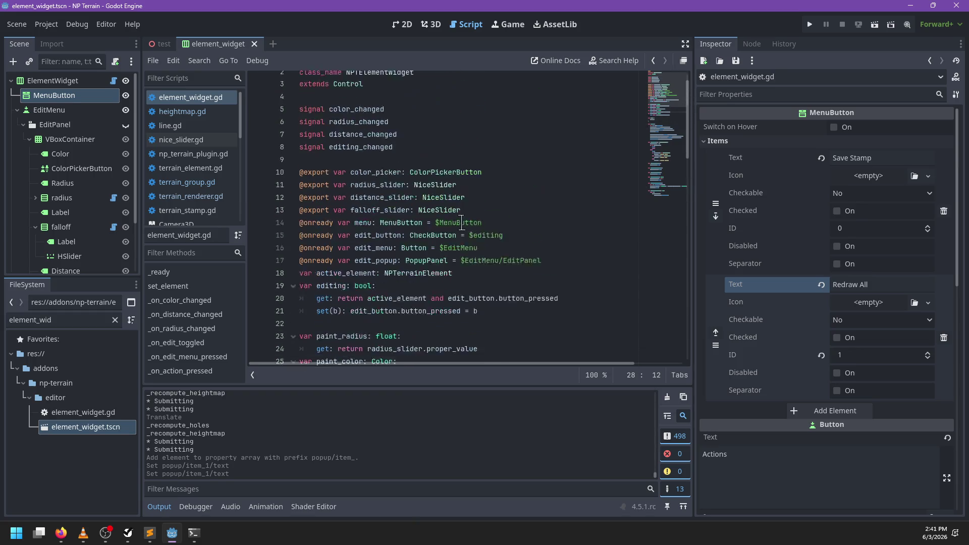
scroll(465, 223, down, 5)
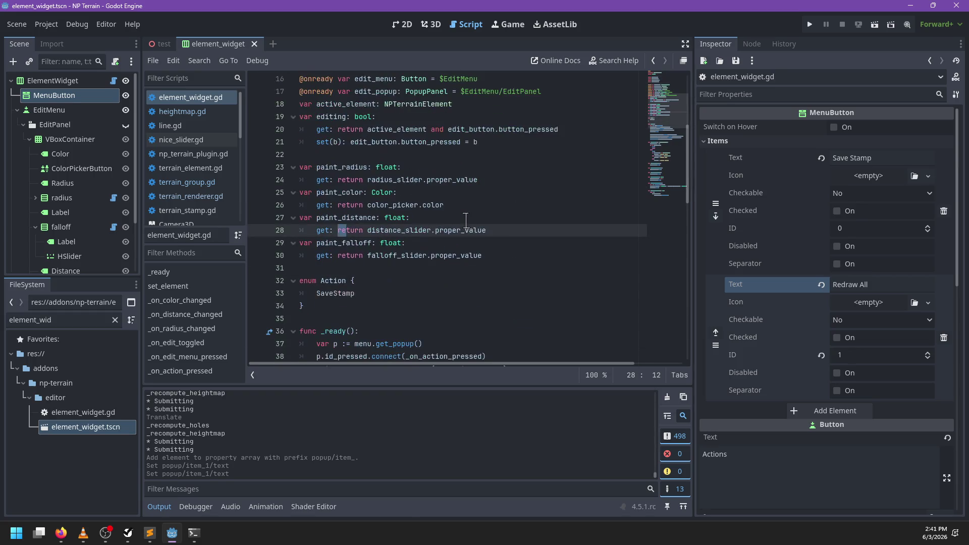
scroll(474, 213, up, 5)
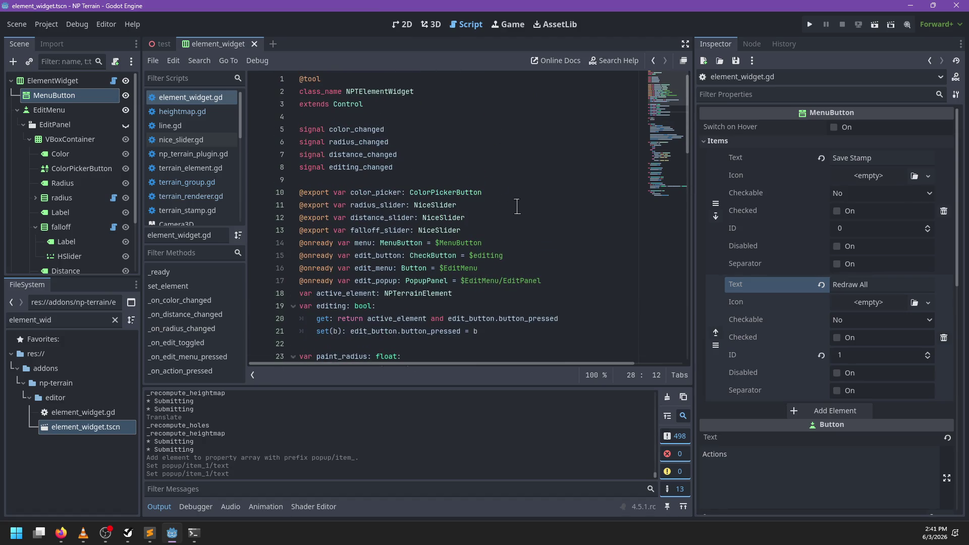
double_click(414, 294)
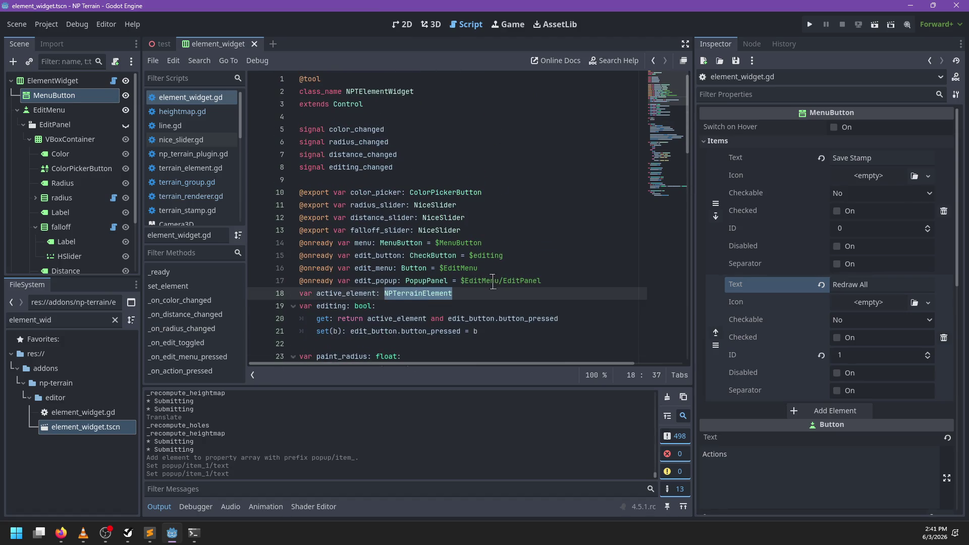
scroll(493, 283, down, 1)
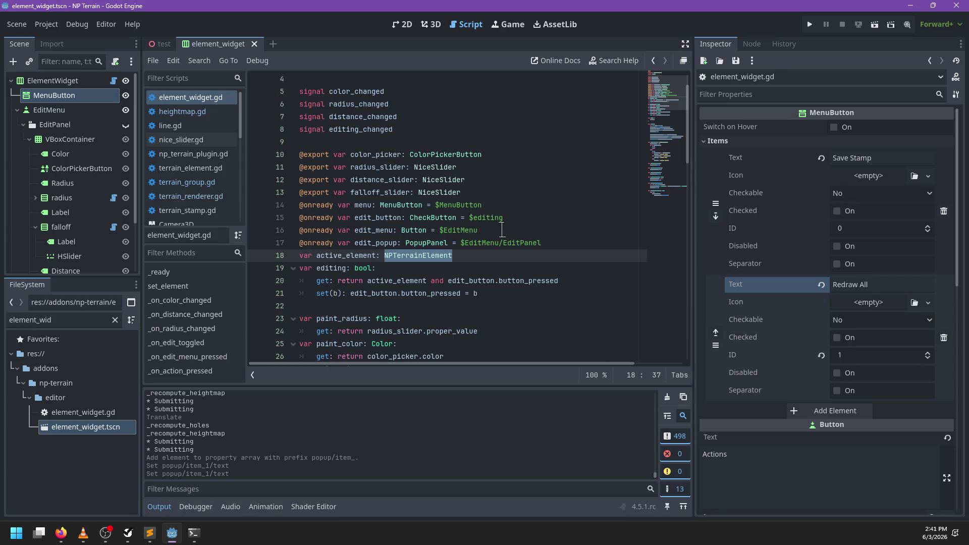
click(221, 185)
double_click(369, 117)
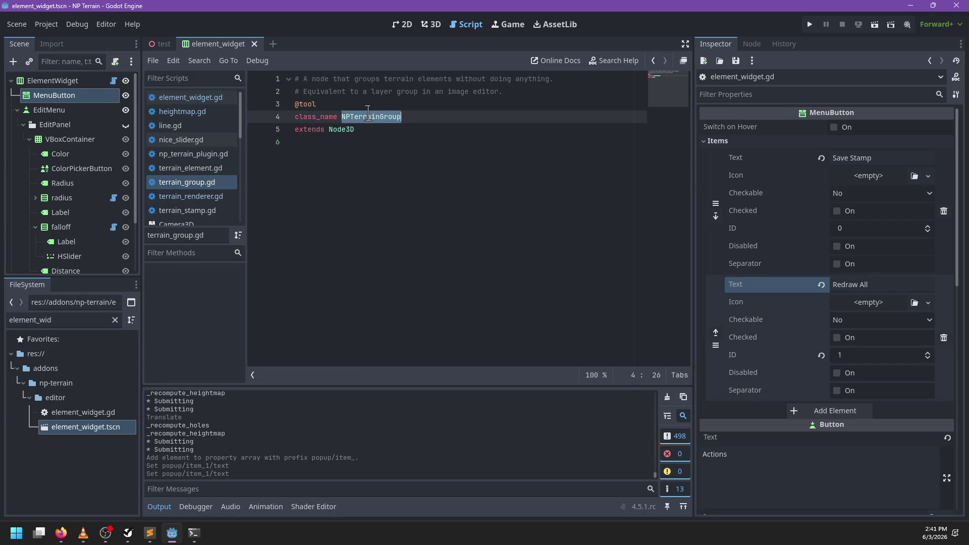
click(401, 143)
click(375, 130)
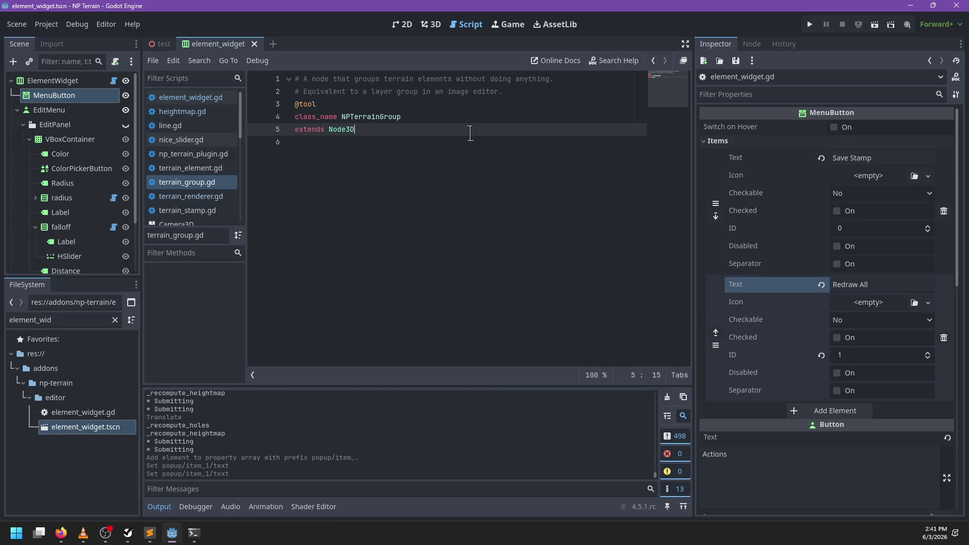
- Locate terrain_element.gd and move terrain_group.gd into the addons/np-terrain/elements folder
click(115, 320)
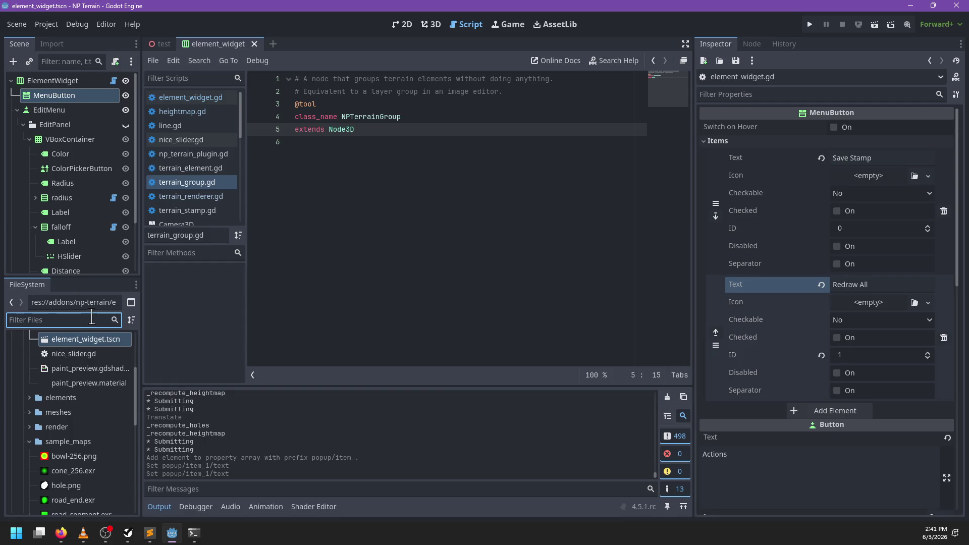
text(terrain)
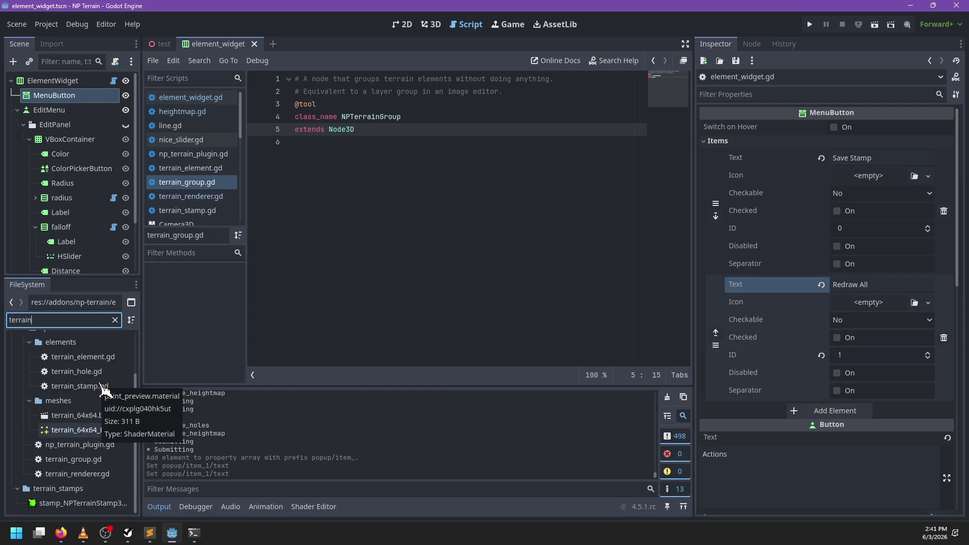
text(_el)
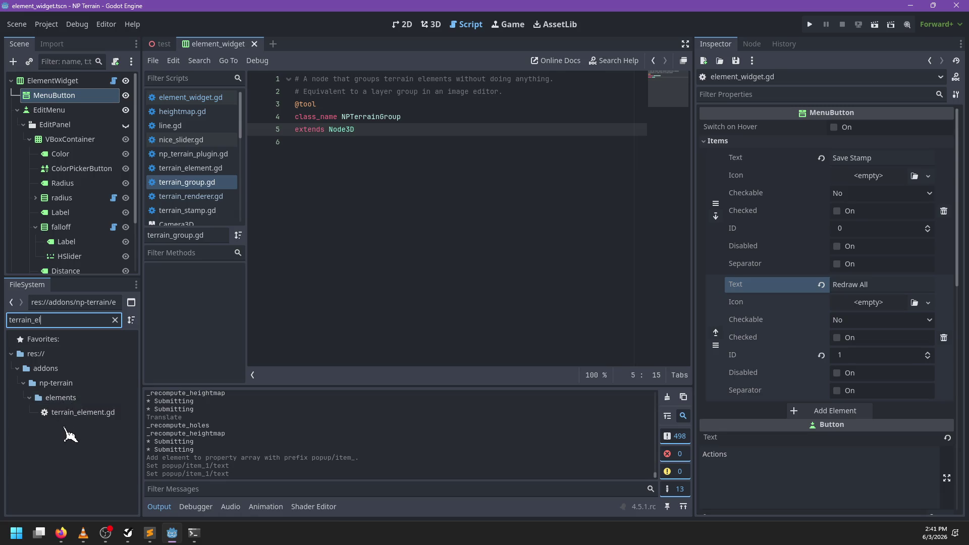
click(71, 413)
click(115, 320)
scroll(76, 410, down, 5)
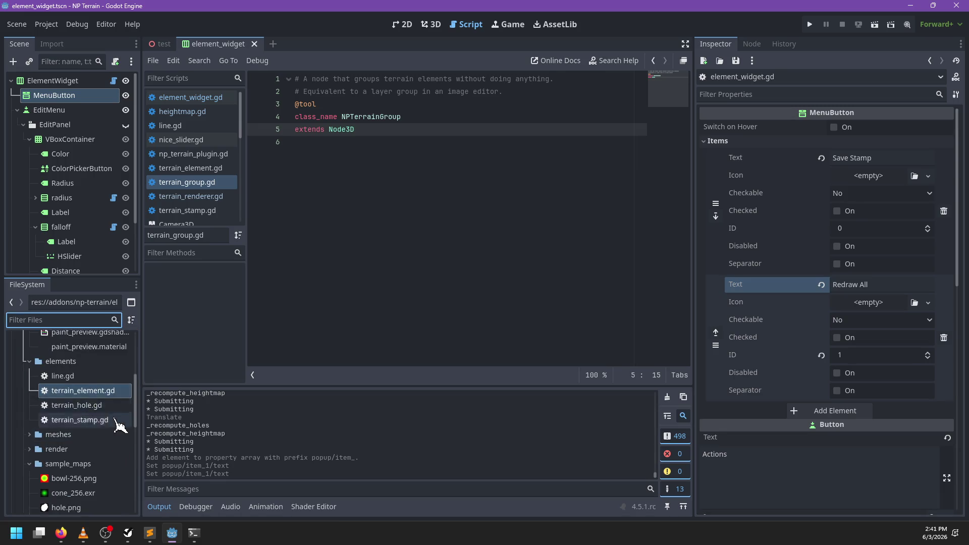
scroll(114, 424, down, 5)
scroll(117, 427, down, 3)
mouse_move(108, 460)
mouse_down()
mouse_move(64, 371)
mouse_move(169, 421)
mouse_move(97, 410)
mouse_up()
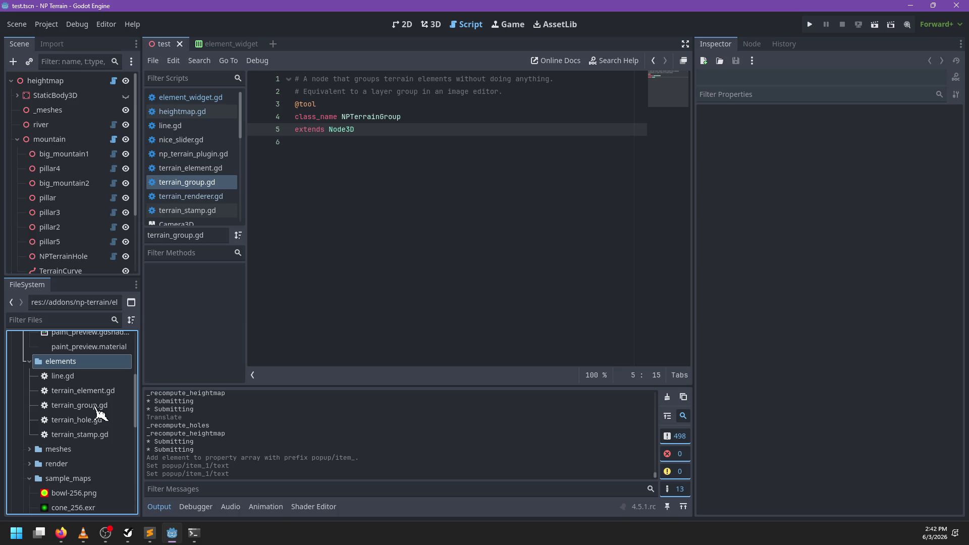
- Change terrain_element.gd to extend NPTerrainGroup instead of Node3D and save it
double_click(88, 391)
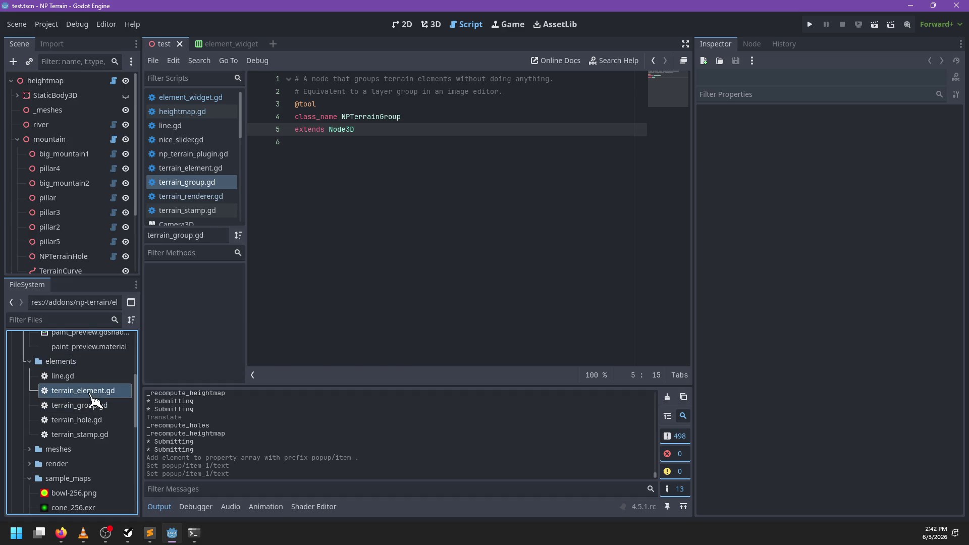
key(ctrl+BackSpace)
text(NPTerrainGroup)
key(ctrl+s)
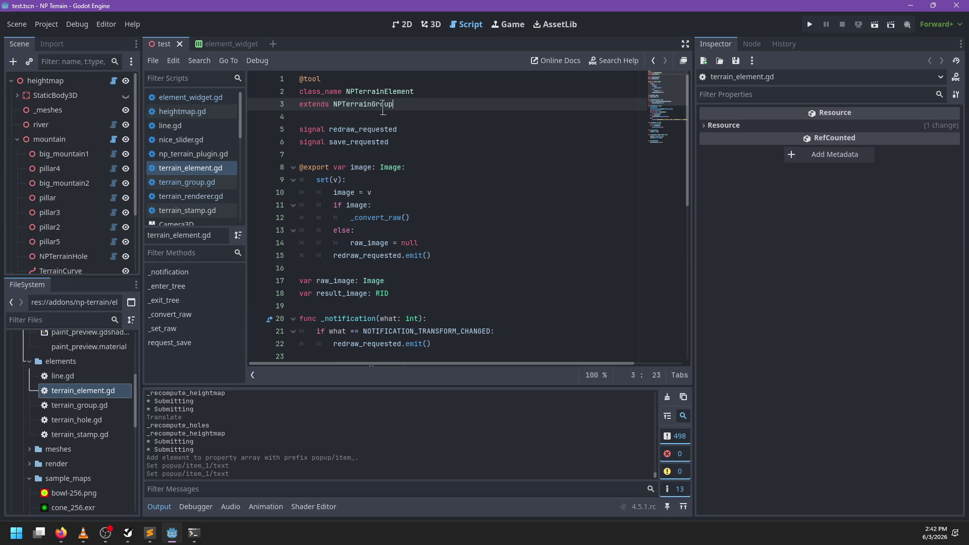
click(212, 182)
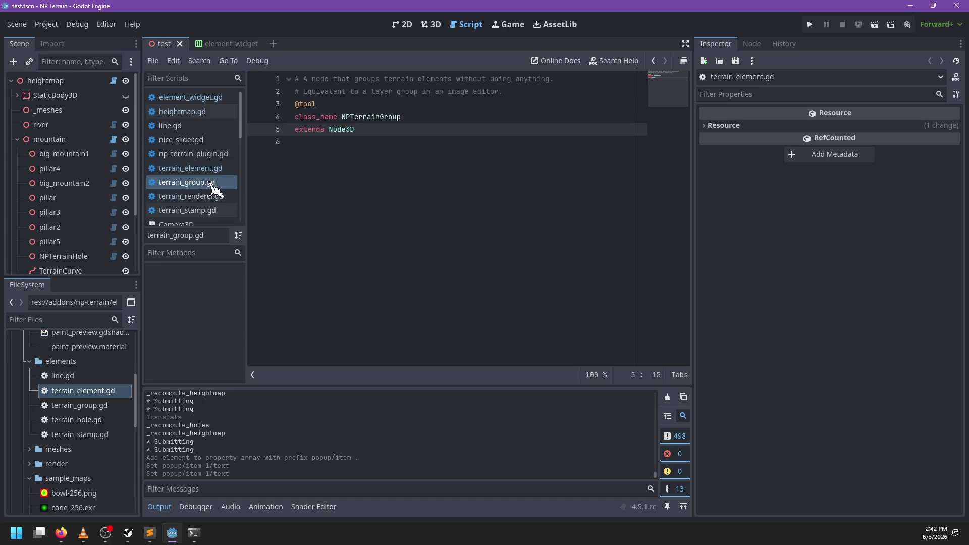
click(212, 170)
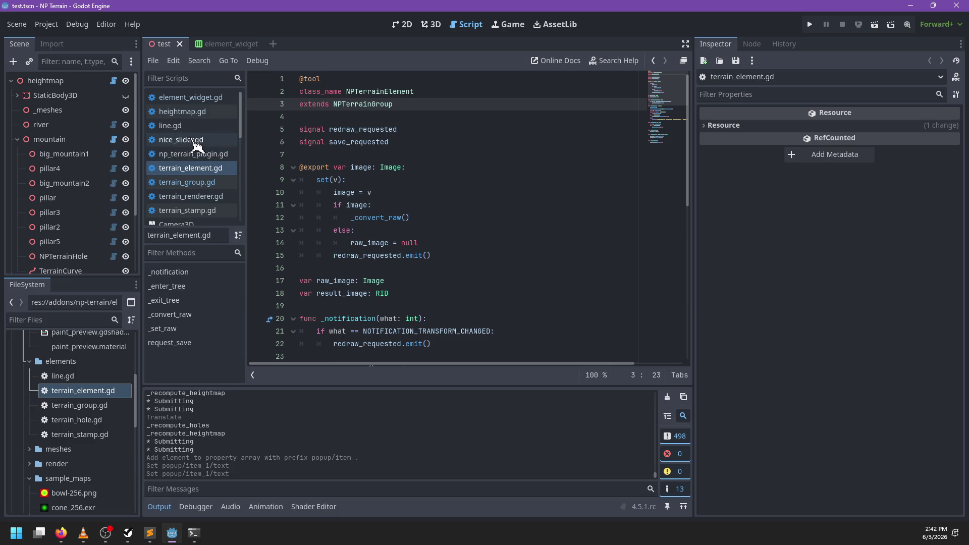
scroll(222, 180, down, 1)
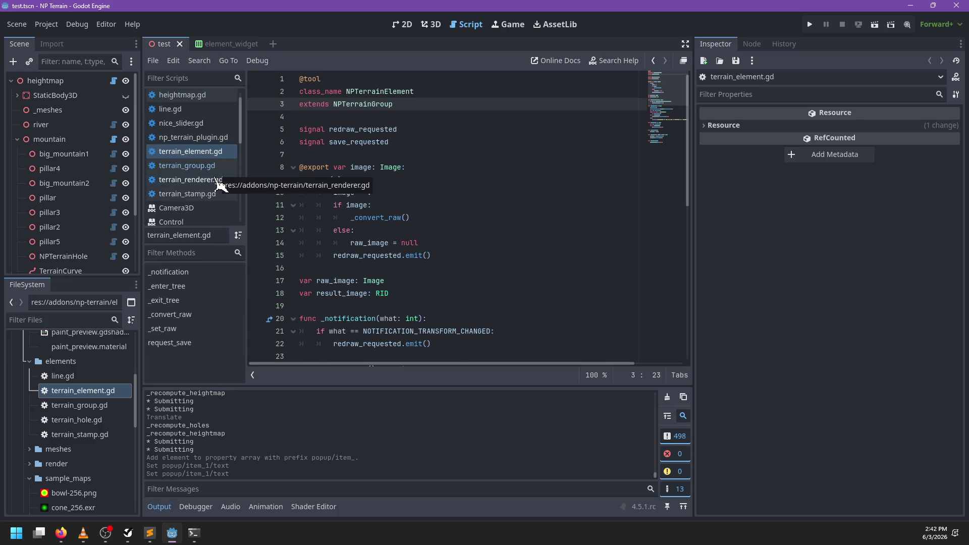
- Delete 'object is NPTerrainElement or ' from _handles on line 37 of np_terrain_plugin.gd and save
click(221, 181)
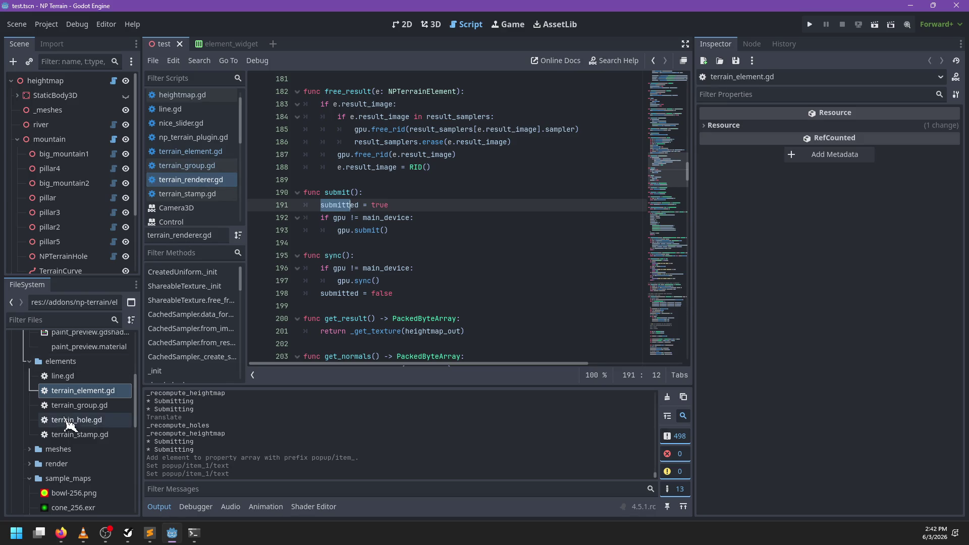
scroll(107, 413, down, 5)
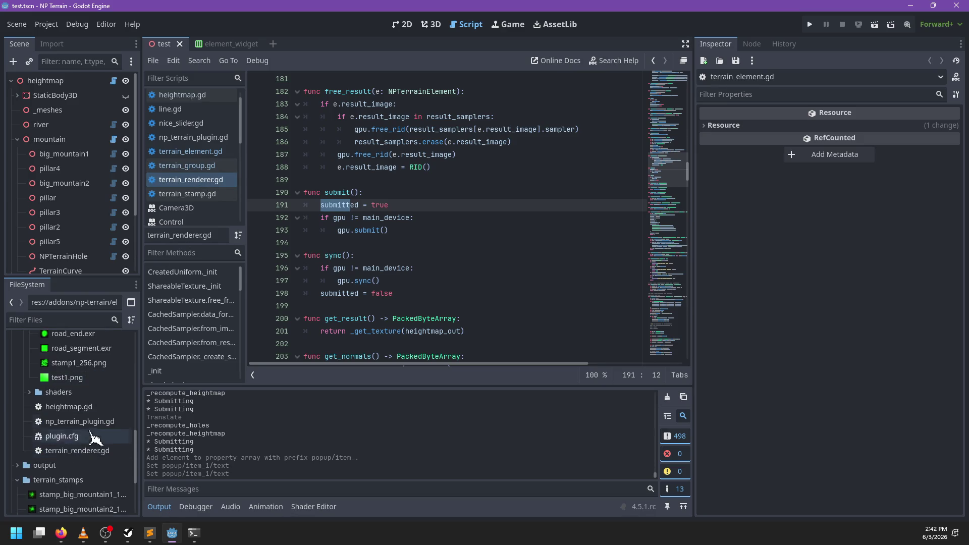
double_click(41, 423)
scroll(512, 184, up, 20)
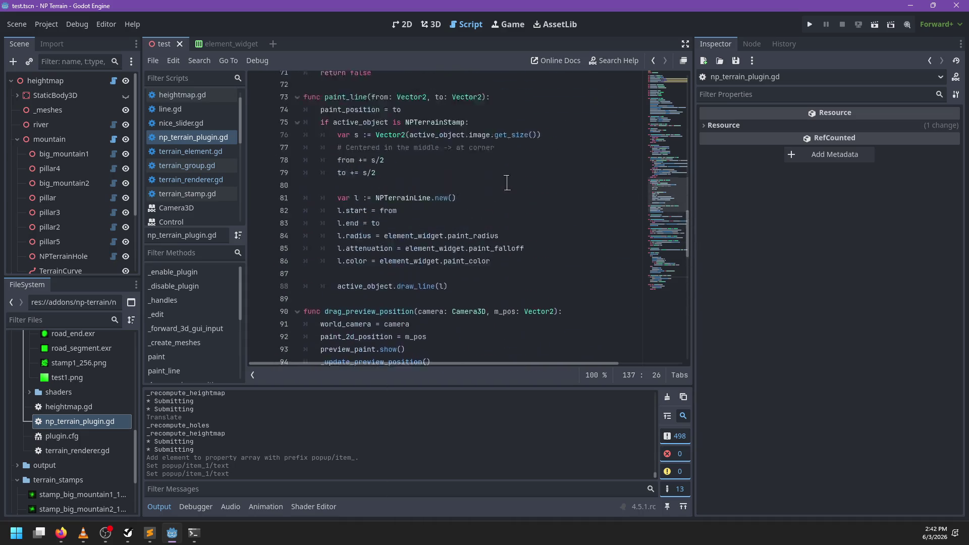
scroll(513, 192, down, 1)
drag(477, 230, 352, 230)
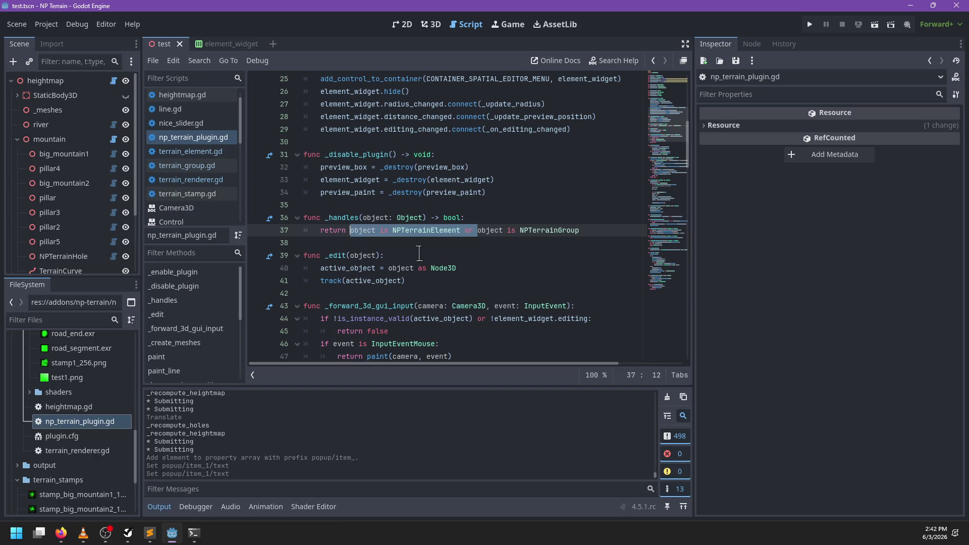
key(BackSpace)
key(ctrl+s)
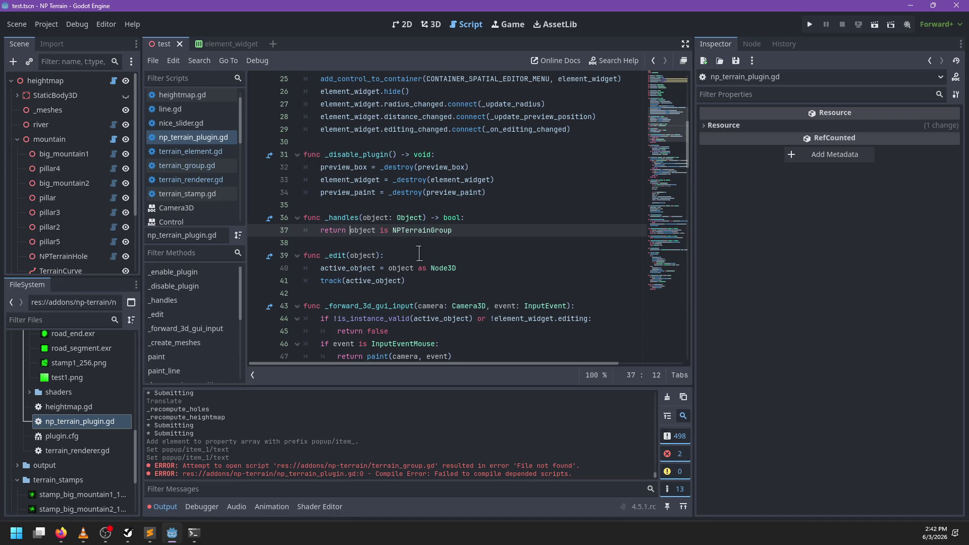
- Search the code for 'terrain-grou' references, then dismiss the search
key(ctrl+f)
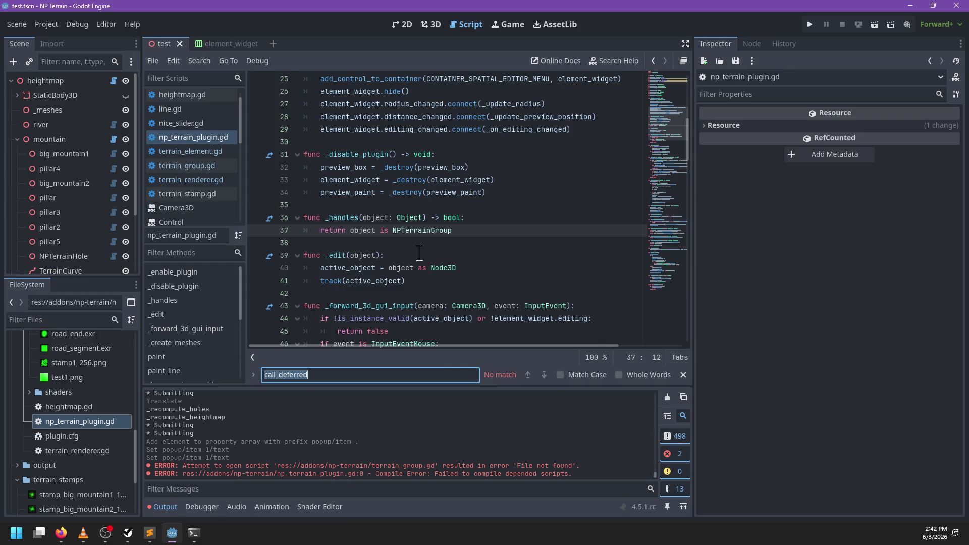
text(terrain-grou)
key(Escape)
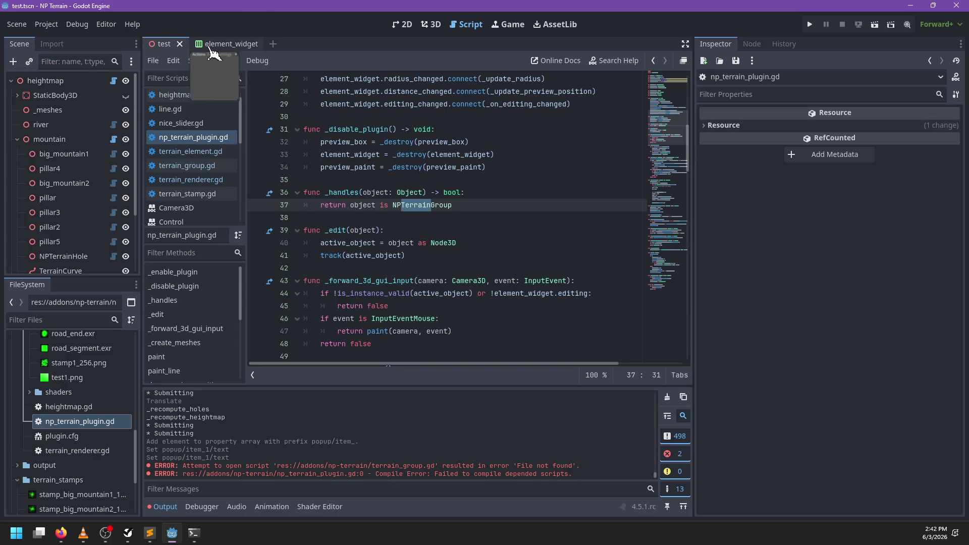
- Close all scene tabs, confirm NP Terrain is enabled in Project Settings, and clear the output errors
right_click(201, 49)
click(273, 208)
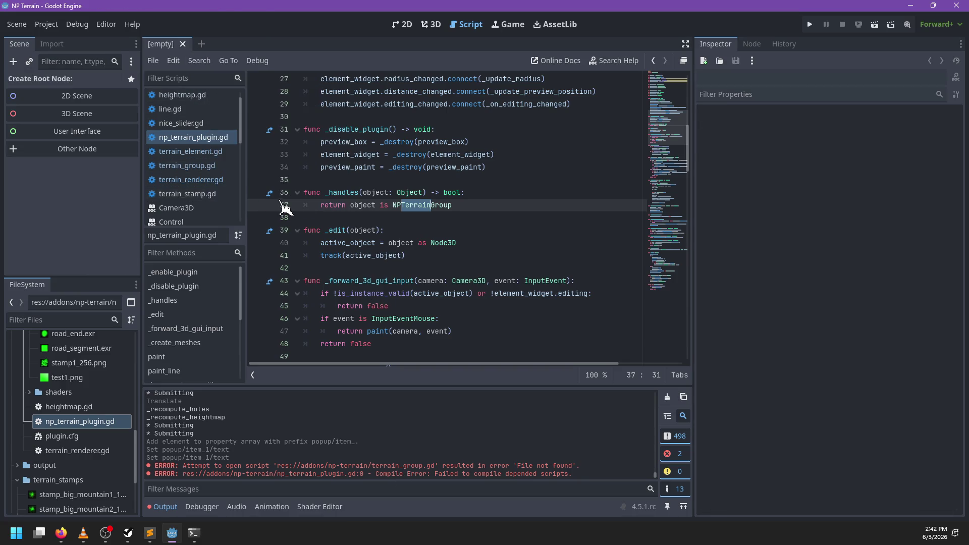
click(48, 25)
click(70, 38)
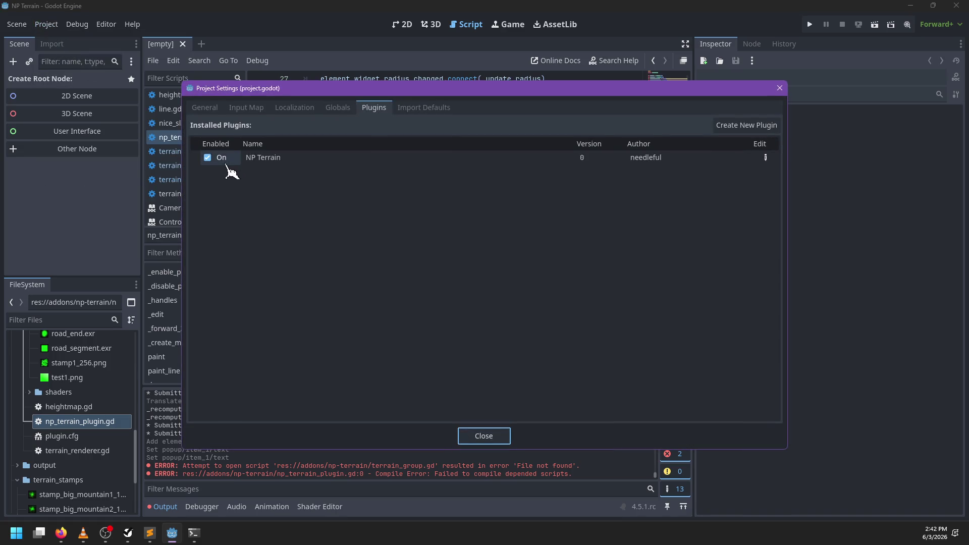
click(214, 160)
click(499, 429)
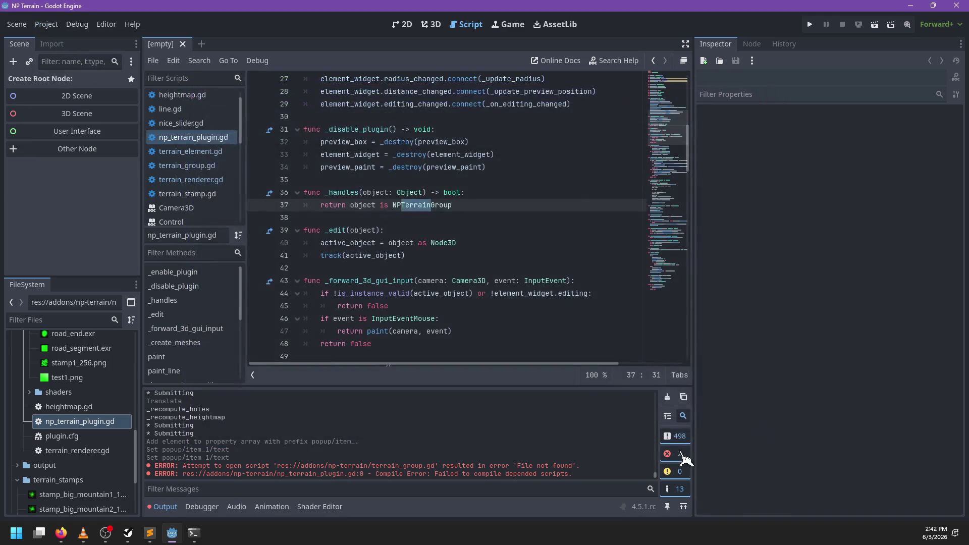
click(667, 398)
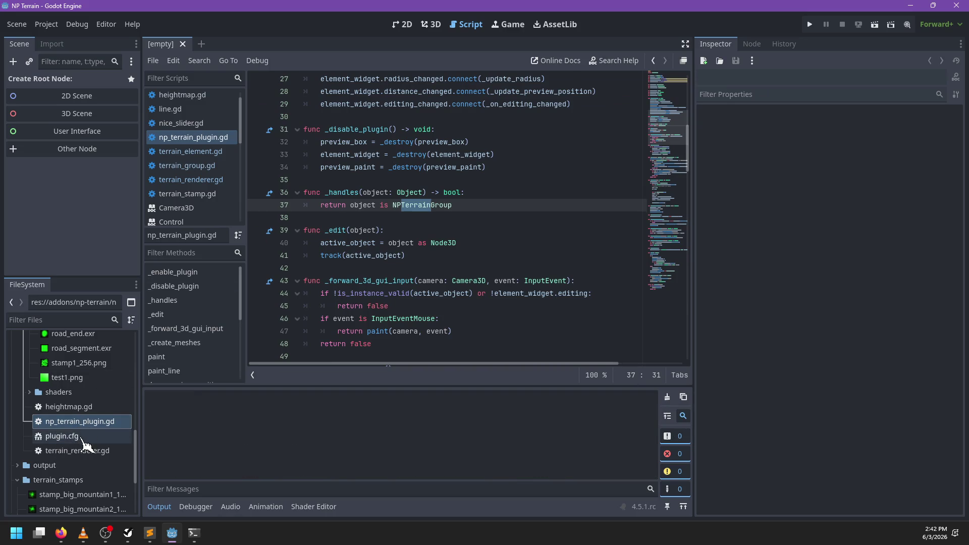
- Filter the FileSystem for 'test' and reopen test.tscn
click(63, 319)
text(test)
click(57, 428)
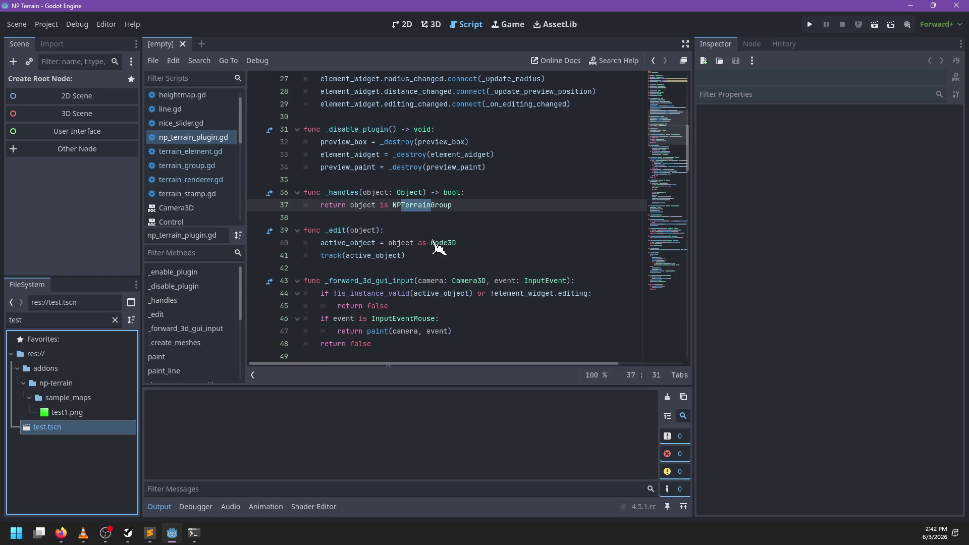
click(465, 204)
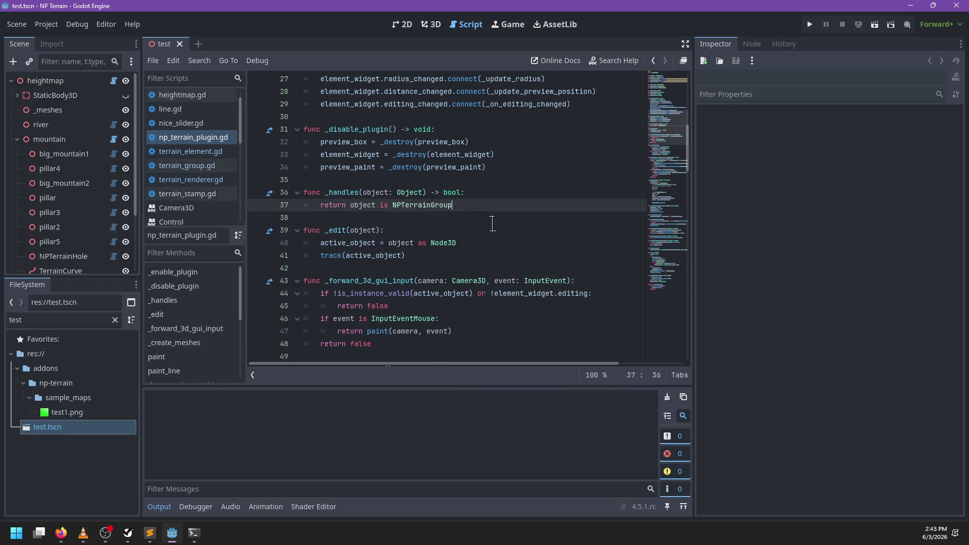
- Review the code of terrain_element.gd and terrain_stamp.gd
scroll(492, 224, down, 3)
scroll(499, 220, down, 4)
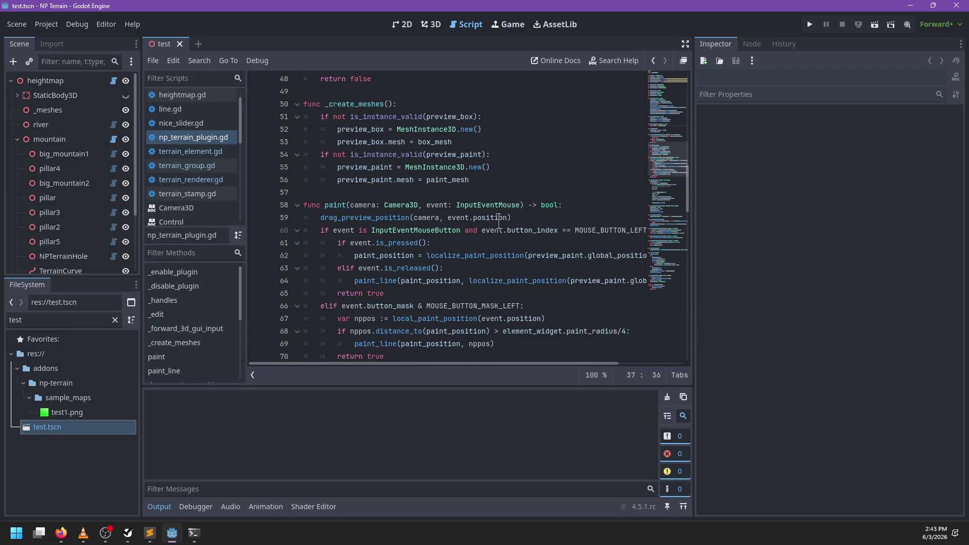
scroll(498, 221, up, 6)
click(190, 152)
scroll(478, 181, down, 7)
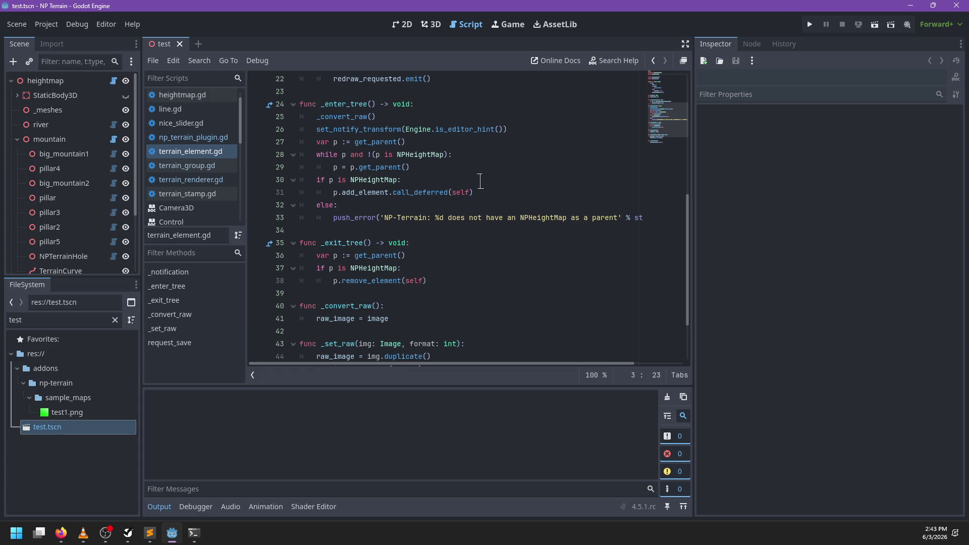
scroll(480, 182, down, 2)
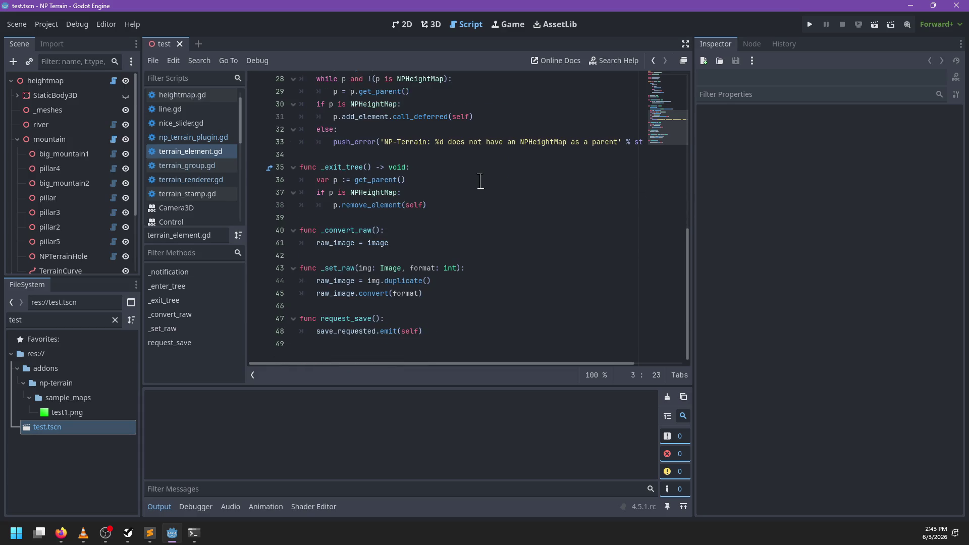
scroll(481, 185, up, 3)
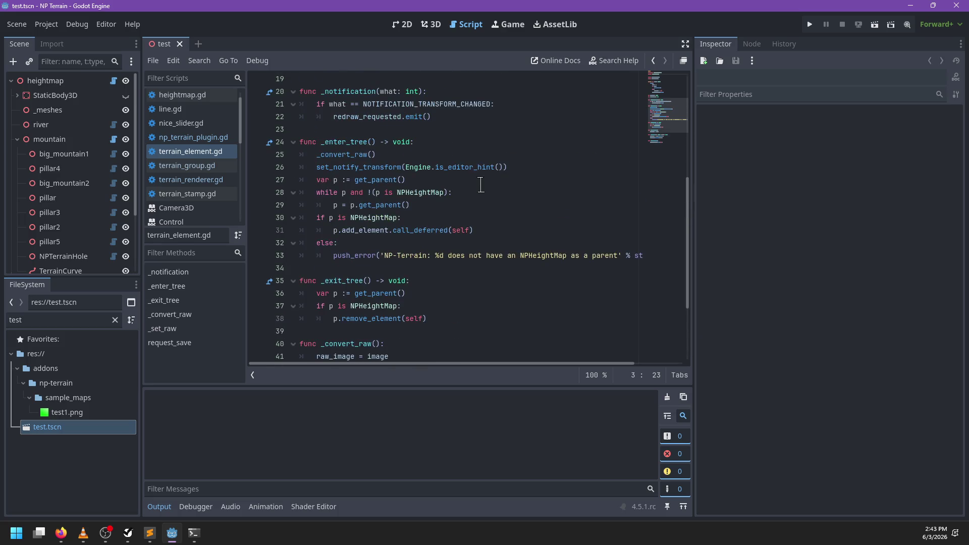
scroll(210, 195, up, 1)
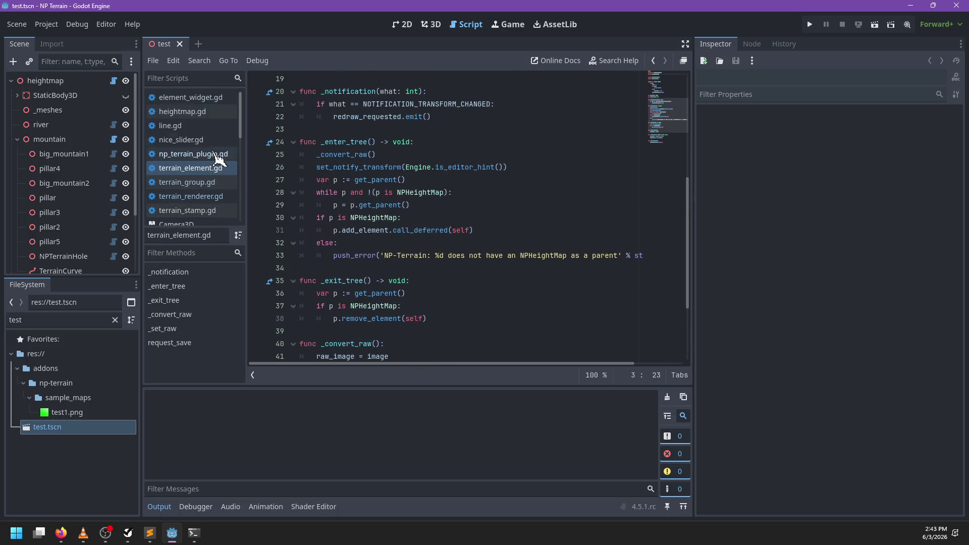
click(202, 215)
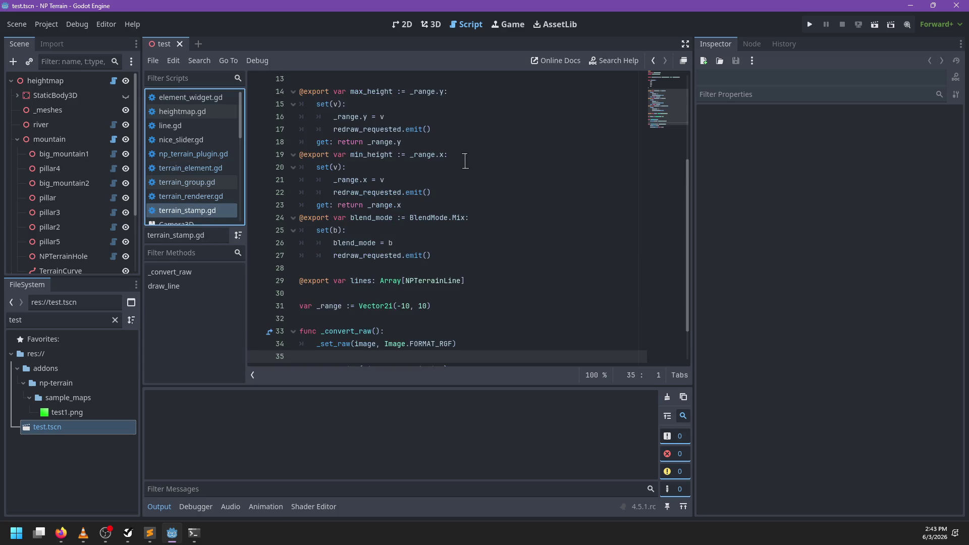
scroll(465, 159, up, 4)
scroll(465, 161, down, 4)
- Read through element_widget.gd, highlighting active_element on line 18
click(208, 99)
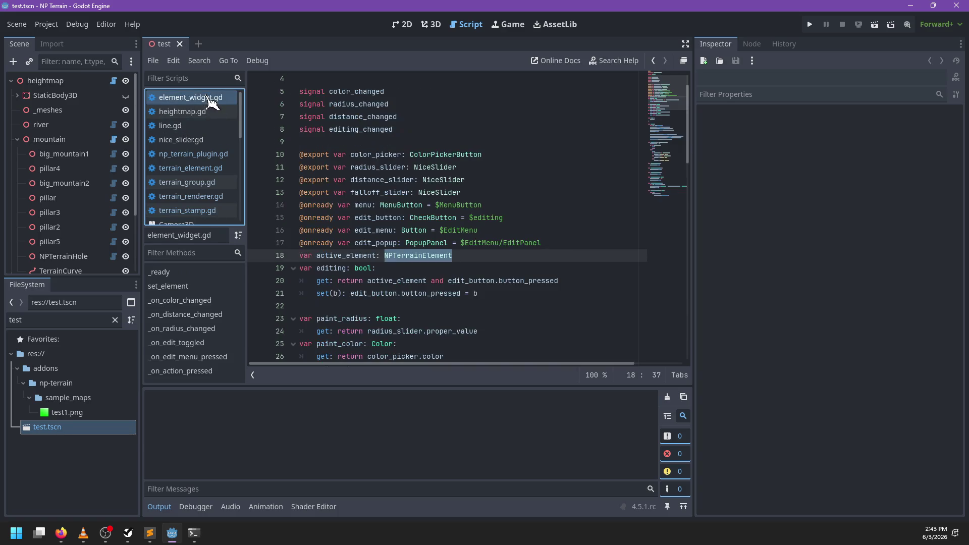
double_click(358, 255)
scroll(486, 239, down, 4)
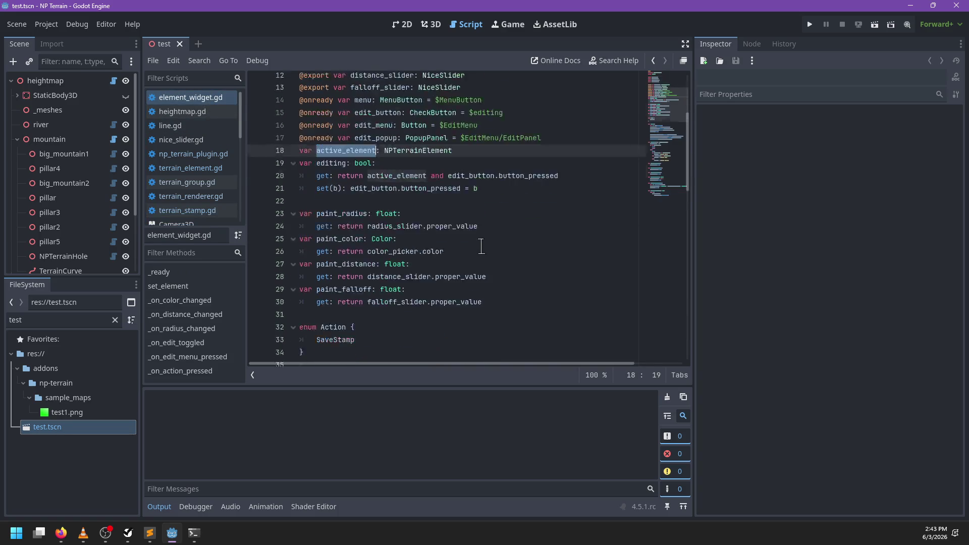
scroll(514, 208, down, 8)
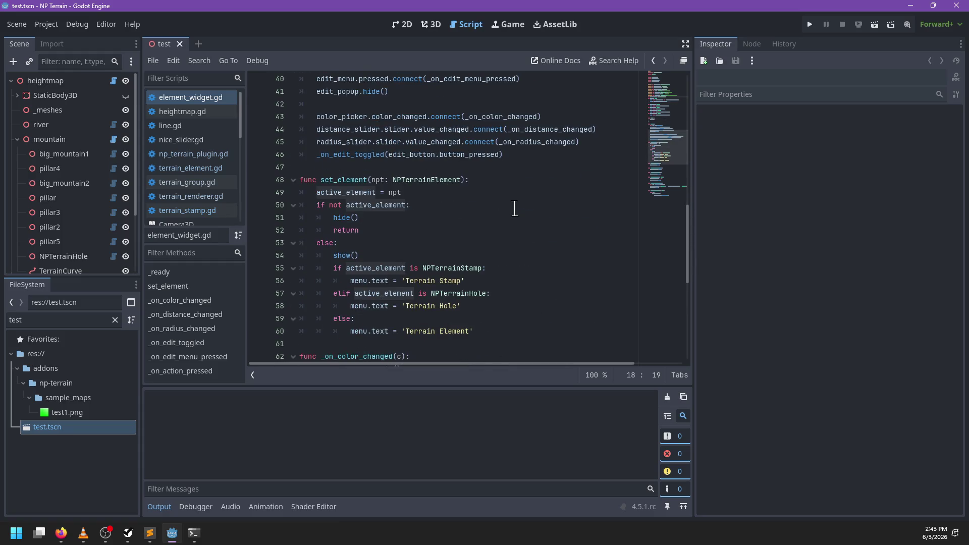
scroll(514, 208, down, 2)
scroll(513, 209, down, 6)
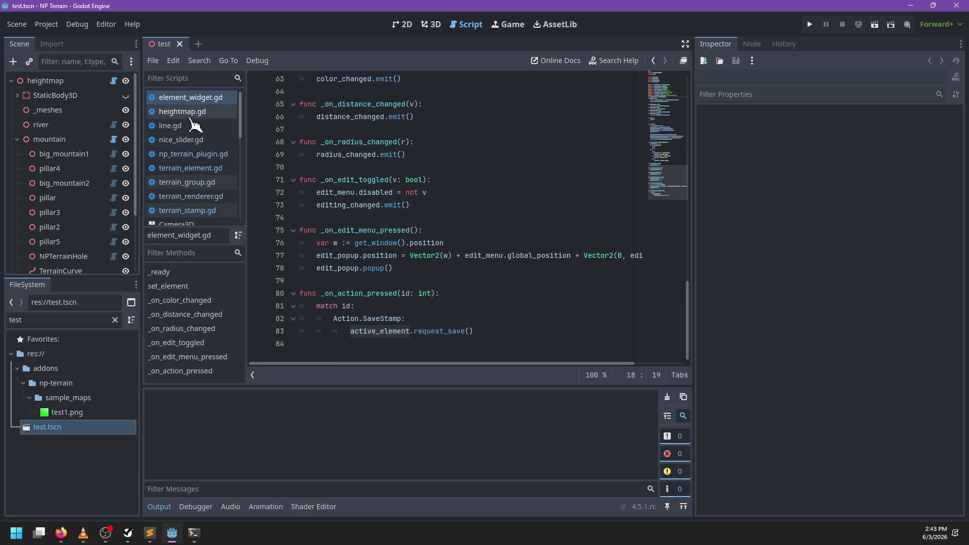
- Check terrain_group.gd, then open terrain_element.gd at its _enter_tree code
click(205, 183)
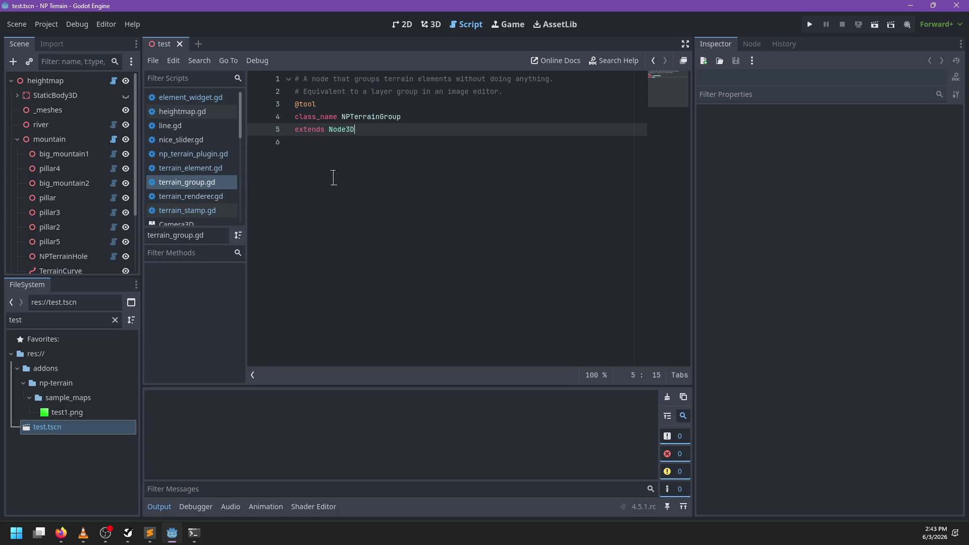
click(333, 176)
click(218, 171)
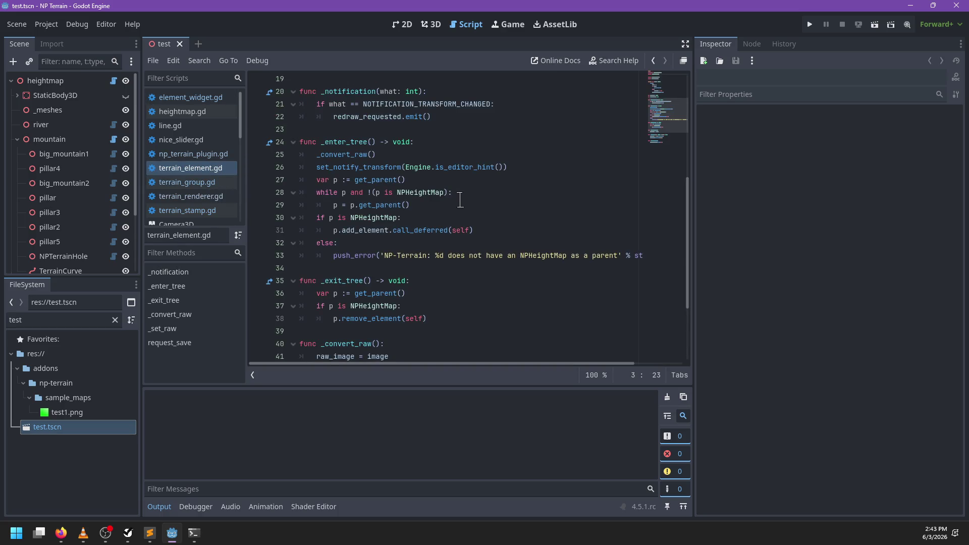
- Declare a new get_heightmap() function returning NPHeightMap below _enter_tree
click(376, 269)
key(Return)
key(Return)
key(Up)
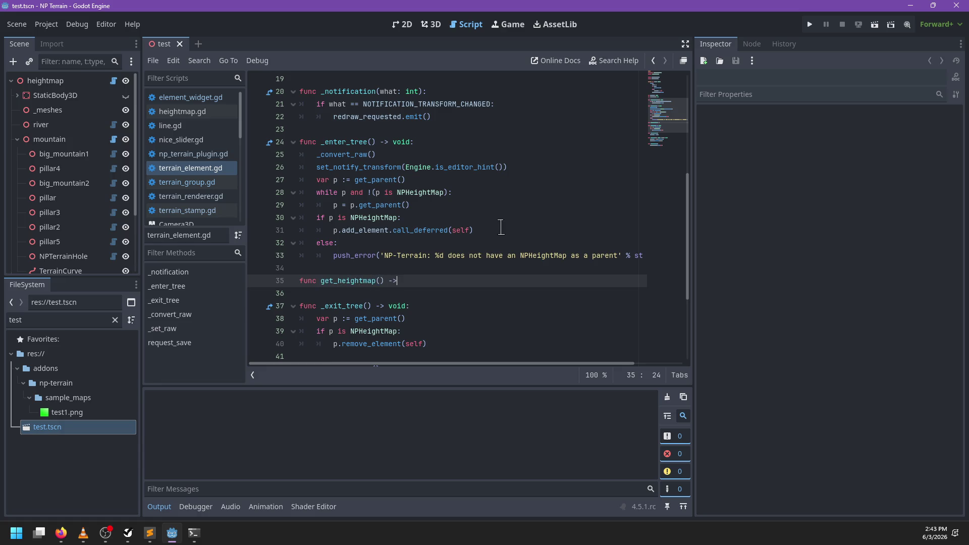
text( NPHeightmap)
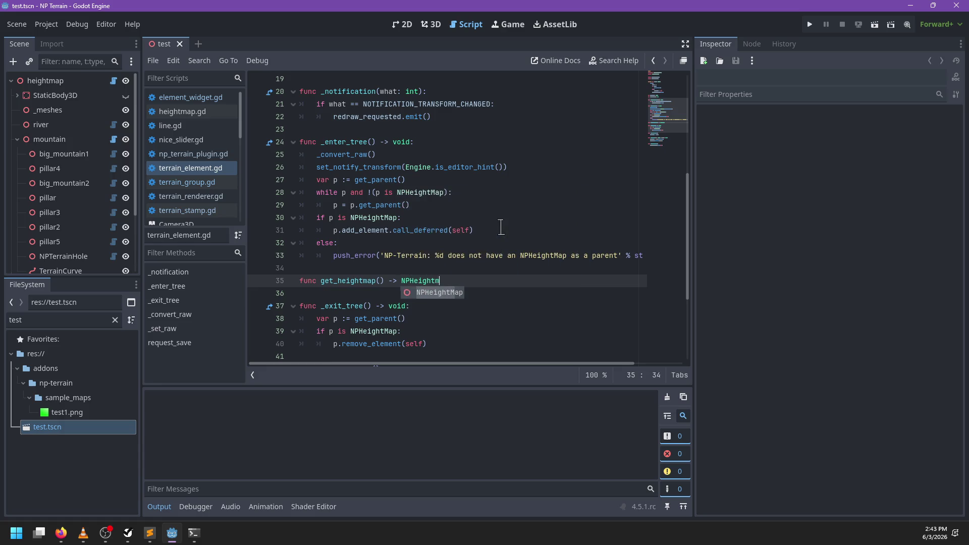
key(Return)
text(:)
key(Return)
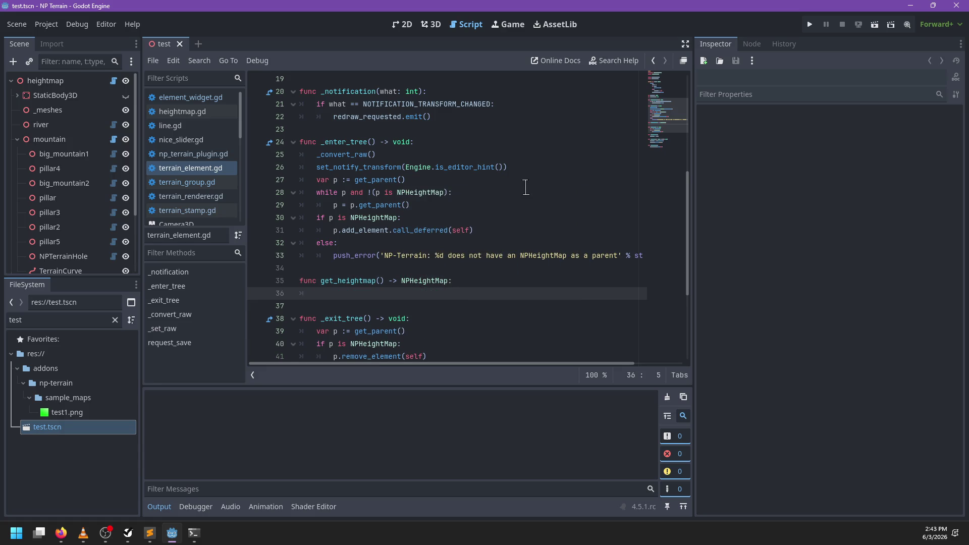
- Move the parent-search loop from _enter_tree into get_heightmap() and drop its extra NPHeightMap condition
mouse_move(423, 205)
mouse_down()
mouse_move(440, 181)
mouse_move(540, 168)
mouse_up()
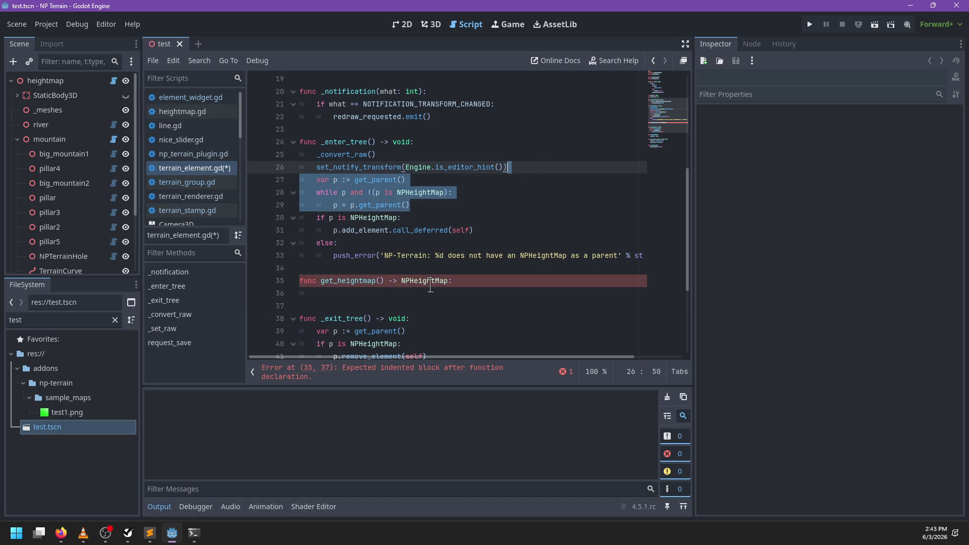
key(ctrl+x)
click(471, 245)
key(ctrl+v)
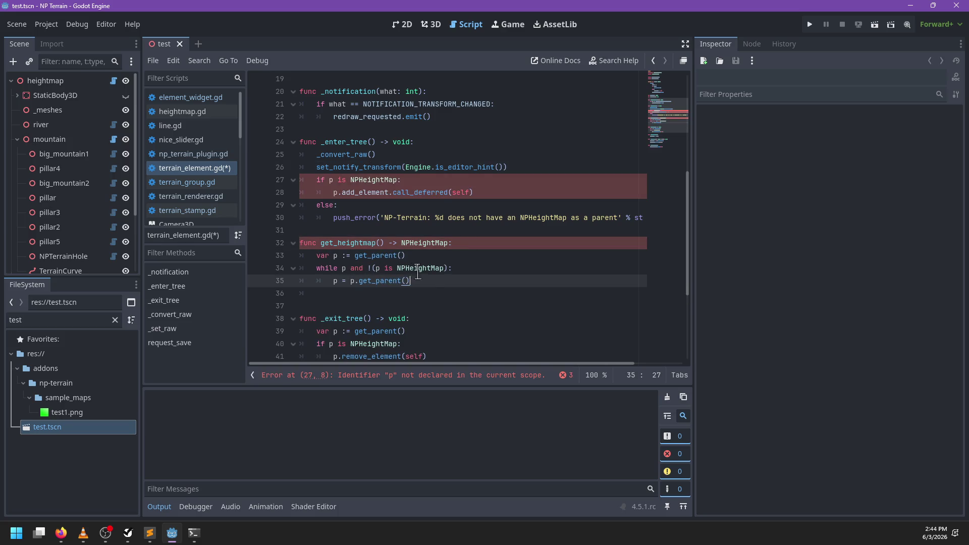
click(376, 268)
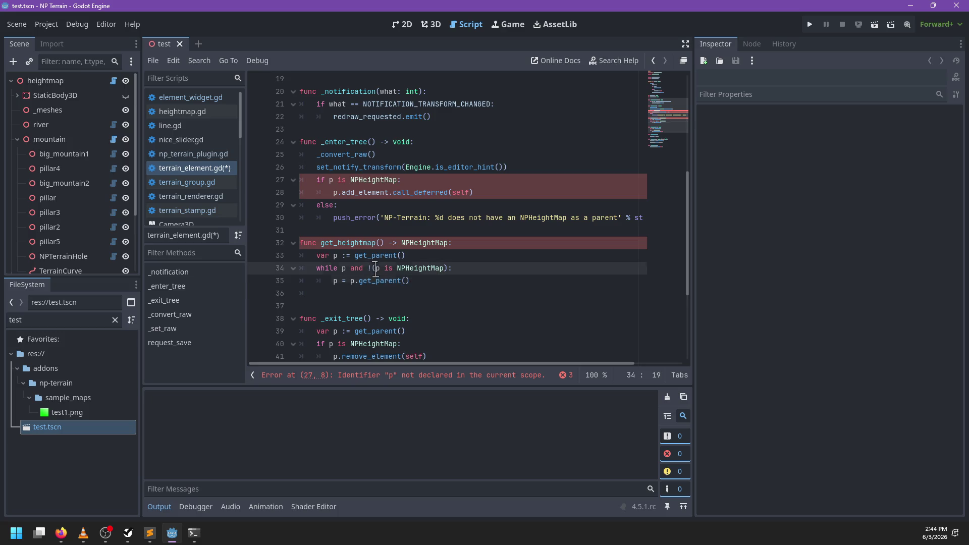
drag(347, 269, 448, 268)
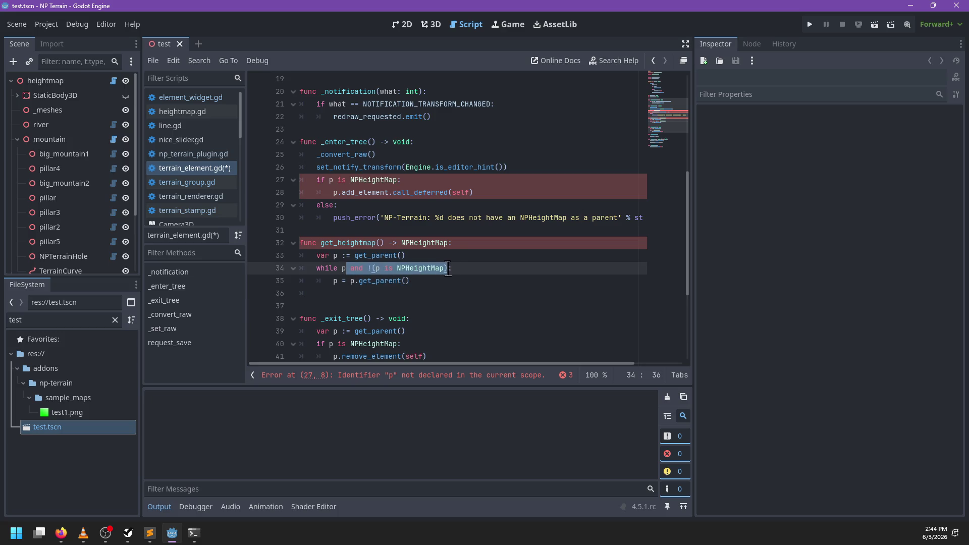
key(BackSpace)
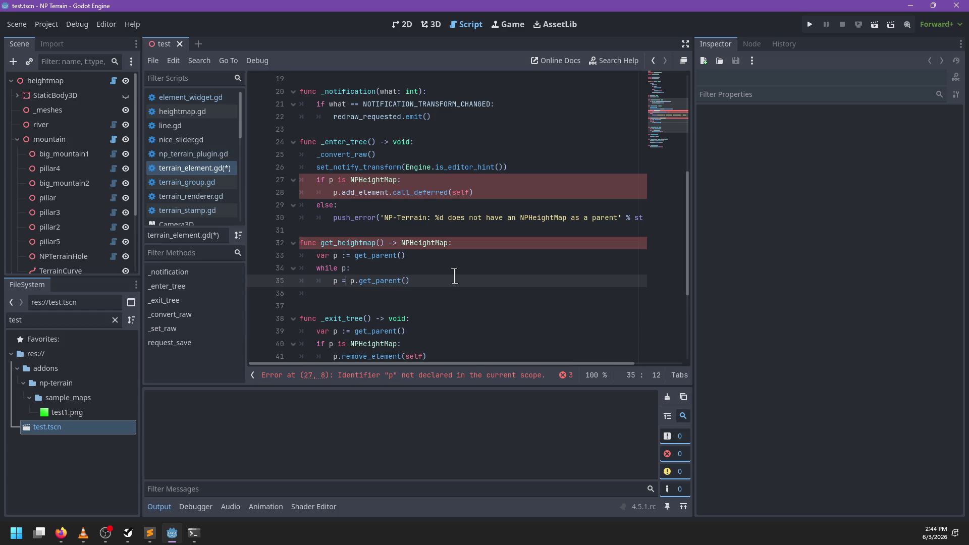
- Inside the loop, return p when 'p is NPHeightMap', ending the loop afterwards
key(Return)
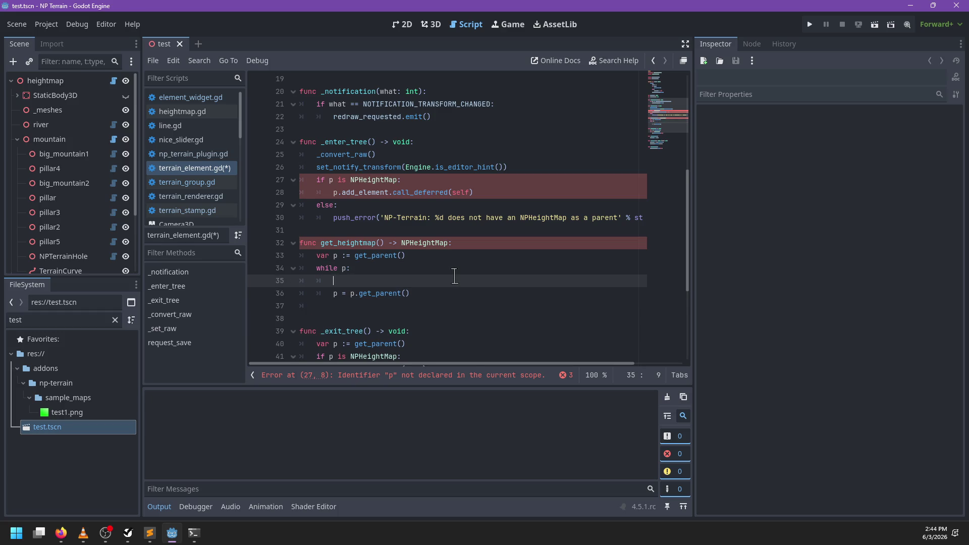
text(if op)
key(BackSpace)
key(BackSpace)
text(p is )
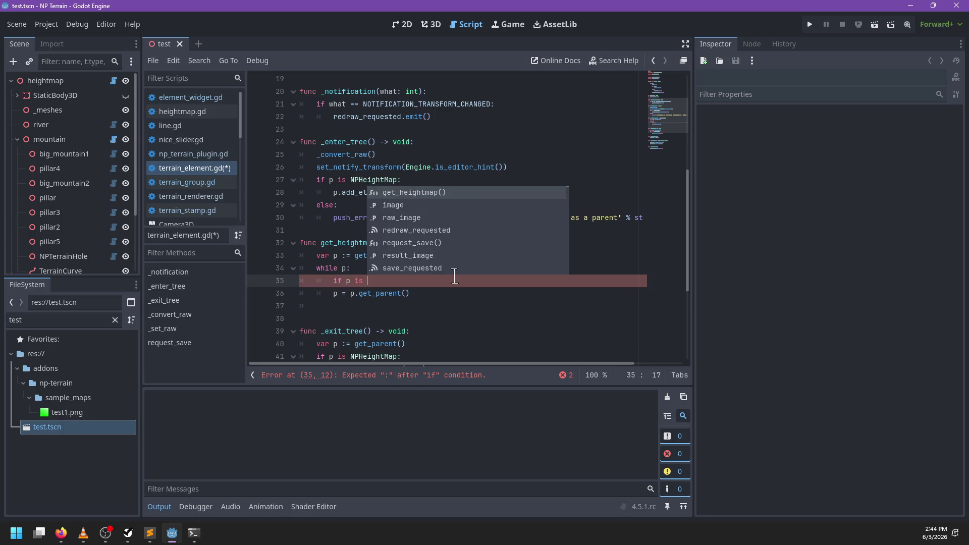
text(NP)
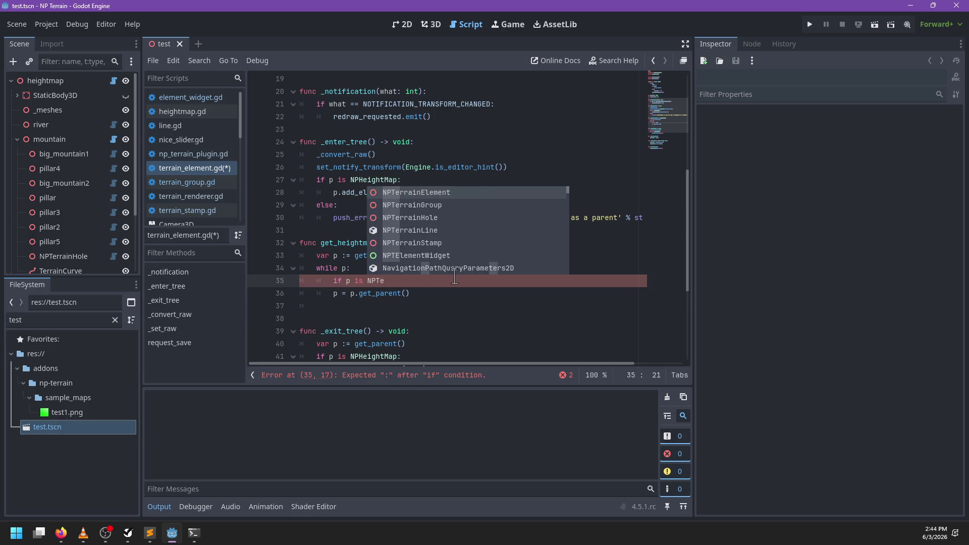
key(Return)
text(:)
key(Return)
text(return p)
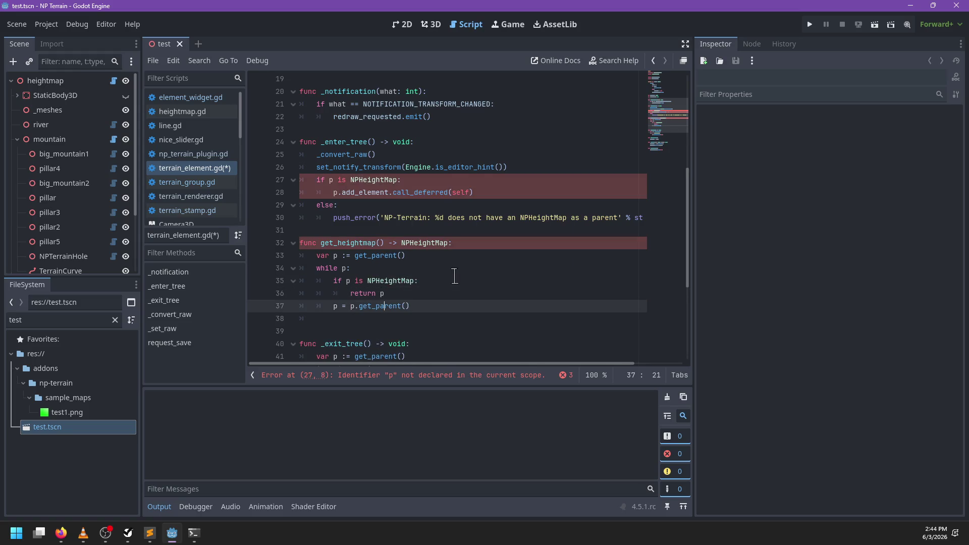
key(Down)
key(End)
key(Return)
key(BackSpace)
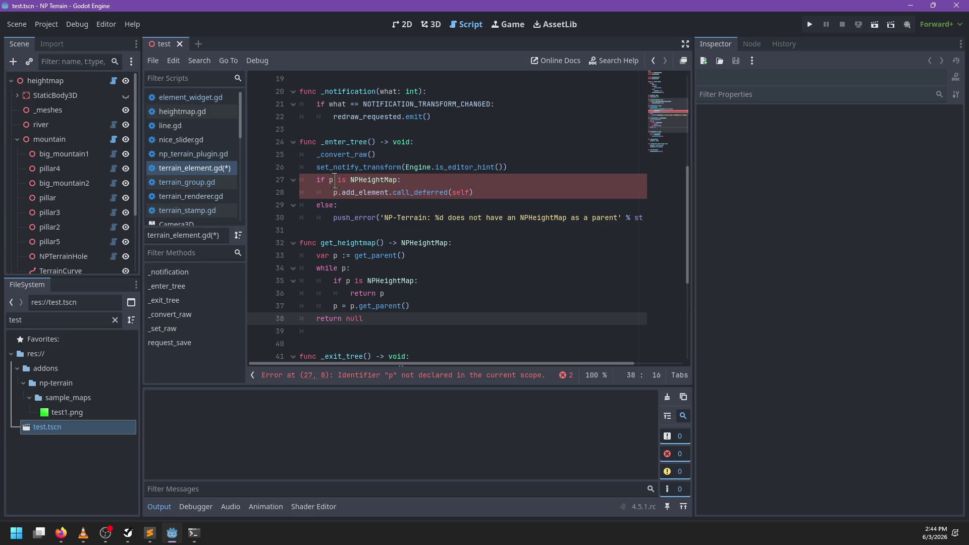
- Add 'var p := get_heightmap()' after set_notify_transform in _enter_tree and save terrain_element.gd
drag(534, 169, 537, 160)
click(537, 160)
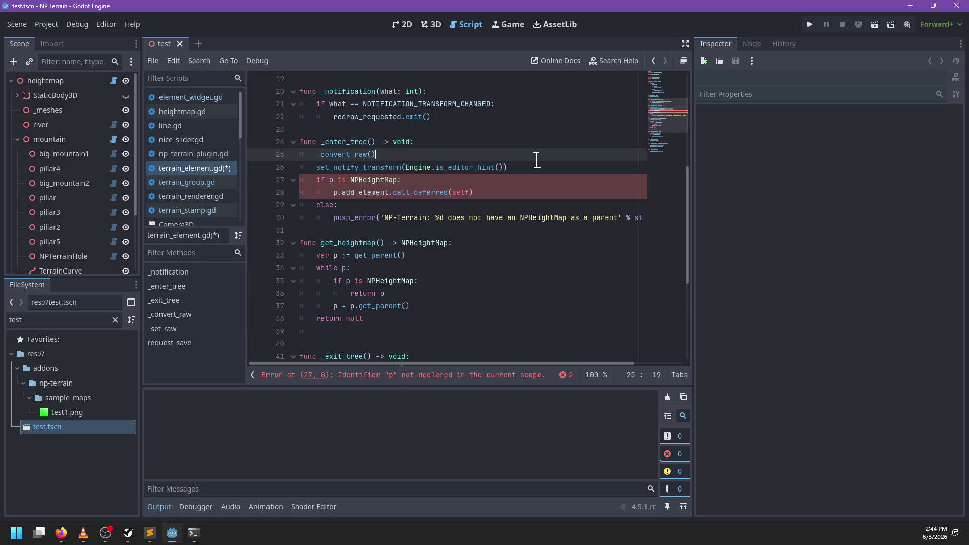
key(Down)
key(Return)
text(var p := )
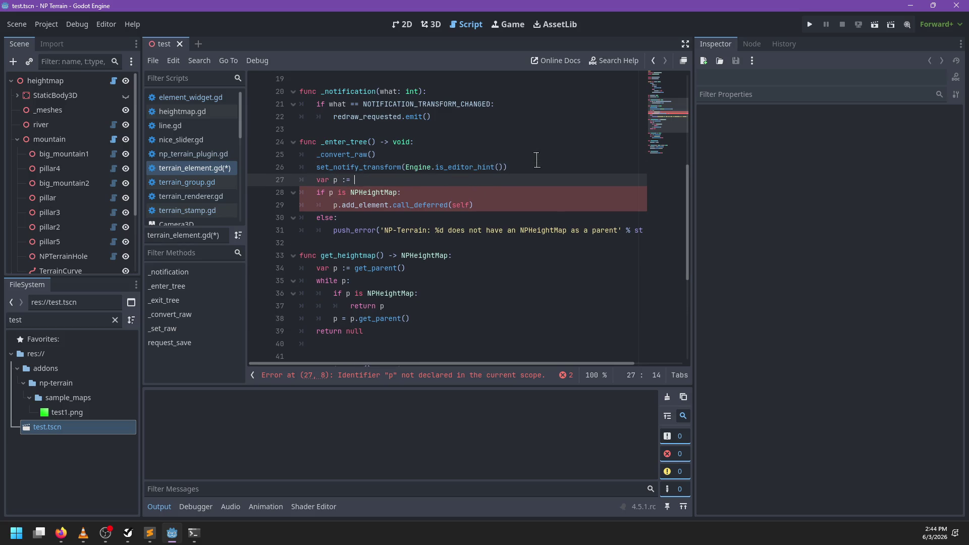
text(get_)
key(Return)
key(ctrl+s)
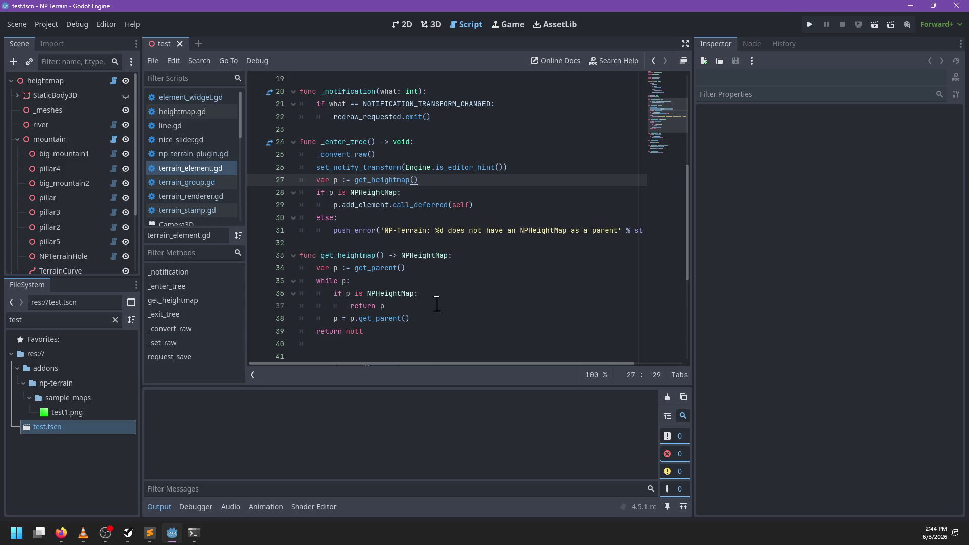
- Remove the get_heightmap() function from terrain_element.gd, save, and go to terrain_group.gd
click(385, 341)
mouse_move(386, 338)
mouse_down()
mouse_move(384, 230)
mouse_move(393, 243)
mouse_up()
key(BackSpace)
key(BackSpace)
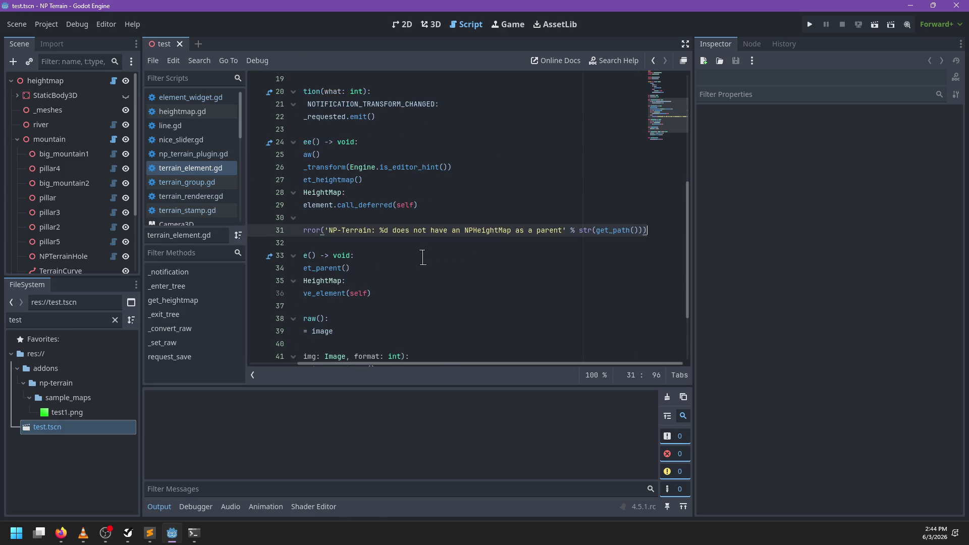
scroll(419, 256, up, 6)
key(ctrl+s)
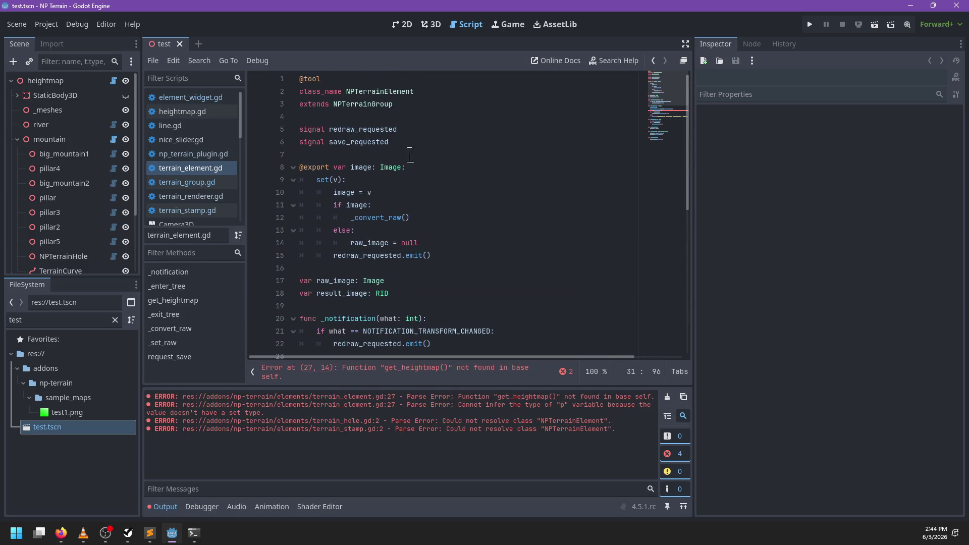
ctrl+click(377, 104)
- Paste get_heightmap() into terrain_group.gd, trim the trailing blank line, and save
key(ctrl+s)
key(BackSpace)
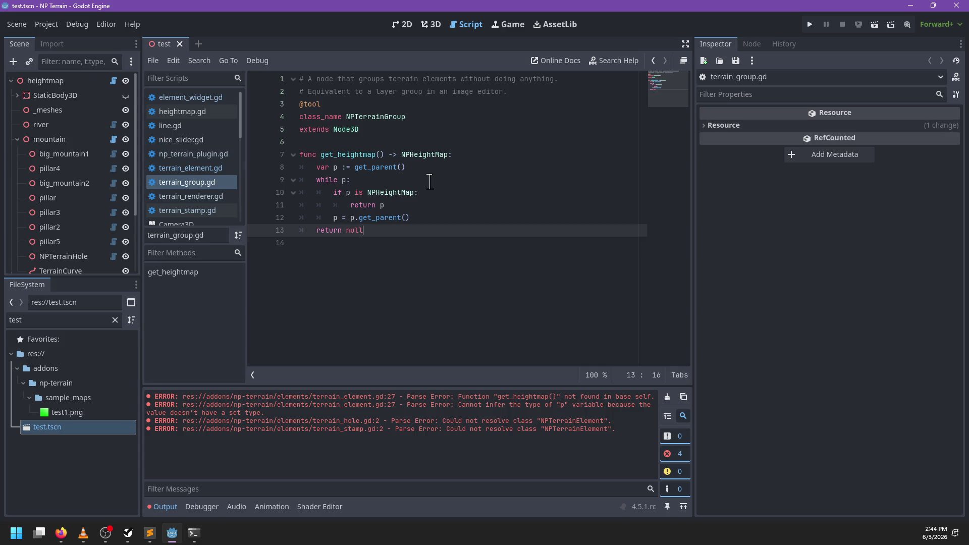
key(ctrl+s)
- Look over terrain_element.gd, then switch to element_widget.gd
click(191, 168)
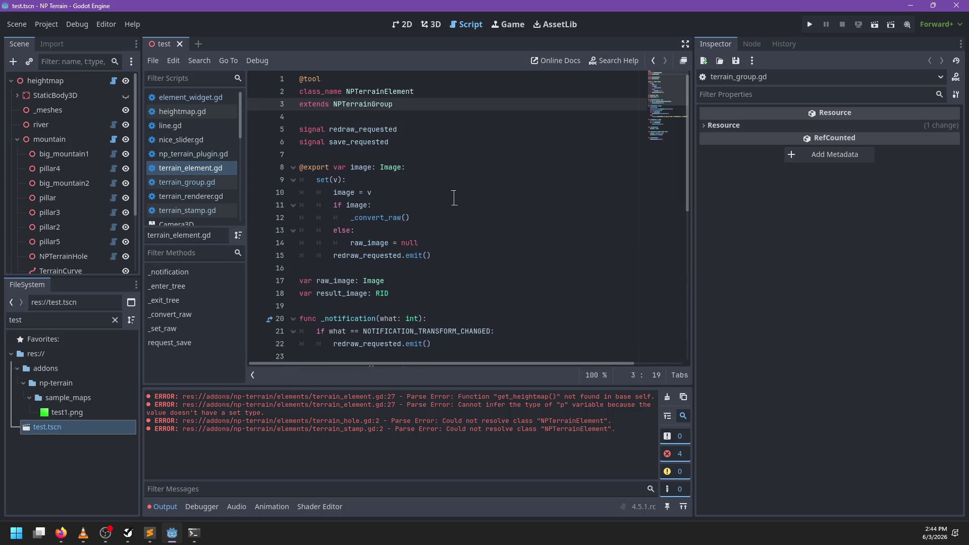
scroll(450, 218, down, 2)
scroll(450, 217, down, 2)
scroll(450, 217, up, 4)
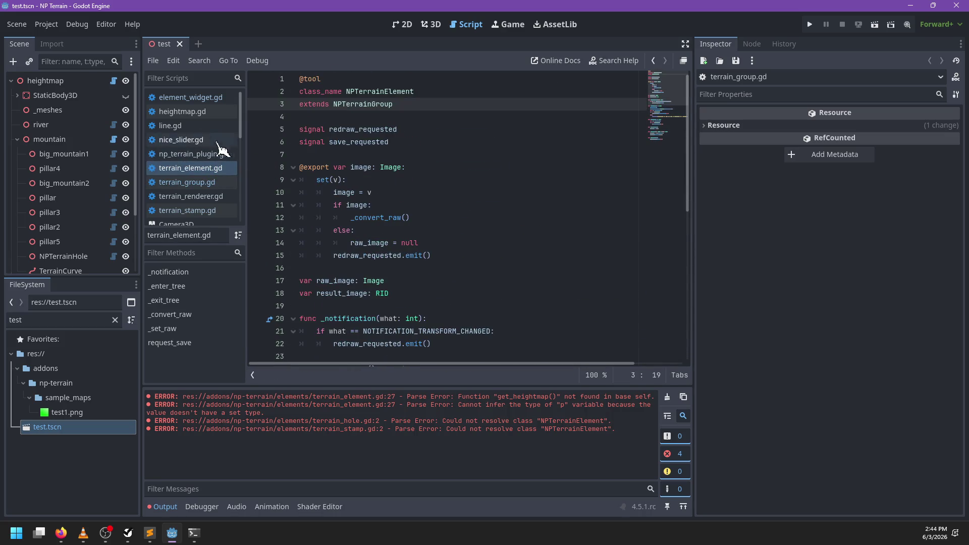
click(195, 97)
- Change the NPTerrainElement type on line 18 to NPTerrainGroup
scroll(396, 223, up, 8)
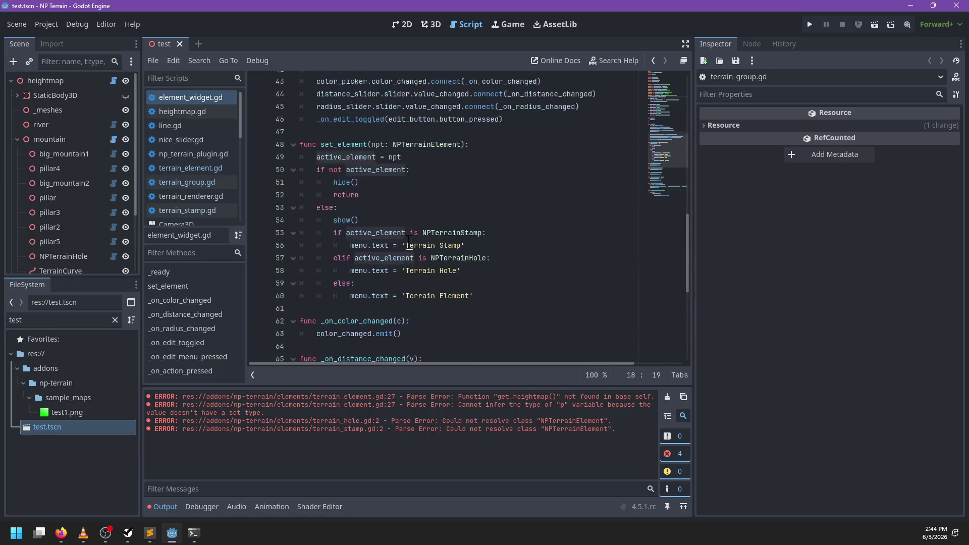
scroll(397, 221, up, 7)
double_click(421, 230)
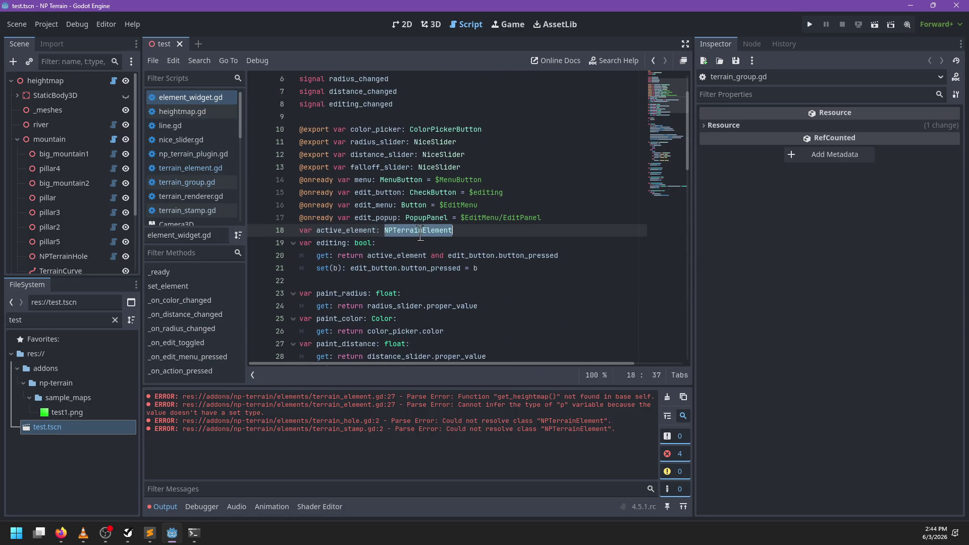
text(NPTe)
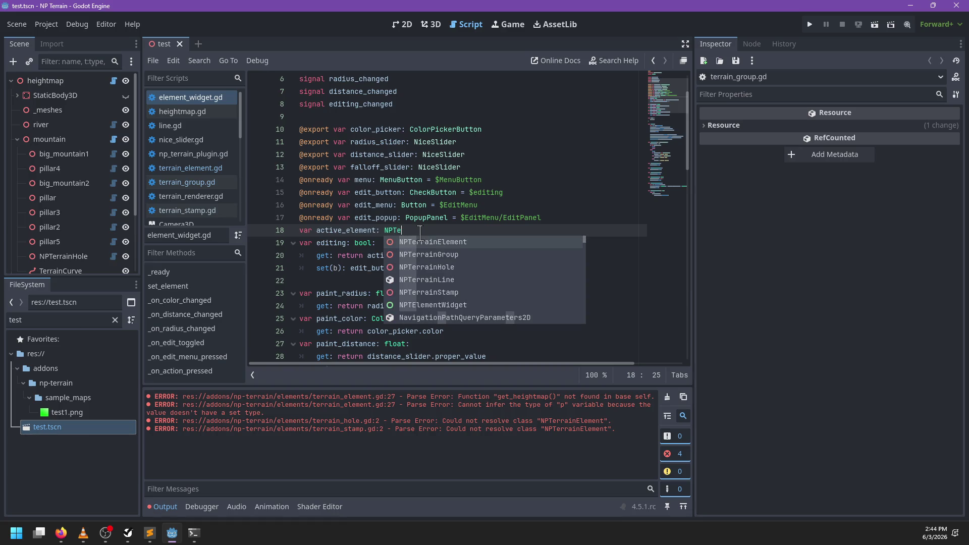
text(rrainGroup)
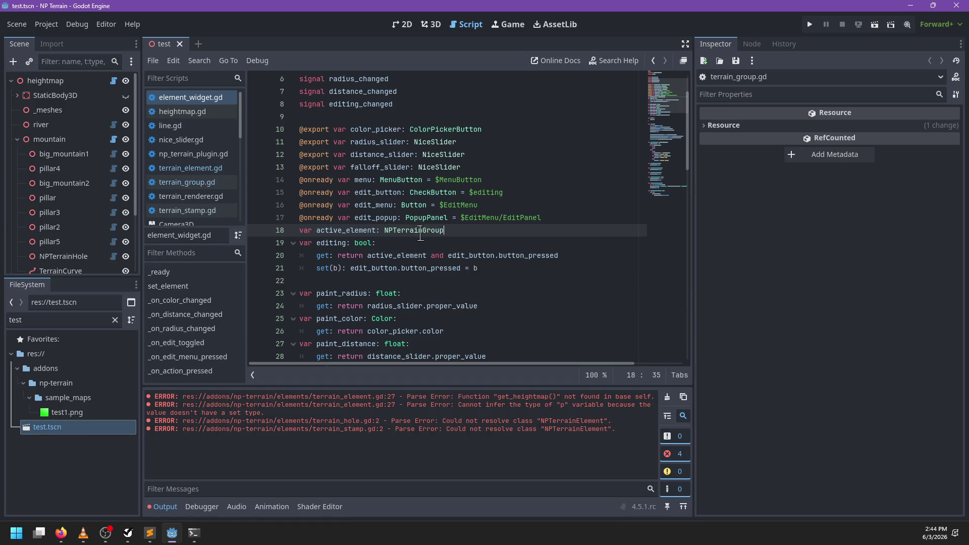
- In the SaveStamp case, call request_save() only if active_element is NPTerrainElement, and save
scroll(415, 234, down, 1)
scroll(415, 234, down, 8)
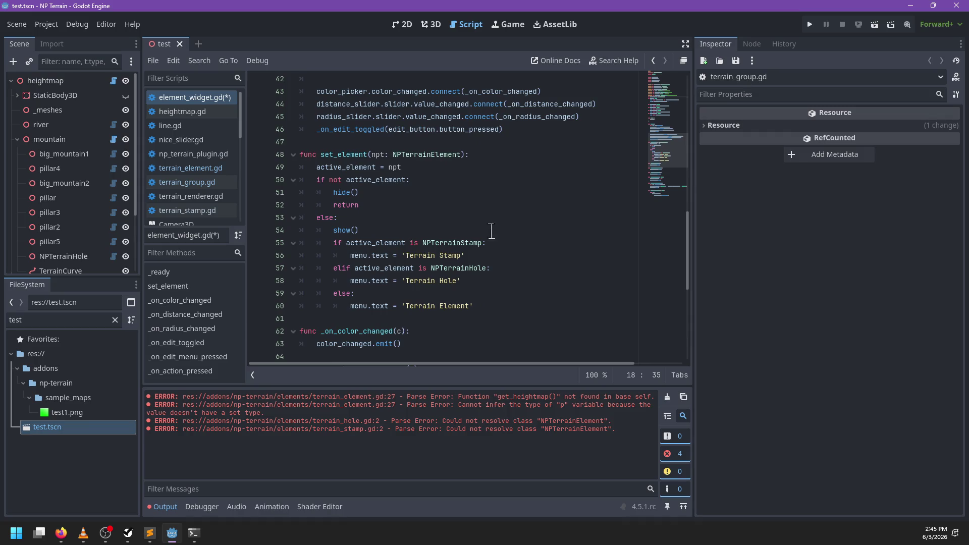
scroll(409, 272, down, 5)
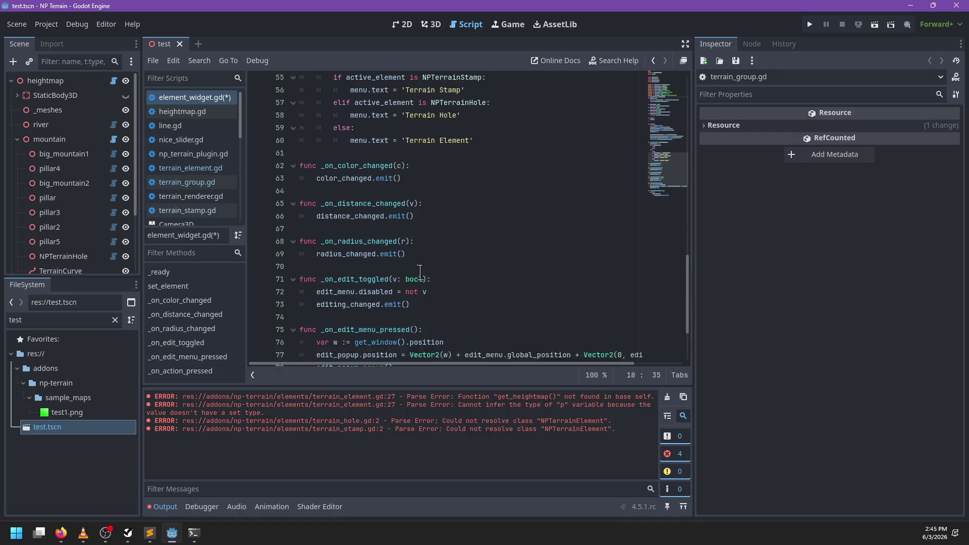
click(445, 315)
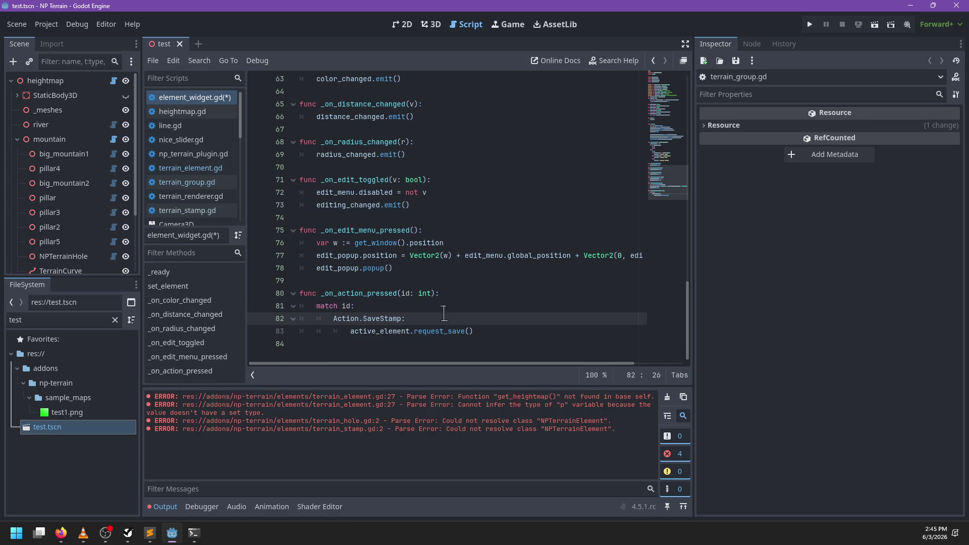
key(Return)
text(if active_element is NPTer)
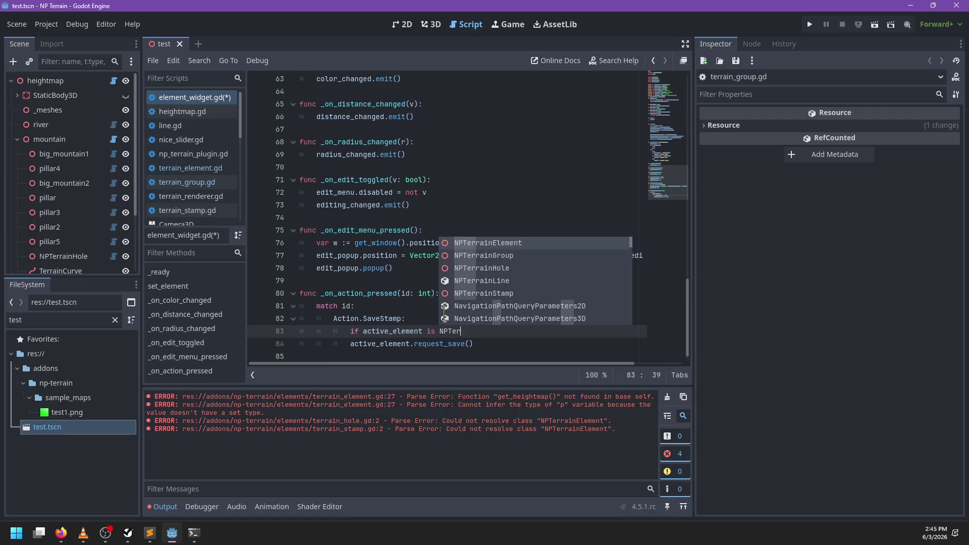
key(Return)
key(Down)
key(Home)
key(Tab)
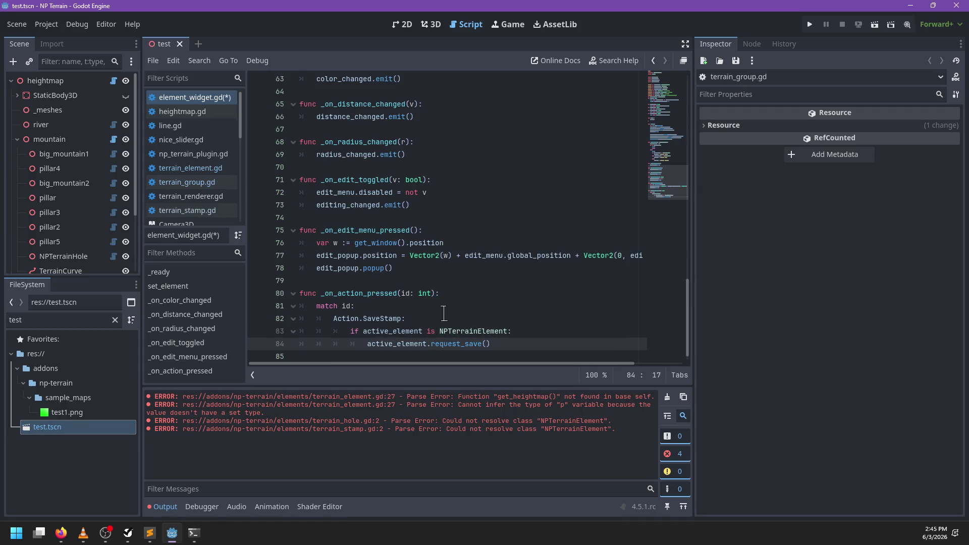
key(End)
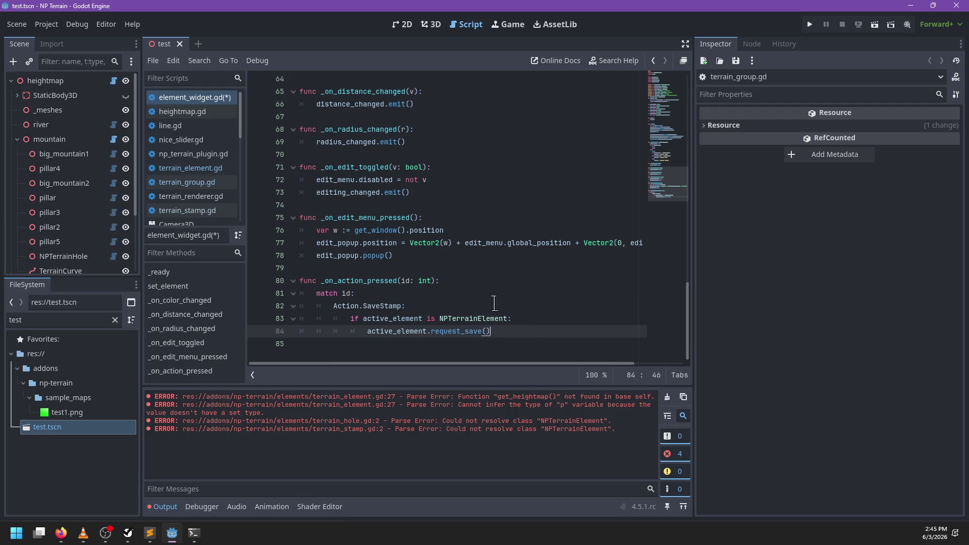
scroll(439, 286, up, 7)
scroll(439, 285, up, 2)
key(ctrl+s)
- Rename the fallback 'Terrain Element' menu label to 'Terrain Group' and save the script
scroll(439, 286, down, 2)
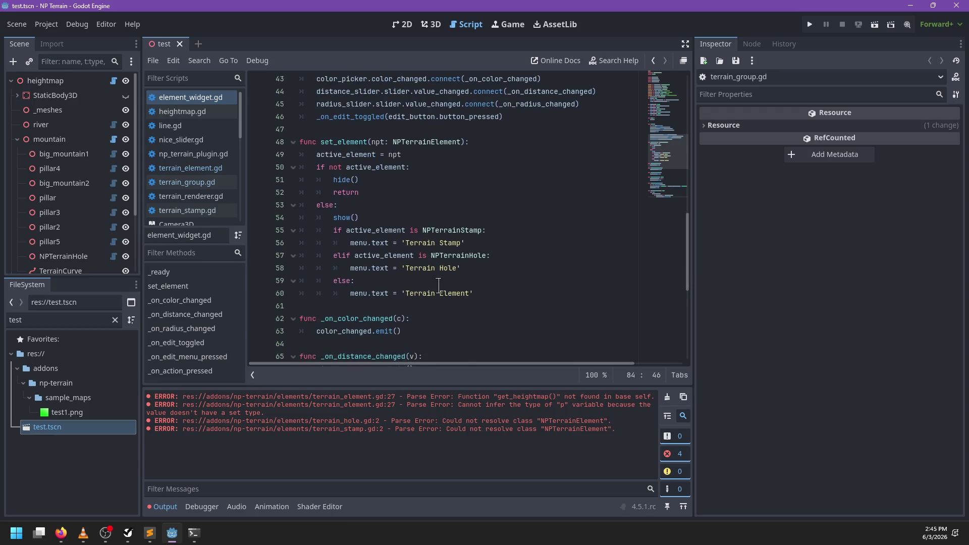
click(517, 291)
double_click(454, 294)
text(Group)
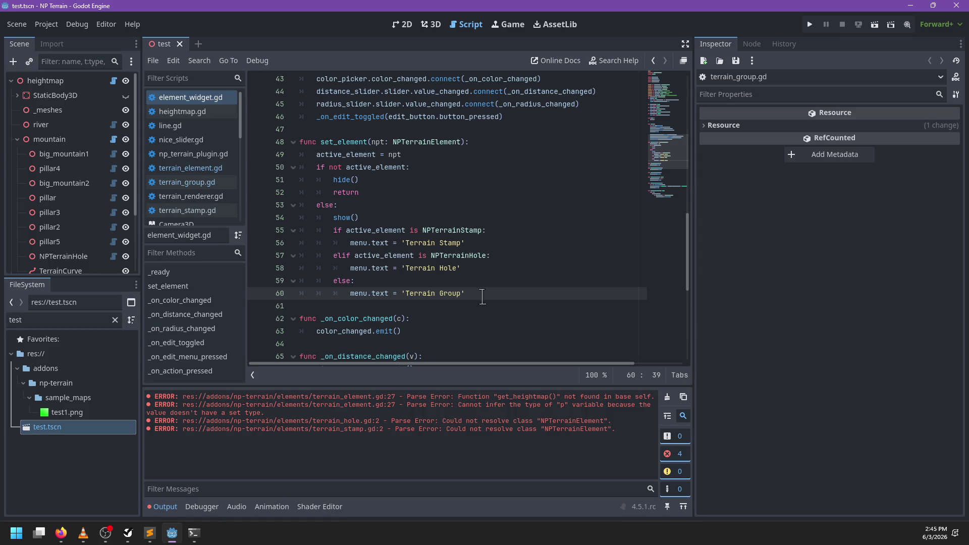
click(545, 284)
key(ctrl+s)
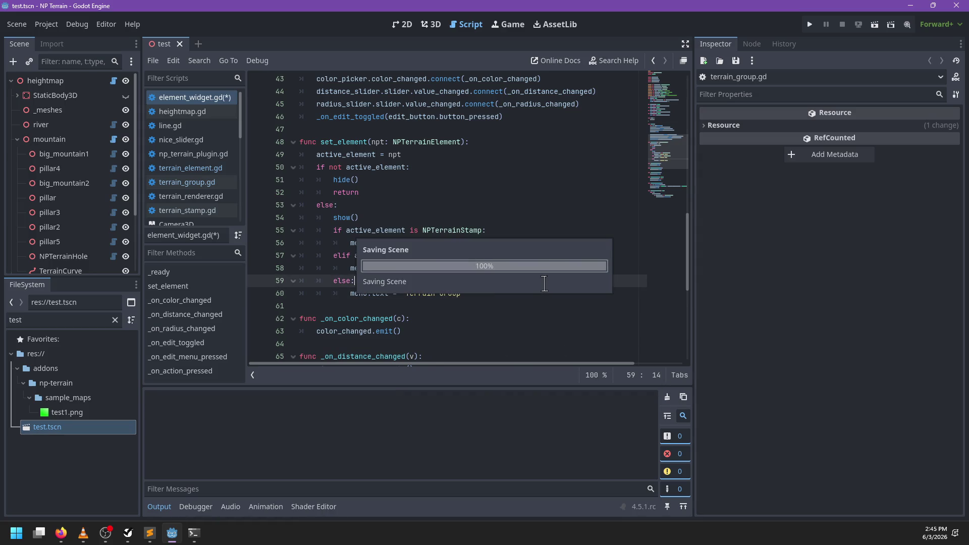
- Inspect the mountain node and its big_mountain1 stamp in the 3D view, then return to the script
click(432, 24)
click(403, 24)
click(435, 25)
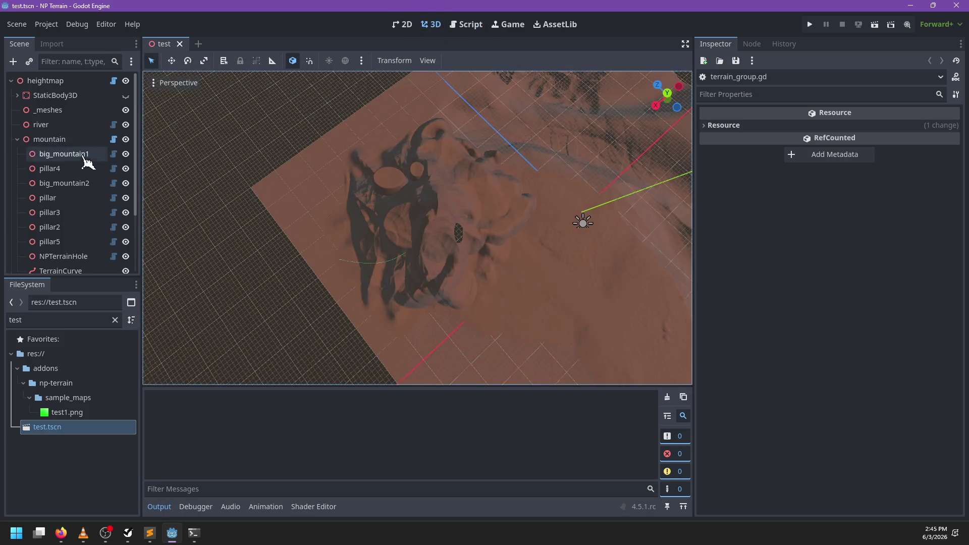
click(60, 140)
click(61, 153)
click(59, 140)
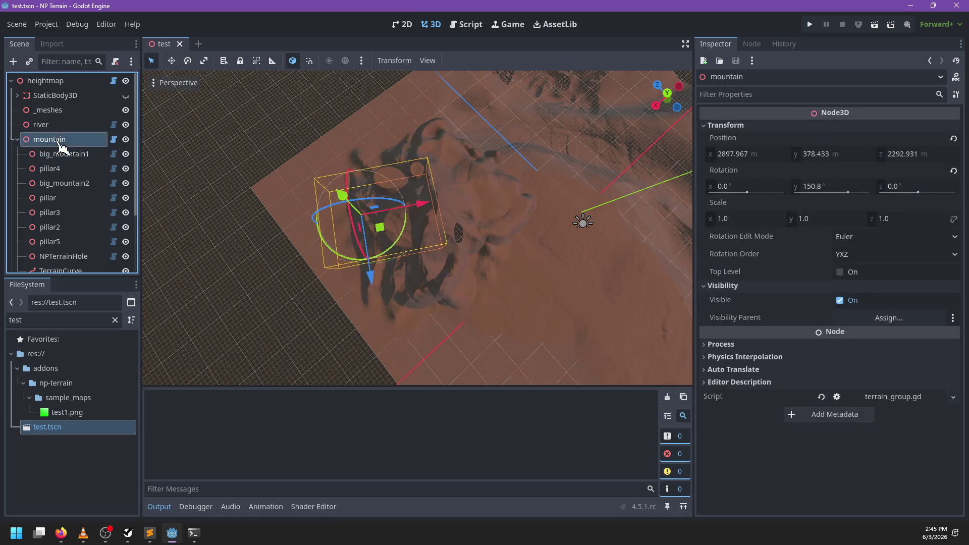
click(466, 24)
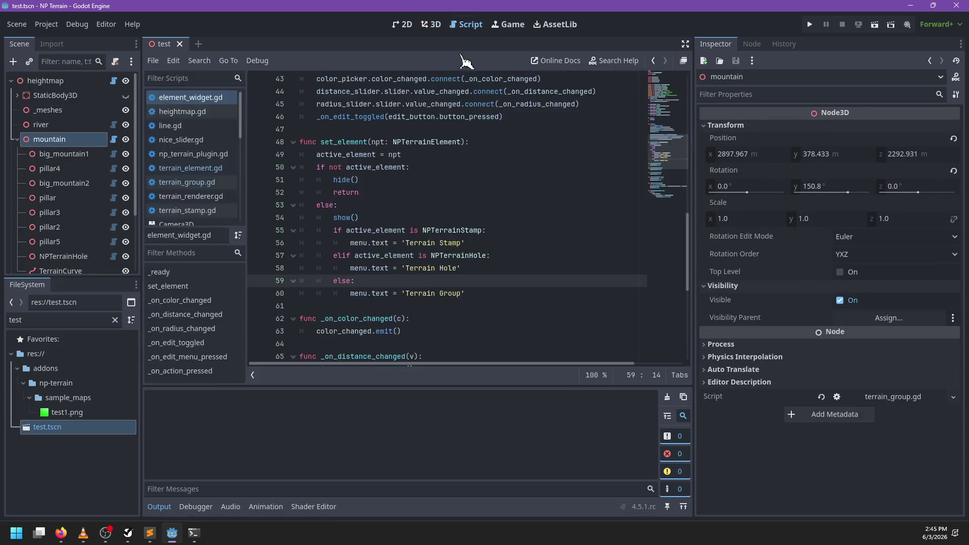
- Find set_element and change its parameter type from NPTerrainElement to NPTerrainGroup
scroll(442, 181, up, 5)
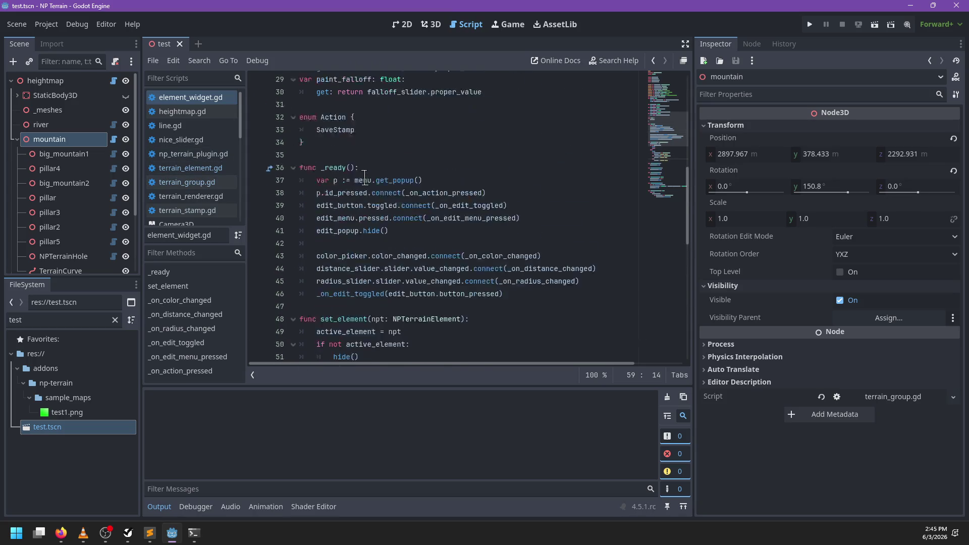
click(442, 181)
scroll(442, 181, up, 5)
scroll(442, 181, down, 6)
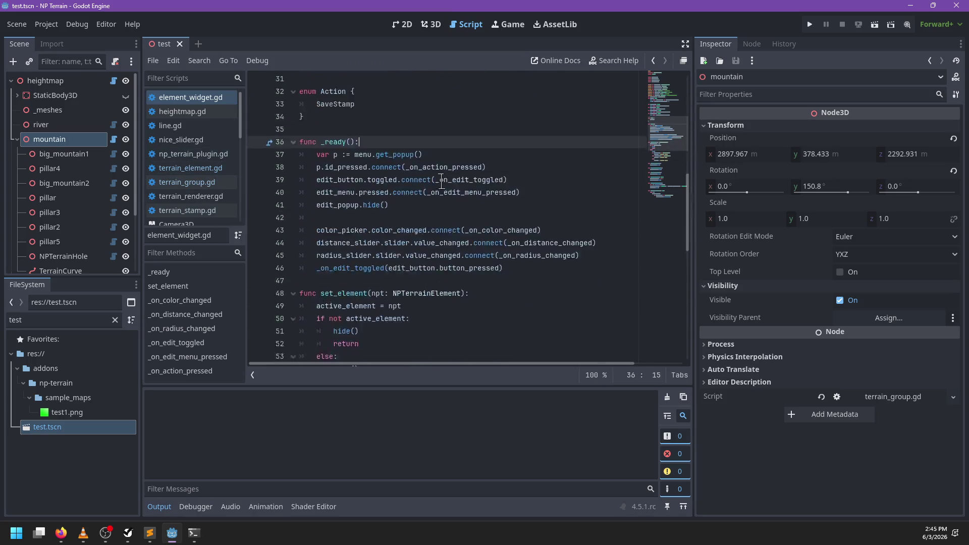
key(ctrl+f)
key(Escape)
key(ctrl+f)
text(s)
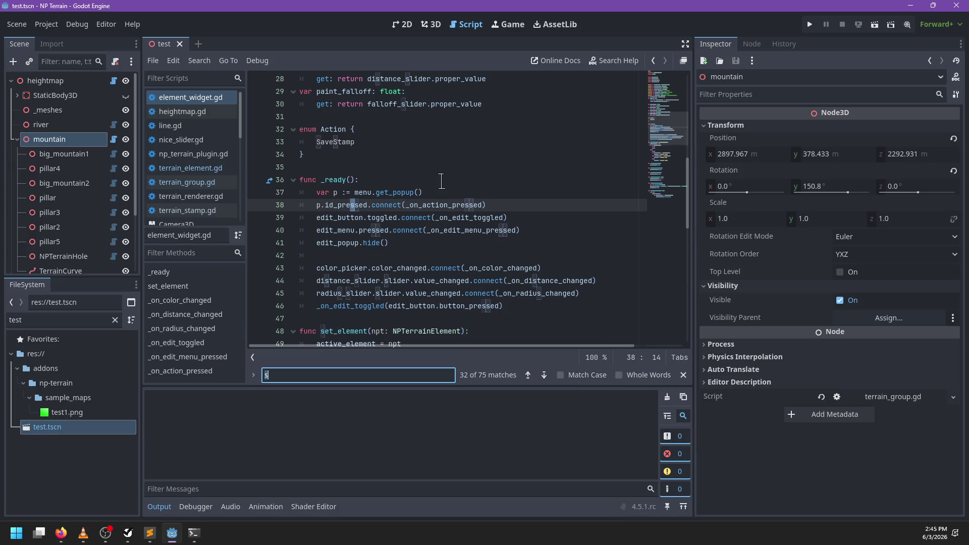
text(et_element)
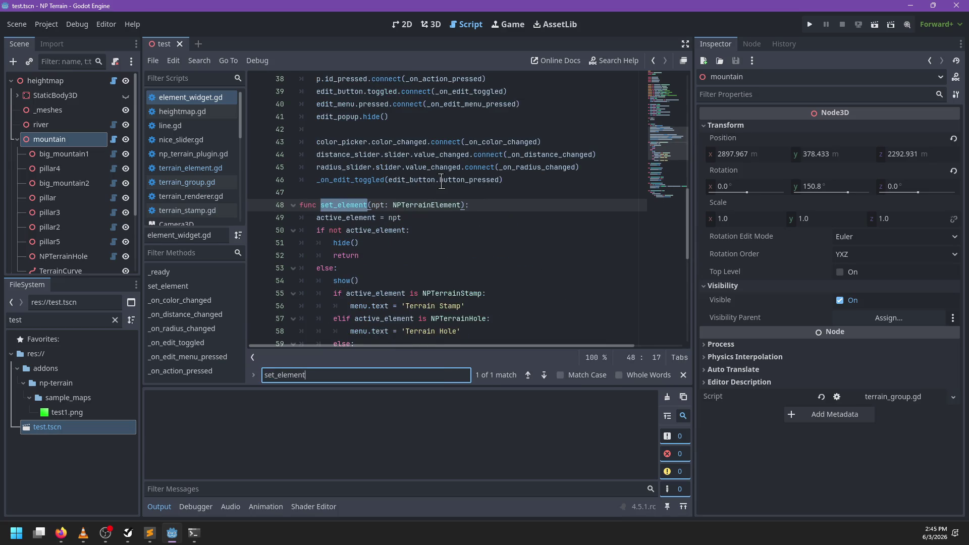
key(Escape)
double_click(419, 205)
scroll(485, 194, down, 2)
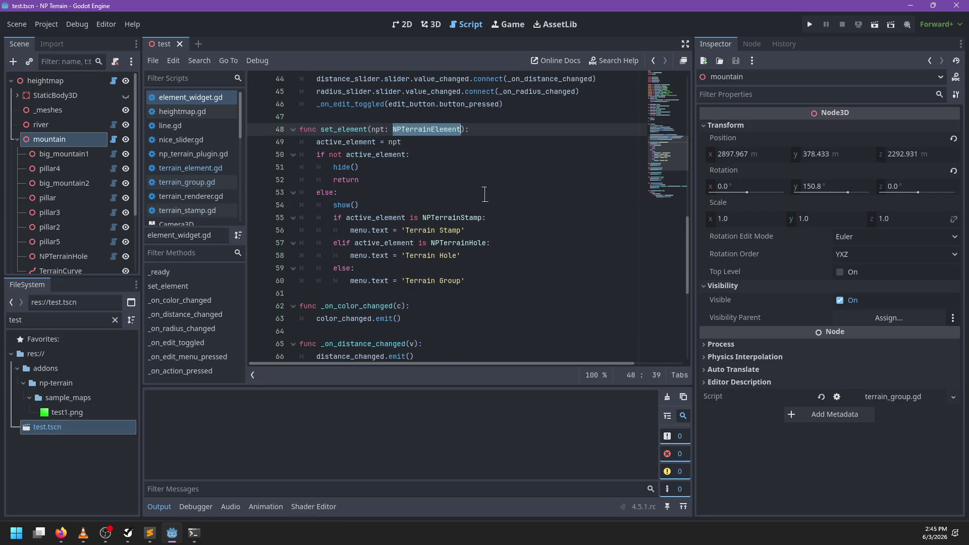
text(NPTe)
text(rrainGroup)
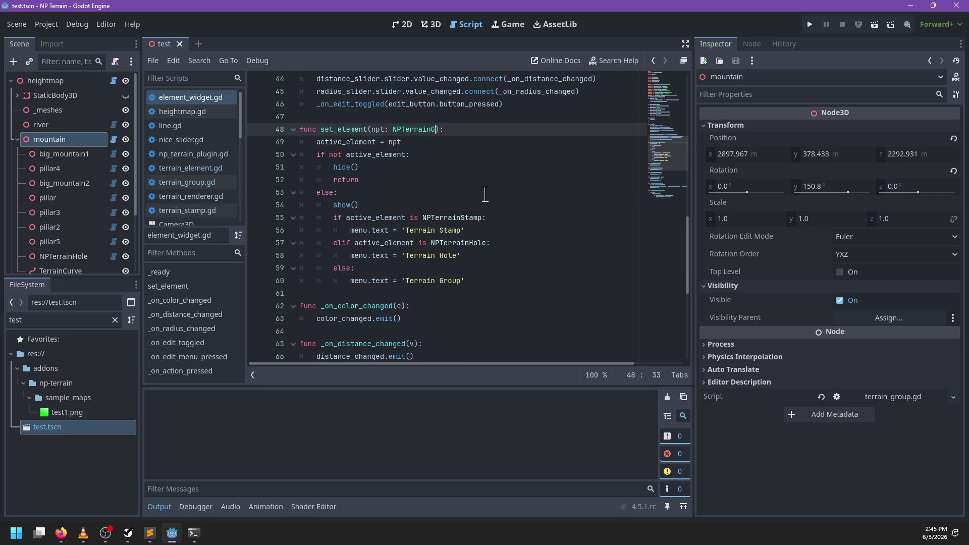
- Start a 'menu.' call on a new line below the 'Terrain Group' label
click(476, 279)
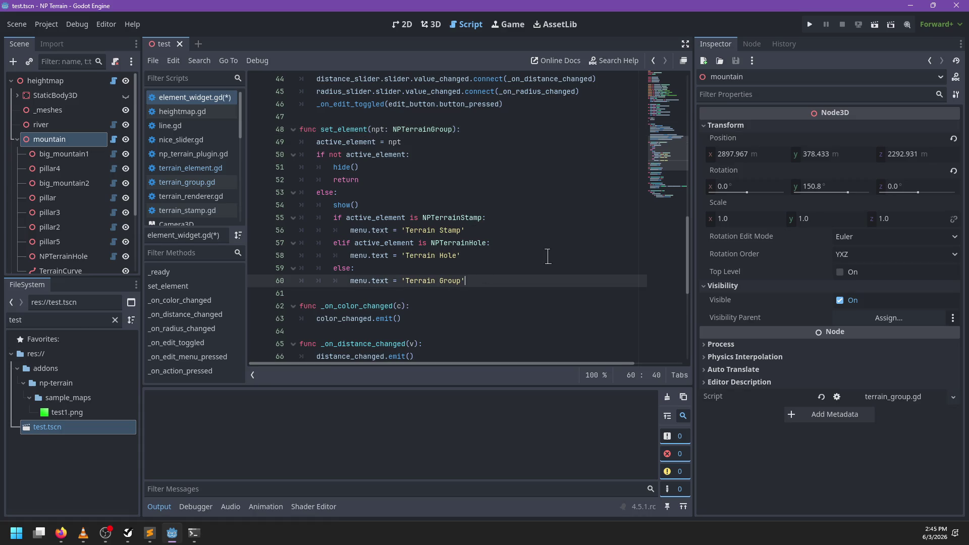
key(Return)
text(menu.)
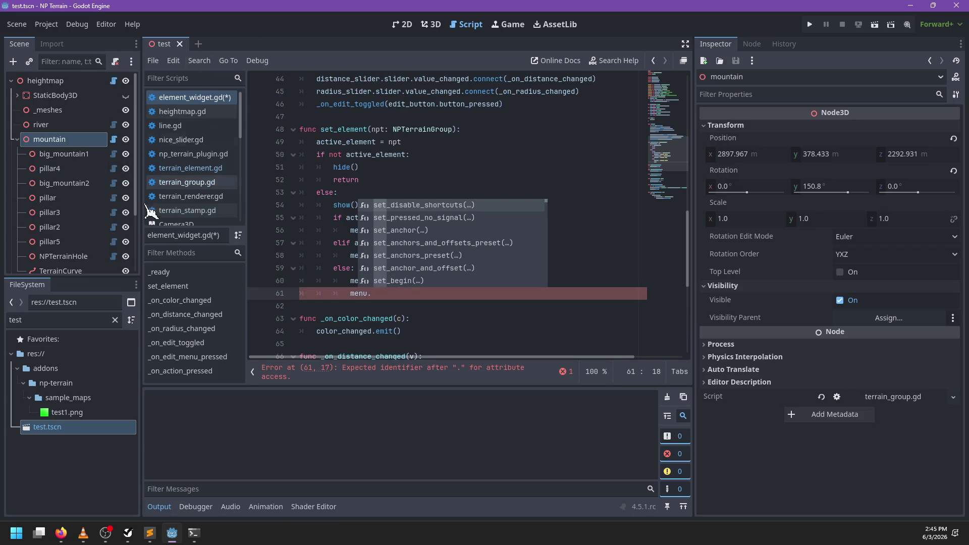
- Filter the FileSystem panel by 'ele' to list the element files
double_click(94, 317)
text(el)
key(BackSpace)
key(BackSpace)
key(BackSpace)
text(m,e)
key(BackSpace)
key(BackSpace)
text(ent)
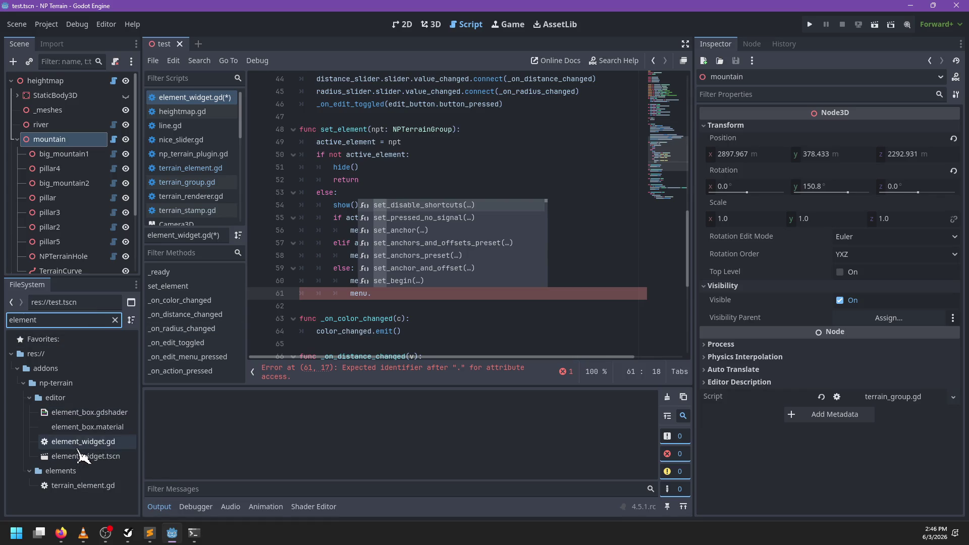
- Open element_widget.tscn to review its MenuButton items, Save Stamp and Redraw All
click(78, 457)
double_click(77, 455)
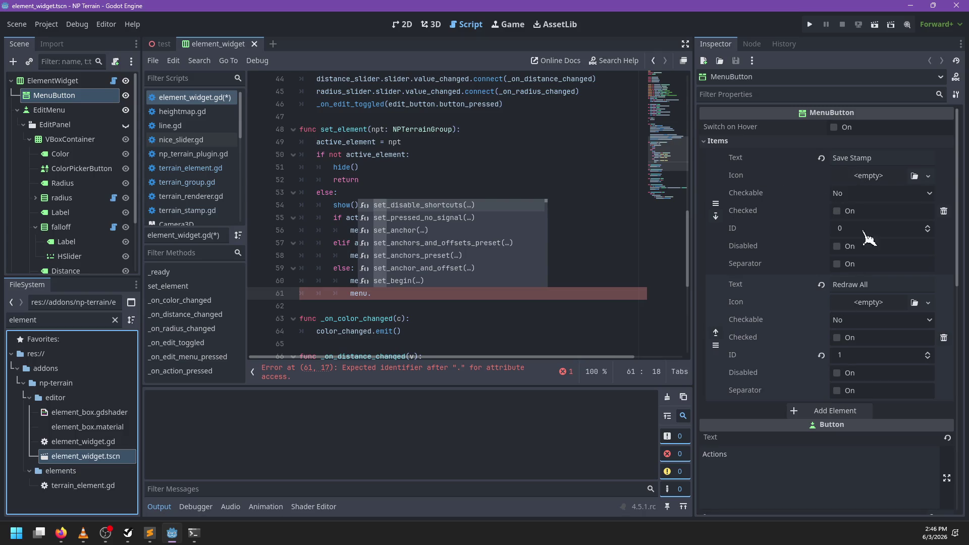
click(394, 293)
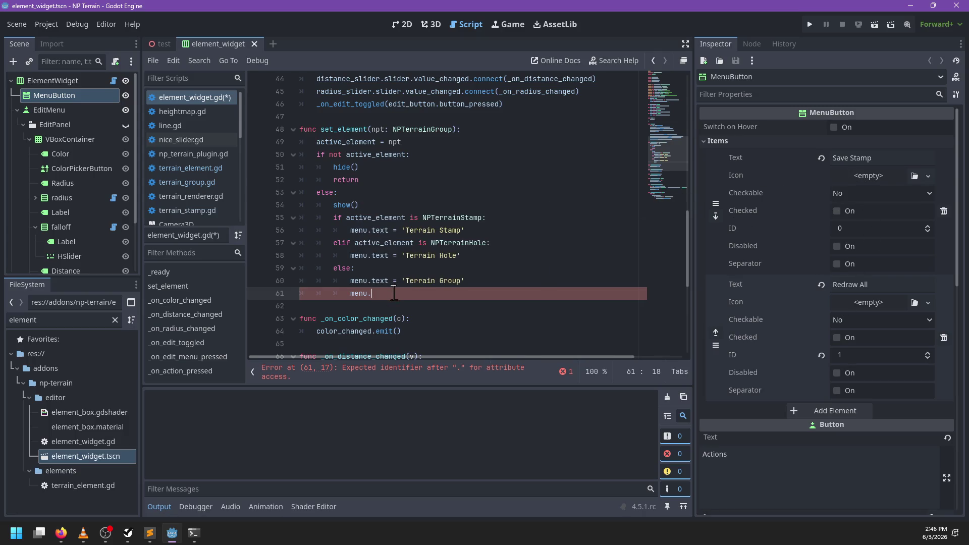
text(item)
- Extend line 61 under 'Terrain Group' to read 'menu.get_'
key(BackSpace)
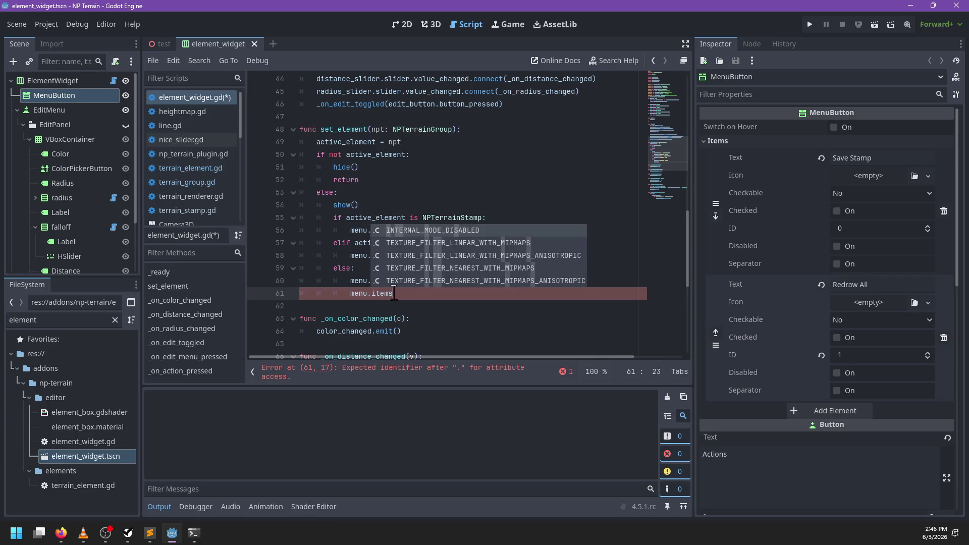
text(s)
key(BackSpace)
key(Escape)
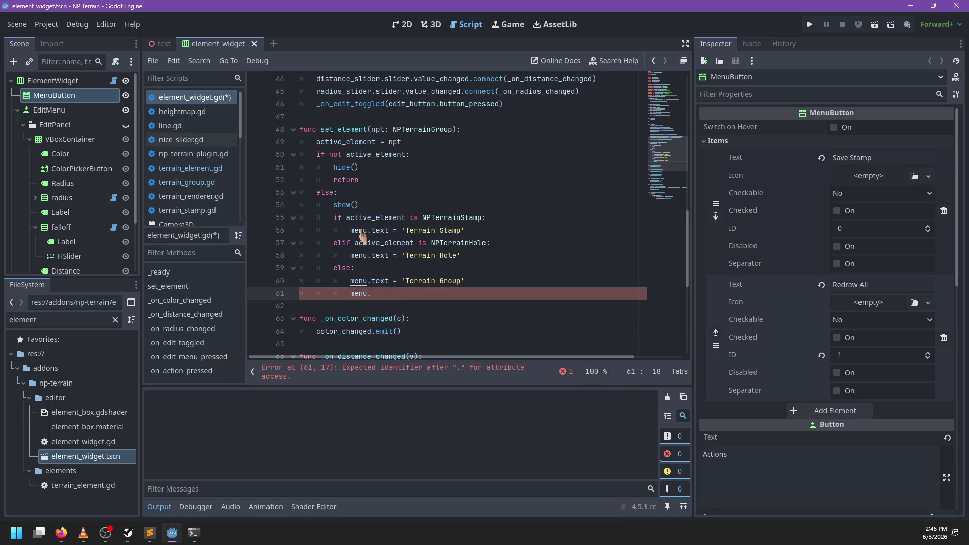
text(get_)
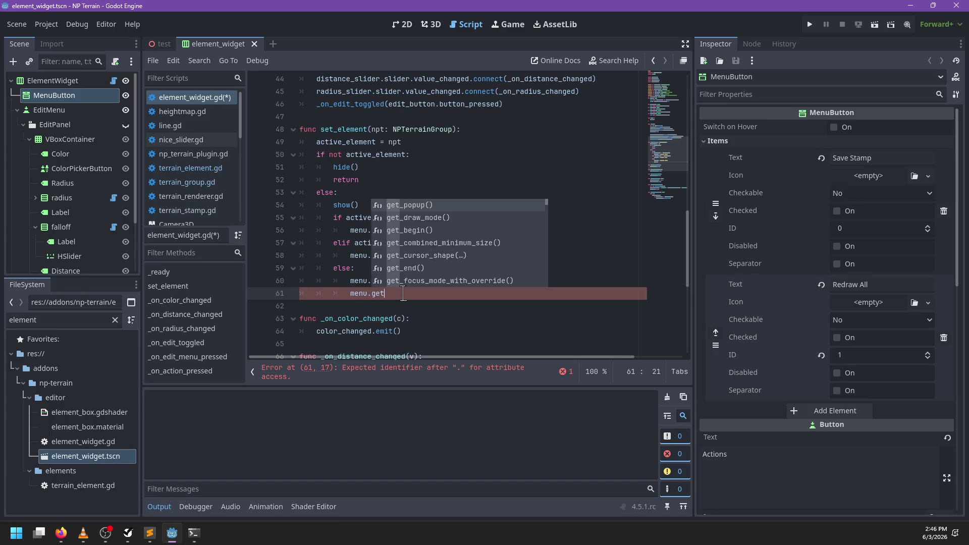
key(Escape)
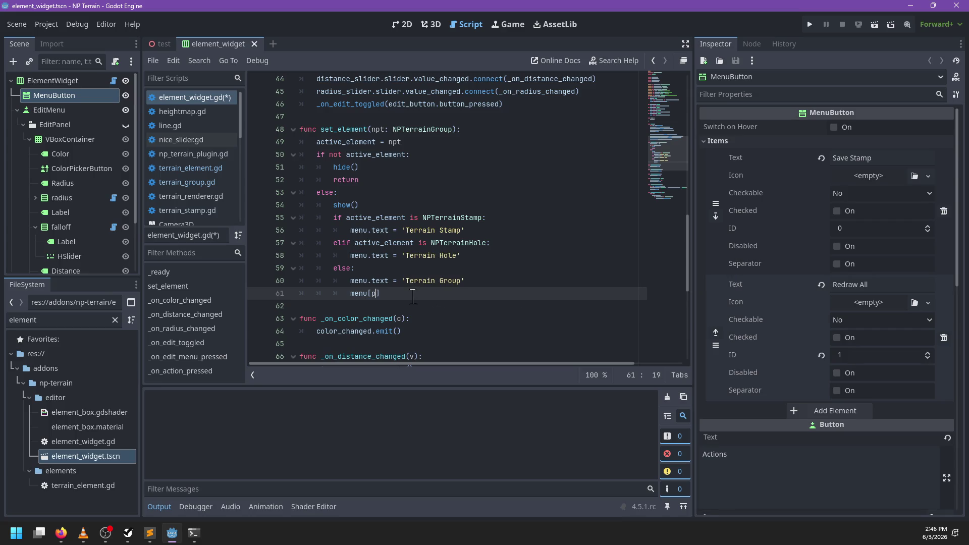
- Write the menu['popup/item_0/disabled'] line and cut it out of the else branch
text(op)
key(BackSpace)
key(BackSpace)
key(BackSpace)
text('popup)
text('/)
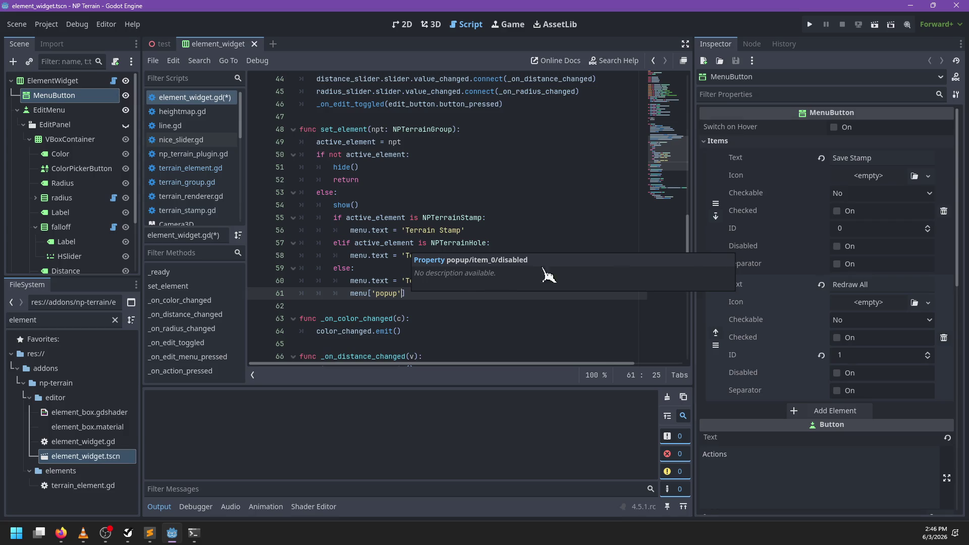
key(Left)
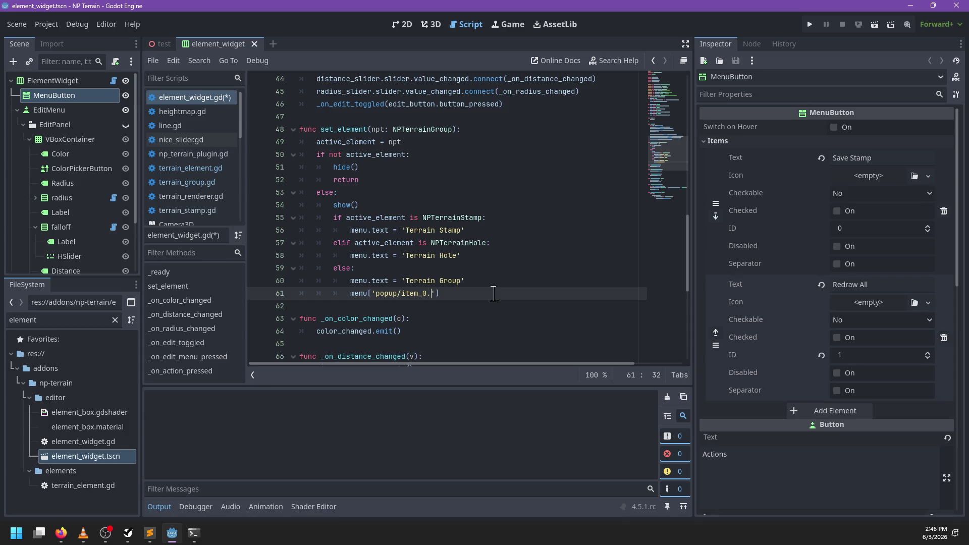
text(bled)
key(Escape)
key(shift+Up)
key(ctrl+c)
key(BackSpace)
- Paste the line after show(), set it to active_element is not NPTerrainElement, and save
click(401, 206)
key(ctrl+v)
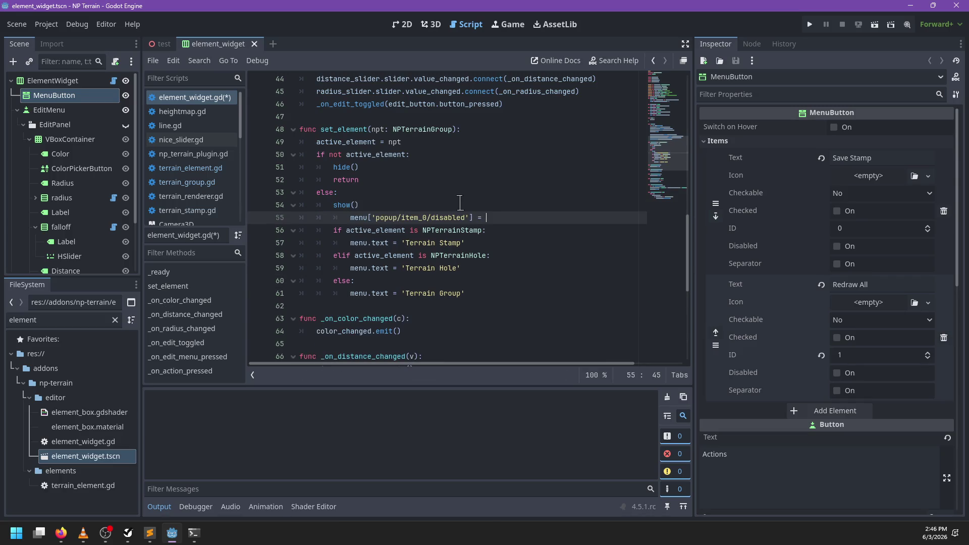
click(350, 217)
key(BackSpace)
click(511, 217)
text(active_element is n)
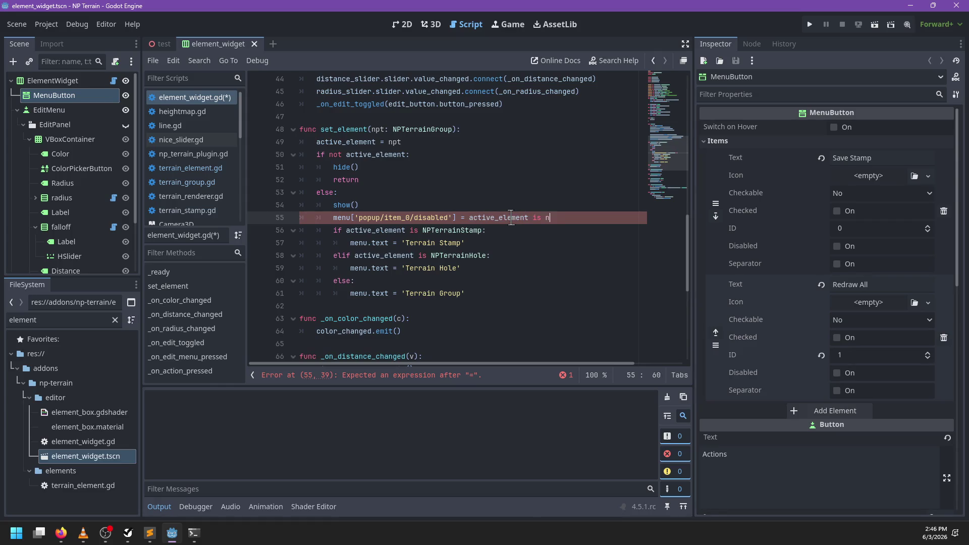
text(ot )
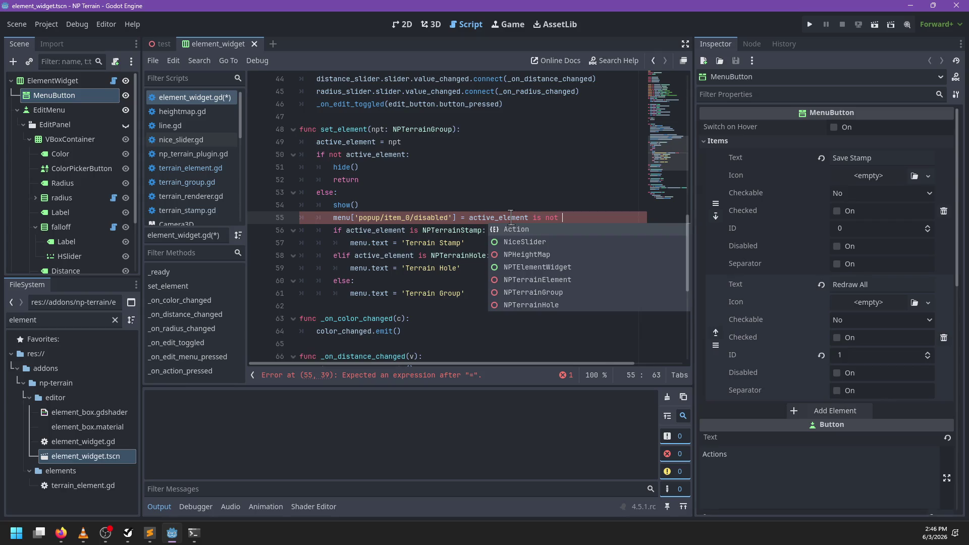
text(NPTerrainE)
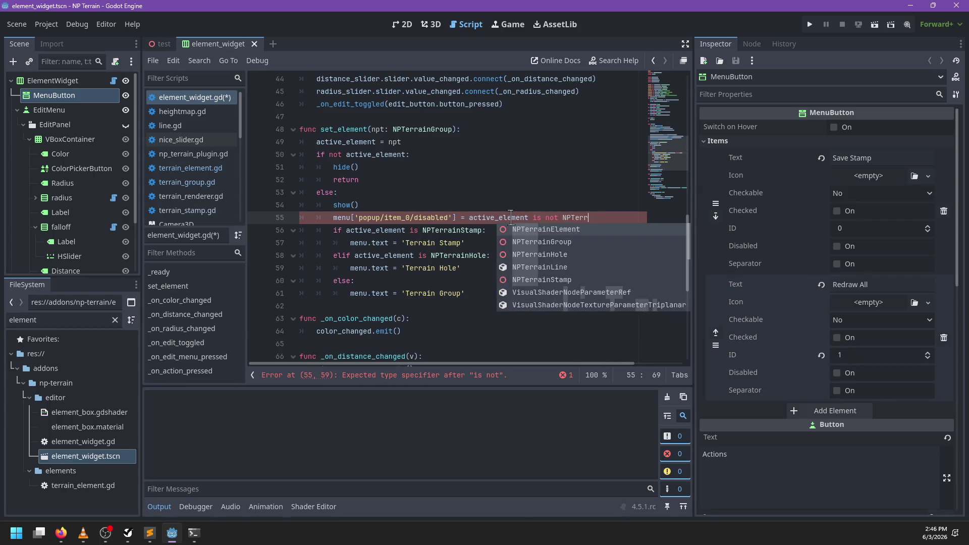
key(Return)
key(ctrl+s)
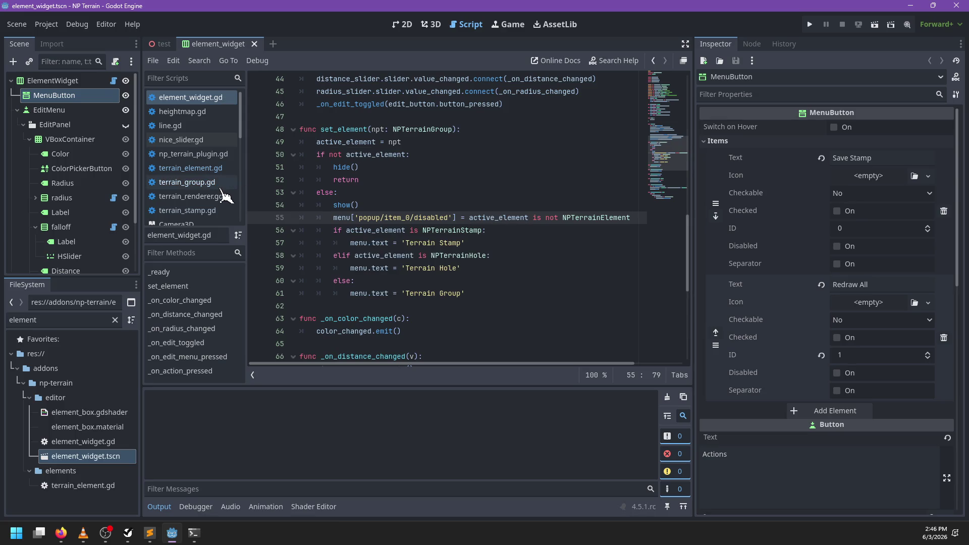
click(217, 154)
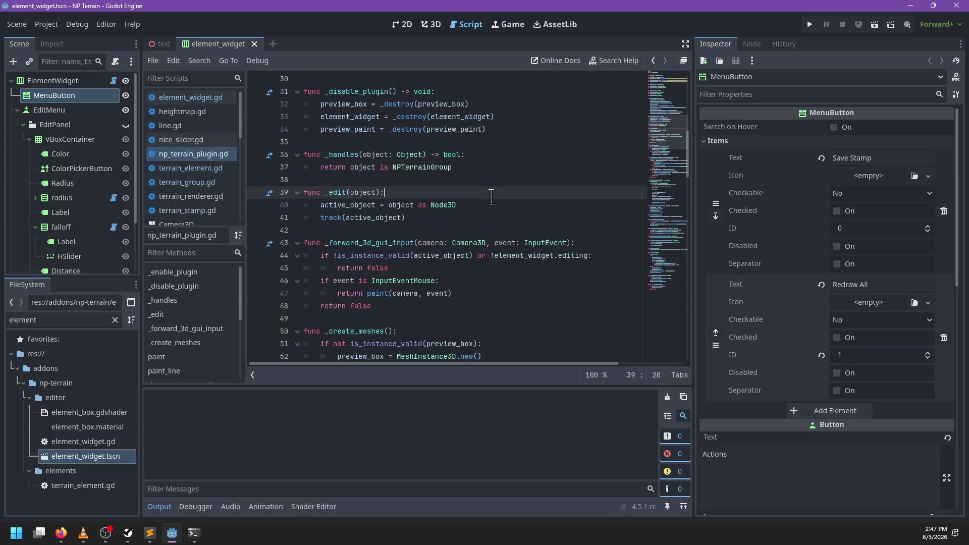
- Change the set_element cast in np_terrain_plugin.gd from NPTerrainElement to NPTerrainGroup and save
click(440, 216)
key(ctrl+f)
text(NP)
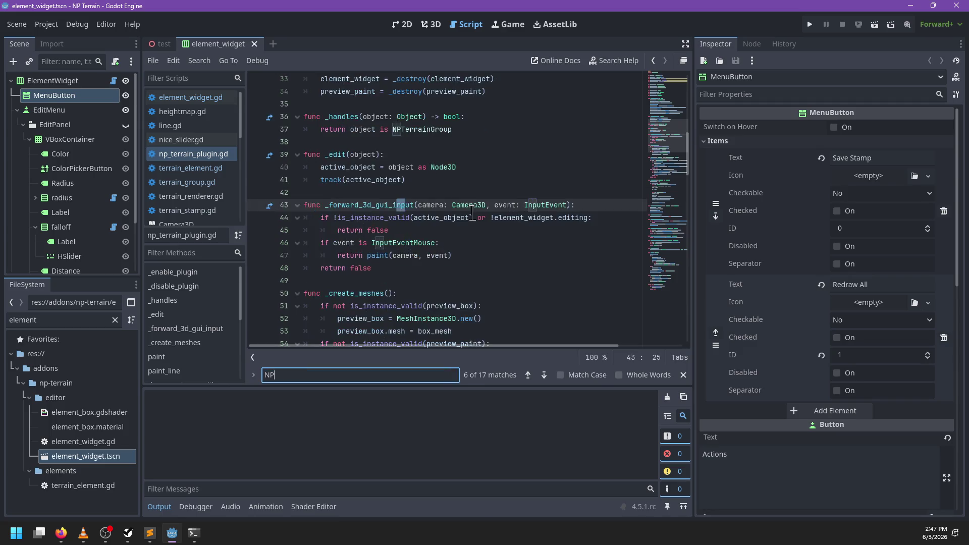
text(TerrainElement)
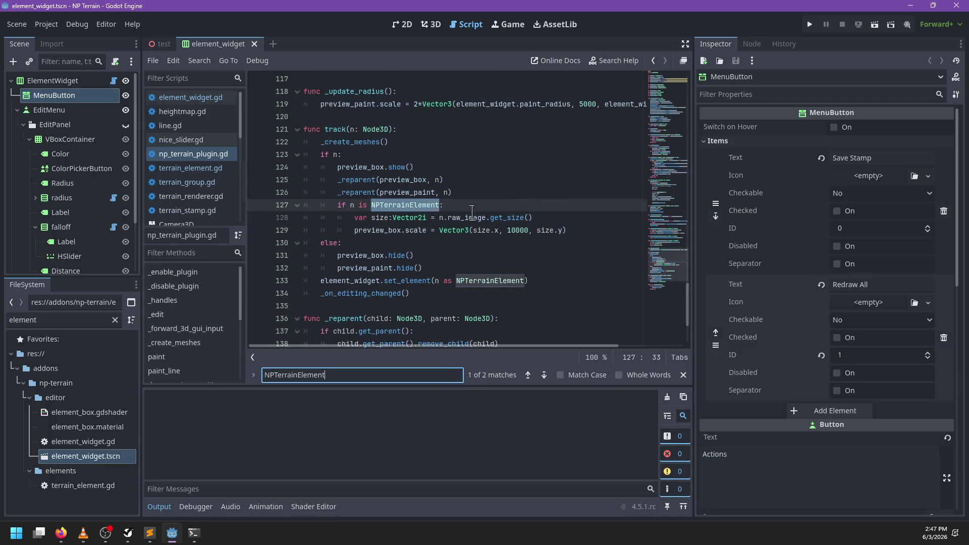
key(Escape)
double_click(505, 281)
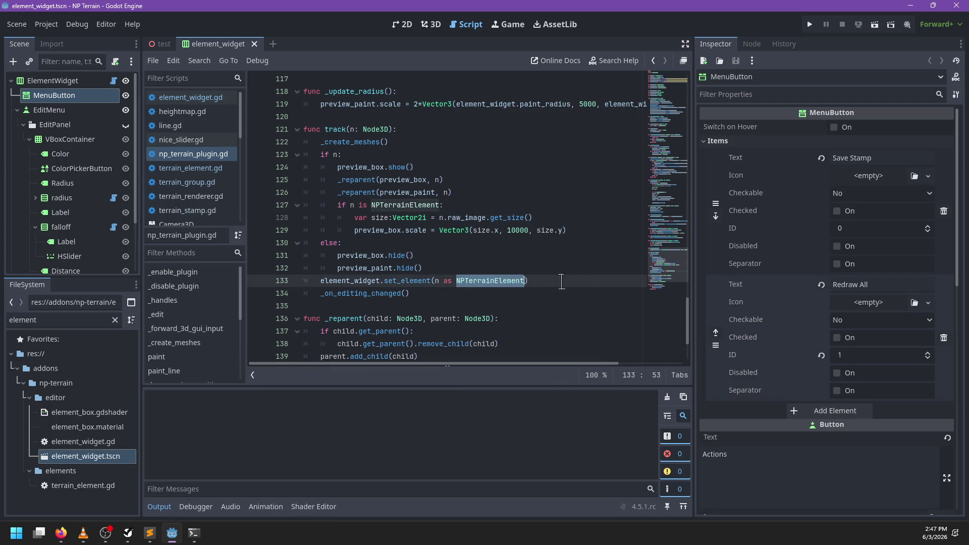
key(BackSpace)
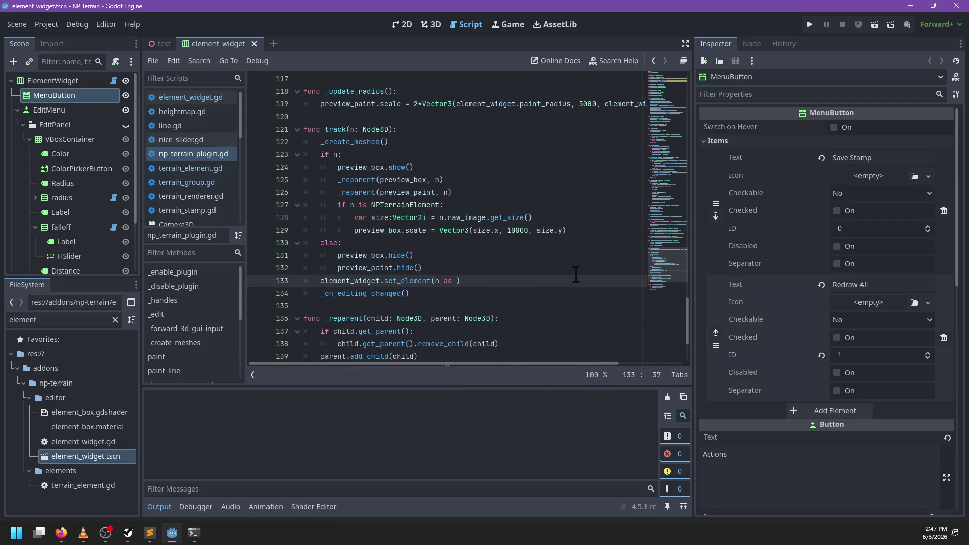
text(NPTerrai)
text(nGroup)
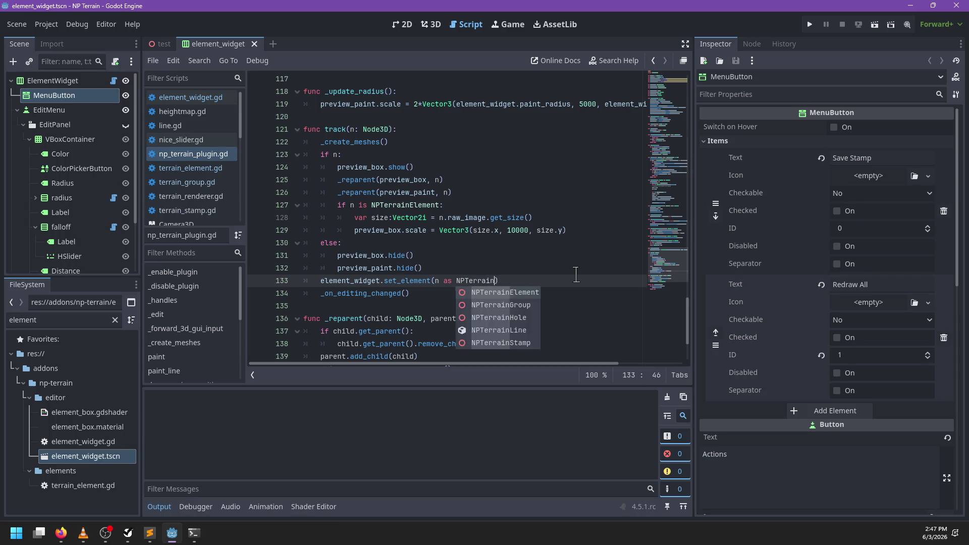
key(ctrl+s)
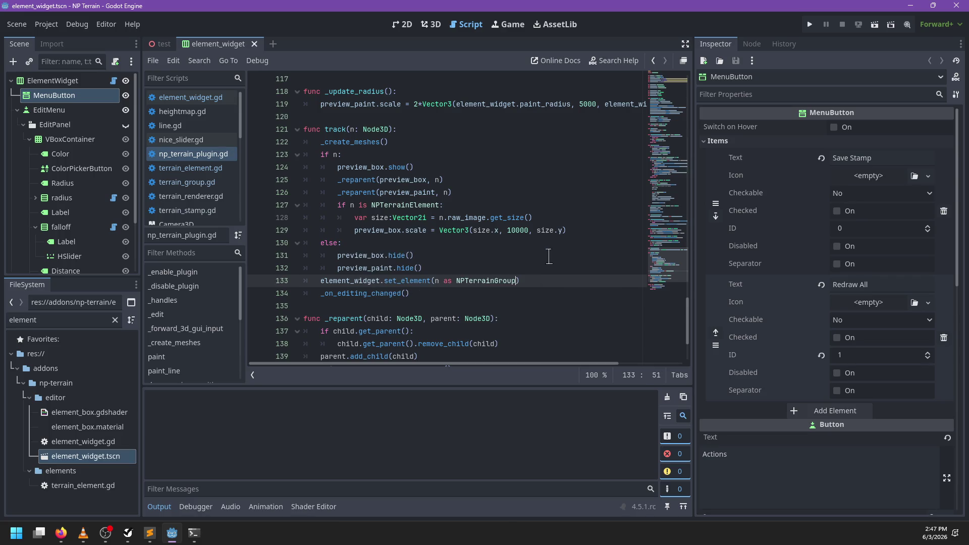
- Review the plugin's _on_editing_changed code before returning to element_widget.gd
scroll(425, 219, down, 2)
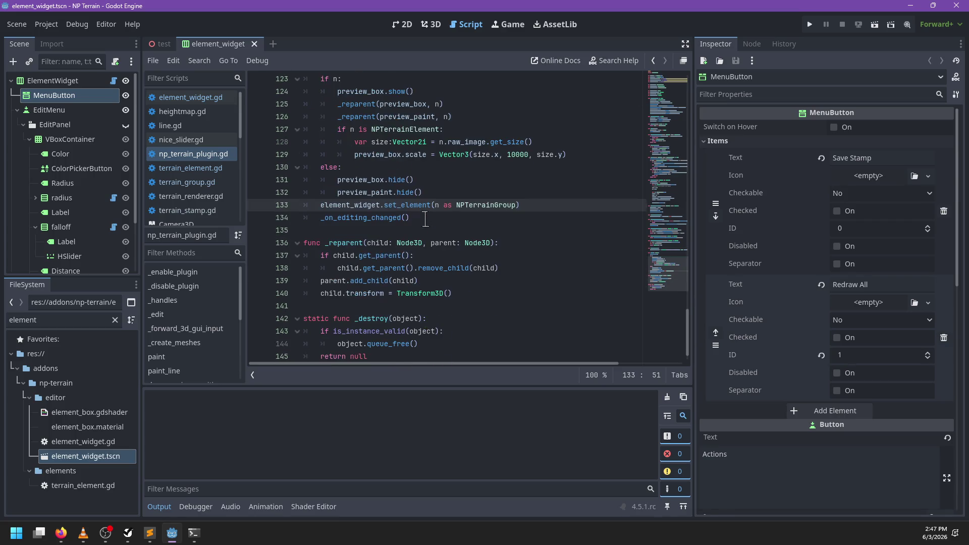
ctrl+click(372, 221)
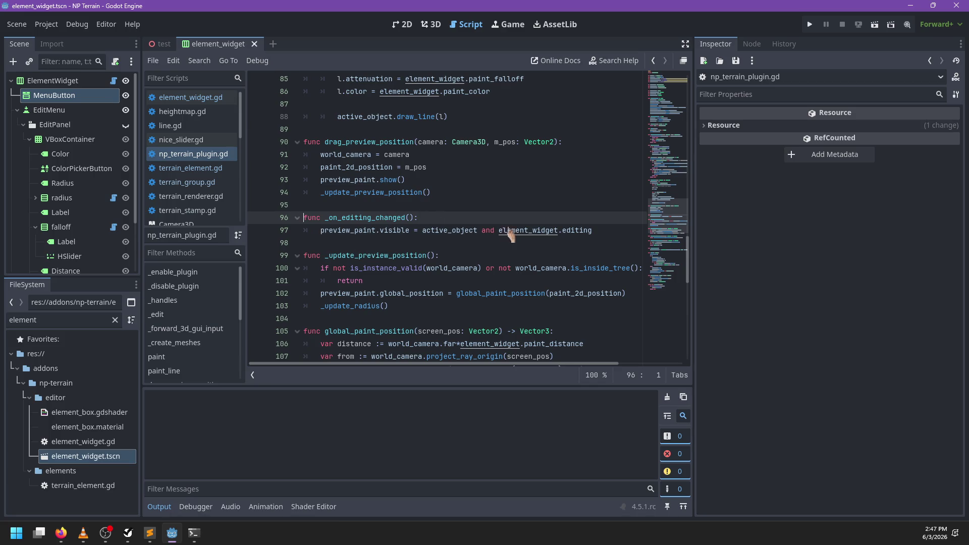
scroll(505, 234, down, 2)
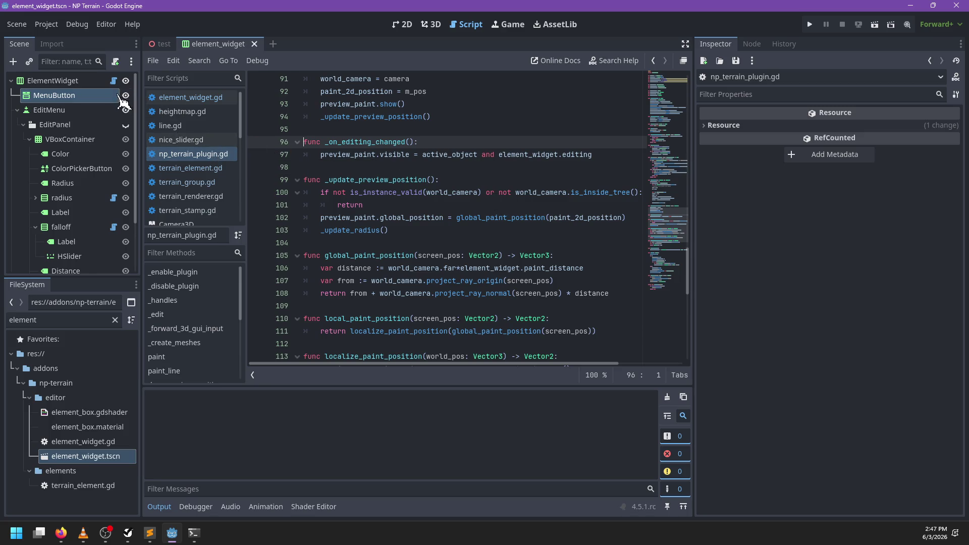
click(113, 81)
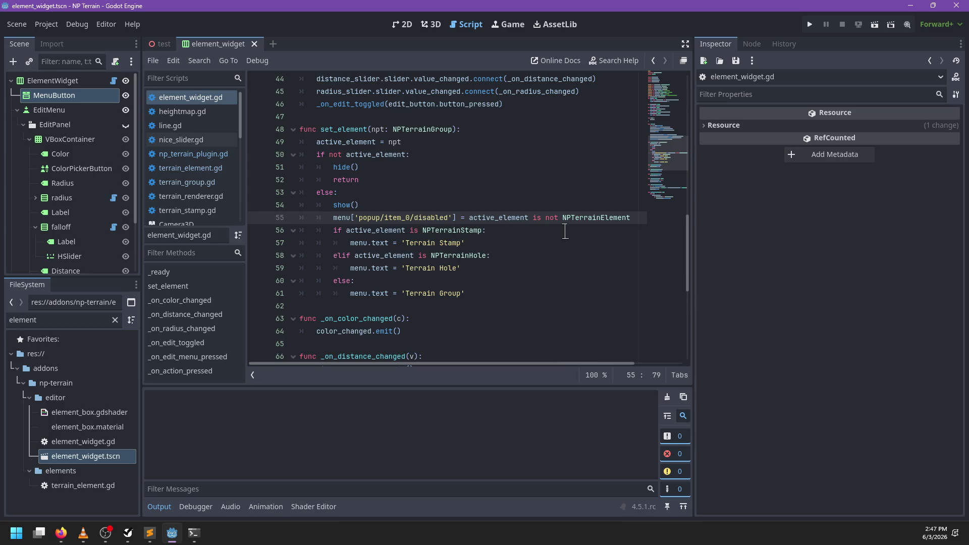
- Add a new line below the menu-disable line that starts with editing
key(Return)
text(edit_m)
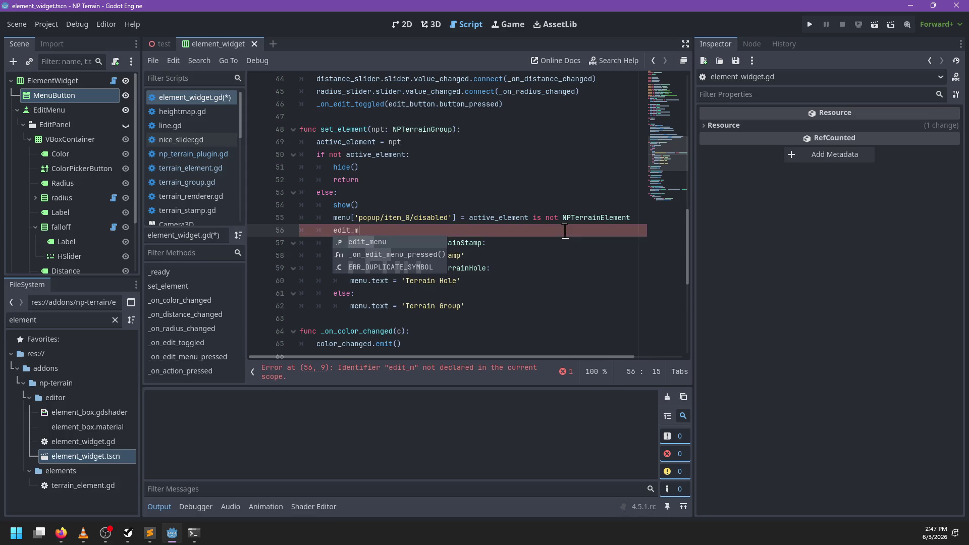
click(18, 110)
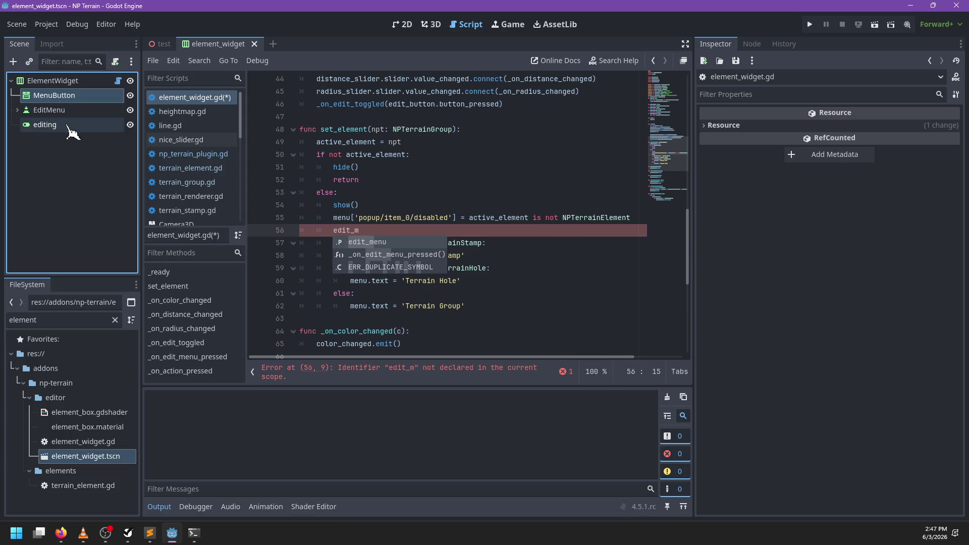
click(420, 230)
key(BackSpace)
key(BackSpace)
key(BackSpace)
text(dit)
key(Return)
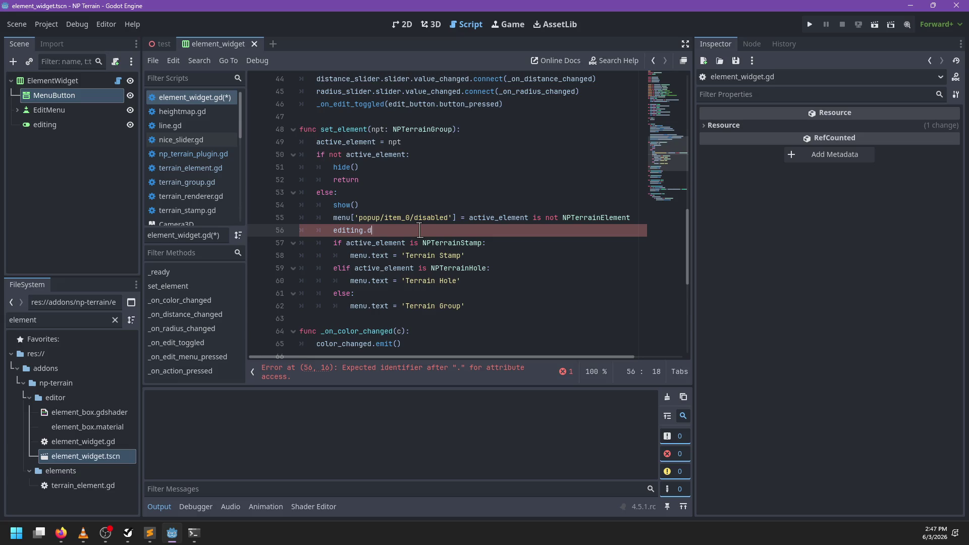
- Move the NPTerrainElement check into a new variable is_elem := active_element is not NPTerrainElement
drag(469, 218, 633, 217)
key(ctrl+c)
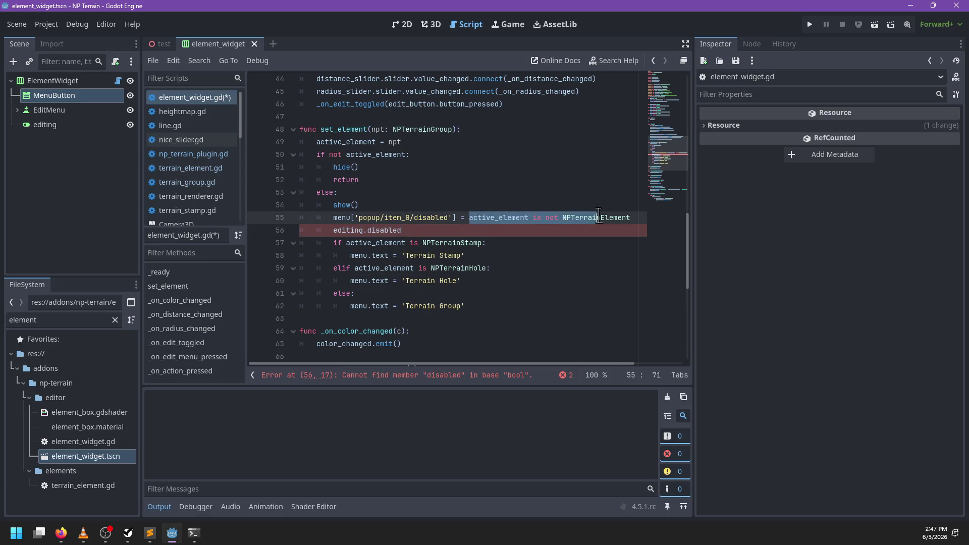
key(BackSpace)
click(492, 203)
key(Return)
text(var)
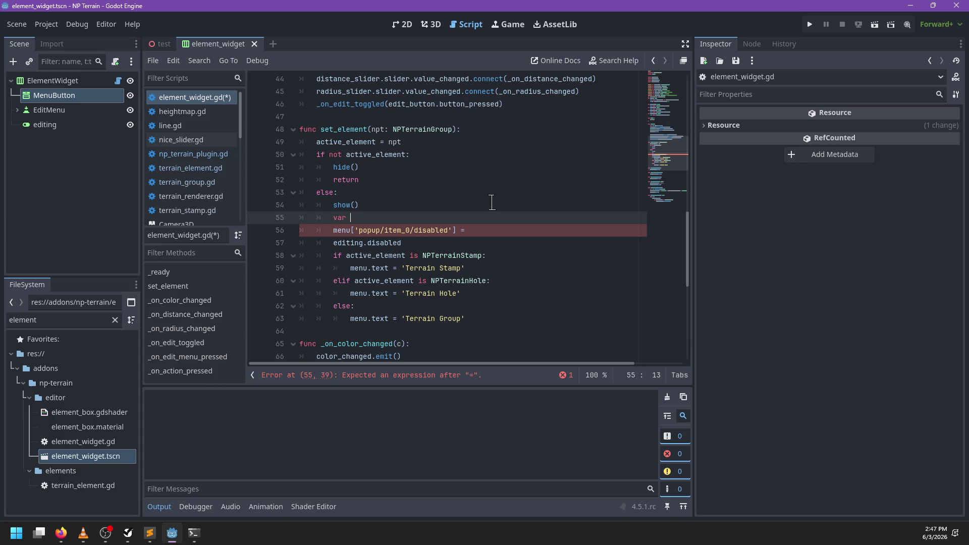
text(:=)
key(ctrl+v)
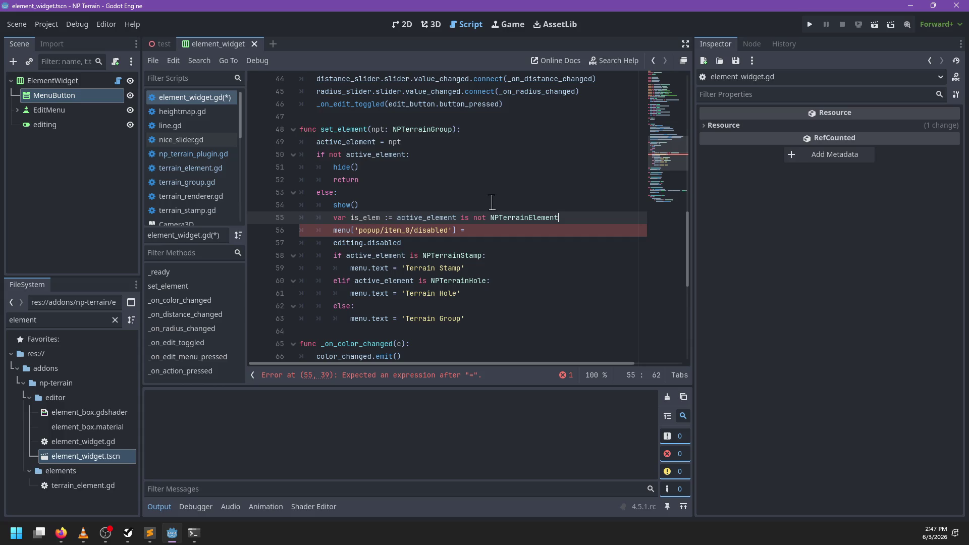
- Rewrite the following line as edit_button.disabled = is_elem
click(480, 228)
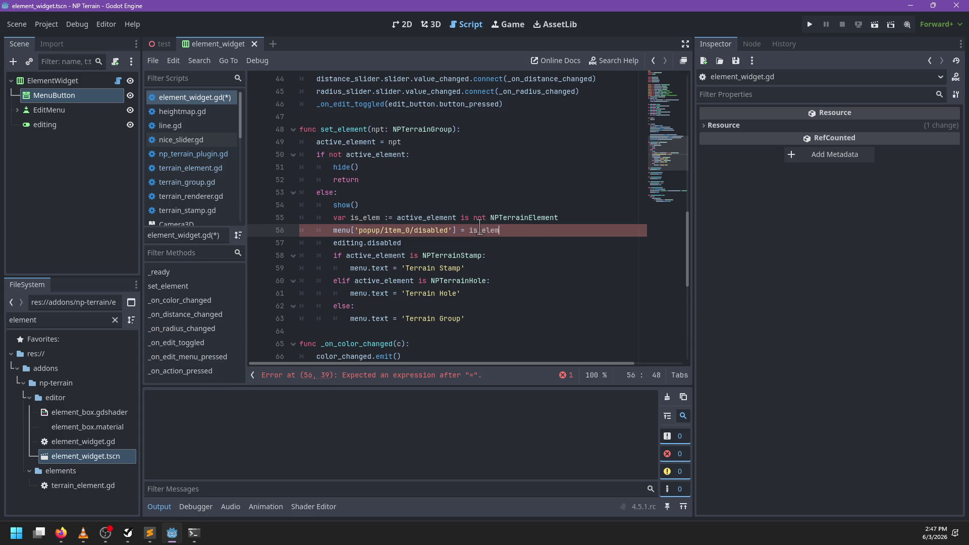
key(Down)
key(ctrl+BackSpace)
key(ctrl+BackSpace)
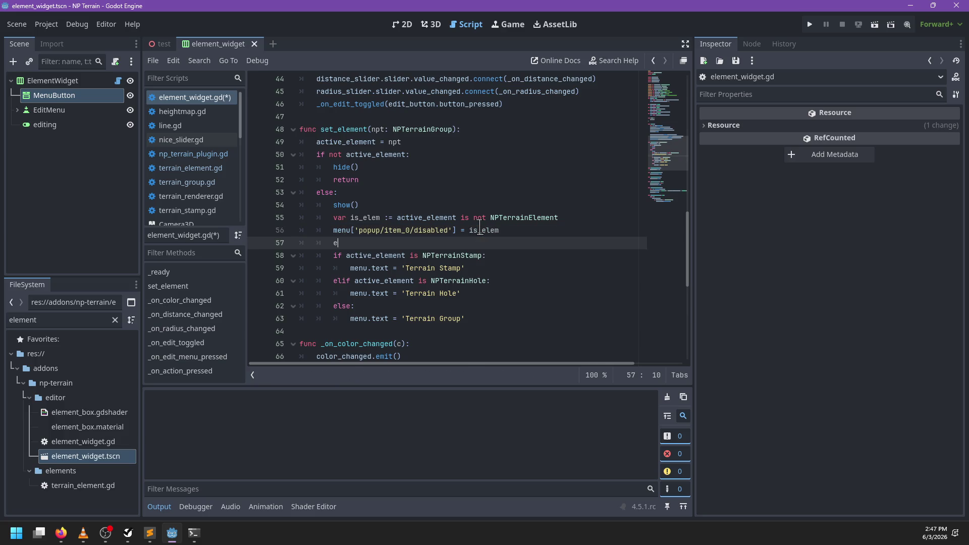
text(edit_)
key(Return)
text(.)
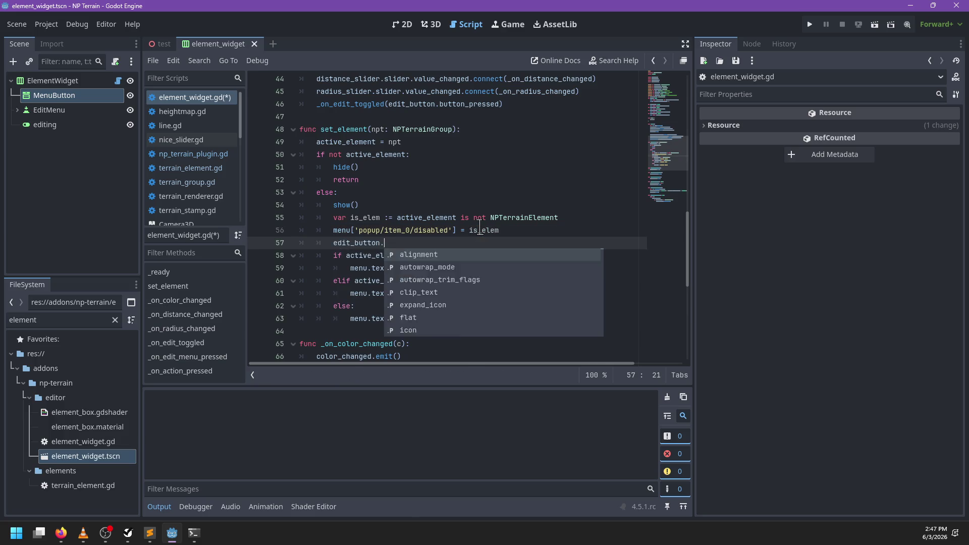
text(is_dis)
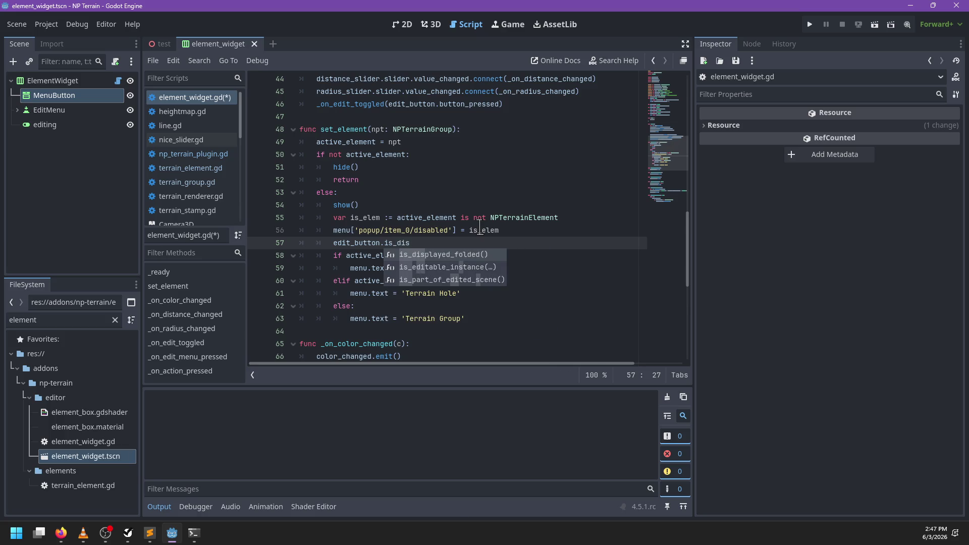
key(ctrl+BackSpace)
text(dis)
key(Return)
text(is_e)
key(Return)
scroll(475, 229, up, 10)
scroll(470, 229, up, 1)
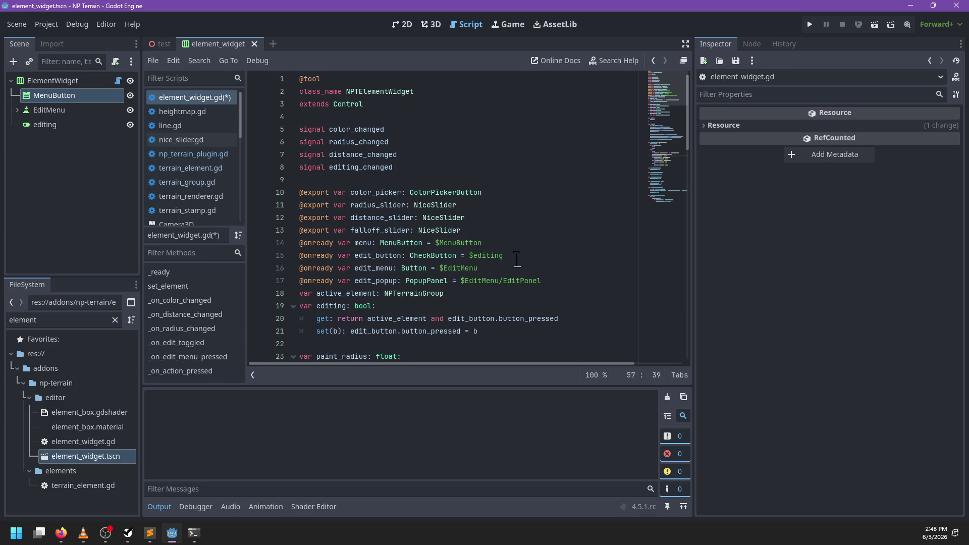
- Add an edit_menu.disabled line set to is_elem and edit_button.button_pressed below the edit_button line
double_click(373, 268)
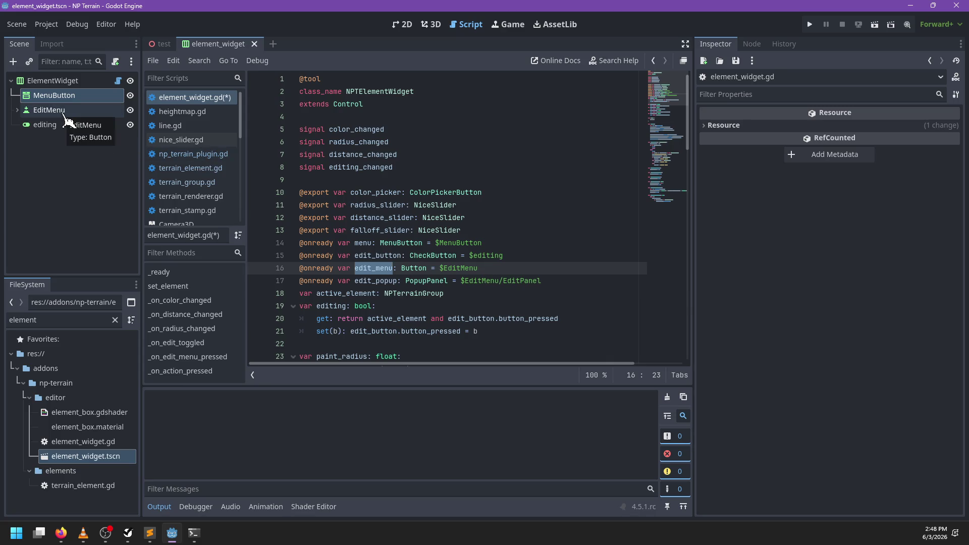
scroll(498, 245, down, 12)
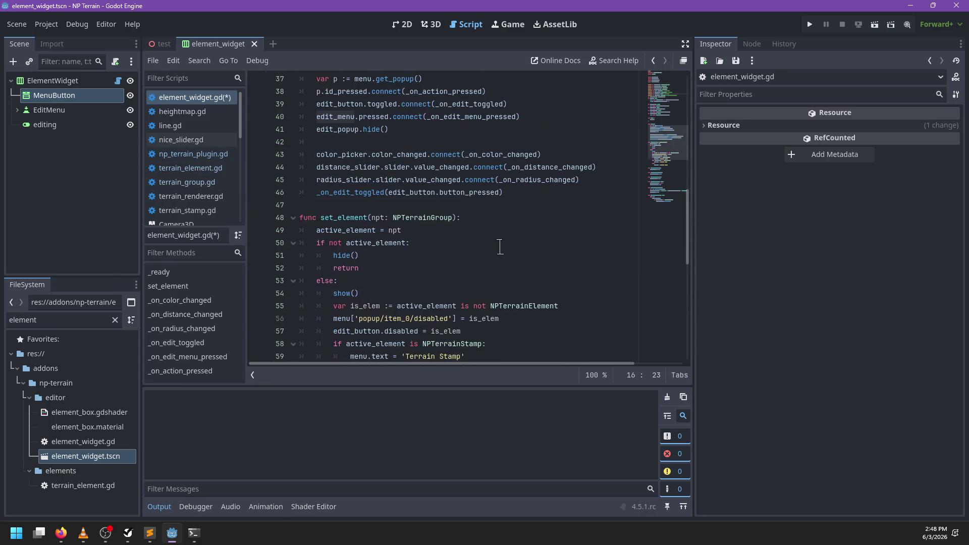
scroll(501, 246, down, 10)
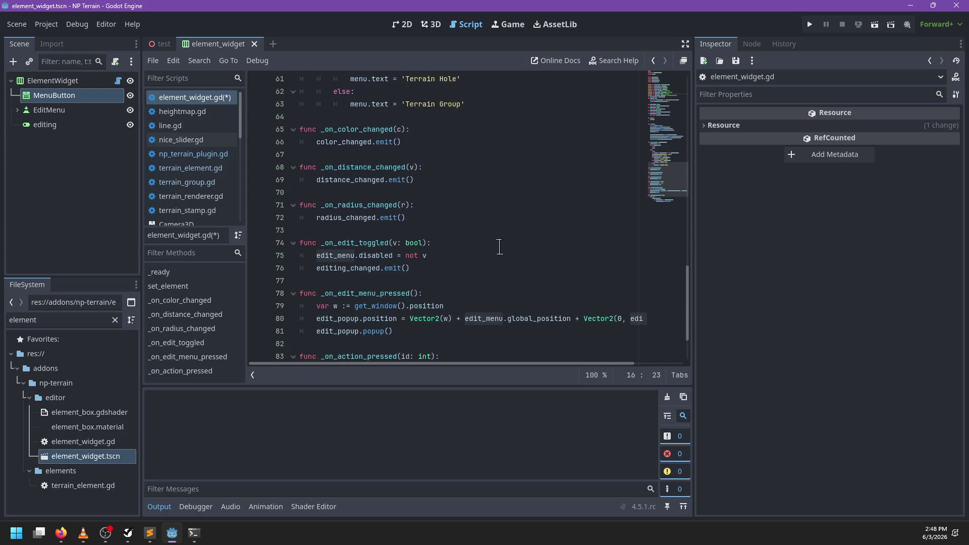
scroll(492, 249, up, 10)
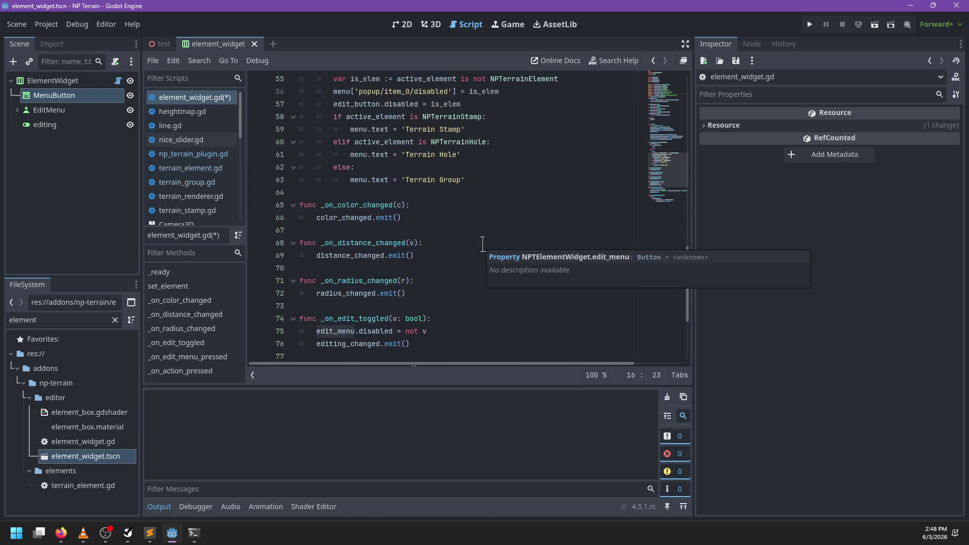
scroll(462, 252, down, 3)
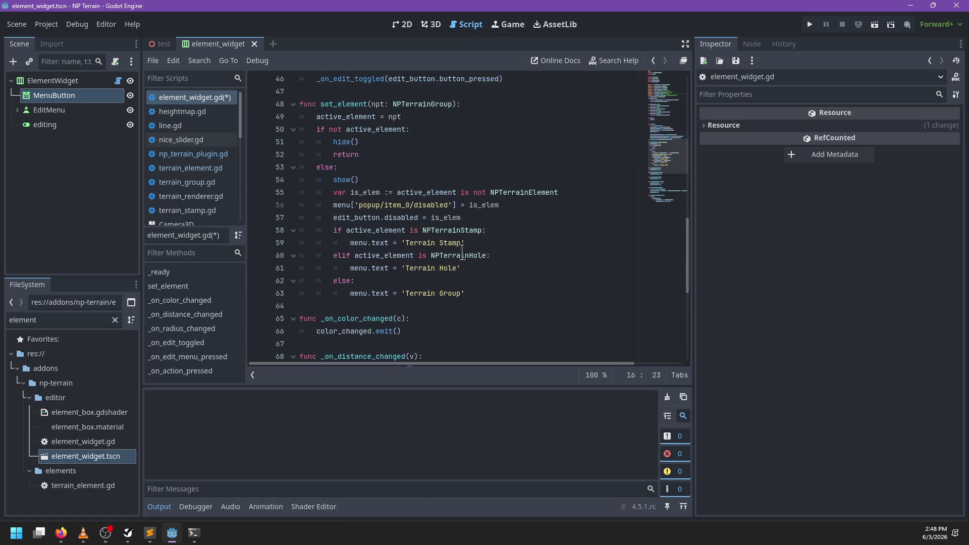
click(496, 218)
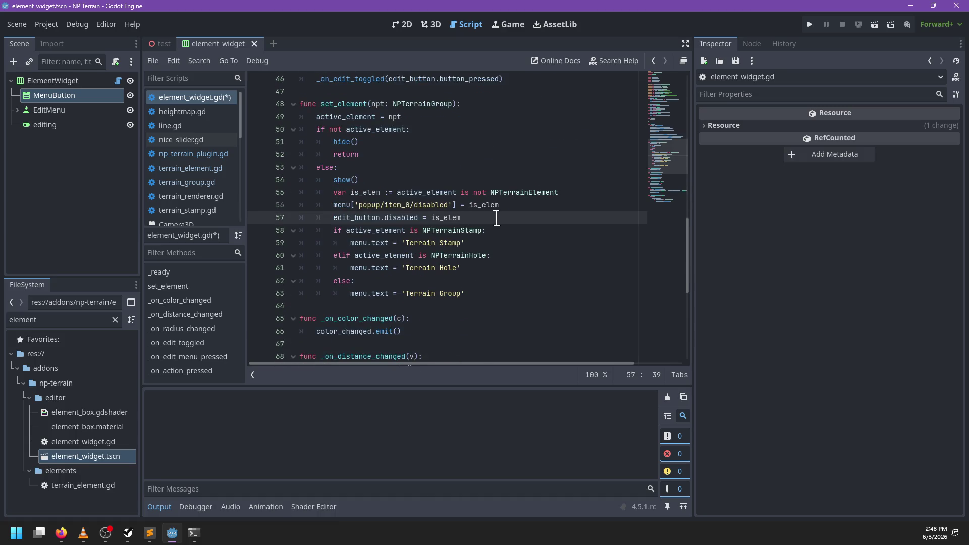
key(Return)
scroll(483, 213, down, 5)
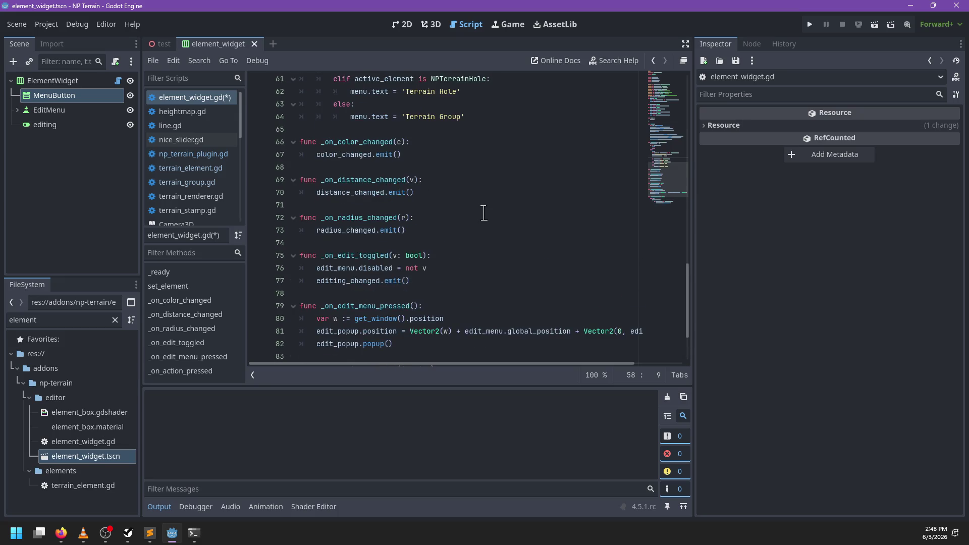
scroll(531, 205, up, 1)
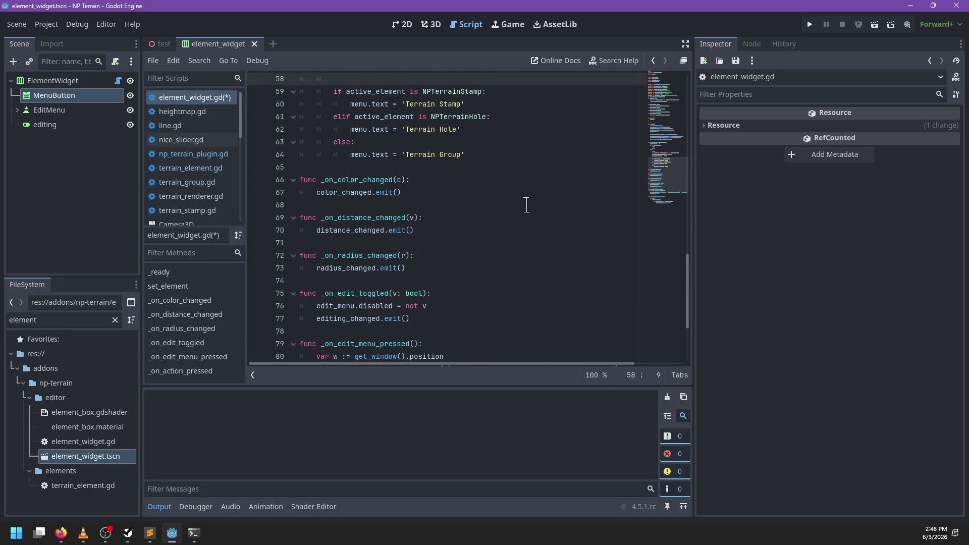
text(_on_edi)
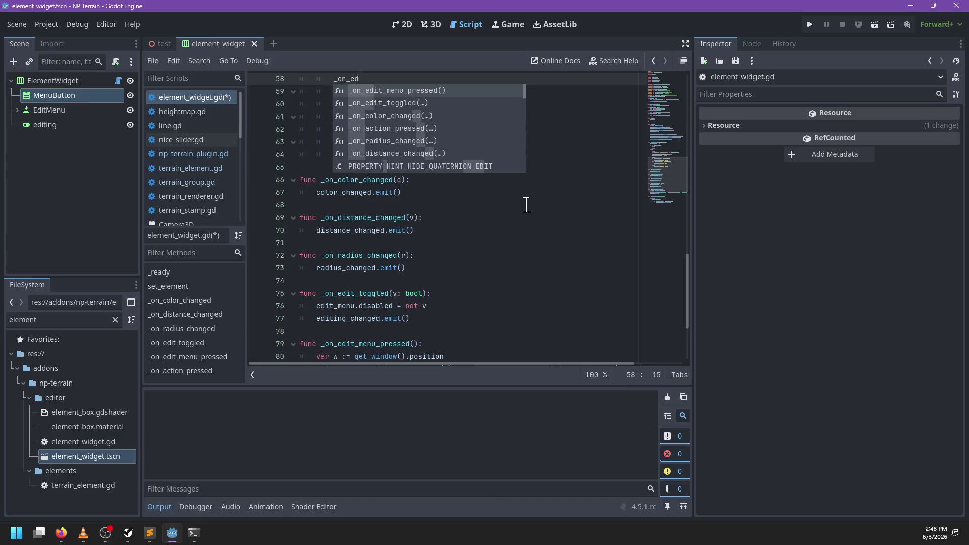
key(Escape)
scroll(523, 204, up, 4)
key(ctrl+BackSpace)
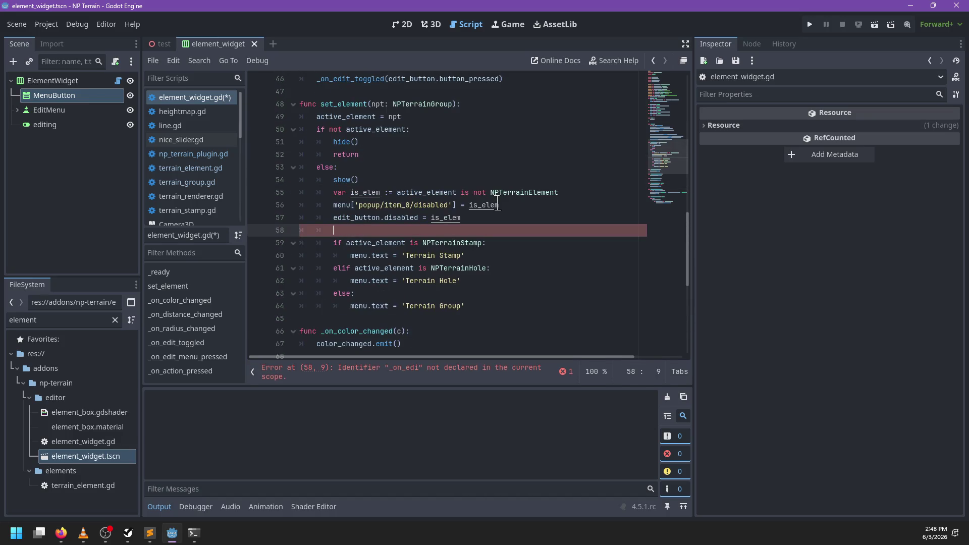
text(edit_)
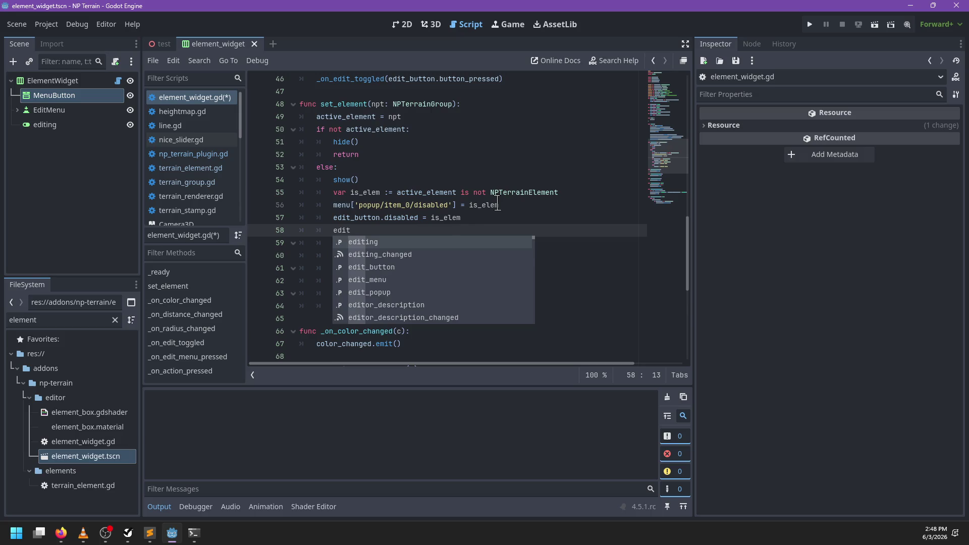
key(Down)
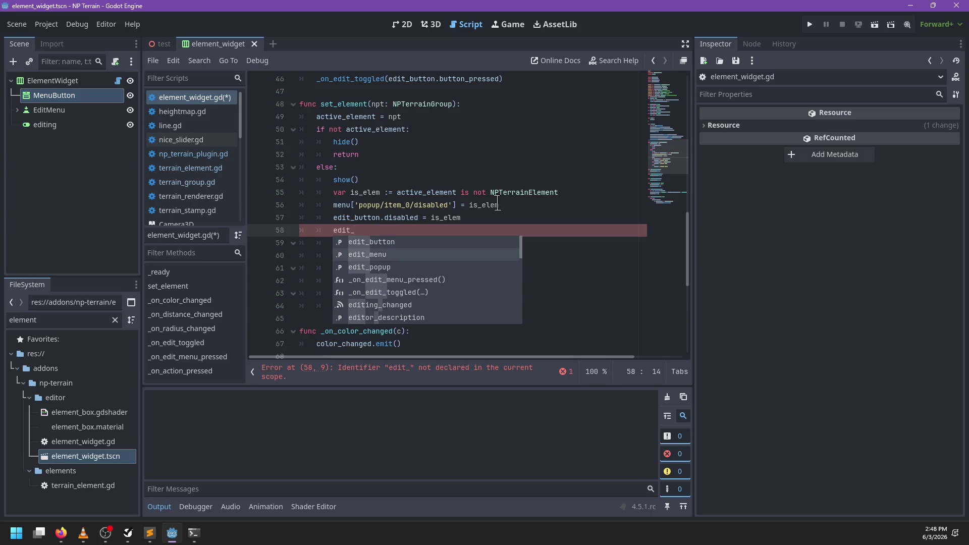
key(Return)
text(.)
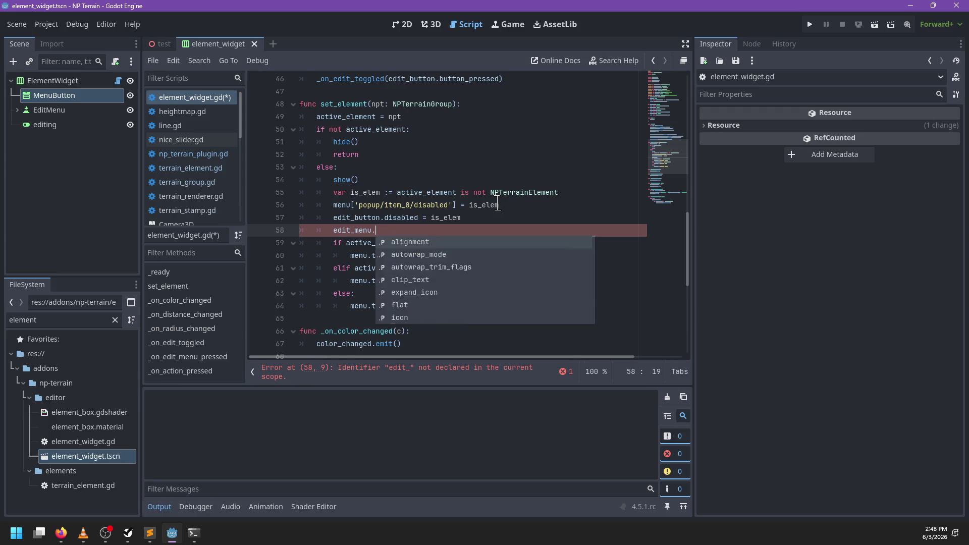
text(disabled =)
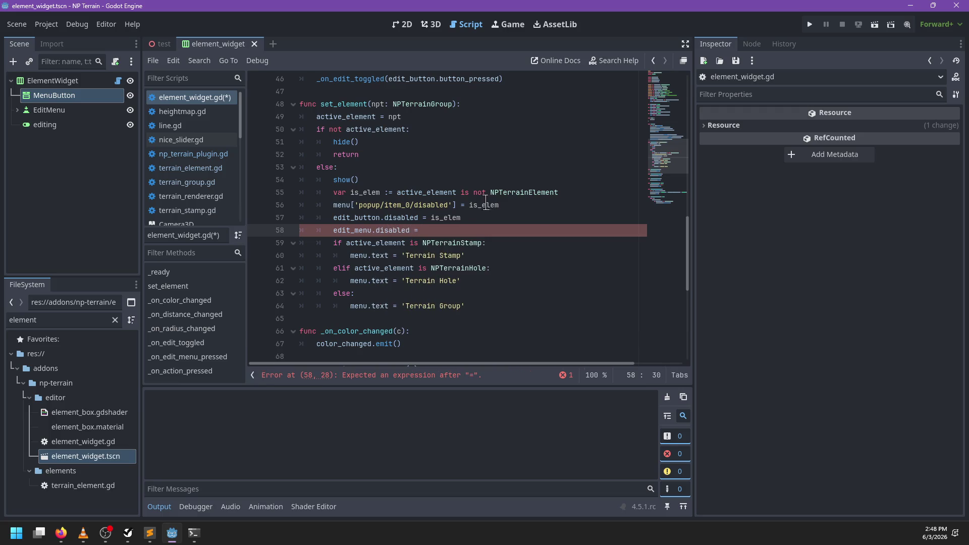
scroll(489, 202, down, 6)
scroll(486, 198, up, 5)
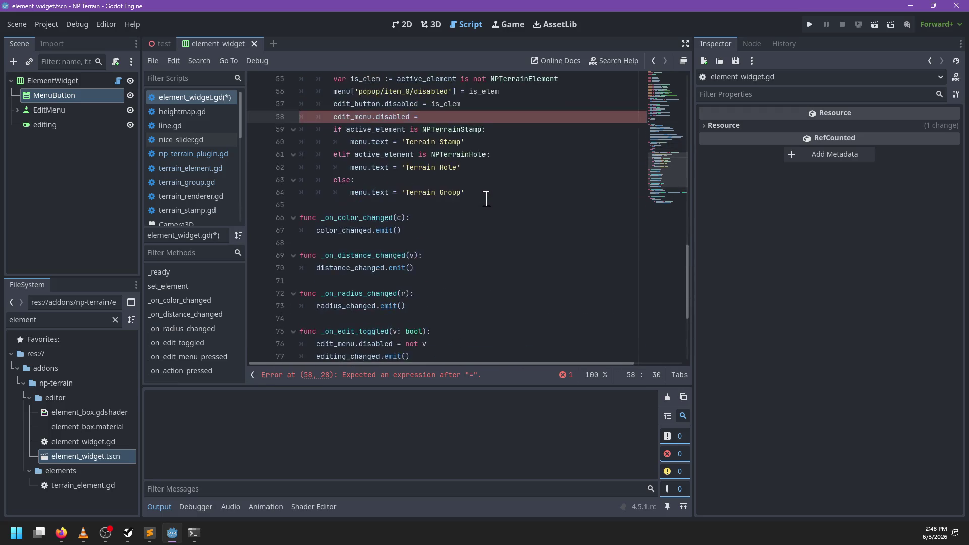
text(is_elem and )
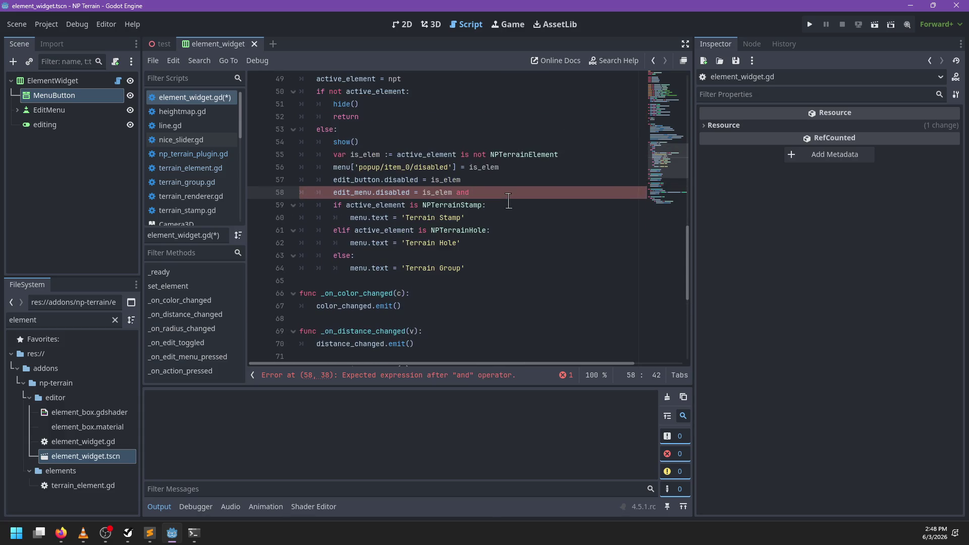
text(edit_button.but)
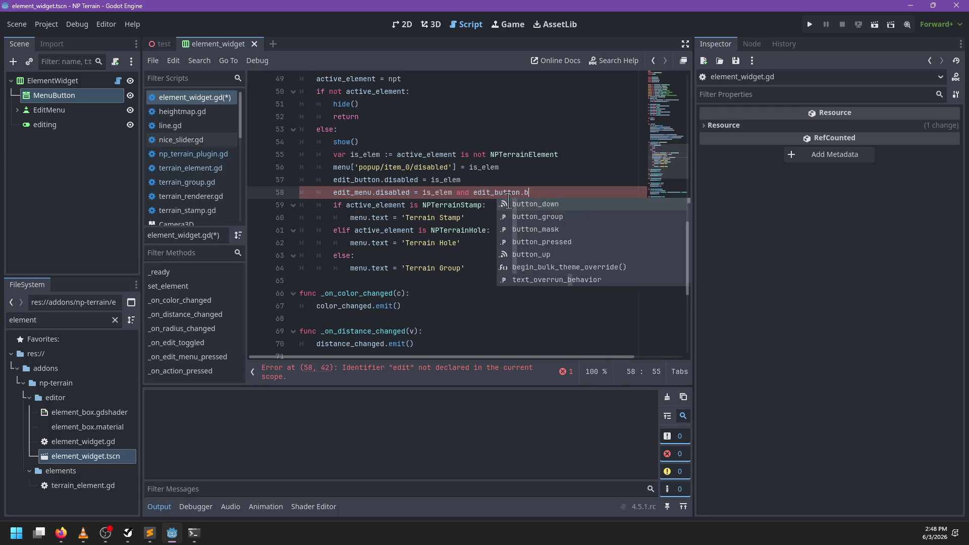
key(Down)
key(Down)
key(Down)
key(Return)
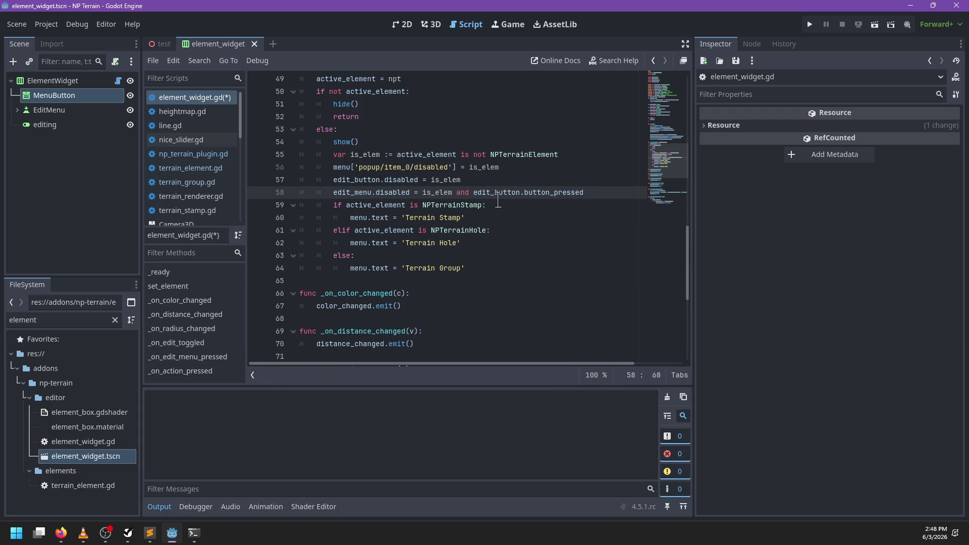
scroll(488, 221, down, 3)
scroll(488, 221, down, 2)
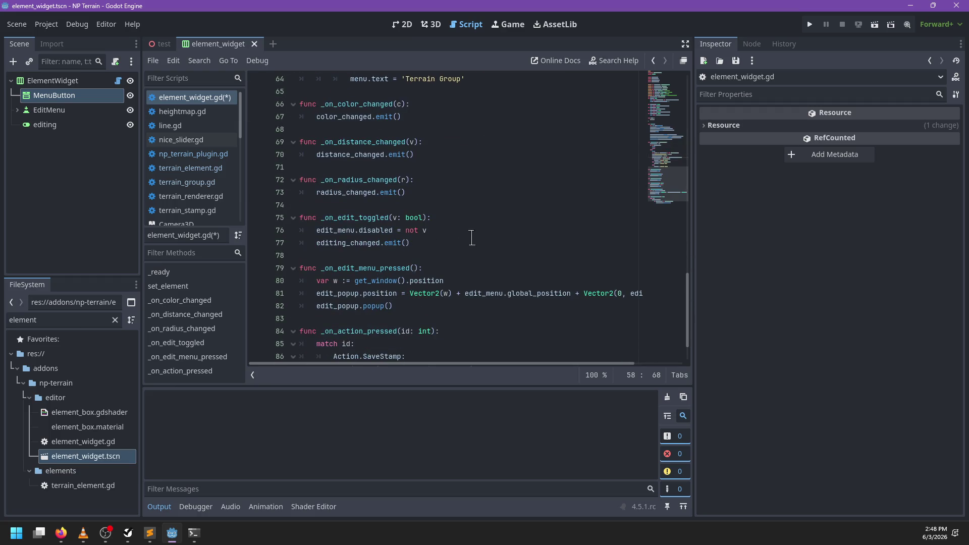
scroll(456, 236, up, 5)
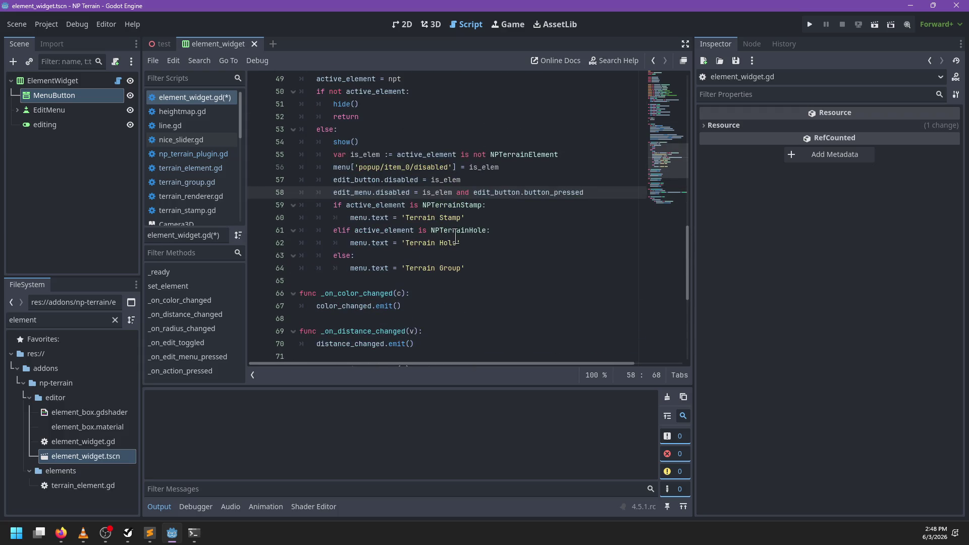
- Insert blank lines to separate the edit_menu and button code
key(Return)
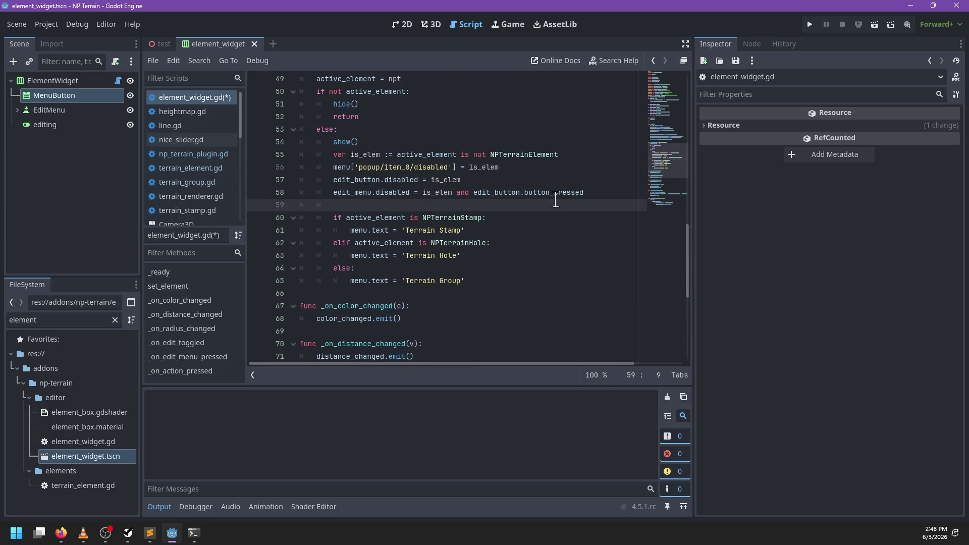
key(Up)
key(Up)
key(Up)
key(End)
key(Return)
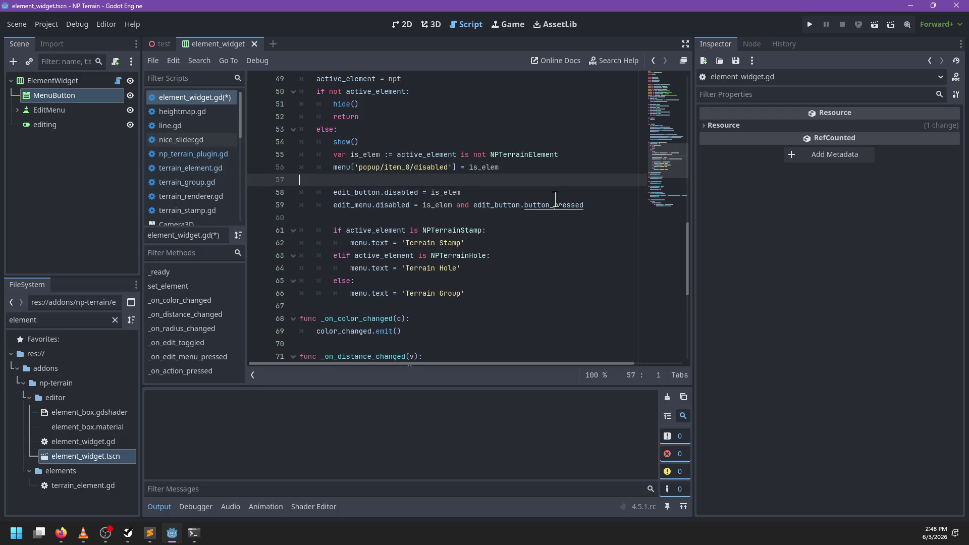
scroll(529, 198, up, 2)
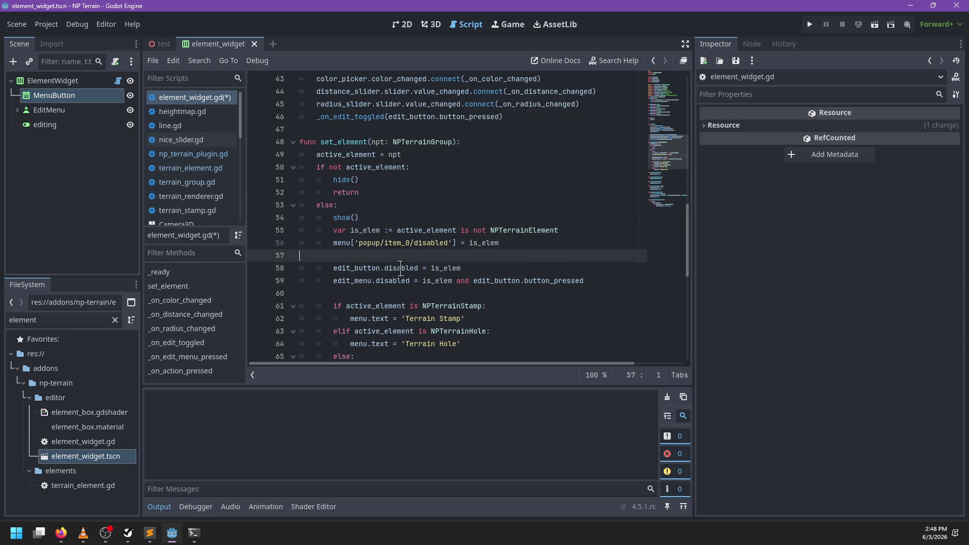
scroll(400, 262, down, 3)
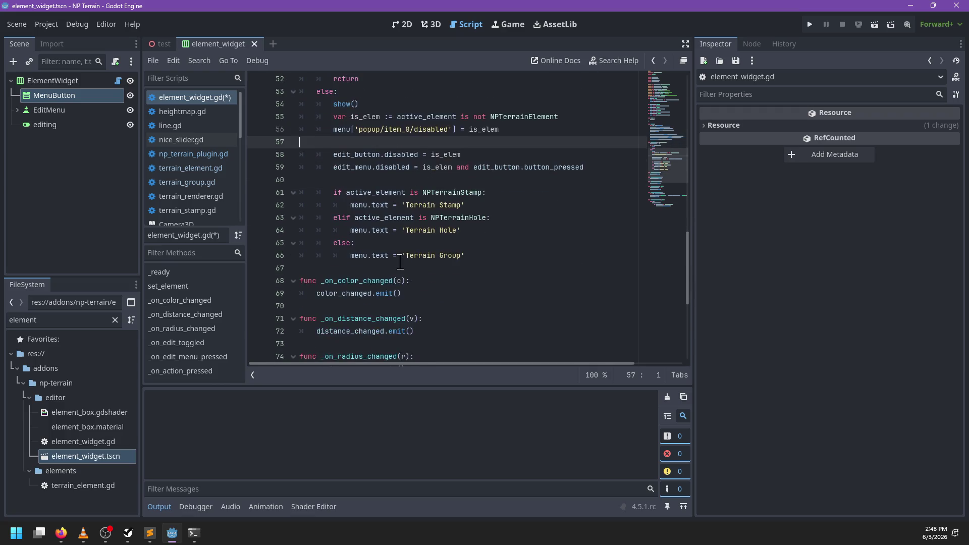
scroll(401, 262, up, 8)
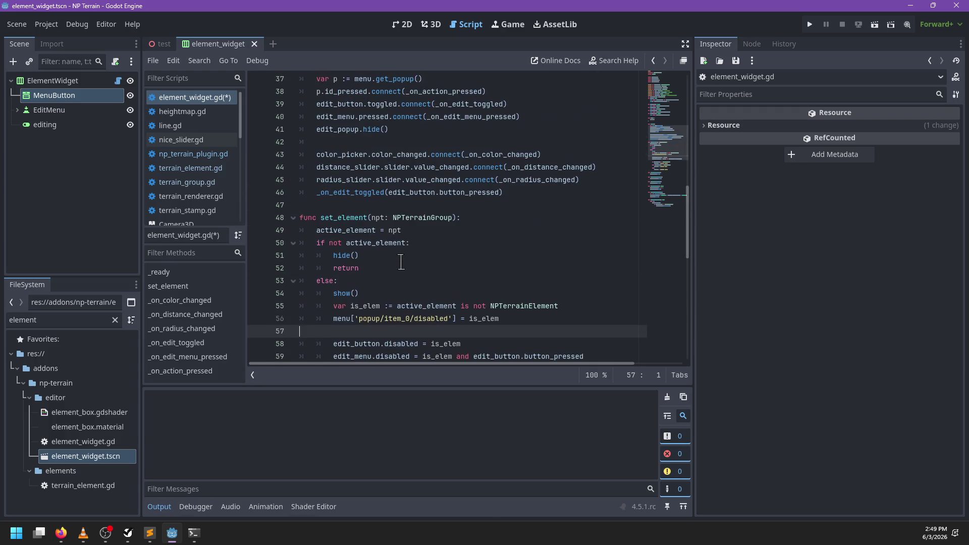
scroll(400, 261, down, 5)
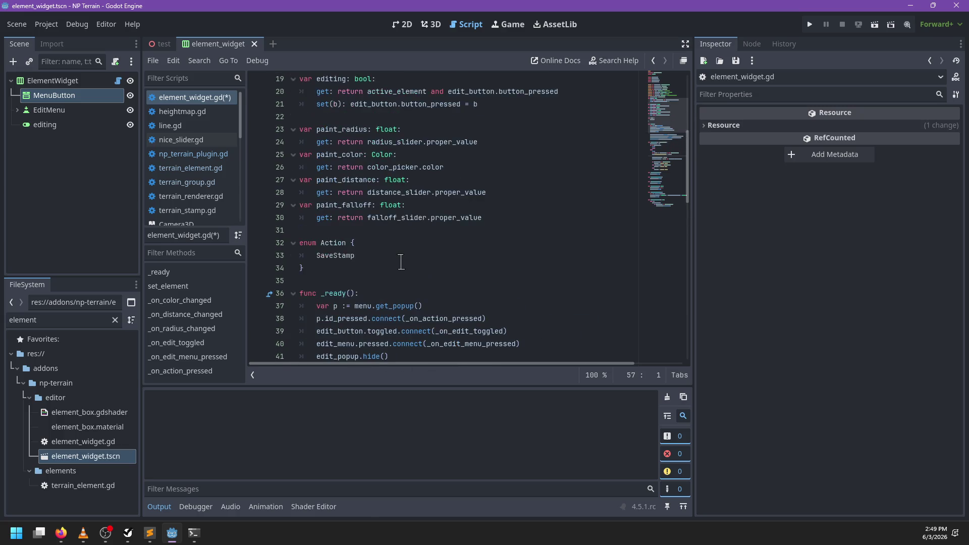
- Turn line 59 into _on_edit_toggled(is_elem and edit_button.button_pressed) and save the script
click(414, 243)
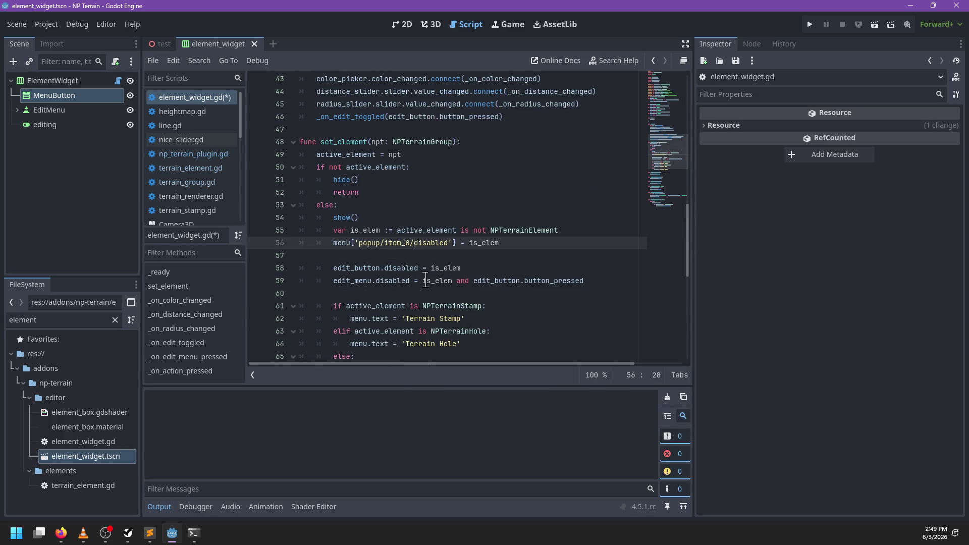
drag(422, 281, 333, 281)
scroll(344, 276, down, 7)
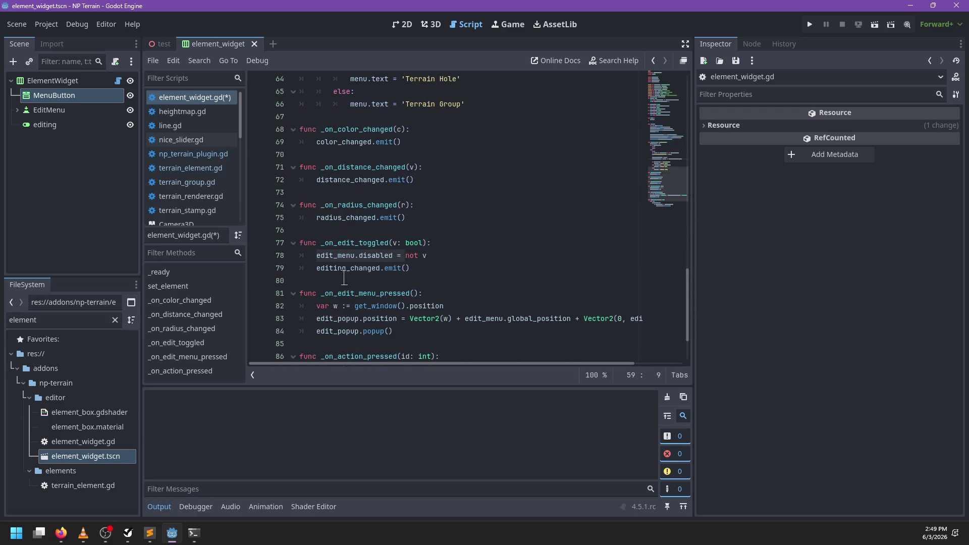
text(_on_edit_g)
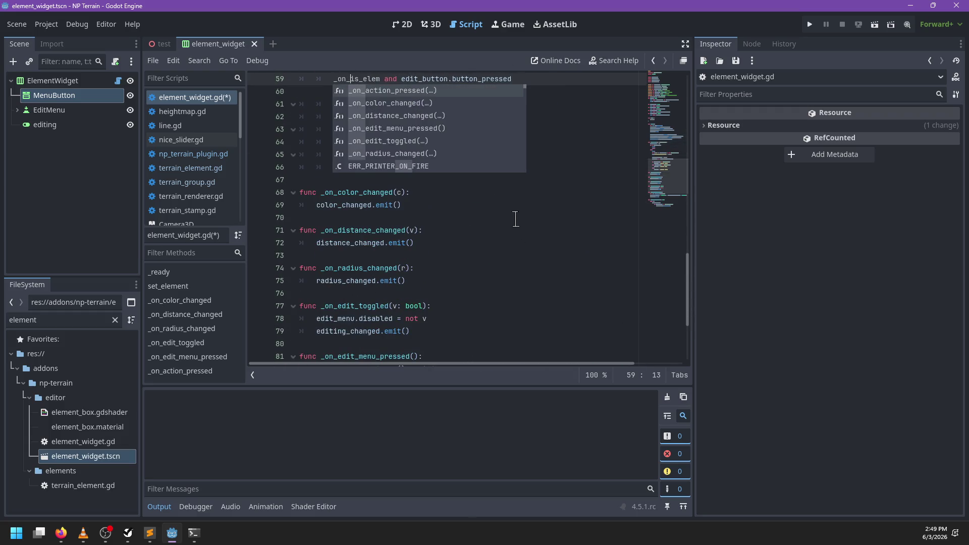
text(oggled)
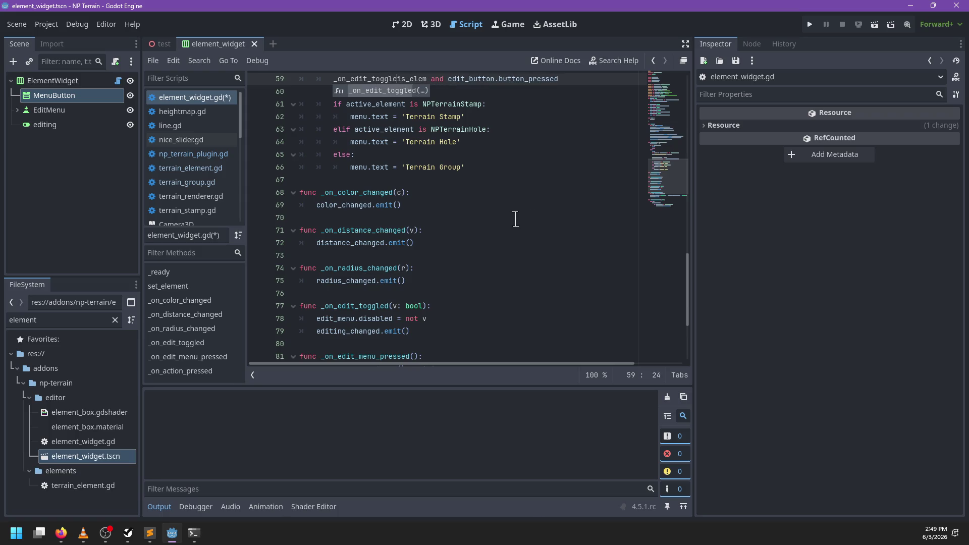
text(()
key(ctrl+Right)
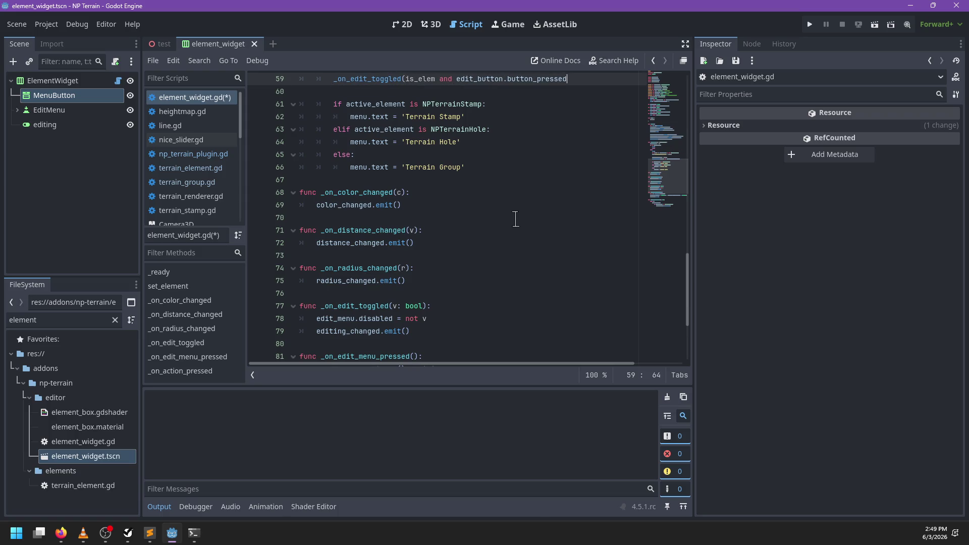
scroll(496, 208, down, 1)
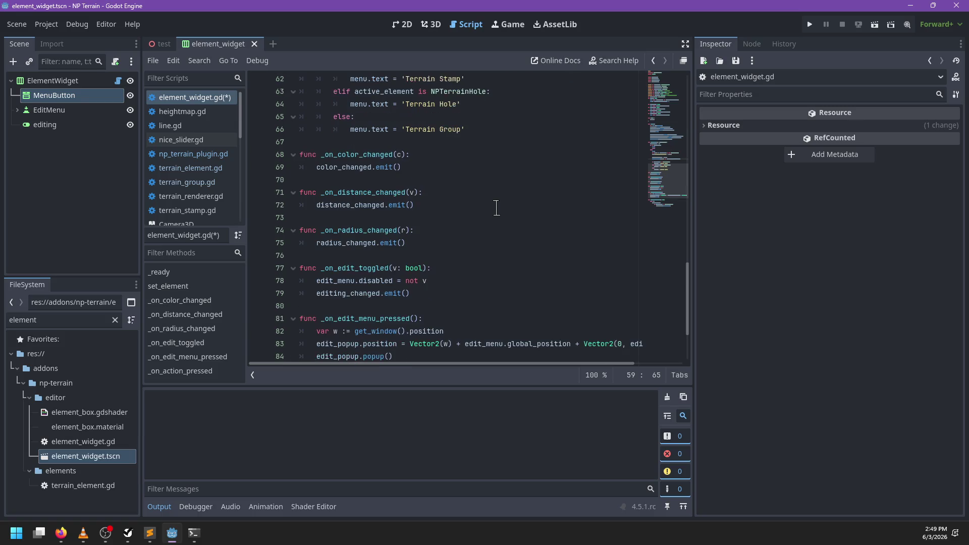
scroll(496, 207, up, 5)
key(ctrl+s)
click(160, 44)
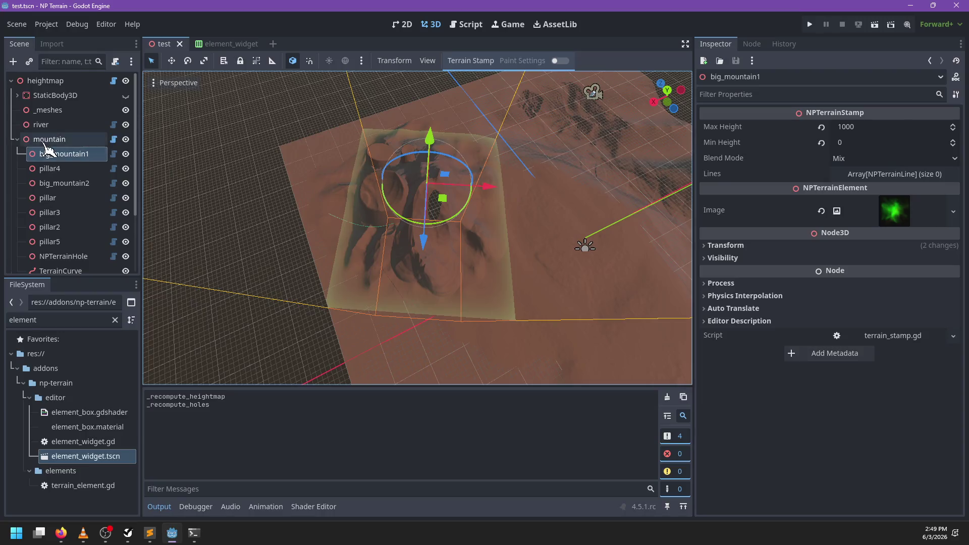
- Switch between mountain and big_mountain1, enabling painting on the stamp, to compare Paint Settings availability
click(49, 139)
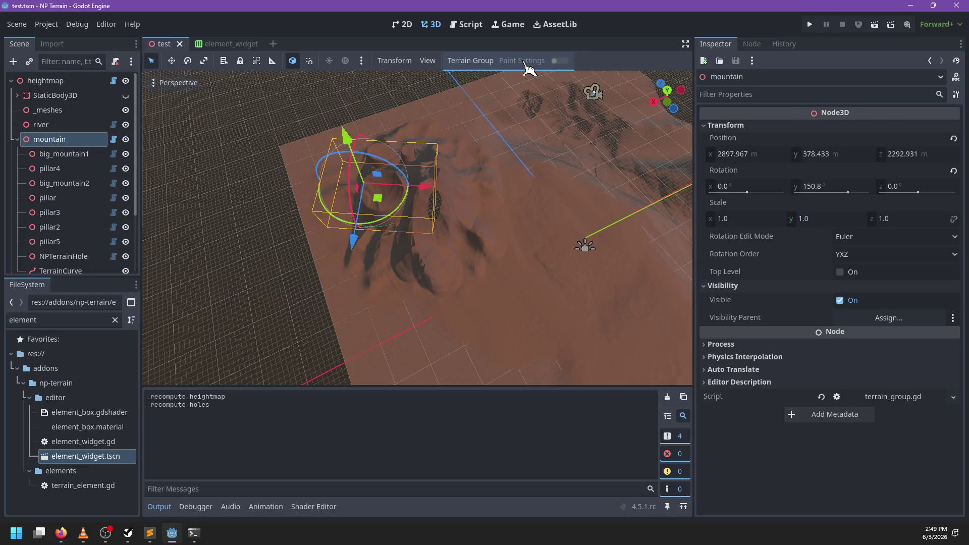
key(Down)
click(560, 61)
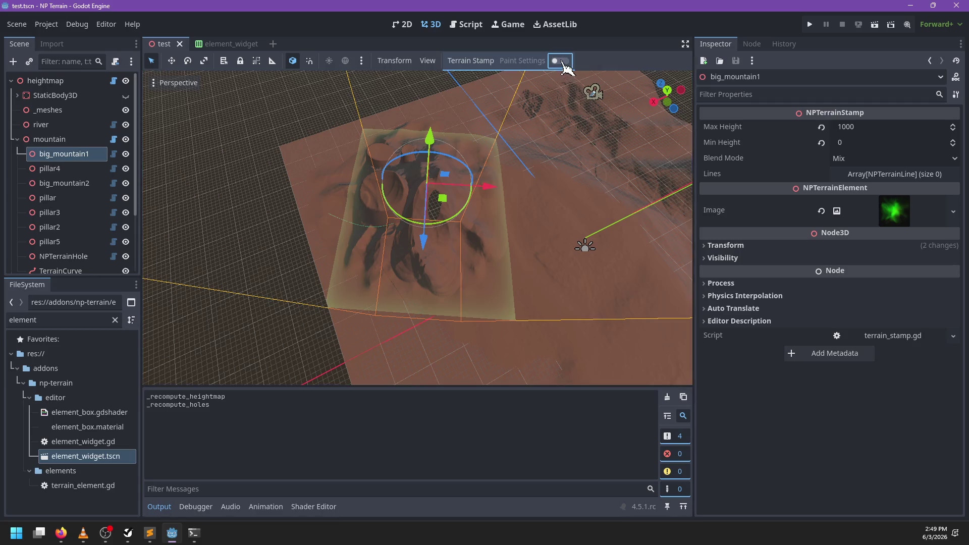
click(70, 145)
click(68, 154)
click(70, 141)
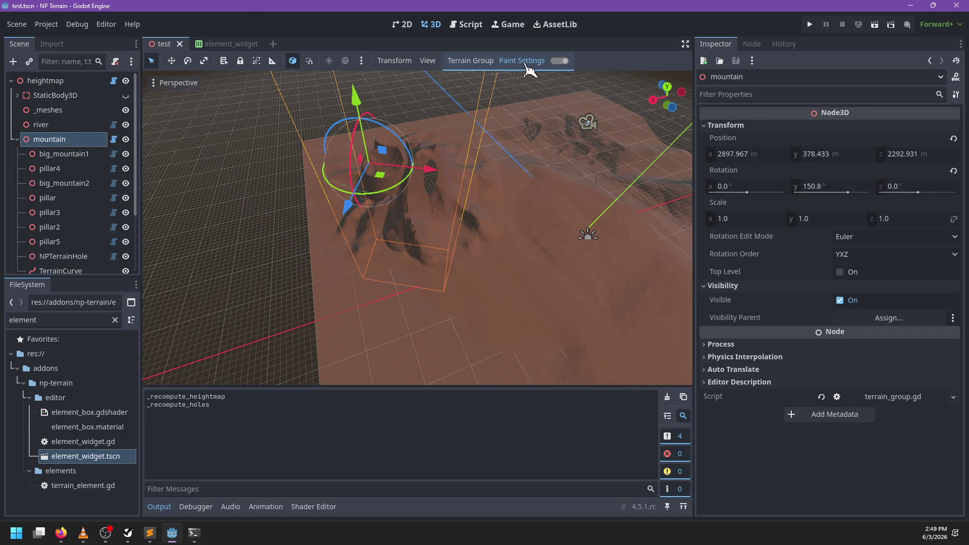
click(56, 155)
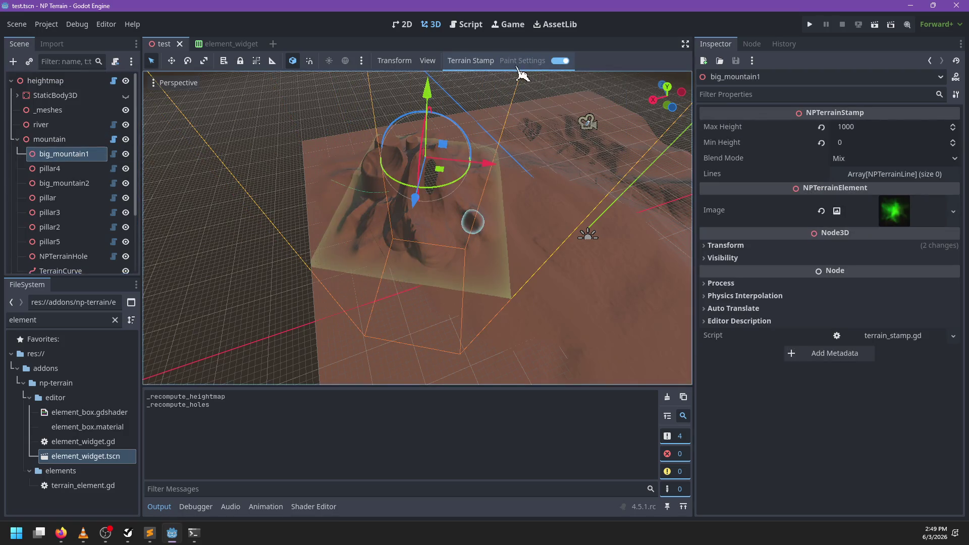
click(68, 141)
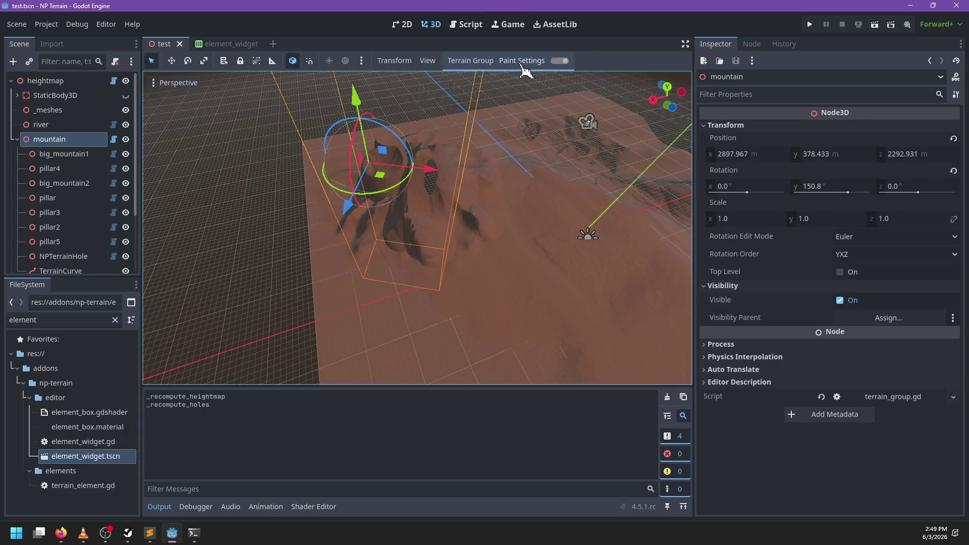
click(467, 24)
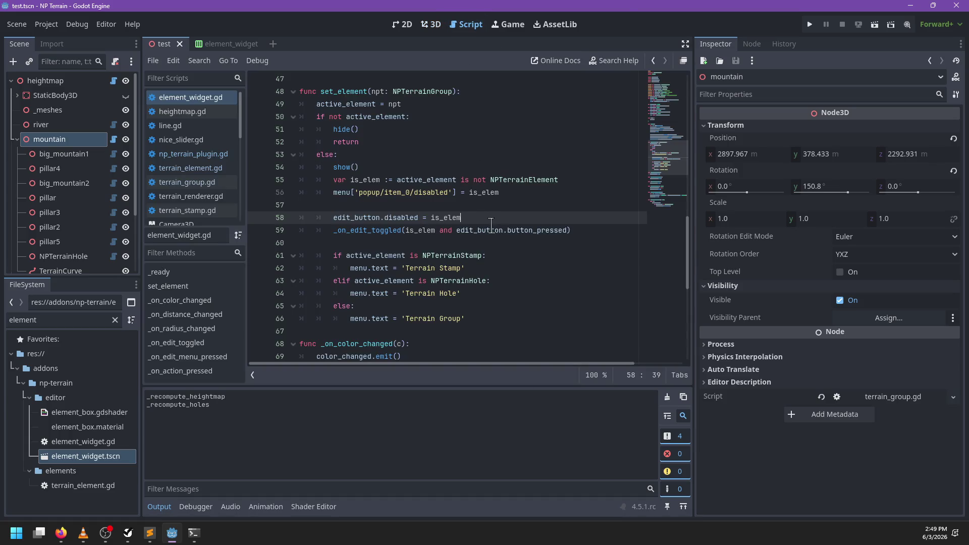
- Find the 'disabled =' line 58 and inspect the _on_edit_toggled function definition
scroll(439, 217, down, 2)
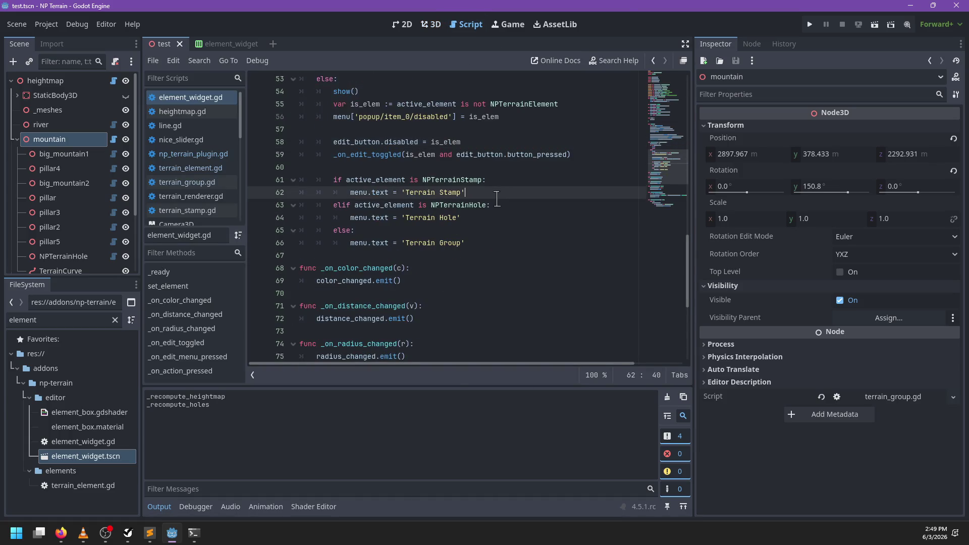
key(ctrl+f)
text(disabled =)
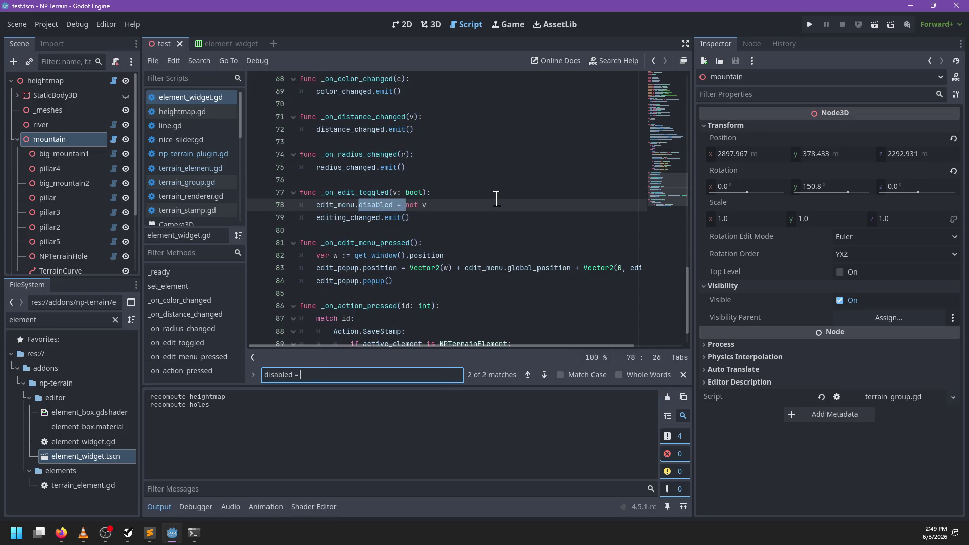
key(Return)
key(Escape)
key(Right)
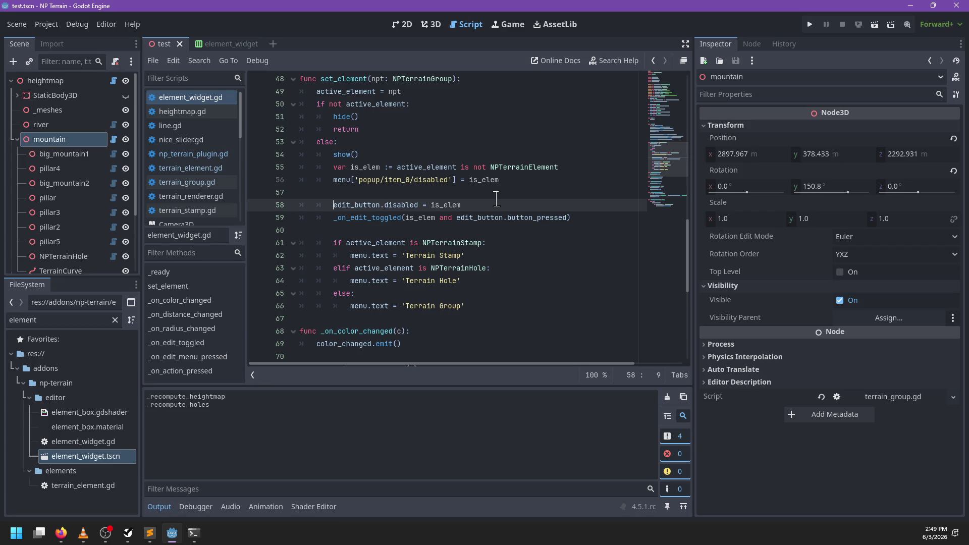
key(Down)
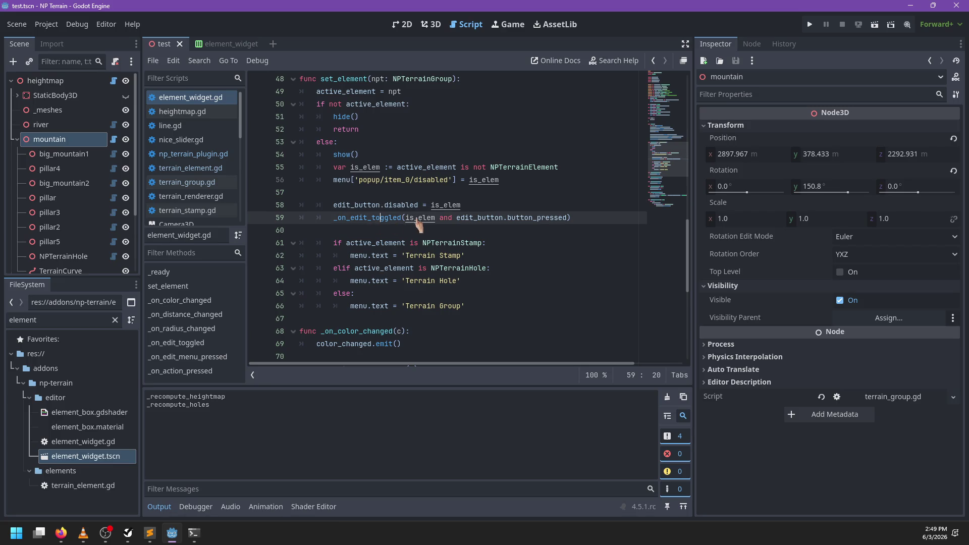
double_click(448, 219)
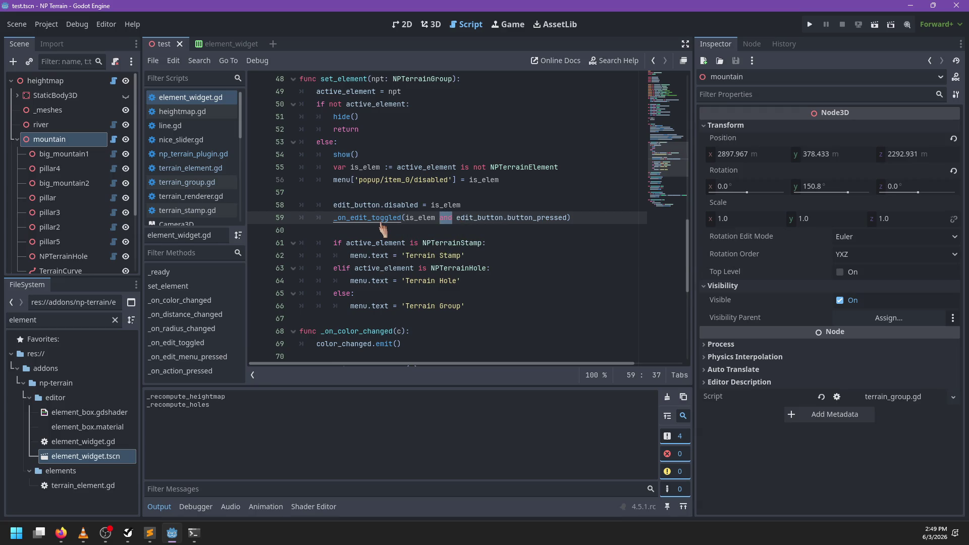
click(405, 221)
ctrl+click(382, 219)
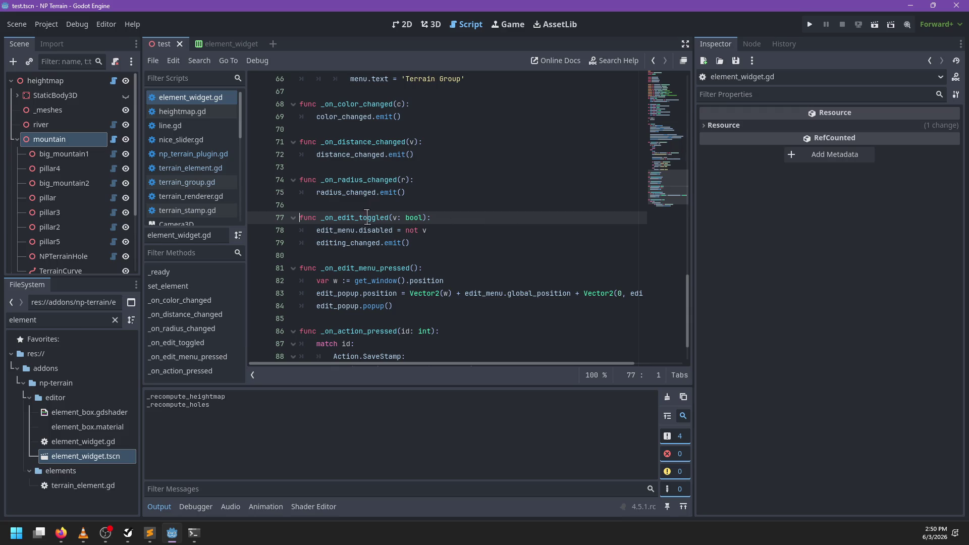
scroll(484, 236, up, 8)
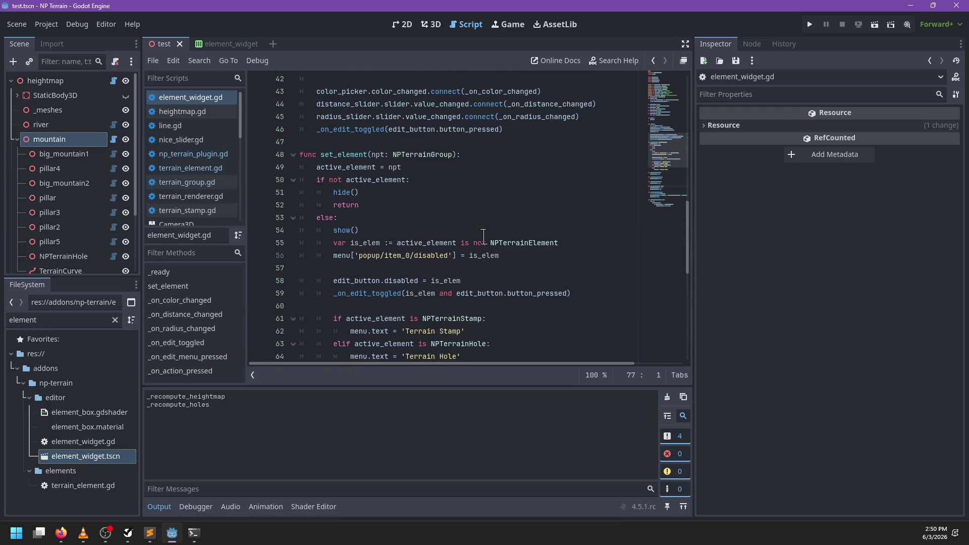
scroll(483, 241, down, 3)
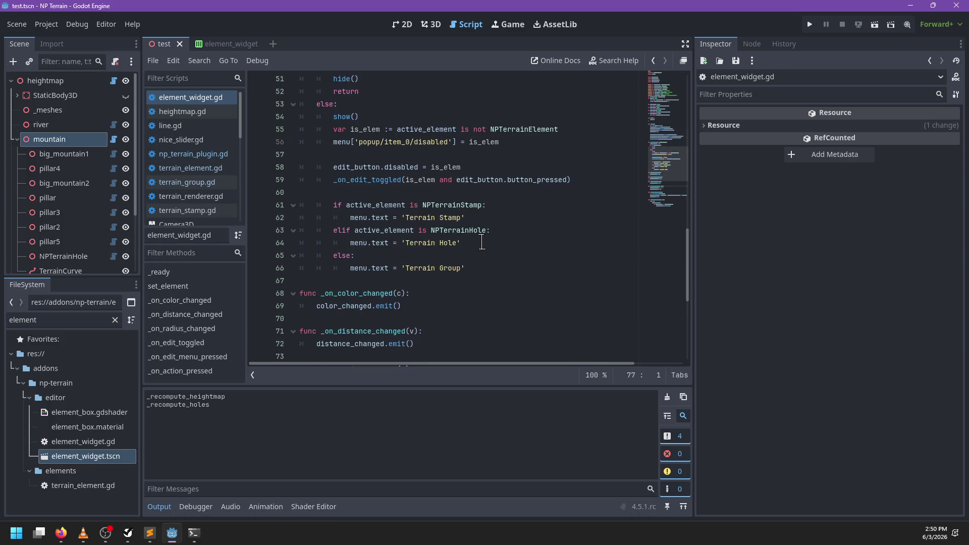
- Make line 58 read edit_button.disabled = not is_elem and save
double_click(427, 180)
mouse_move(427, 180)
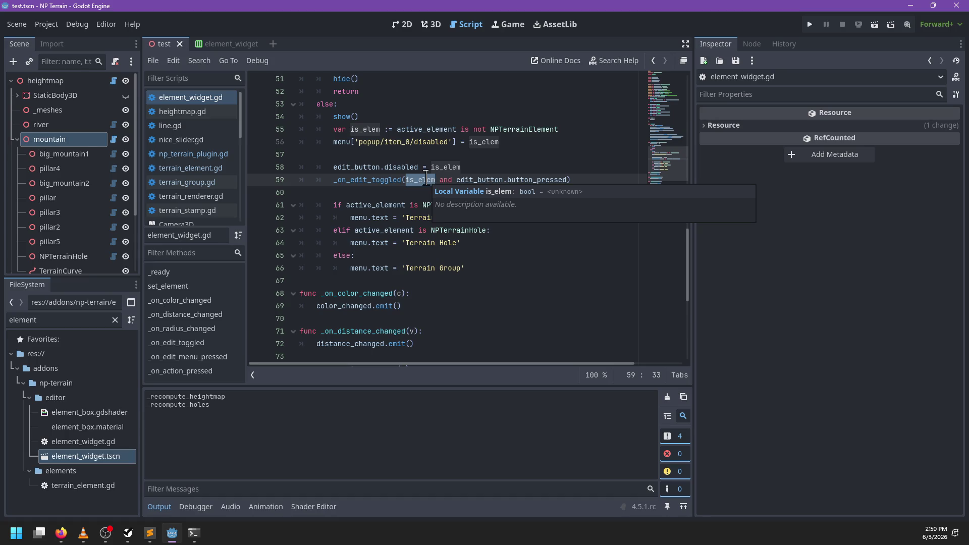
click(432, 167)
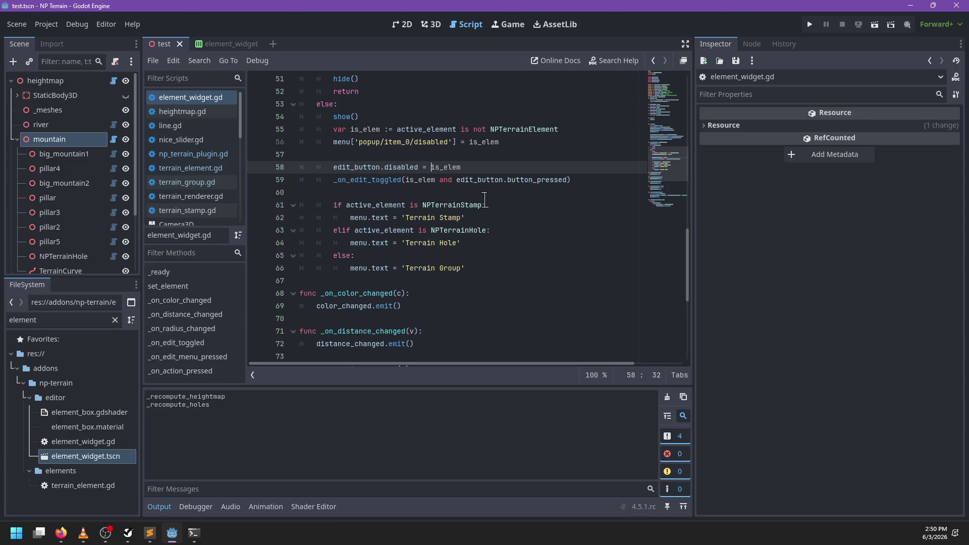
text(not)
key(ctrl+s)
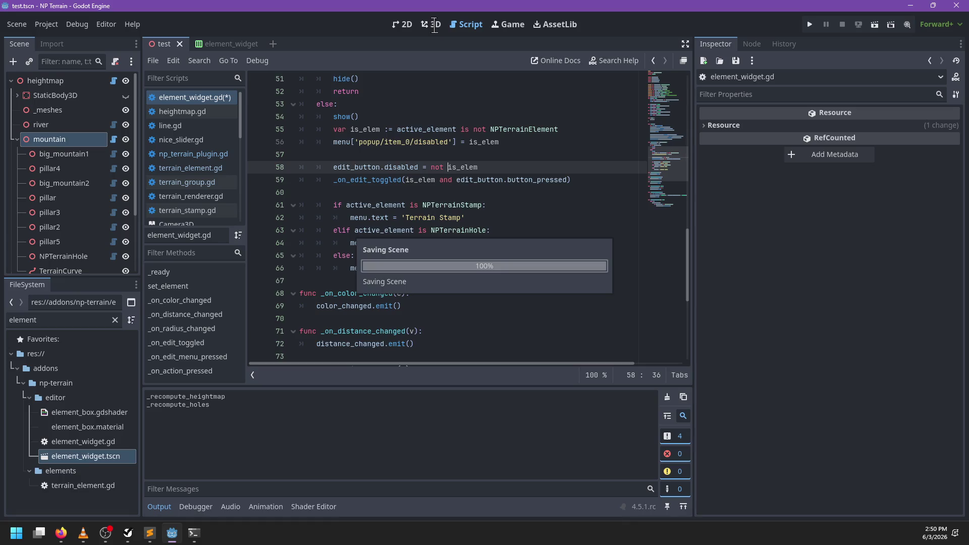
- In the 3D view, alternate between mountain and big_mountain1 to compare painting availability
click(433, 24)
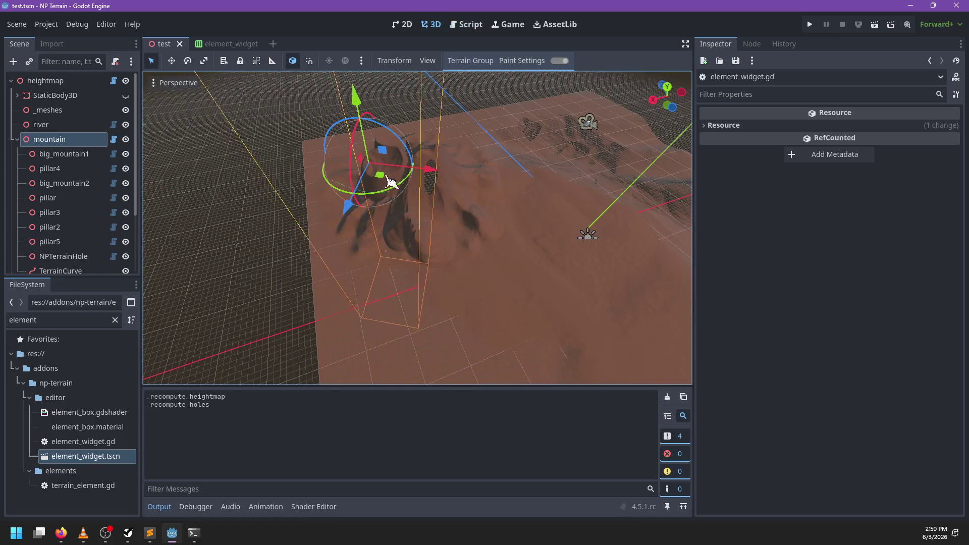
click(78, 154)
click(78, 147)
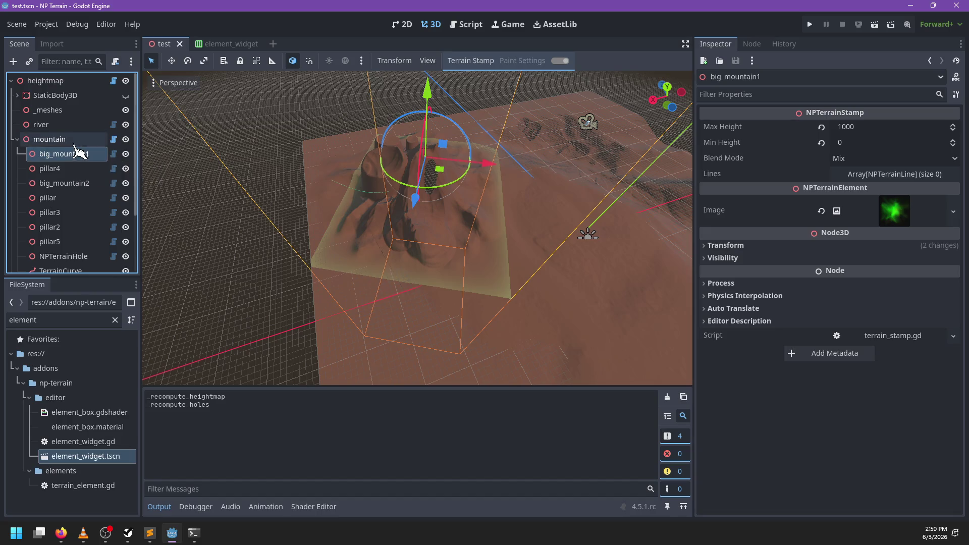
click(75, 154)
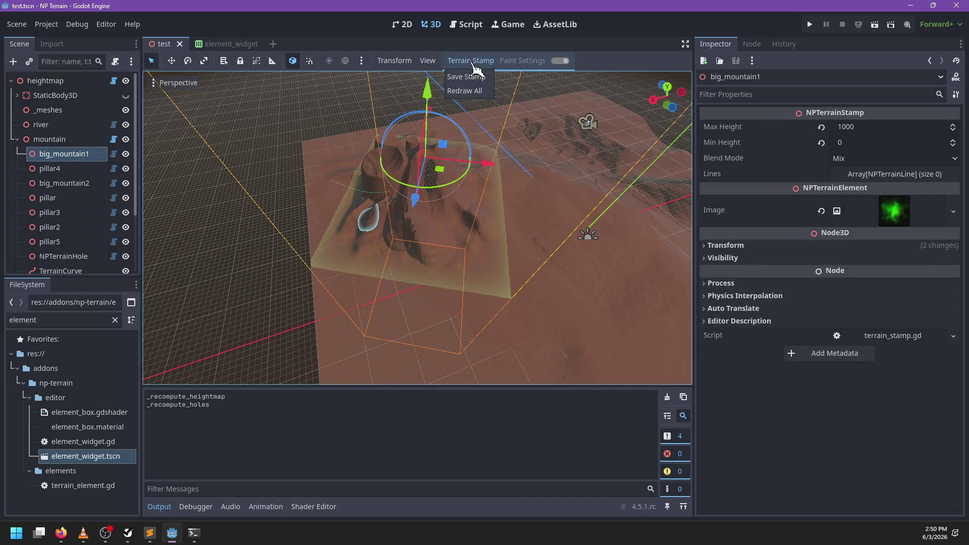
click(50, 139)
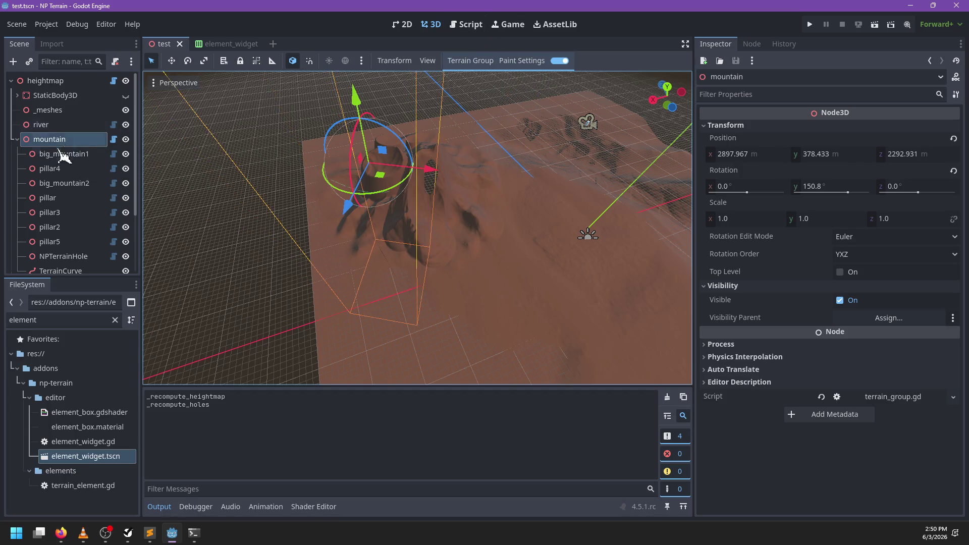
click(63, 155)
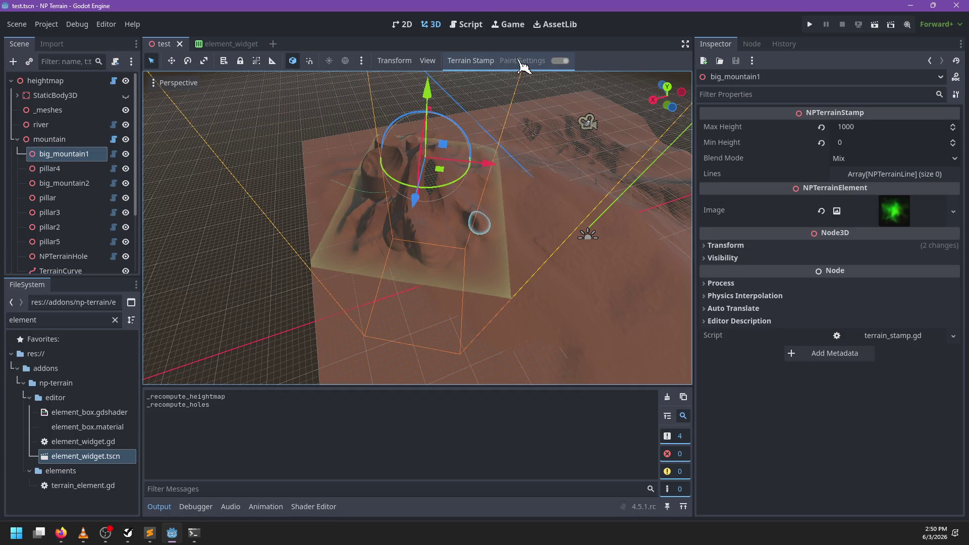
- Define is_elem as active_element is NPTerrainElement, disable menu item 0 with not is_elem, save
click(466, 24)
double_click(350, 167)
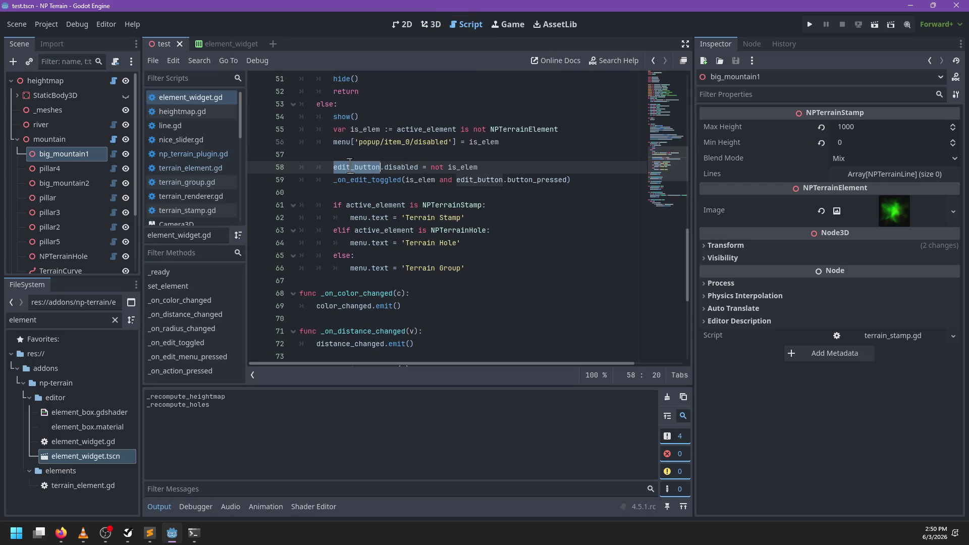
mouse_move(350, 168)
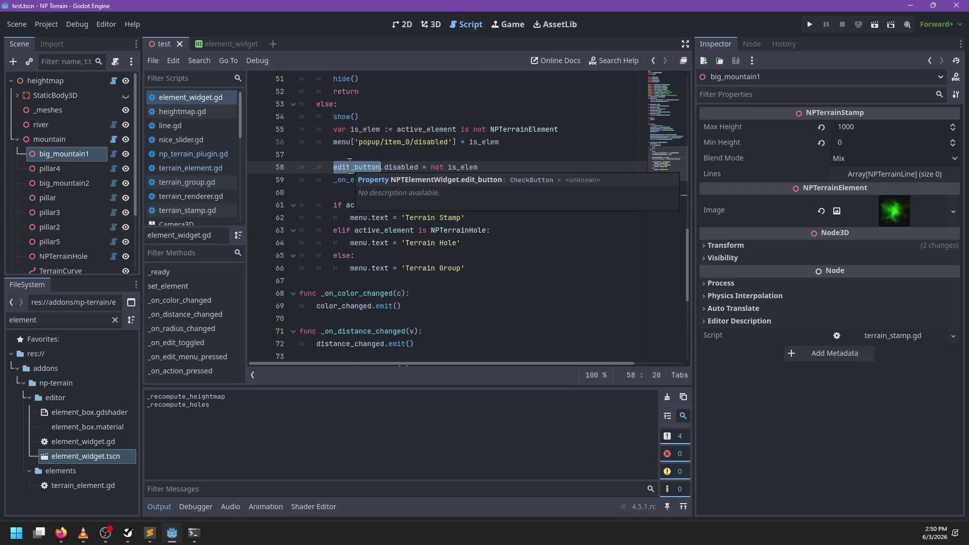
double_click(480, 129)
key(BackSpace)
key(BackSpace)
click(474, 142)
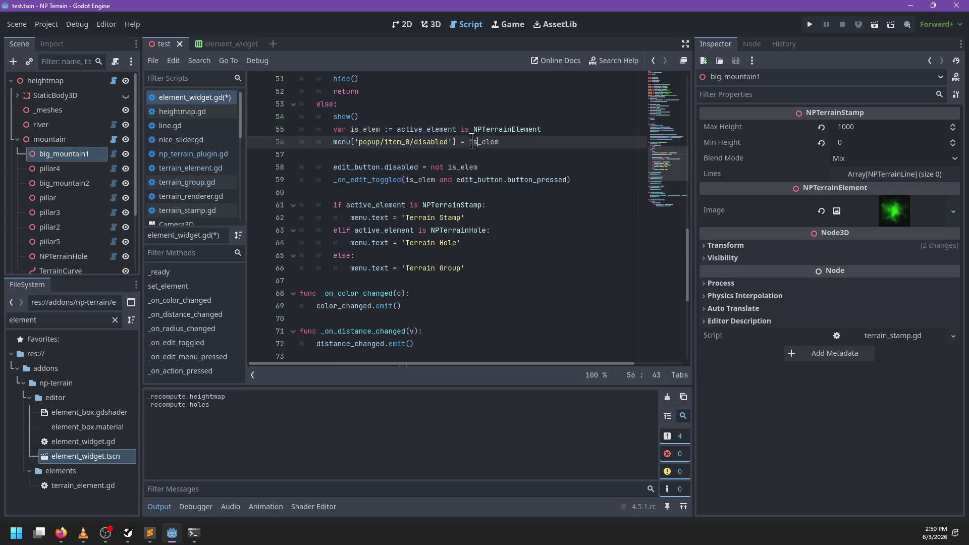
text(not)
key(ctrl+s)
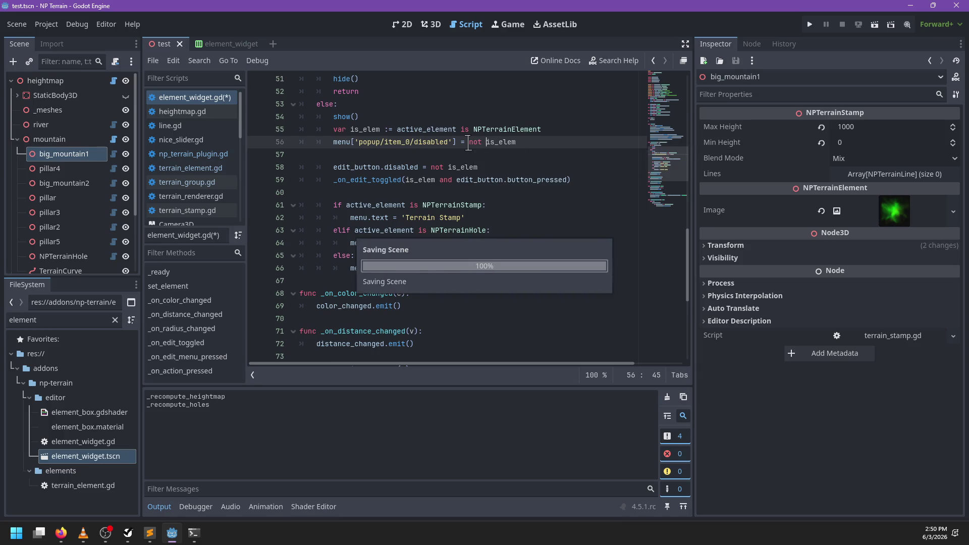
click(430, 24)
click(55, 140)
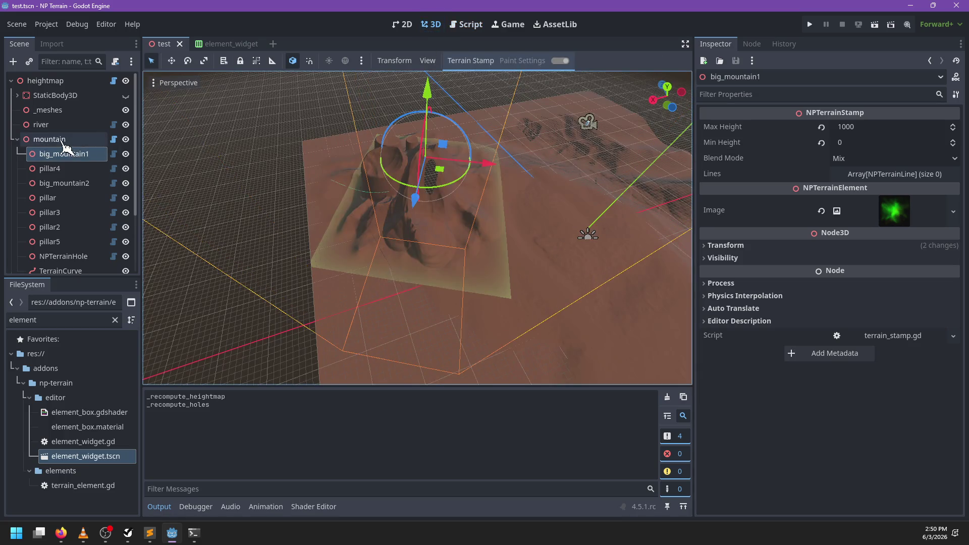
- Inspect big_mountain1's paint settings and the mountain group's action menu, where Save Stamp is disabled
click(63, 154)
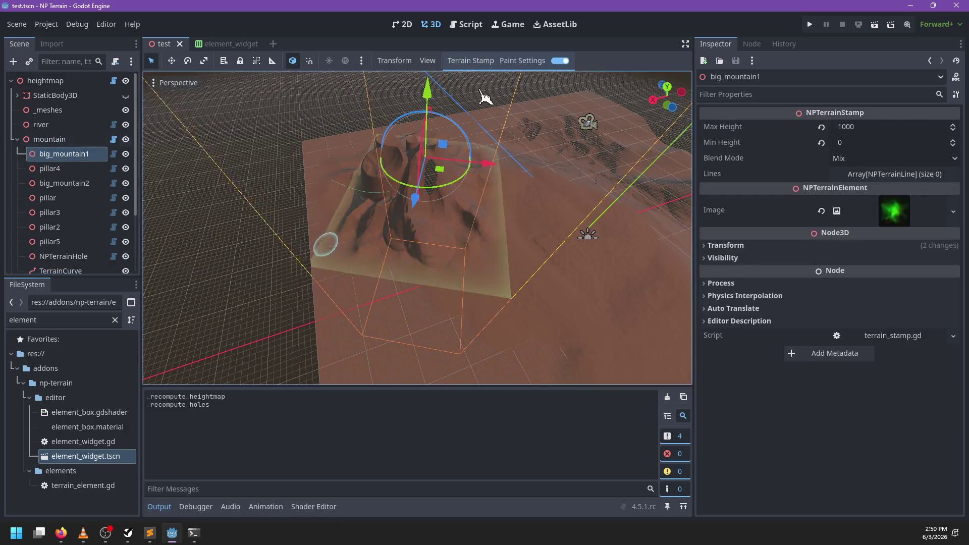
click(535, 68)
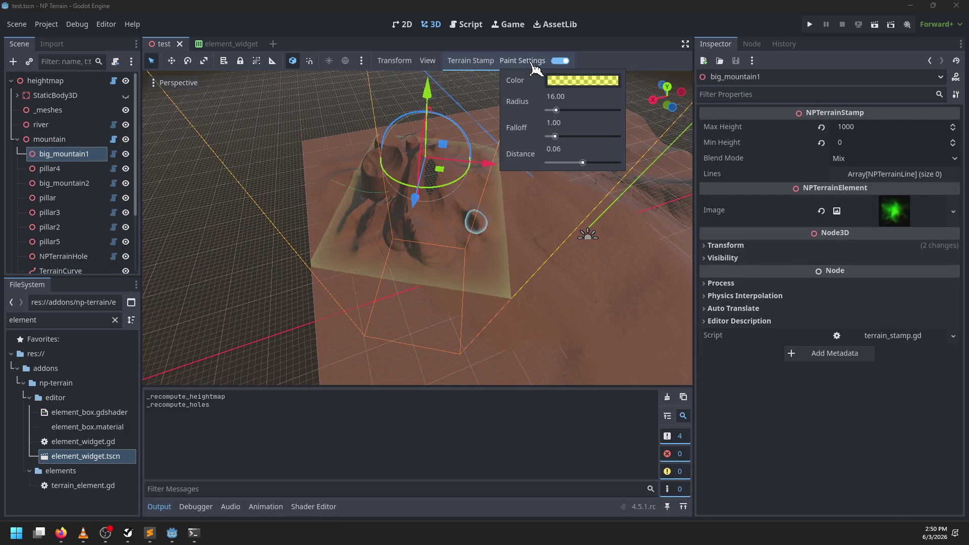
click(94, 140)
click(480, 61)
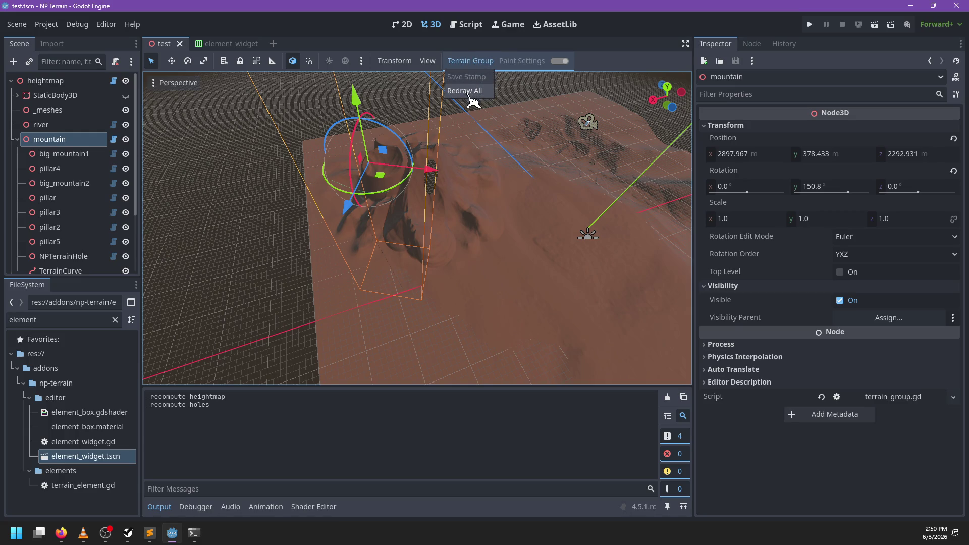
click(469, 25)
- Bring up element_widget.gd in the script editor
click(470, 25)
scroll(490, 254, up, 15)
scroll(478, 245, down, 5)
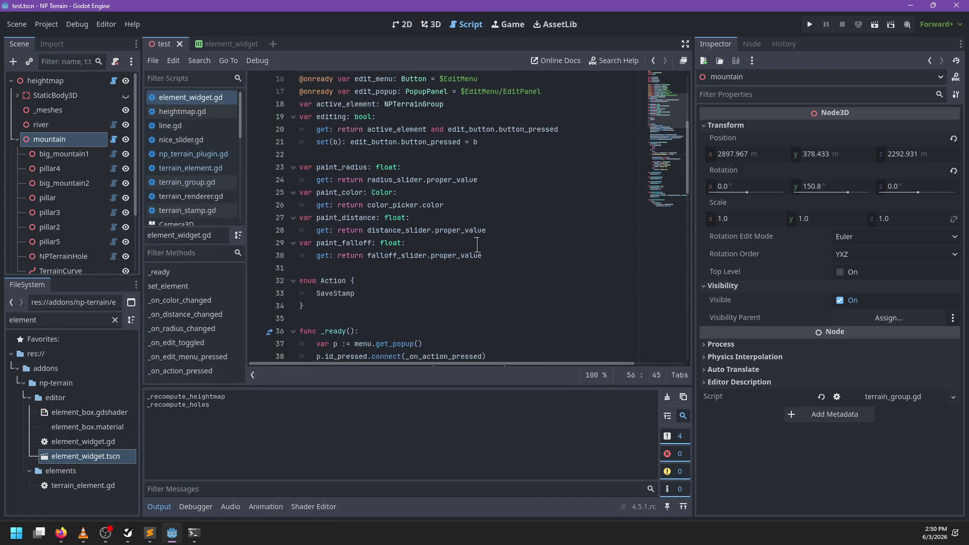
- Add a RedrawAll entry after SaveStamp in the Action enum
scroll(477, 245, down, 2)
click(404, 225)
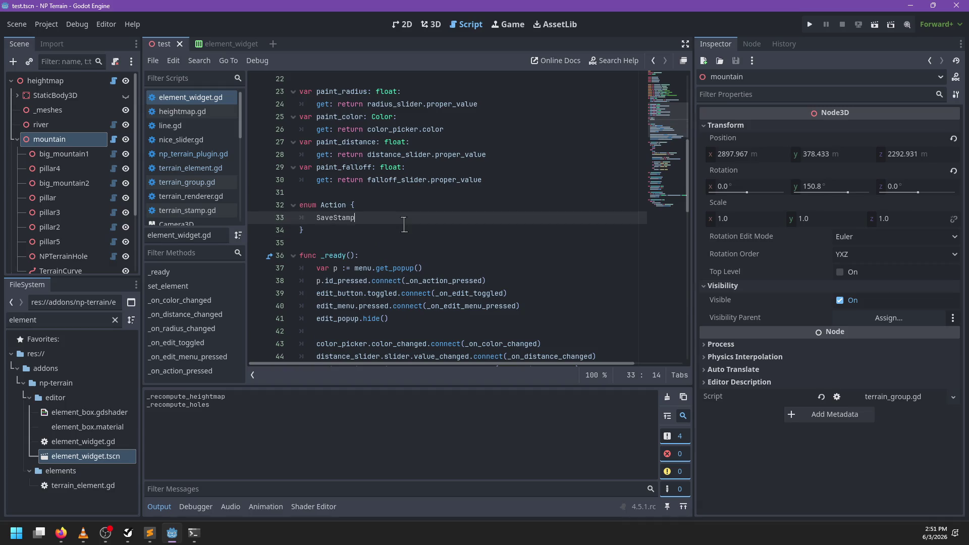
text(,)
key(Return)
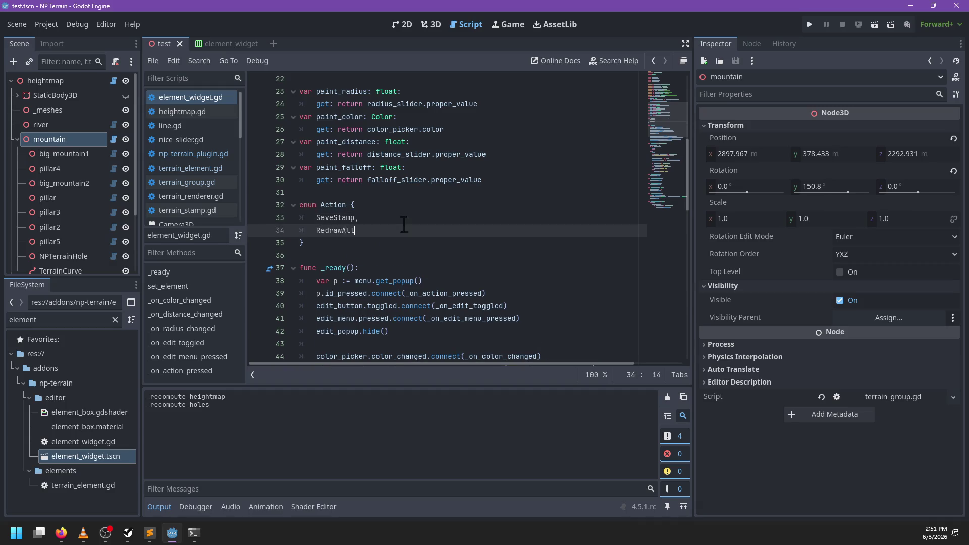
- Add an Action.RedrawAll match case with an active_element check
scroll(404, 225, down, 16)
click(530, 333)
key(Return)
key(BackSpace)
key(BackSpace)
text(tion./)
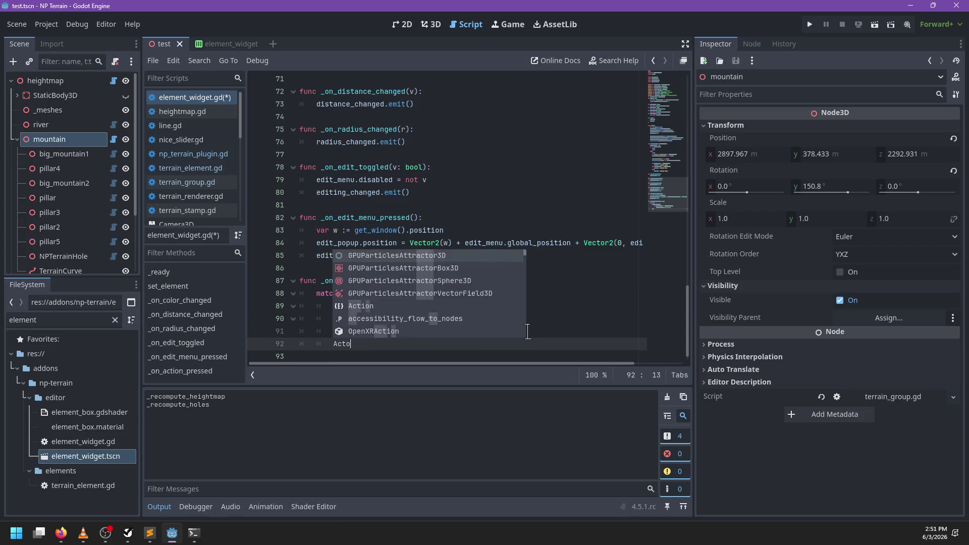
text(drawAll:)
key(Return)
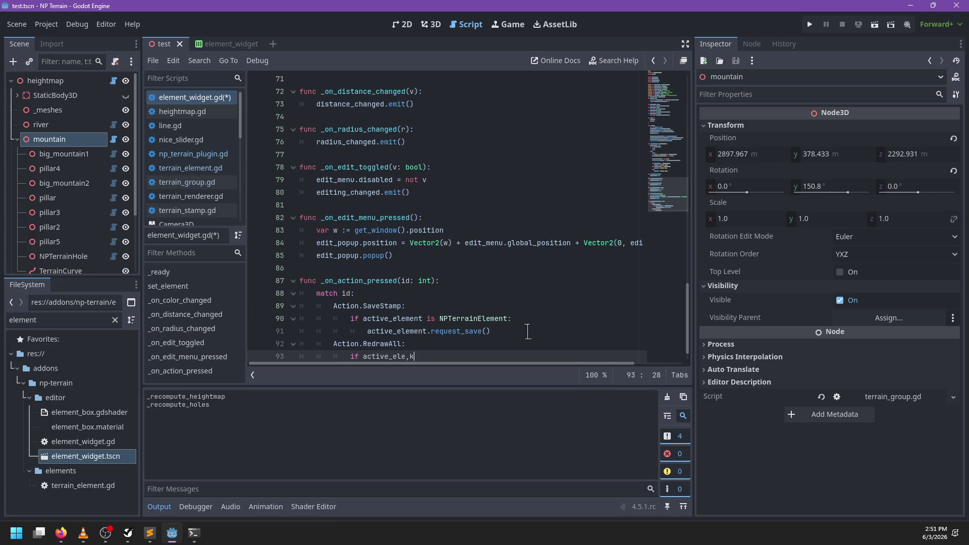
text(:)
key(Return)
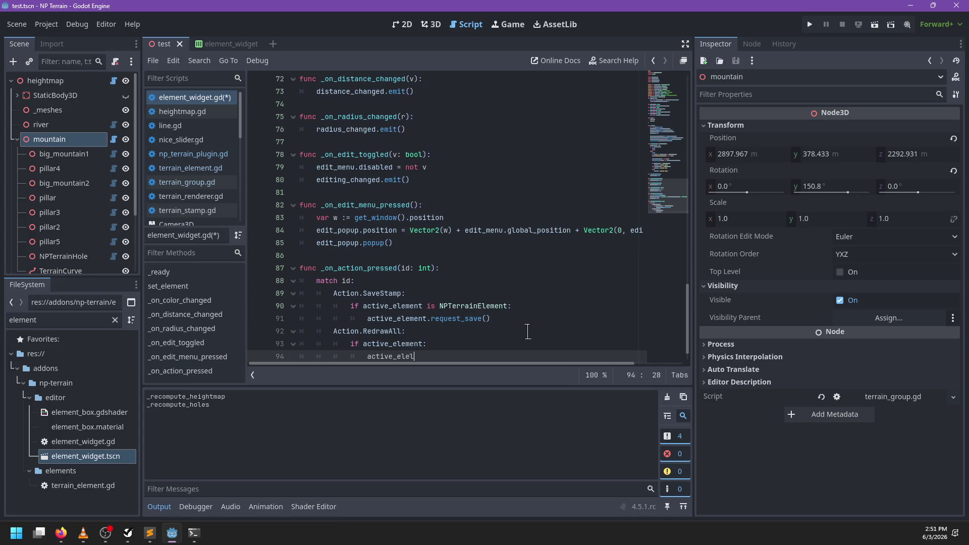
- Store get_heightmap() in var h and add an if h check
text(get)
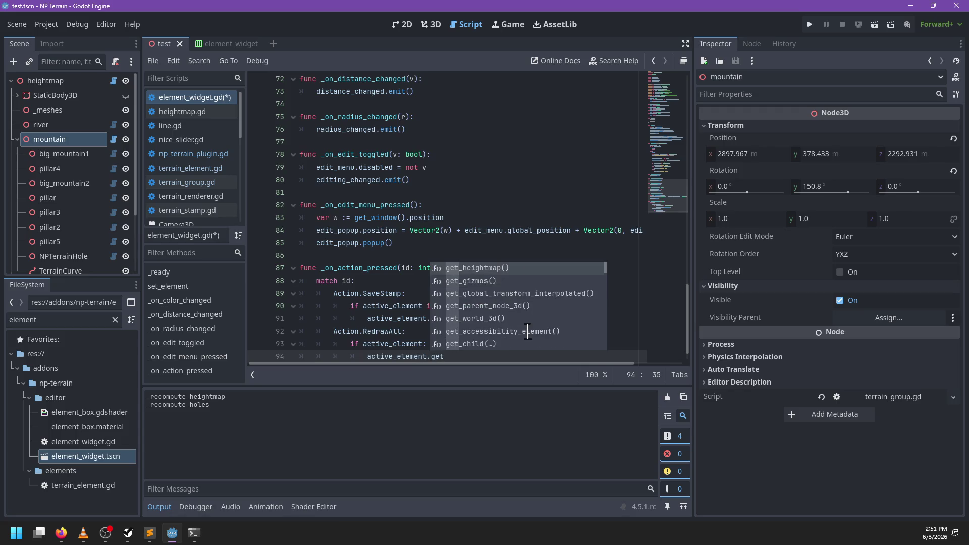
key(Return)
key(Home)
key(Home)
text(var h :=)
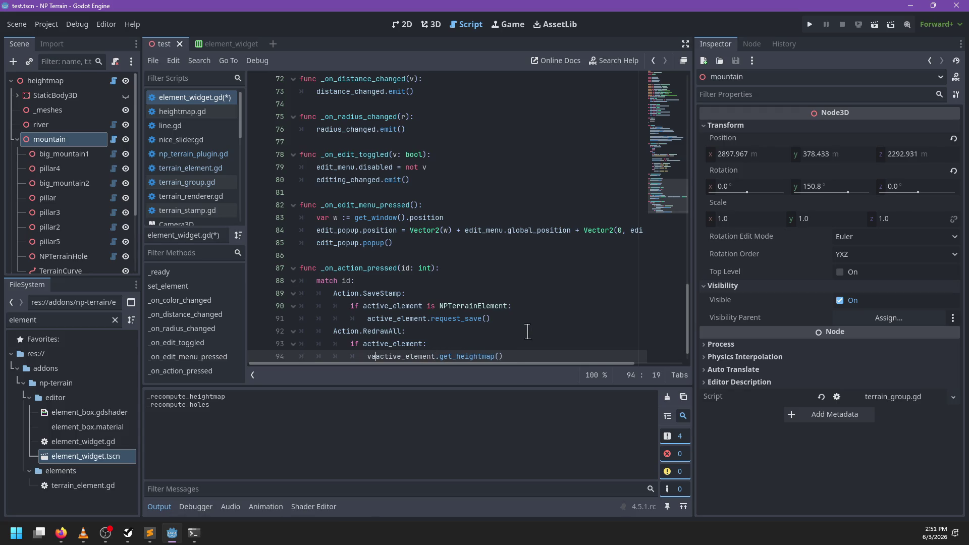
key(End)
key(Return)
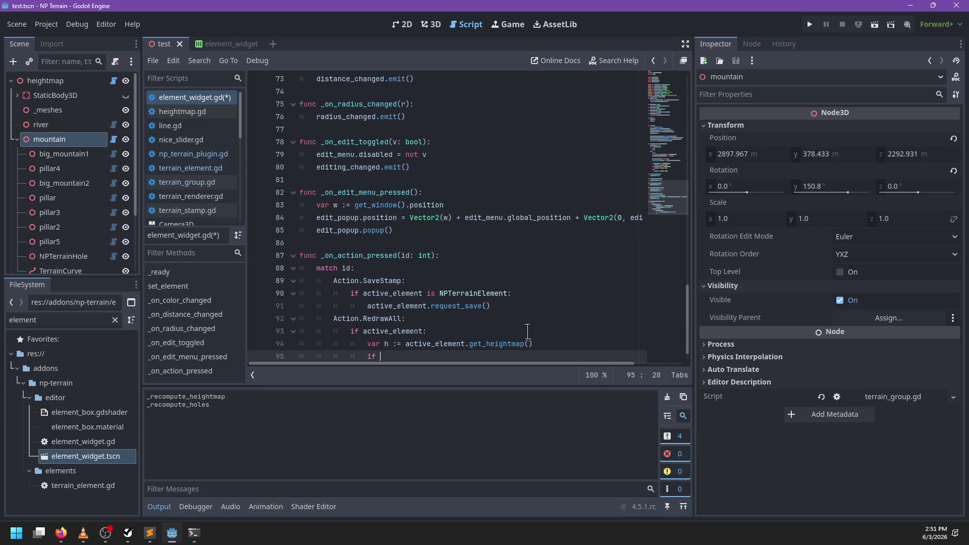
text(h:)
key(Return)
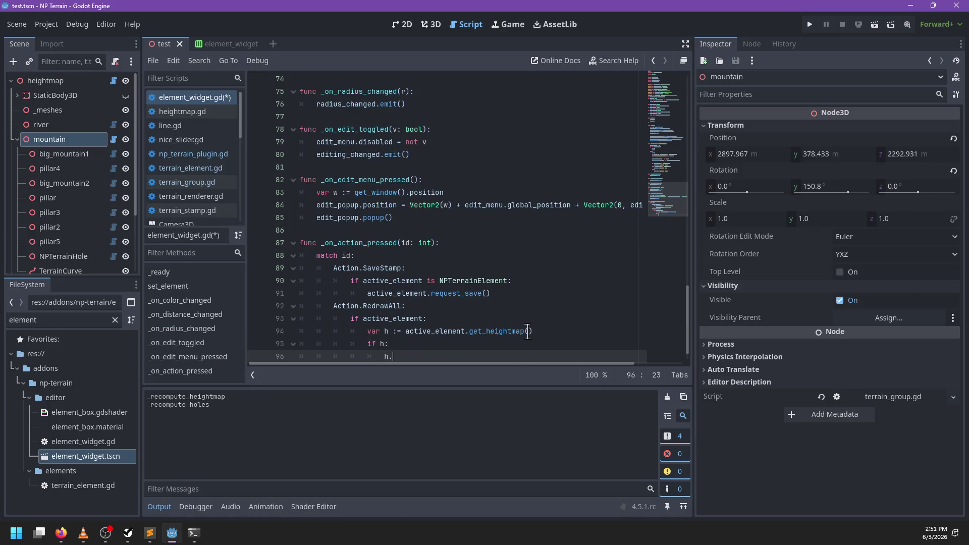
- Call h._recompute_all(), else push_warning with a 'No…' message, and save the script
text(_redraw)
text(.)
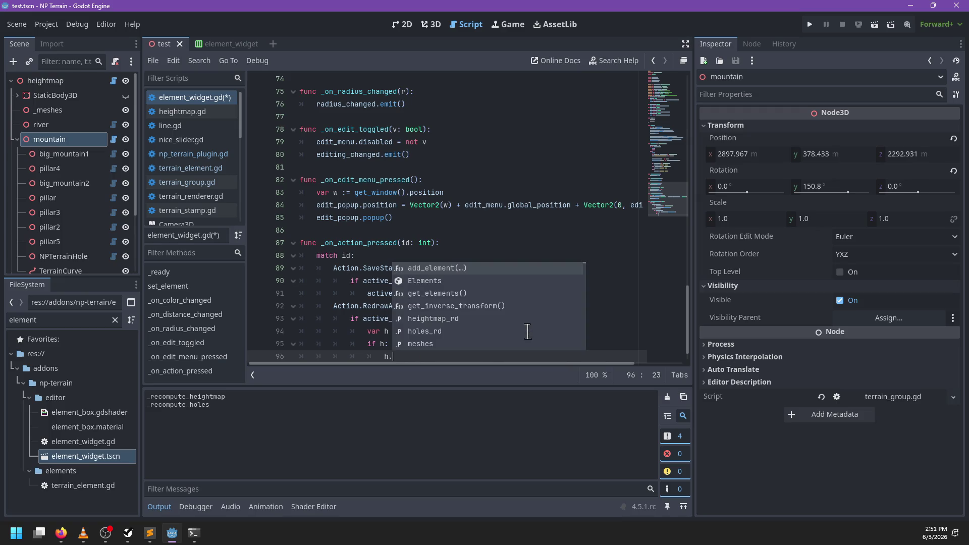
text(re)
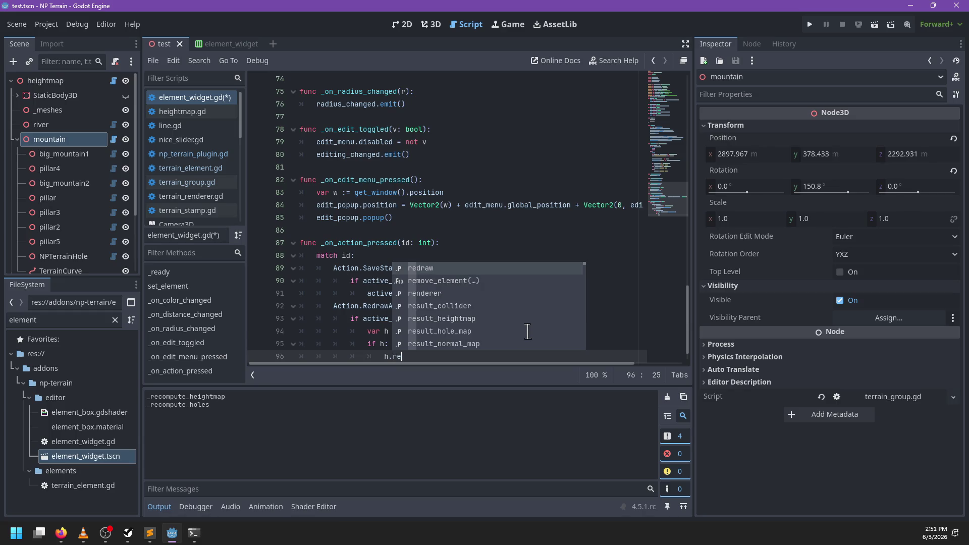
key(BackSpace)
key(BackSpace)
text(_recom)
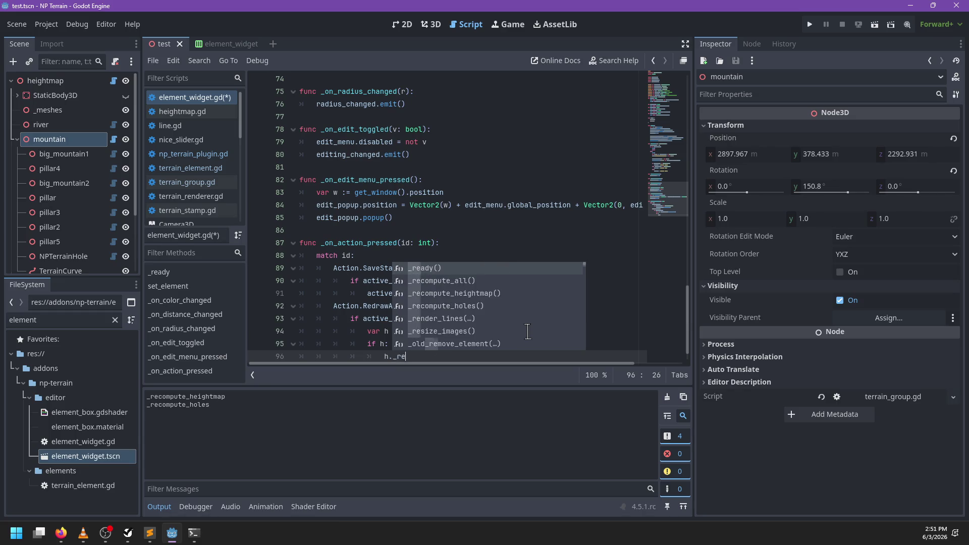
key(Return)
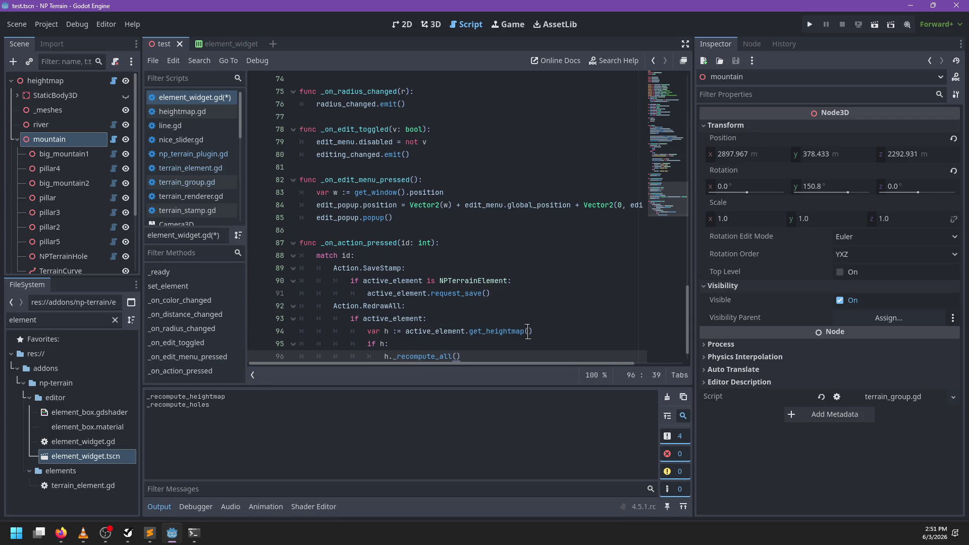
key(Return)
text(else:)
key(Return)
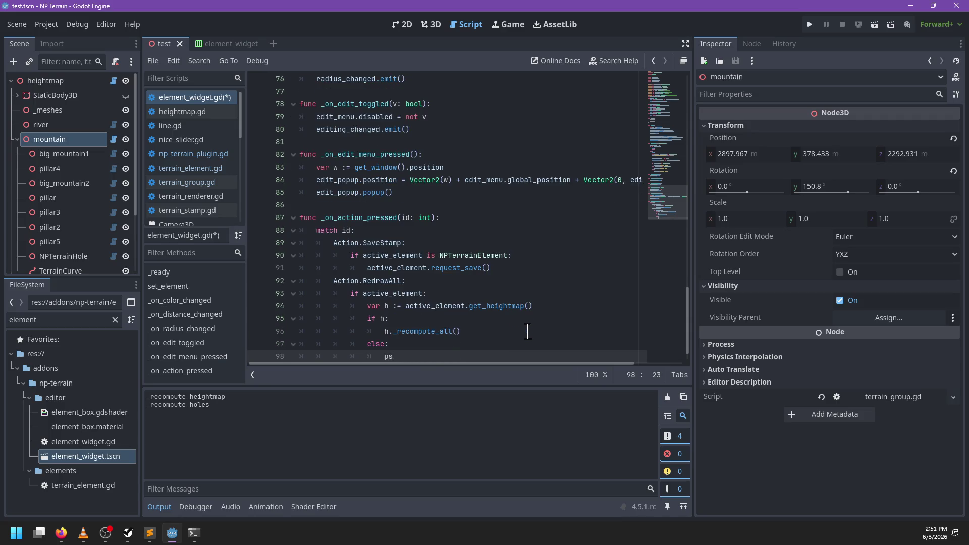
key(BackSpace)
text(ush_)
key(Down)
key(Return)
text('No heightmap as a parent of this)
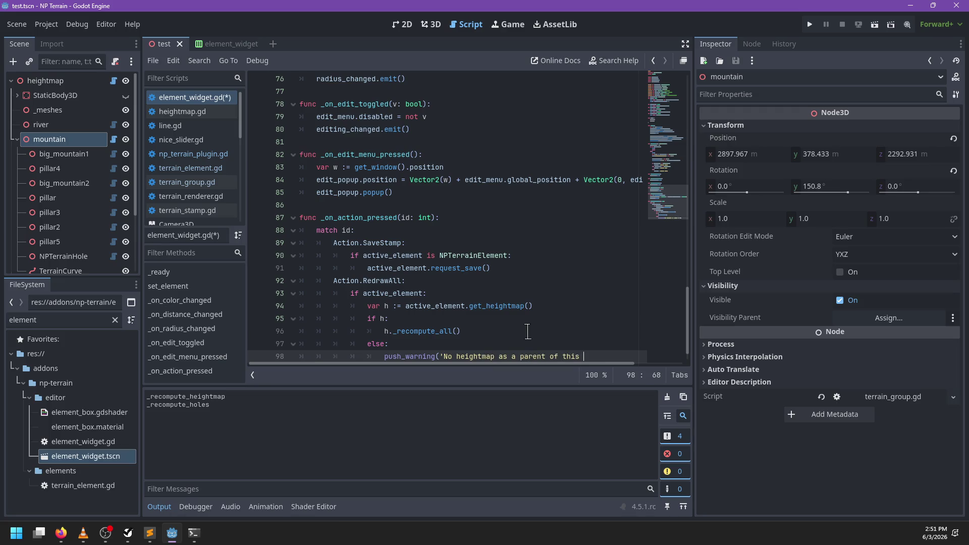
text())
key(ctrl+s)
- In the 3D view, turn off big_mountain1's stamp painting and slide it along the terrain
click(431, 24)
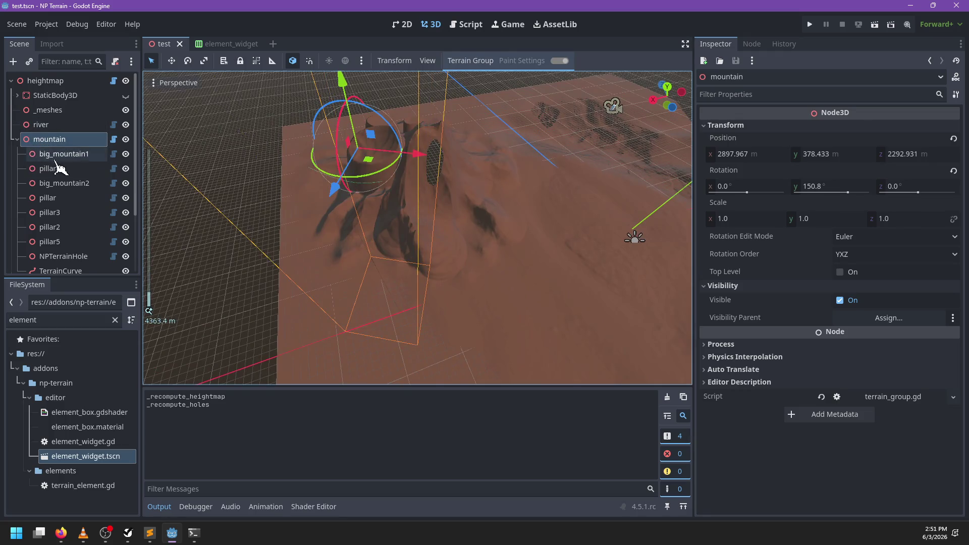
click(59, 154)
click(560, 61)
drag(445, 151, 461, 184)
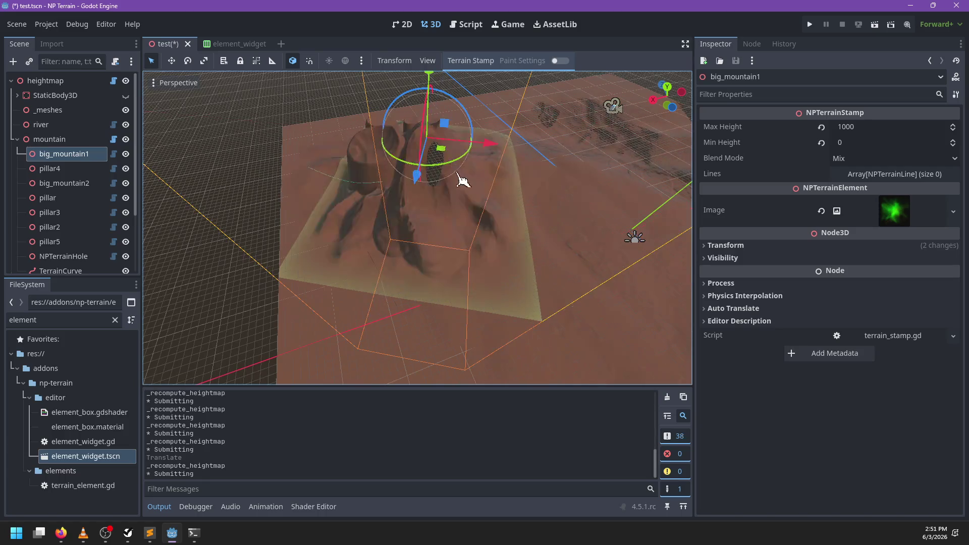
- Move the whole mountain group to a new spot, then re-enable painting on big_mountain1
click(49, 139)
scroll(391, 206, down, 3)
mouse_move(392, 206)
mouse_down()
mouse_move(447, 209)
mouse_move(445, 192)
mouse_move(409, 186)
mouse_move(418, 207)
mouse_move(461, 183)
mouse_move(331, 184)
mouse_move(526, 205)
mouse_move(390, 261)
mouse_move(493, 277)
mouse_move(411, 303)
mouse_move(420, 207)
mouse_move(485, 298)
mouse_move(432, 216)
mouse_move(461, 255)
mouse_move(455, 278)
mouse_move(427, 275)
mouse_up()
click(449, 251)
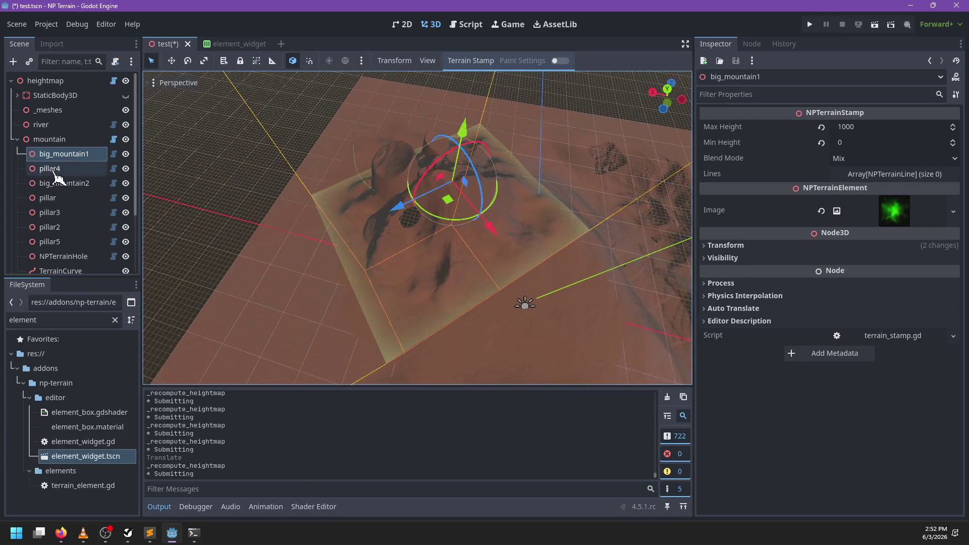
click(560, 61)
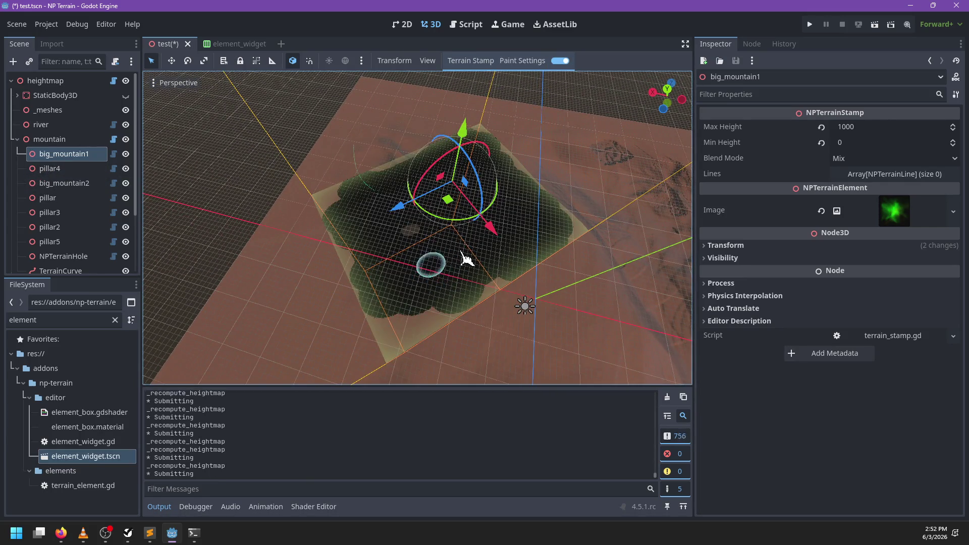
drag(467, 266, 497, 243)
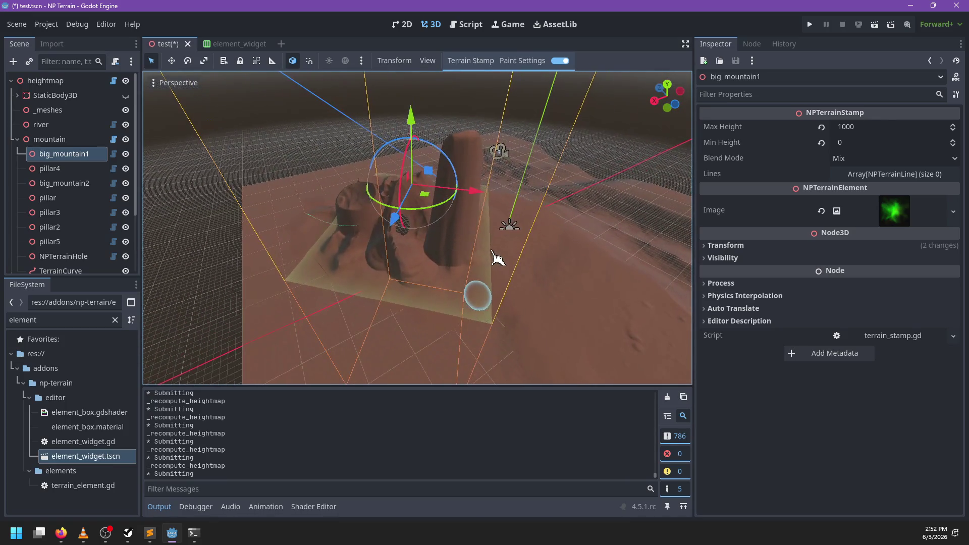
- Expand big_mountain1's Lines array and set its size to 0
click(901, 173)
scroll(944, 237, down, 10)
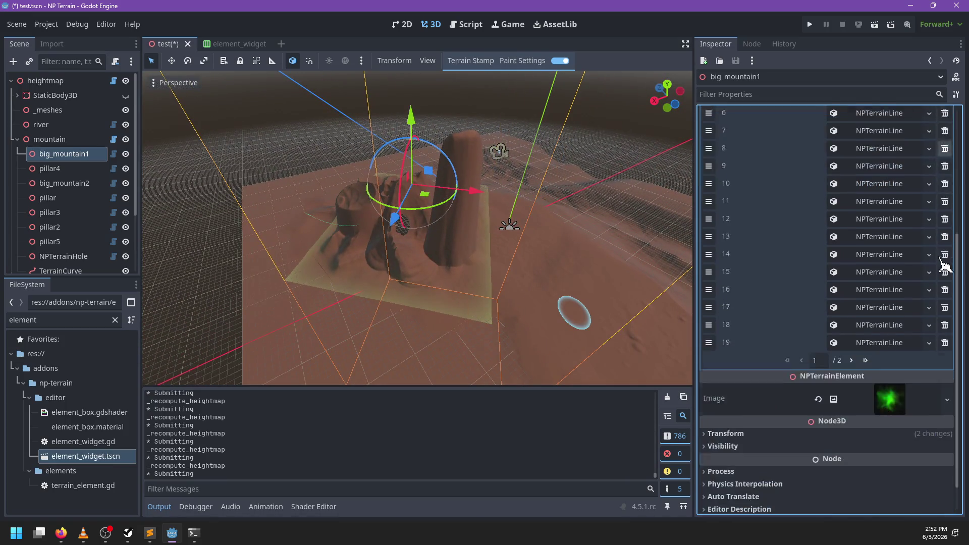
scroll(942, 282, up, 10)
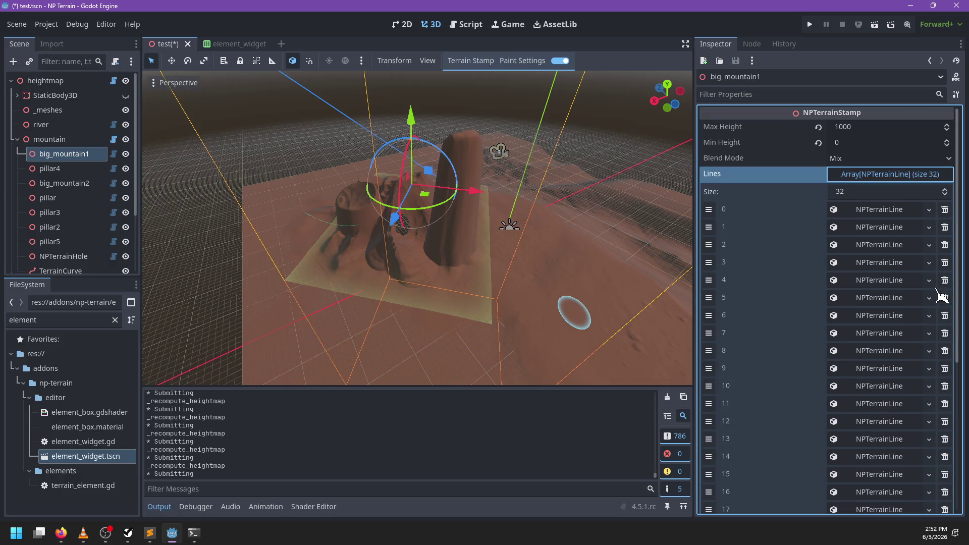
double_click(945, 196)
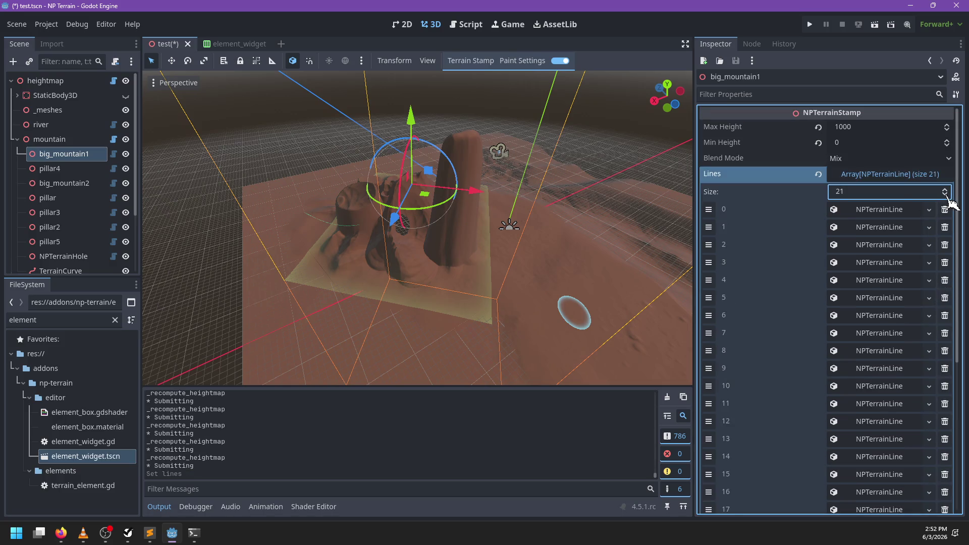
drag(951, 202, 946, 192)
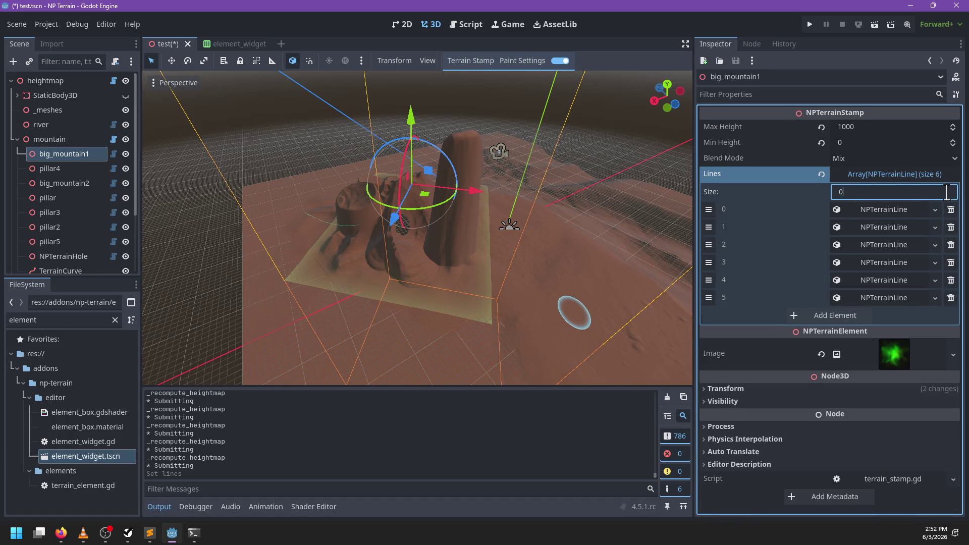
text(0)
key(Return)
- Run Redraw All from the stamp menu and turn stamp painting off
click(470, 60)
click(465, 91)
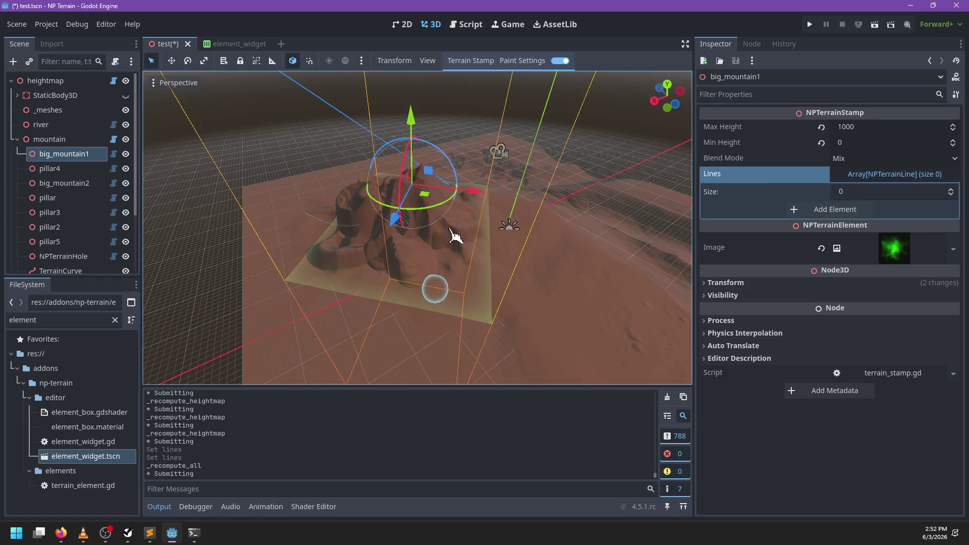
click(560, 60)
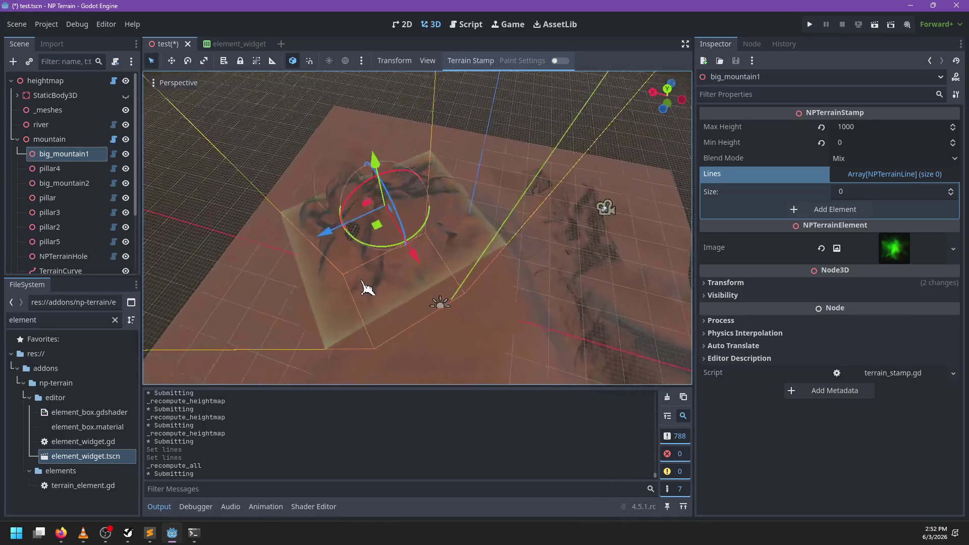
- Nudge big_mountain1, rotate the mountain group to 81.4° and move it to 2627.342, 378.433, 2704.467
mouse_move(419, 225)
mouse_down()
mouse_move(419, 190)
mouse_move(427, 216)
mouse_up()
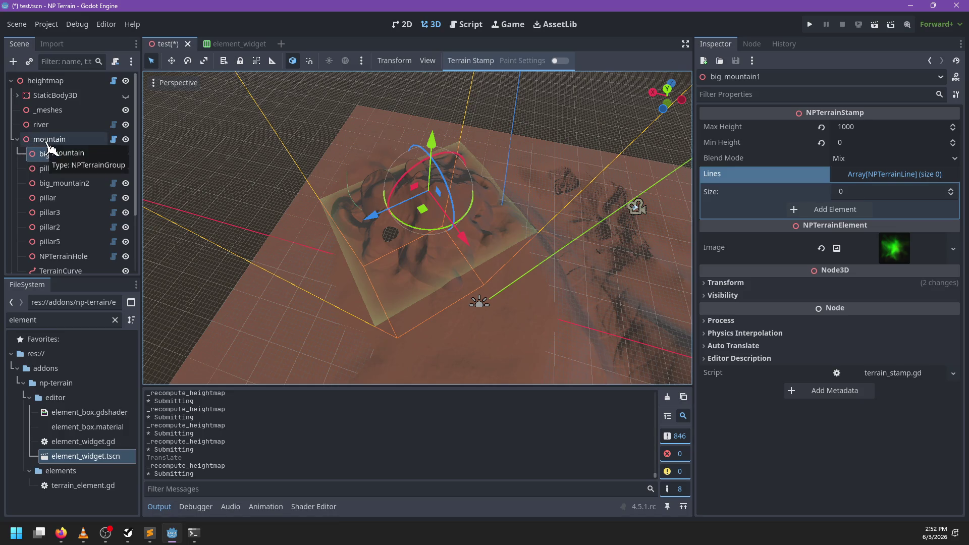
click(47, 142)
mouse_move(372, 255)
mouse_down()
mouse_move(401, 251)
mouse_move(396, 242)
mouse_move(354, 246)
mouse_move(329, 270)
mouse_up()
mouse_move(385, 253)
mouse_down()
mouse_move(341, 287)
mouse_move(327, 249)
mouse_move(461, 244)
mouse_up()
- Save test.tscn and open element_widget.gd from the Terrain Group menu
key(ctrl+s)
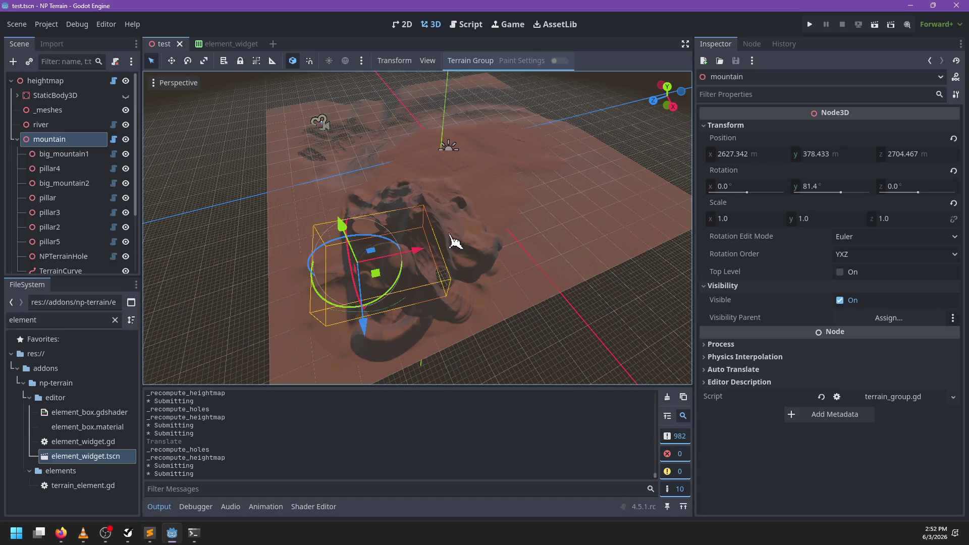
click(475, 60)
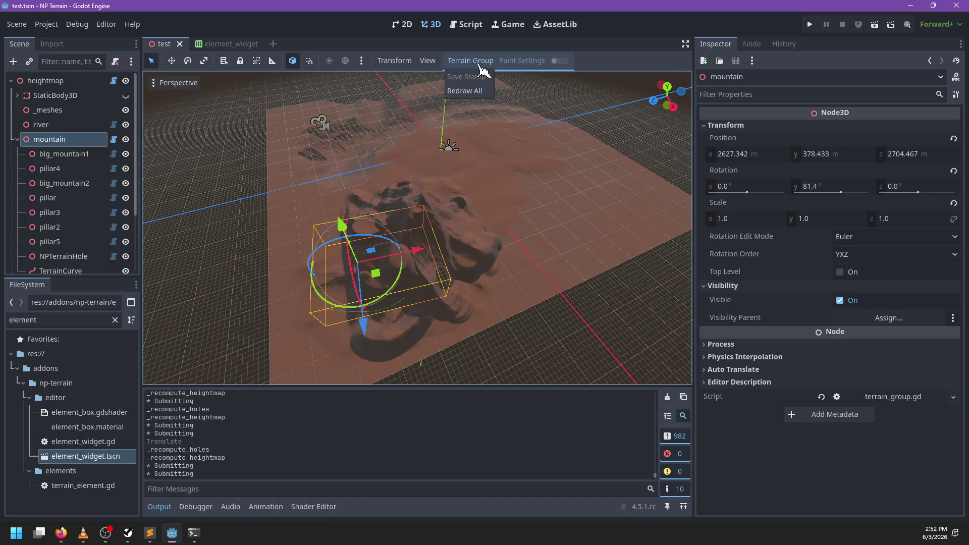
click(473, 27)
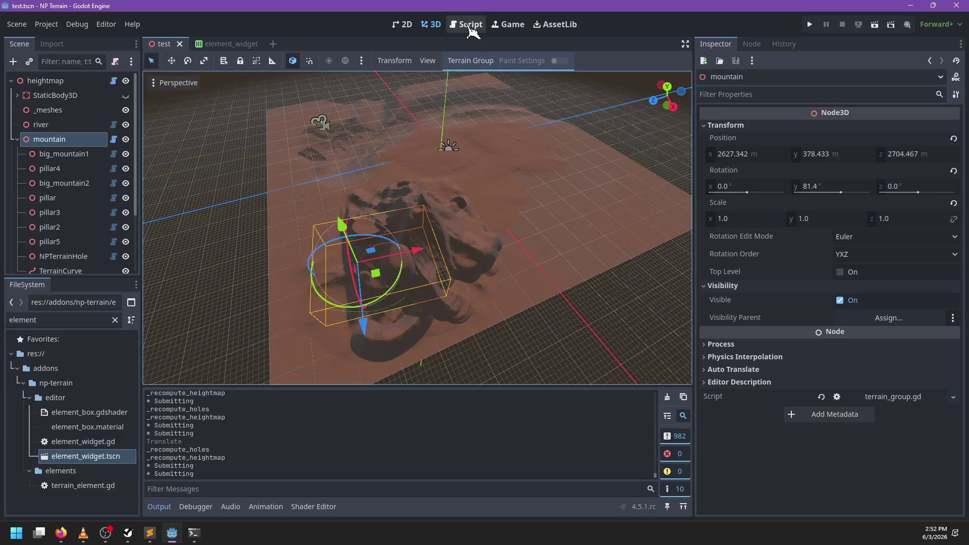
- Add a SaveAll entry after RedrawAll in the Action enum
scroll(447, 287, up, 20)
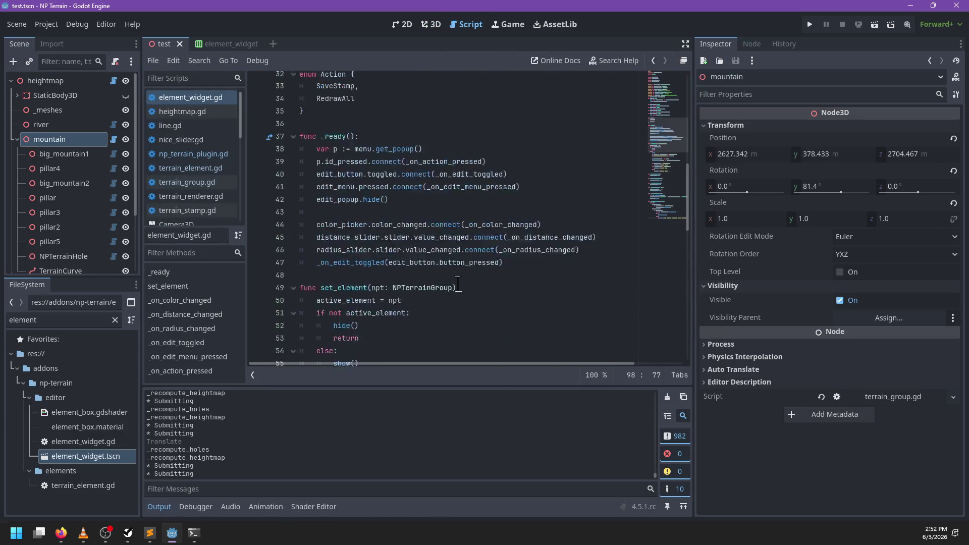
click(377, 318)
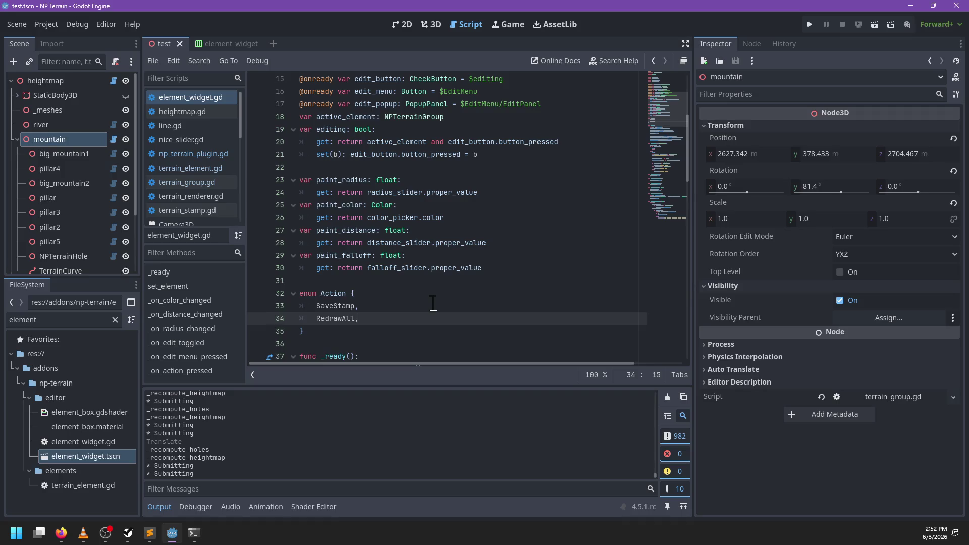
key(Return)
text(SaveAll)
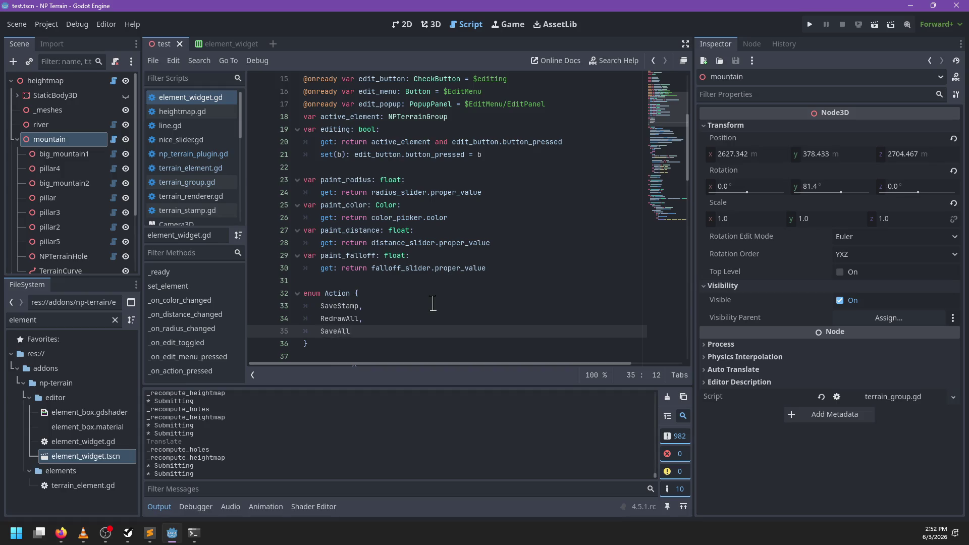
- Add an Action.SaveAll match case below the RedrawAll case
scroll(434, 303, down, 20)
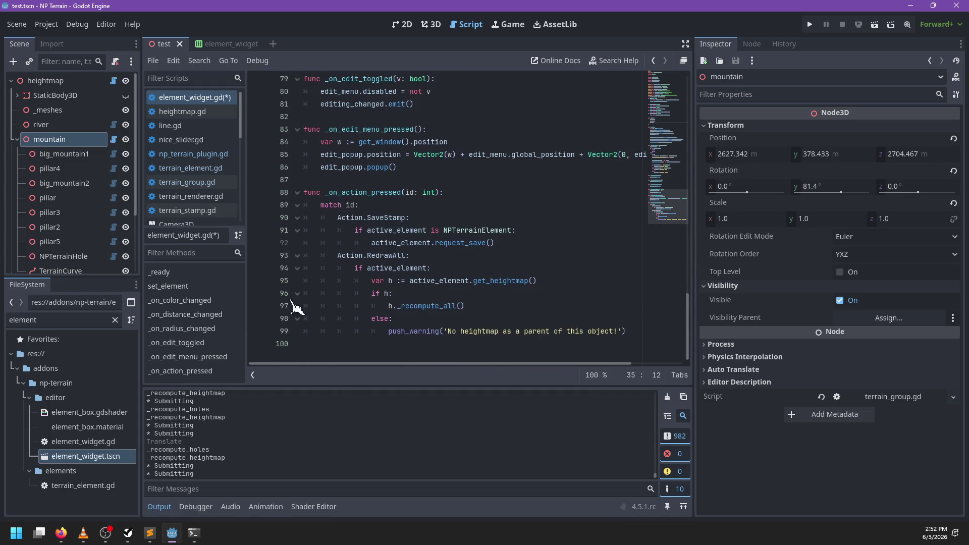
click(635, 330)
key(Return)
text(Actio)
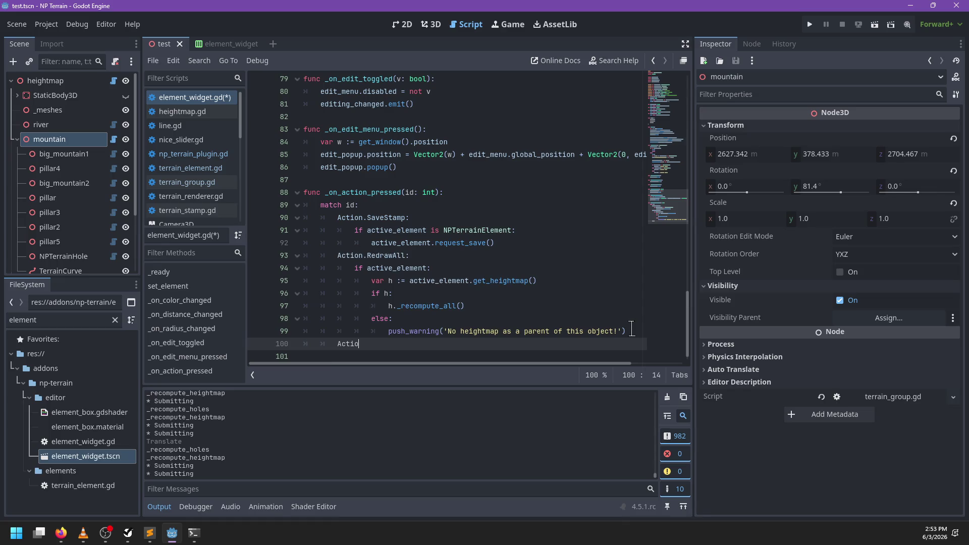
text(n.SaveAll)
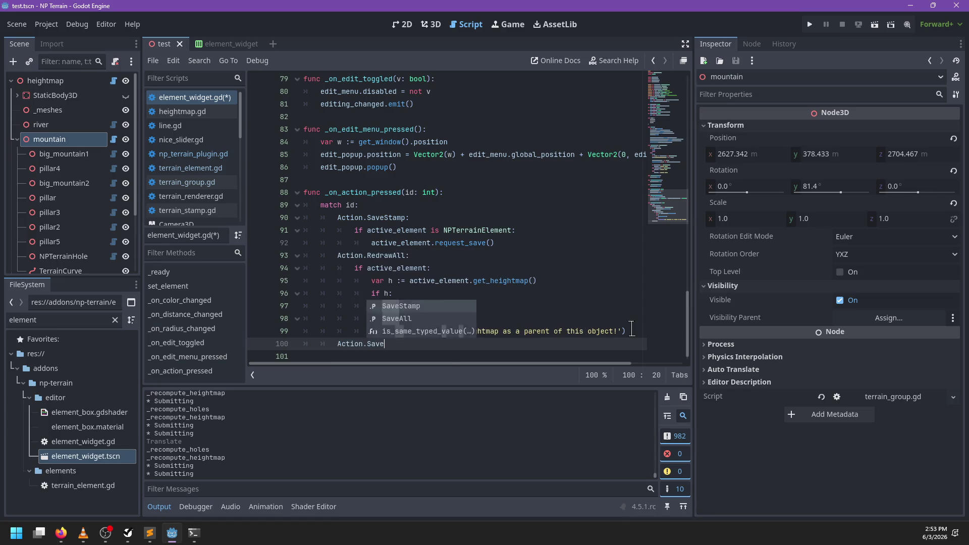
key(Return)
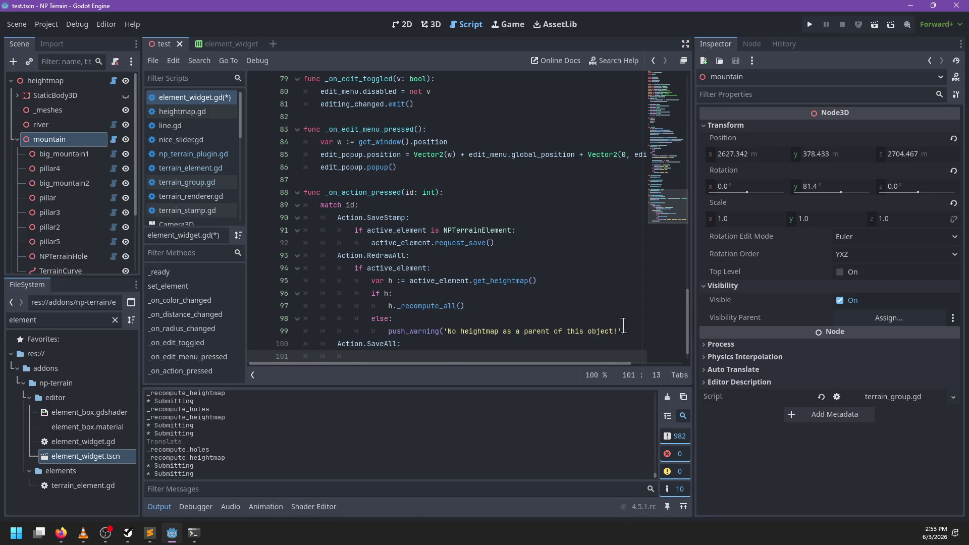
scroll(492, 299, down, 1)
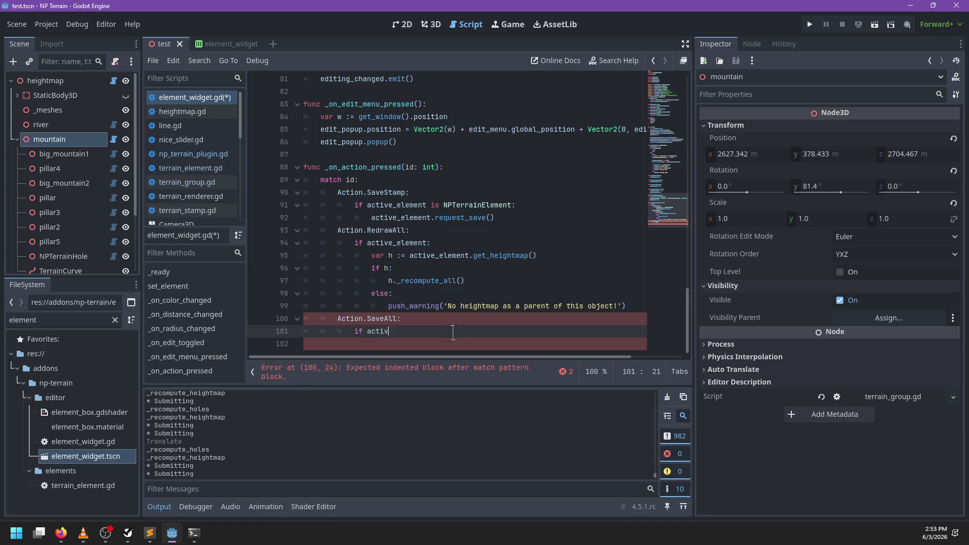
text(if active_element:)
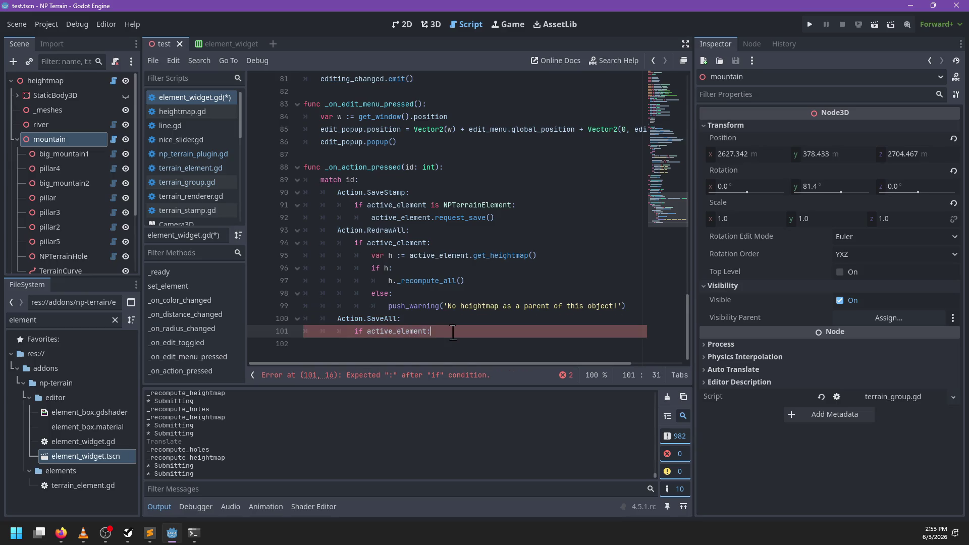
key(Return)
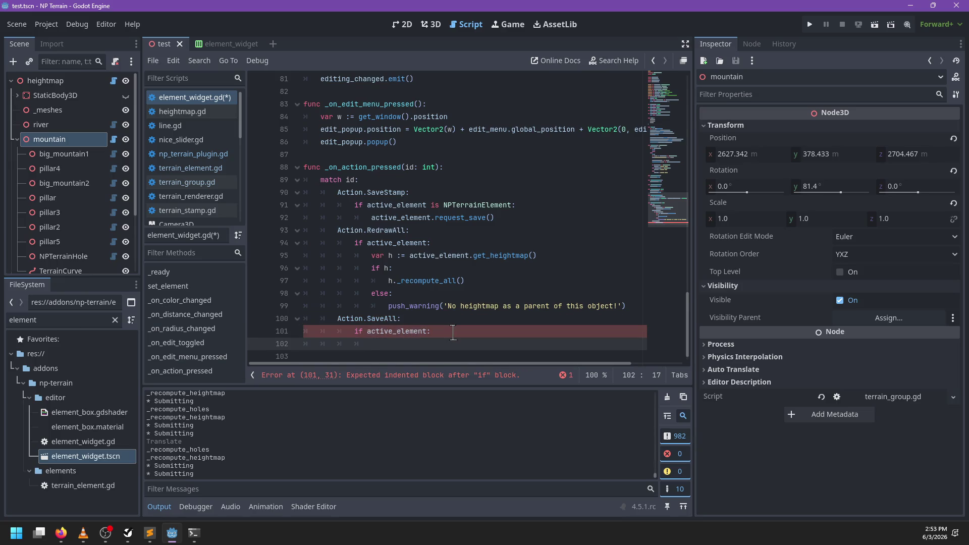
- Copy the RedrawAll body into SaveAll and replace _recompute_all with h._save()
drag(624, 301, 612, 232)
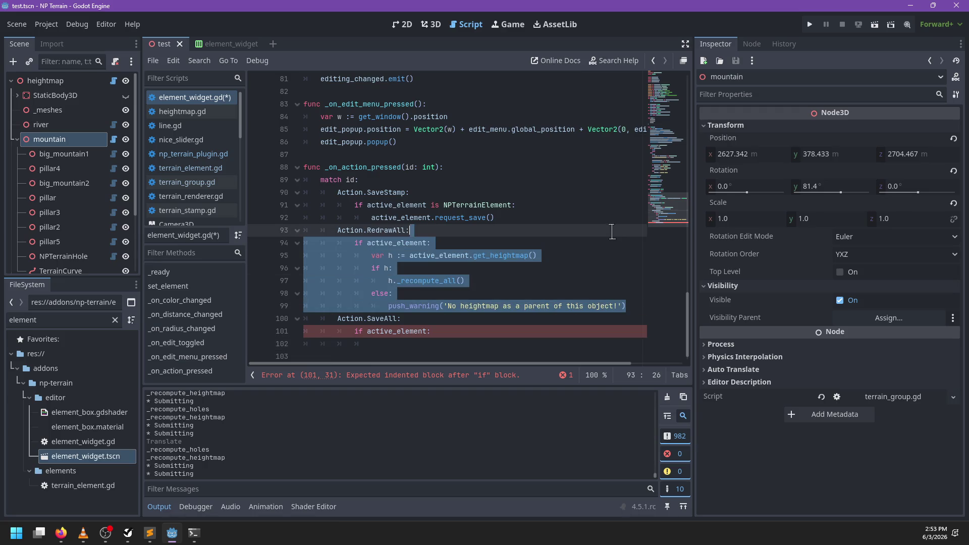
key(ctrl+c)
click(439, 333)
key(shift+Up)
key(ctrl+v)
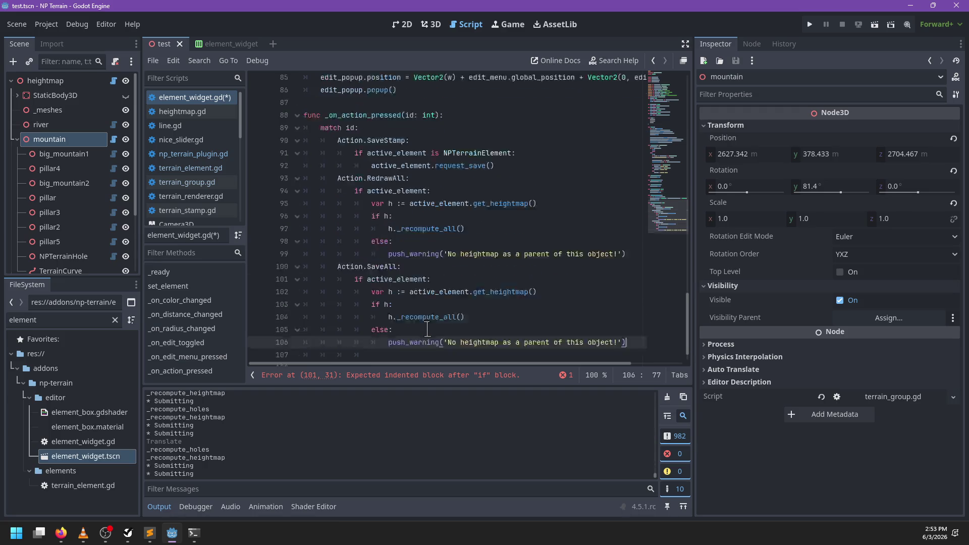
double_click(430, 293)
key(BackSpace)
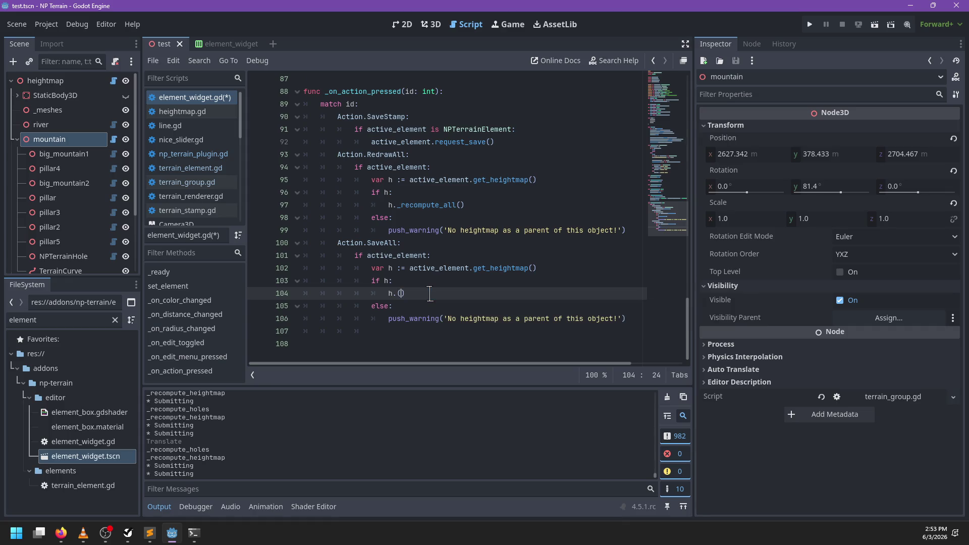
text(_save)
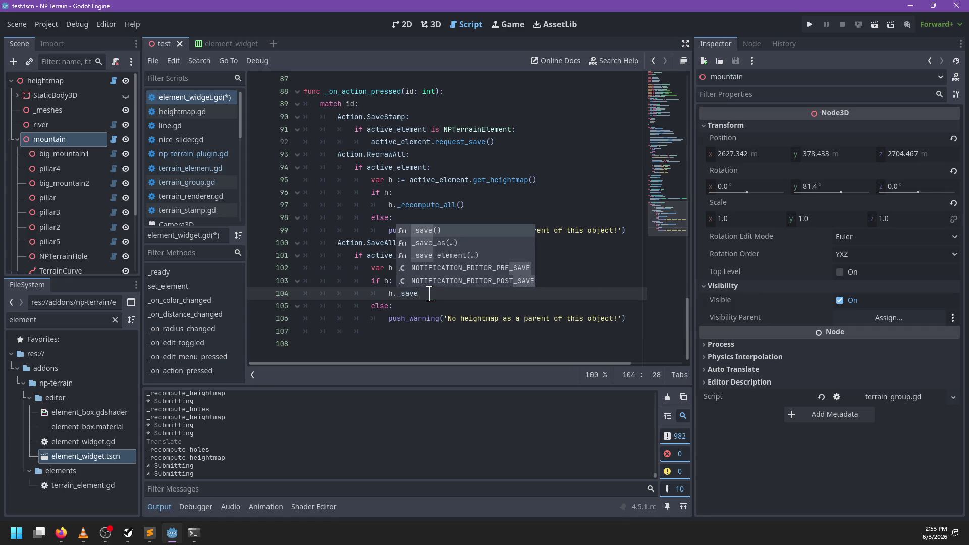
key(Return)
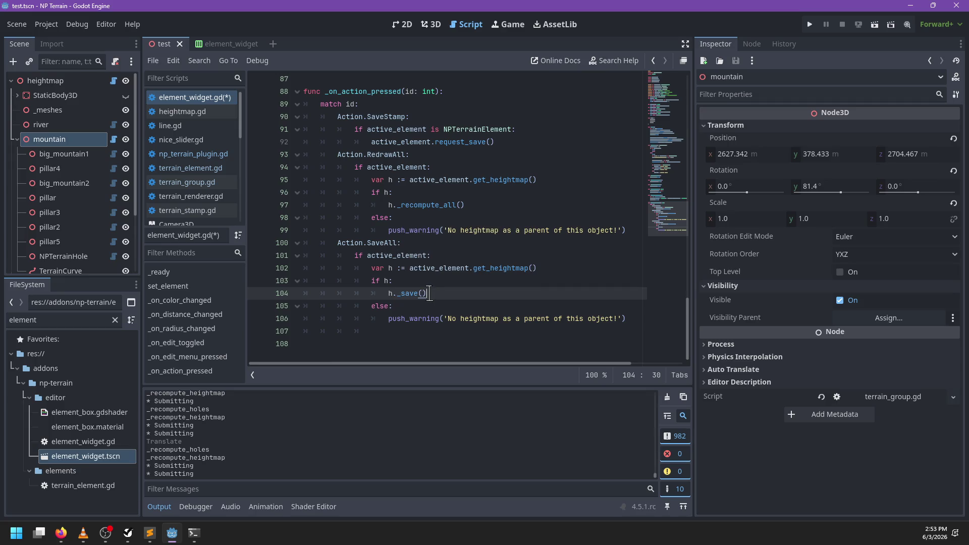
- Look up the heightmap's _save definition, save the script, and return to the 3D view
ctrl+click(411, 294)
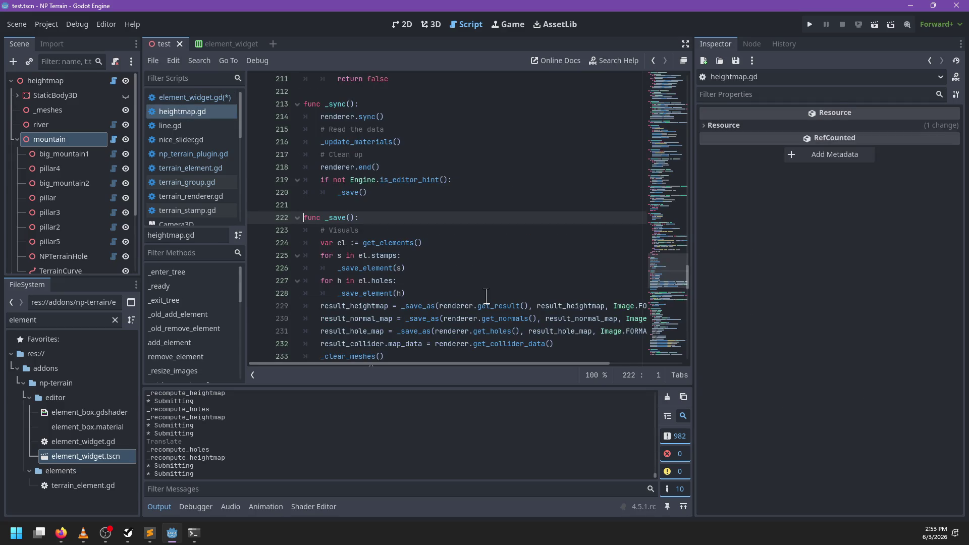
scroll(487, 296, down, 3)
key(ctrl+s)
click(432, 25)
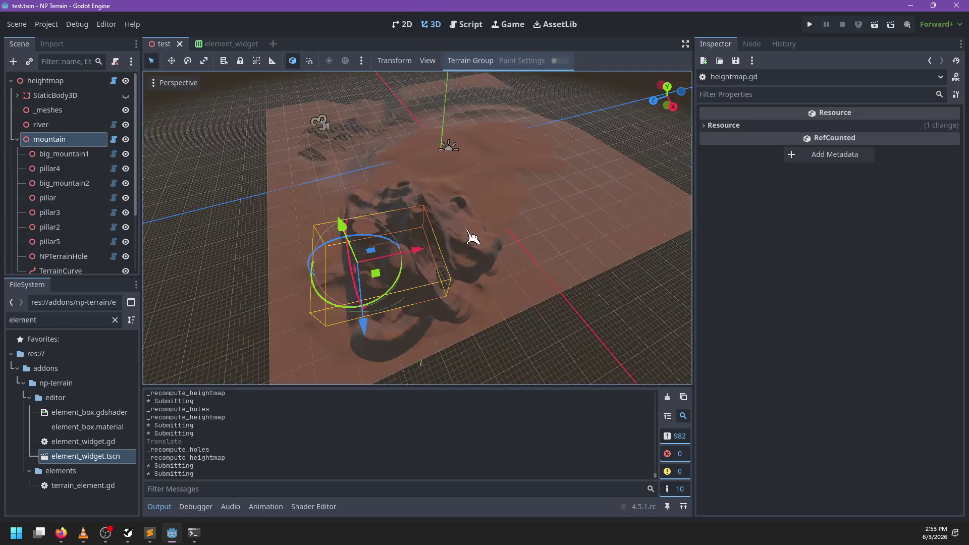
- In element_widget.tscn, add a 'Save All' menu item with ID 2 and save
click(227, 44)
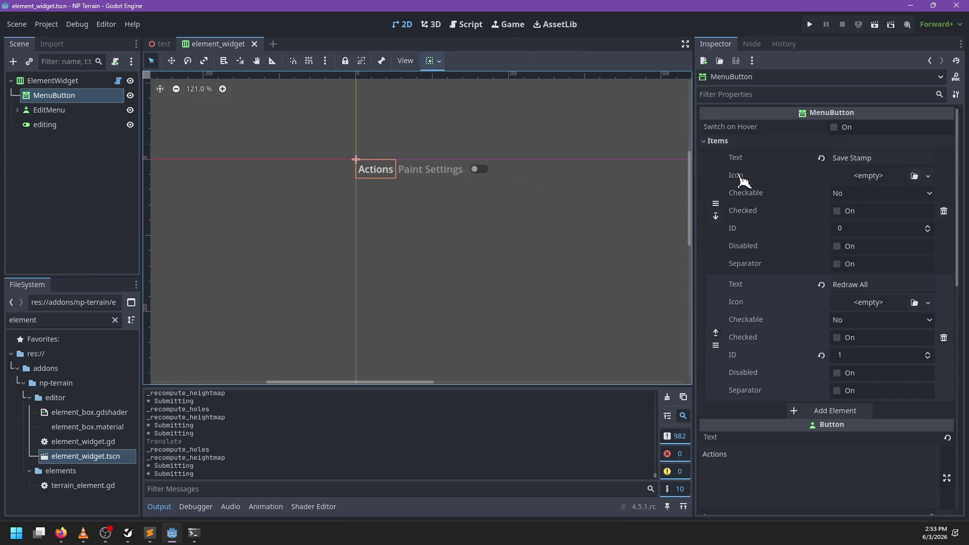
click(811, 413)
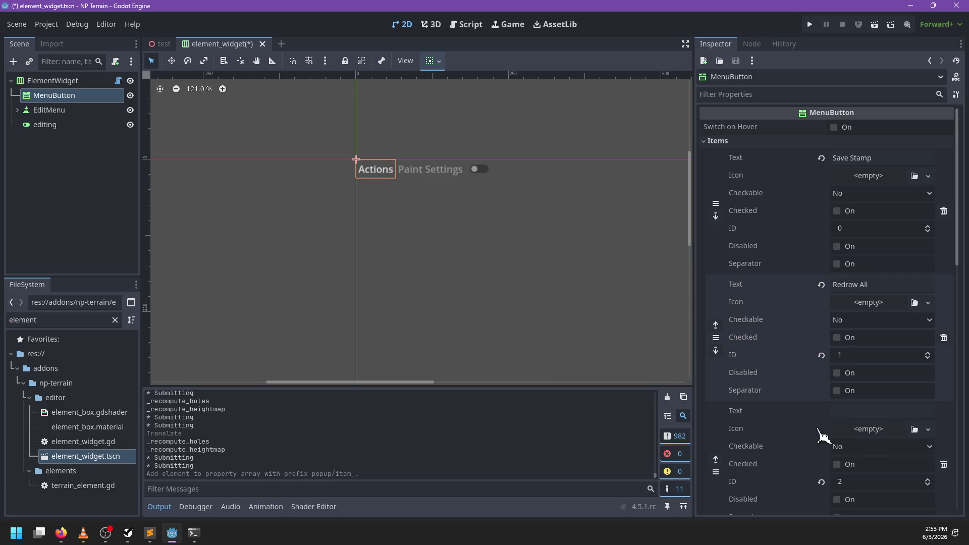
click(857, 411)
text(Save )
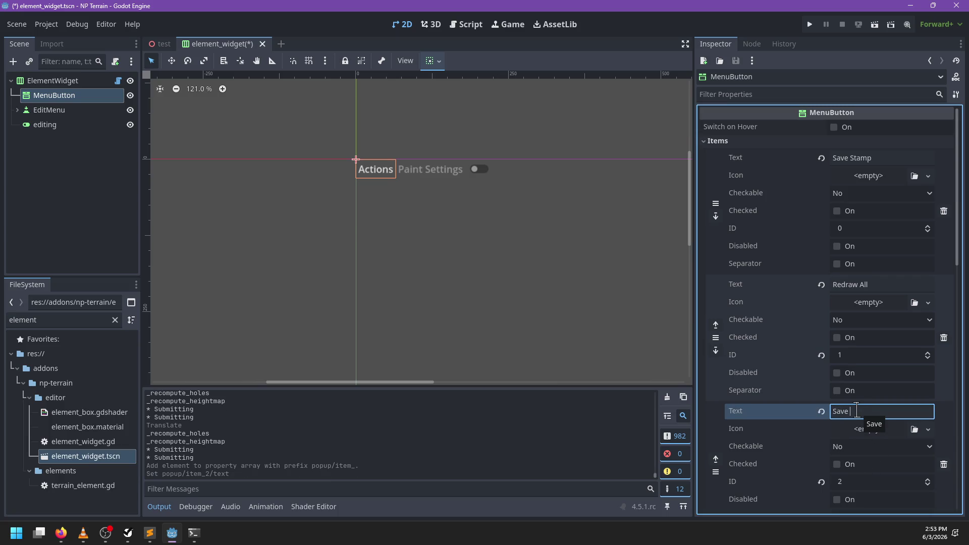
text(Al)
key(ctrl+s)
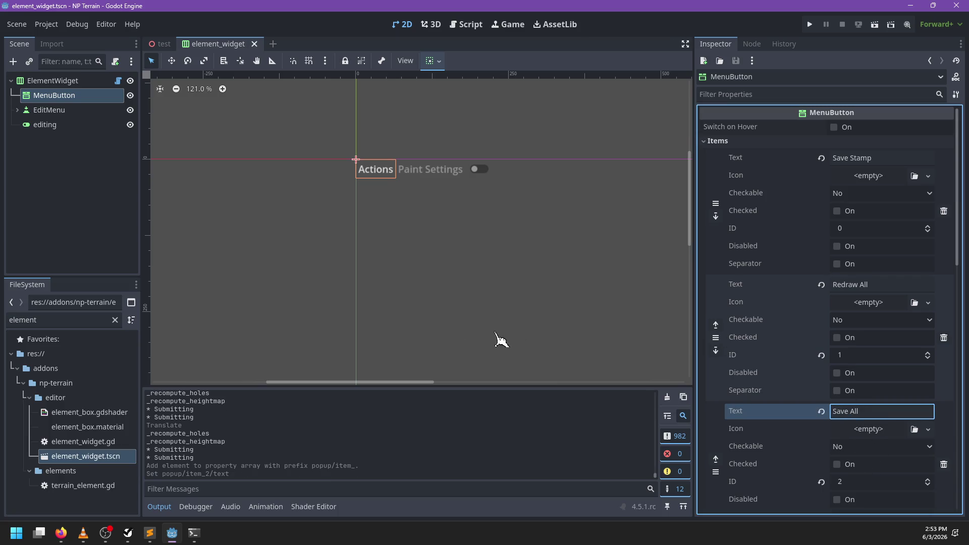
- Close the test and element_widget scene tabs and clear the FileSystem filter
click(160, 48)
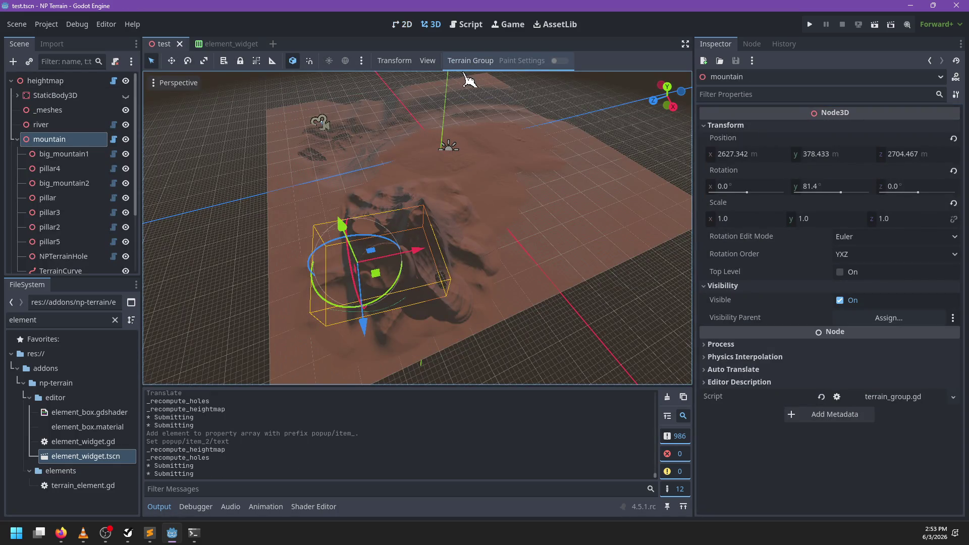
click(179, 44)
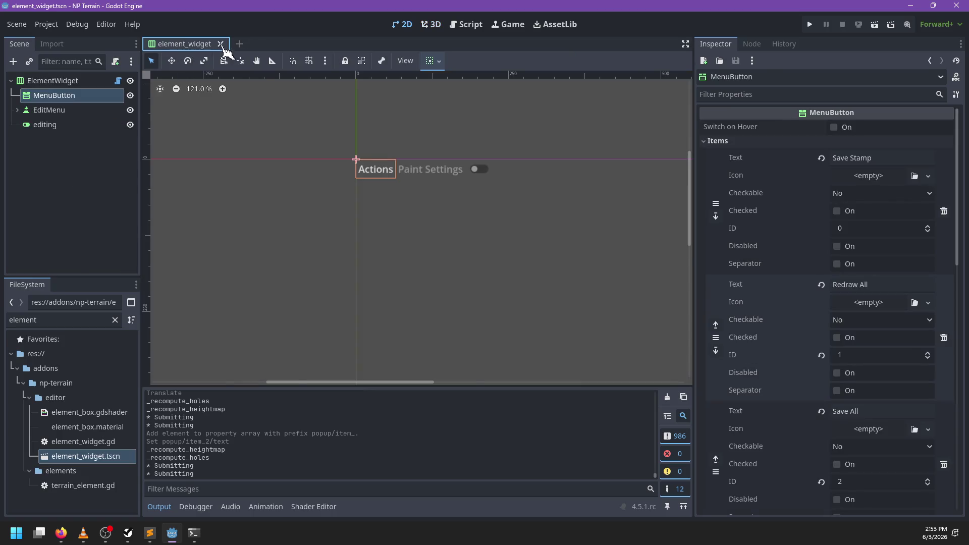
click(221, 44)
click(76, 321)
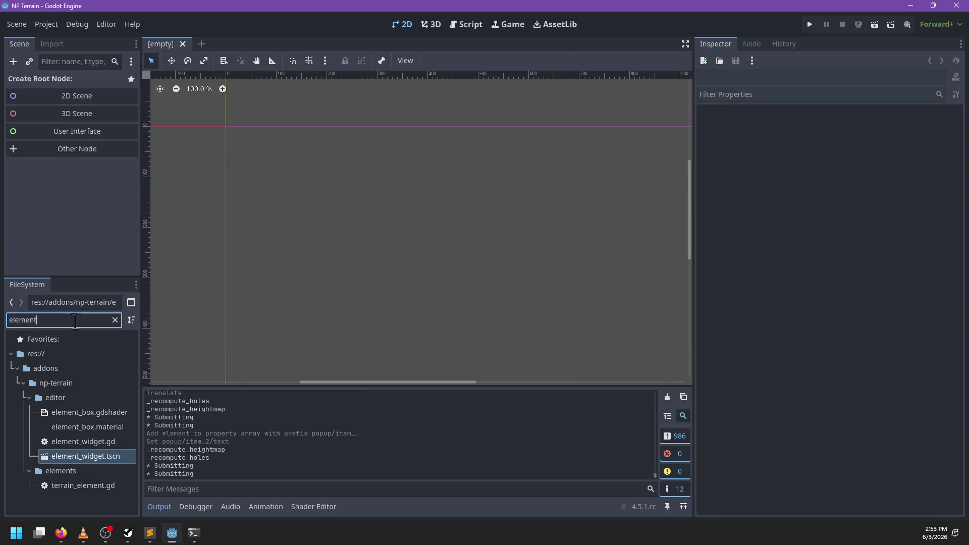
key(ctrl+a)
key(BackSpace)
- Reopen test.tscn via the 'test' filter and move big_mountain1 and the mountain group across the terrain
text(test)
click(69, 430)
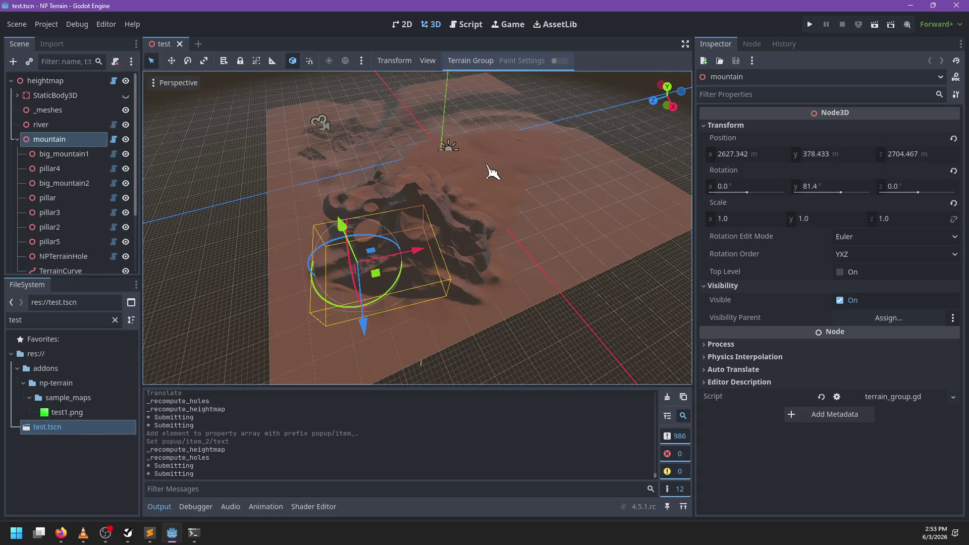
double_click(60, 154)
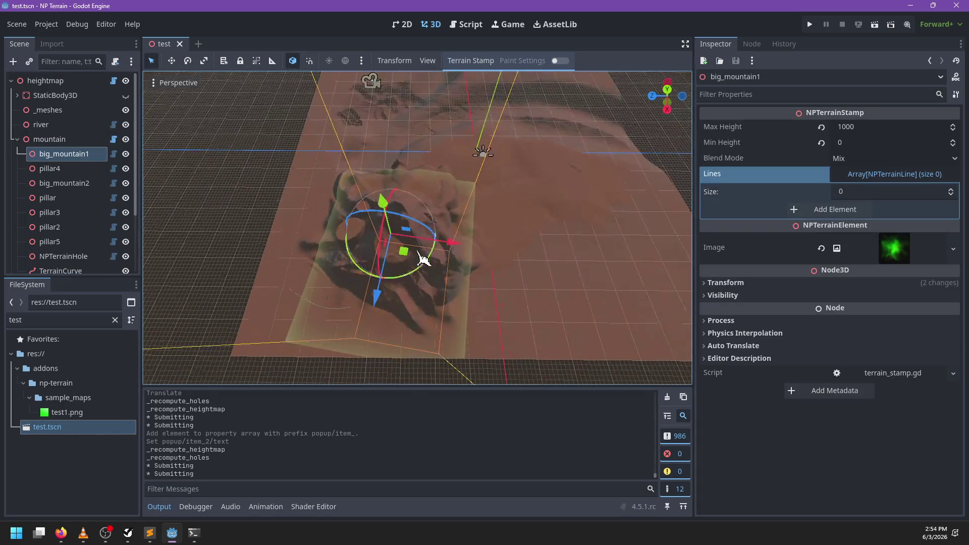
mouse_move(428, 259)
mouse_down()
mouse_move(518, 234)
mouse_move(413, 259)
mouse_move(396, 253)
mouse_up()
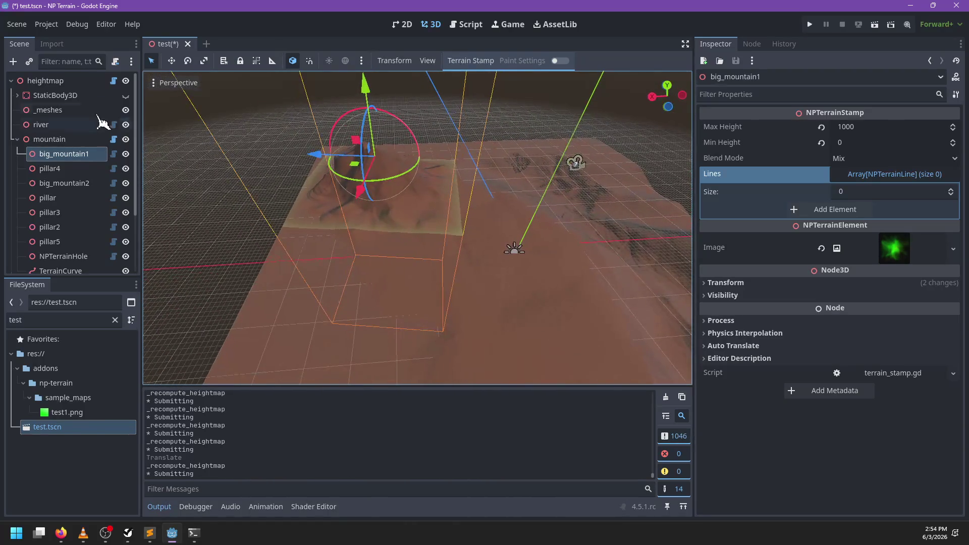
double_click(61, 140)
mouse_move(365, 215)
mouse_down()
mouse_move(429, 258)
mouse_move(431, 314)
mouse_move(459, 307)
mouse_move(448, 279)
mouse_move(450, 310)
mouse_move(547, 328)
mouse_up()
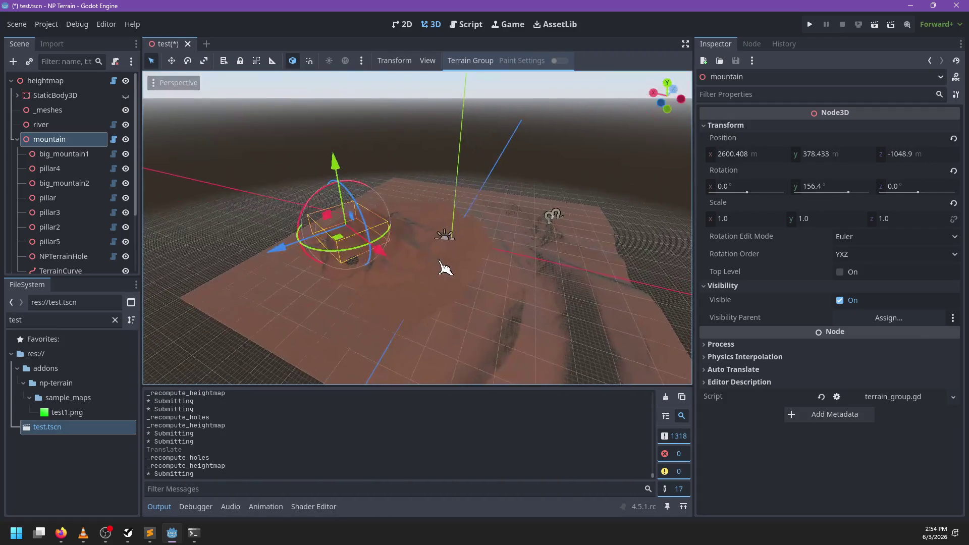
- Check the Terrain Group menu, then save test.tscn and close it
scroll(457, 277, up, 5)
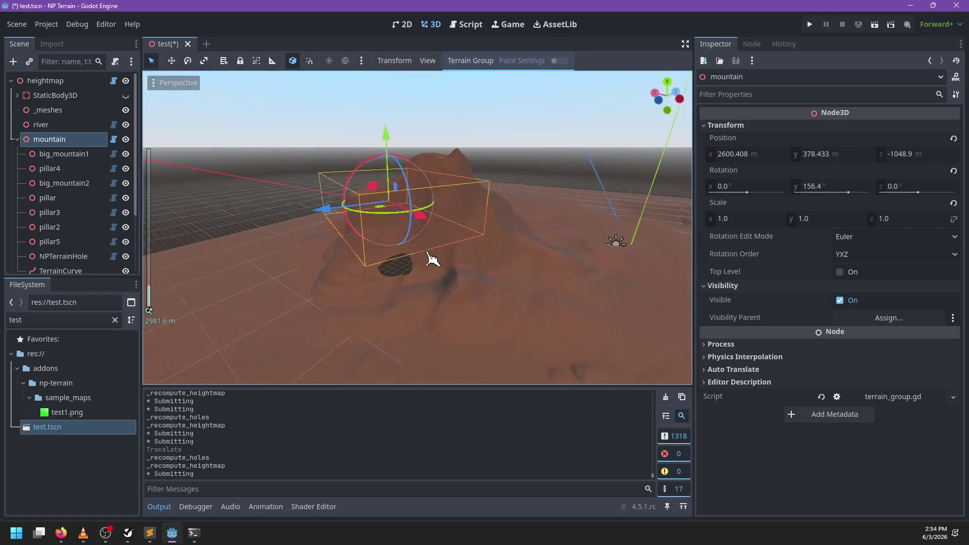
mouse_move(475, 285)
mouse_down()
mouse_move(558, 288)
mouse_move(540, 292)
mouse_up()
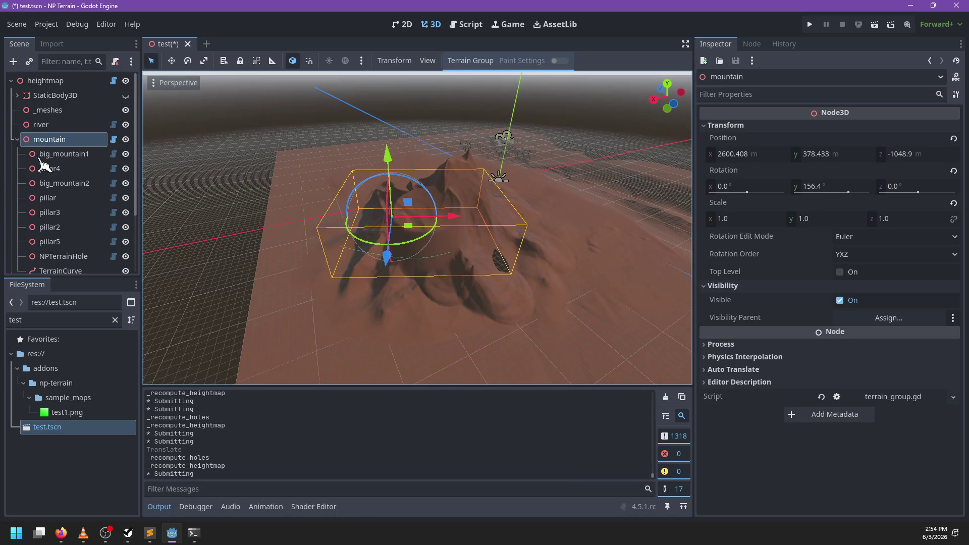
click(470, 61)
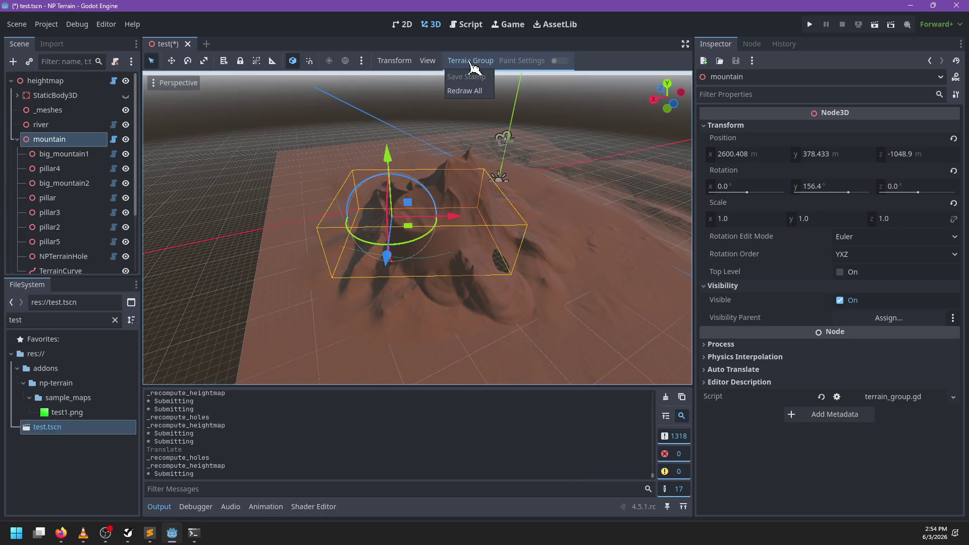
click(469, 64)
key(ctrl+s)
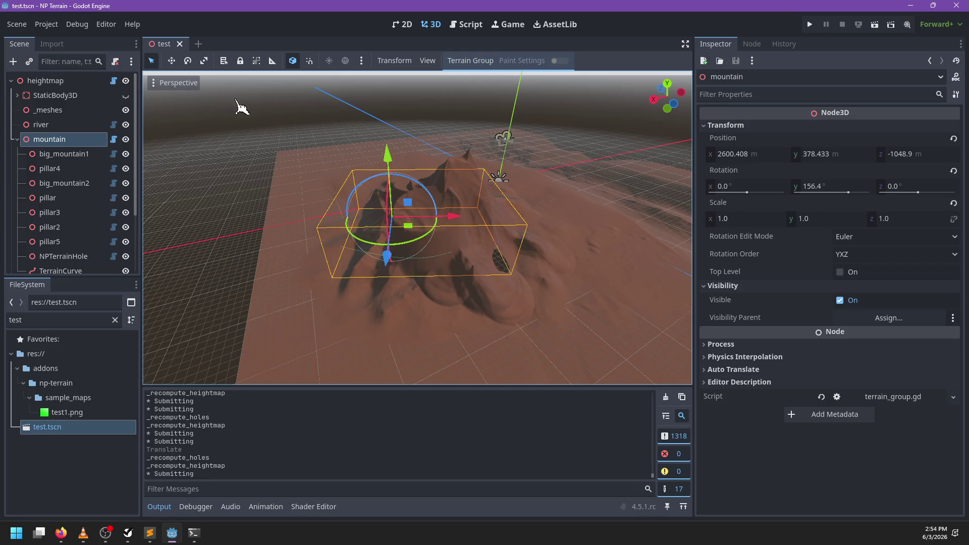
click(187, 44)
- Toggle the NP Terrain plugin off and on in Project Settings, then reopen test.tscn
click(48, 29)
click(58, 44)
click(216, 159)
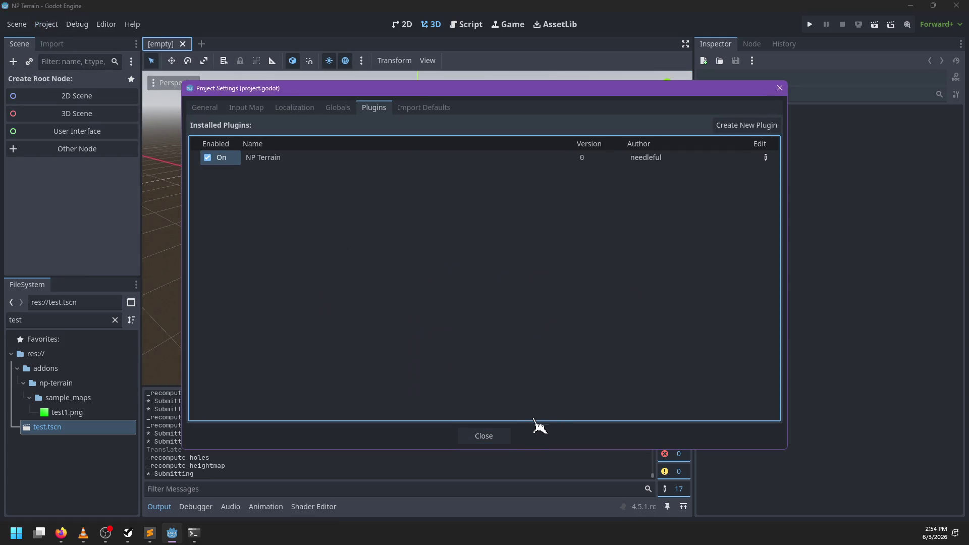
click(503, 439)
click(66, 430)
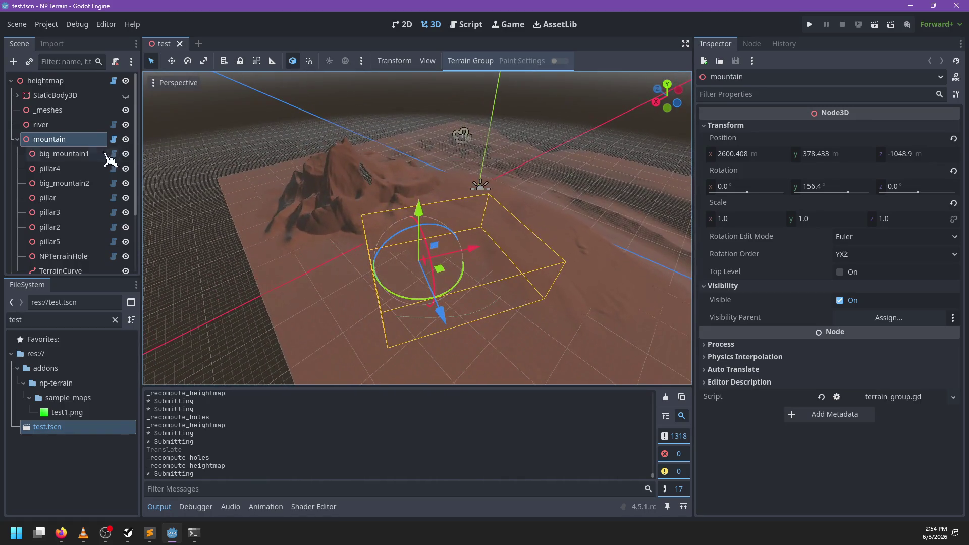
- Run Redraw All from the Terrain Group menu to recompute the terrain
click(475, 61)
click(465, 91)
click(471, 62)
click(475, 106)
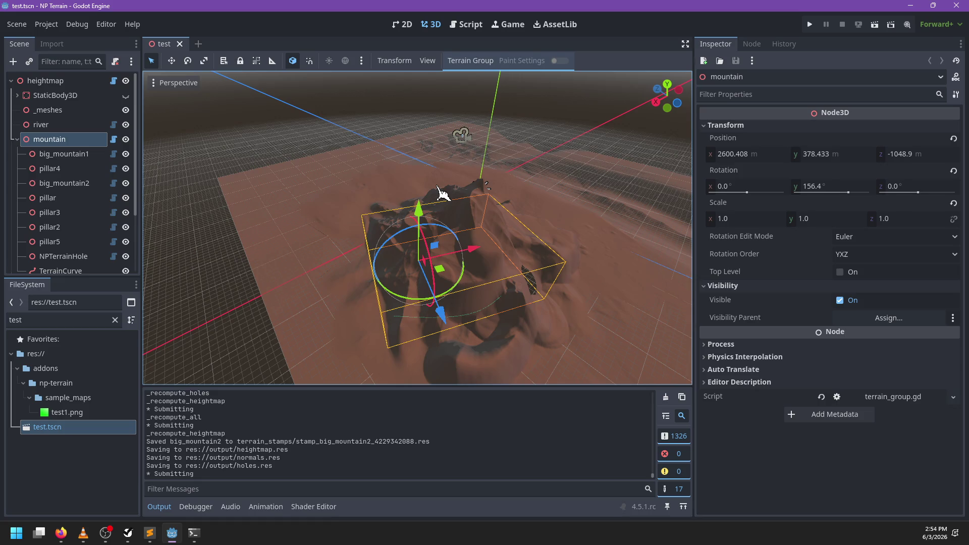
mouse_move(495, 221)
mouse_down()
mouse_move(449, 227)
mouse_move(503, 193)
mouse_up()
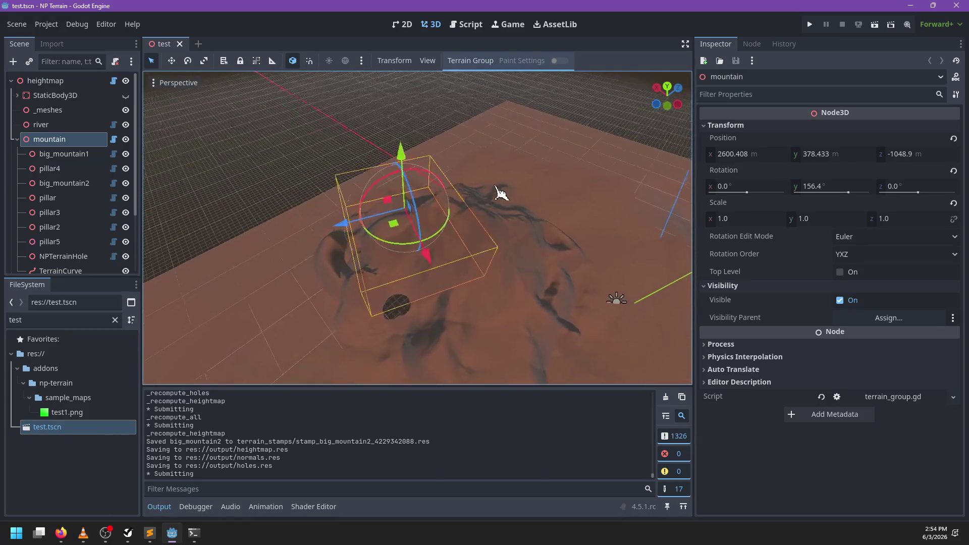
- Select big_mountain1, check its stamp menu, and frame the view on it
click(104, 154)
mouse_move(427, 270)
mouse_down()
mouse_move(545, 247)
mouse_move(413, 283)
mouse_up()
click(469, 61)
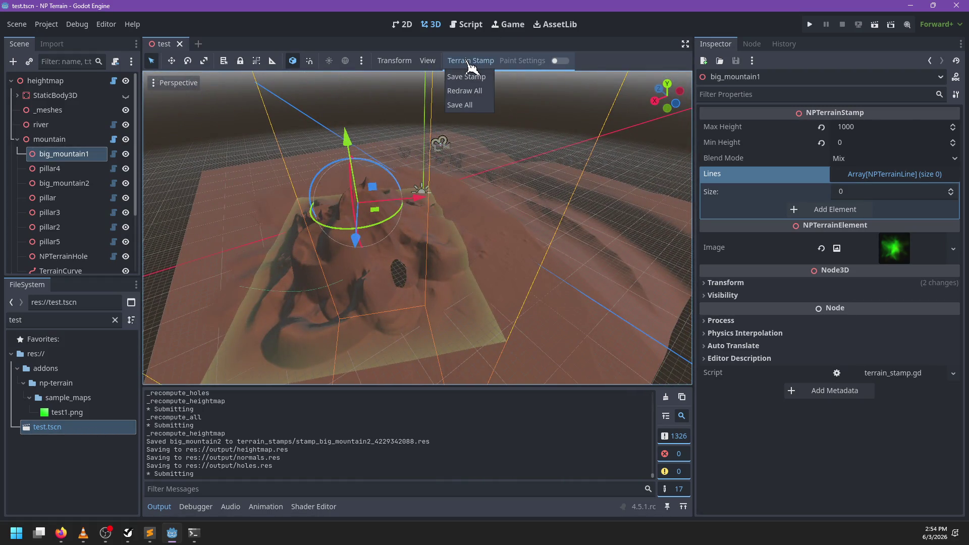
click(477, 62)
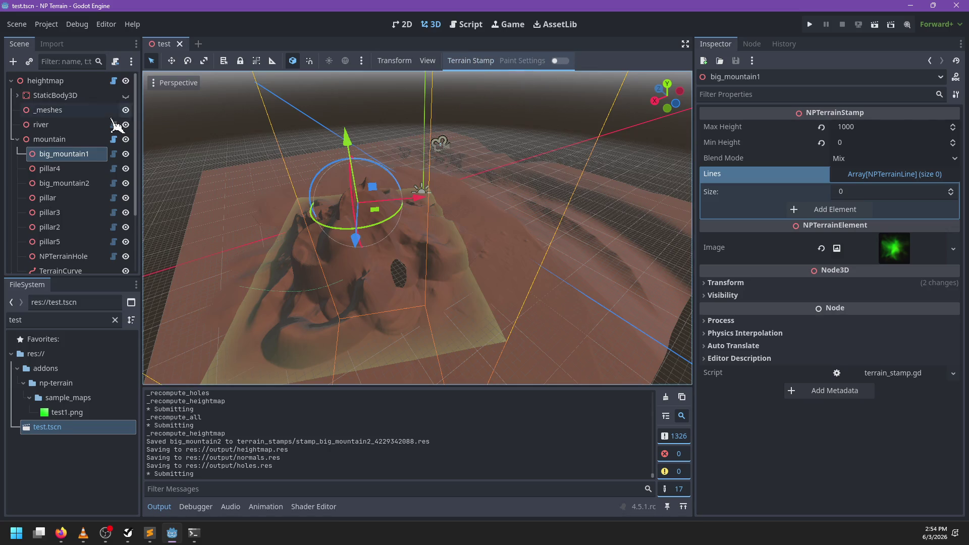
click(45, 169)
click(44, 154)
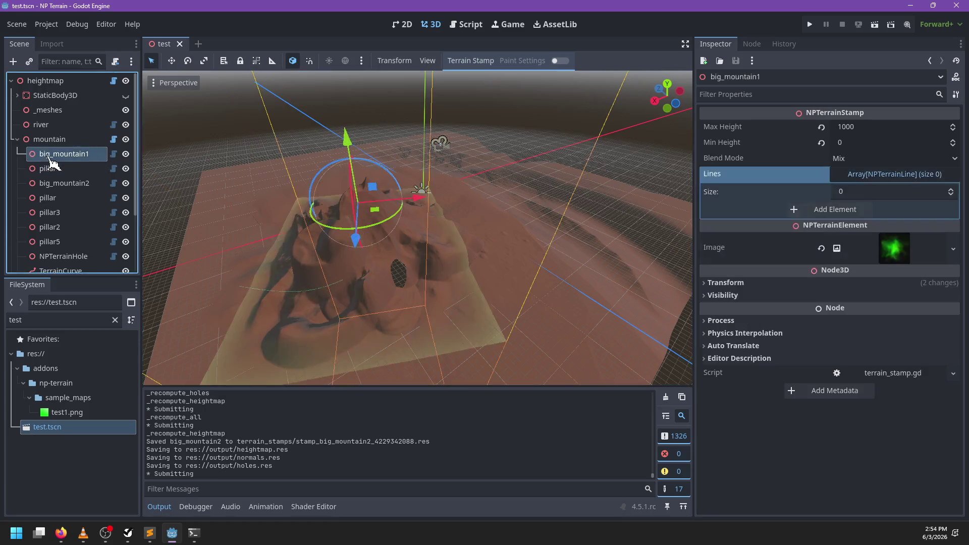
key(f)
- Turn on big_mountain1's paint settings and show its brush color, radius and falloff options
click(561, 60)
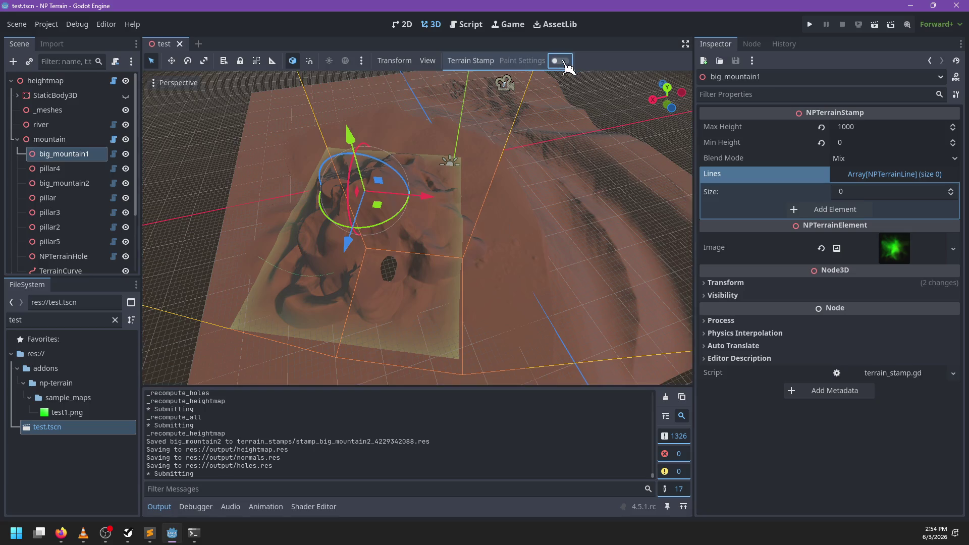
click(65, 140)
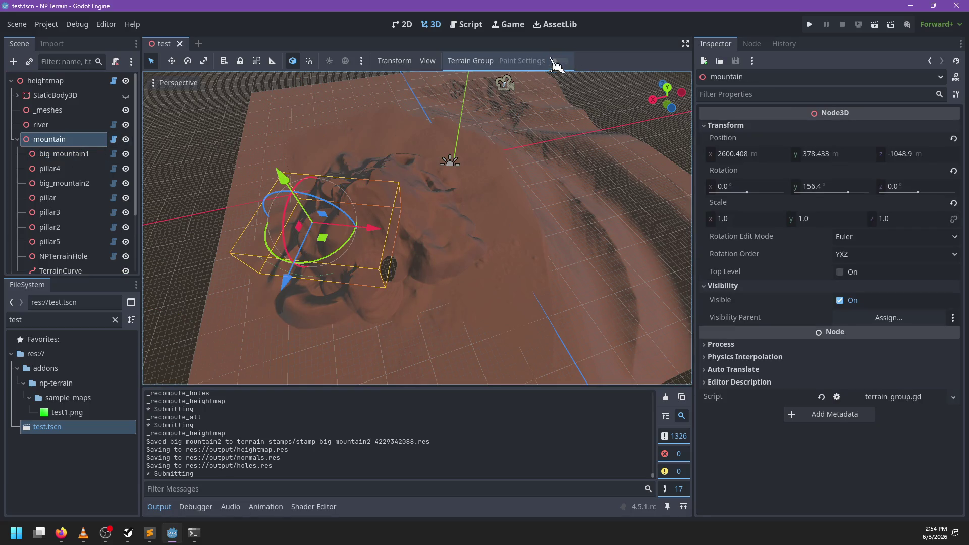
click(65, 154)
click(560, 60)
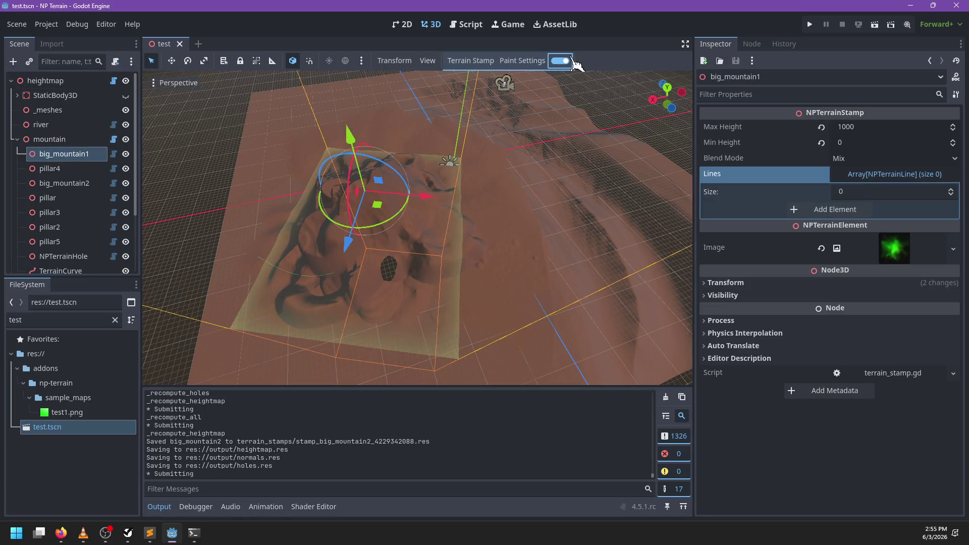
click(541, 63)
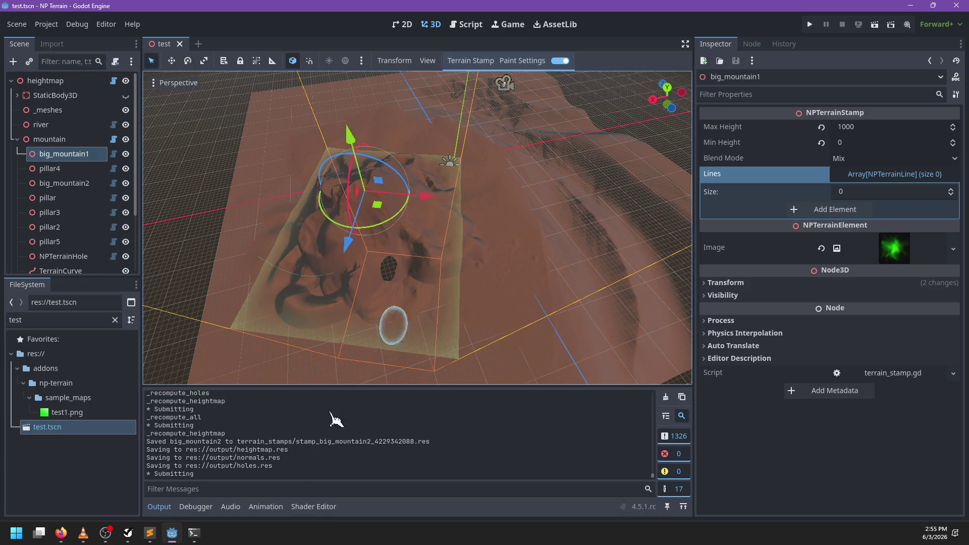
- Bring NP-ToDo forward and drag the flickering bug under Properly set AABB
mouse_move(161, 535)
click(152, 474)
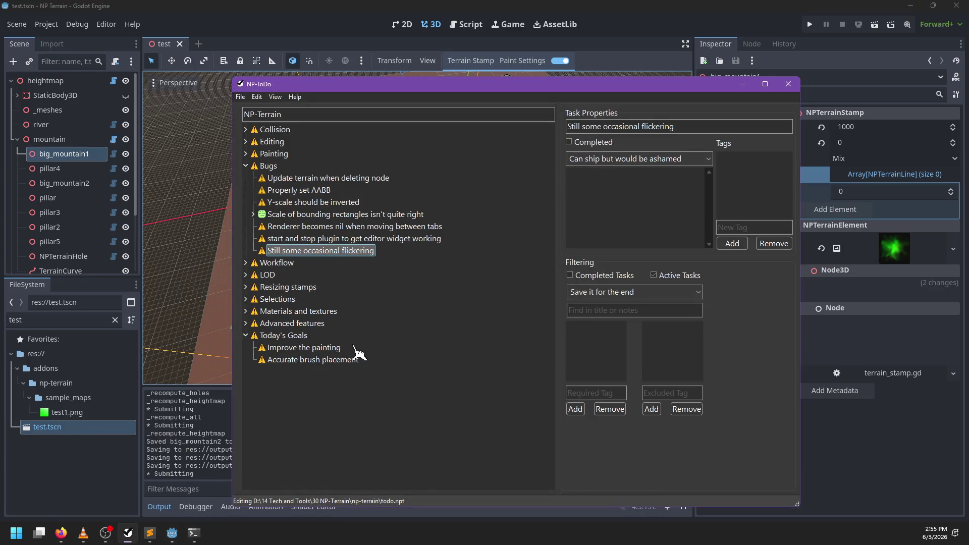
drag(278, 250, 276, 203)
- Retitle the task 'Flickering in specific circumstances' and start writing its reproduction notes
click(296, 203)
key(ctrl+BackSpace)
key(ctrl+BackSpace)
key(ctrl+BackSpace)
text(Flickering in specific circumstances)
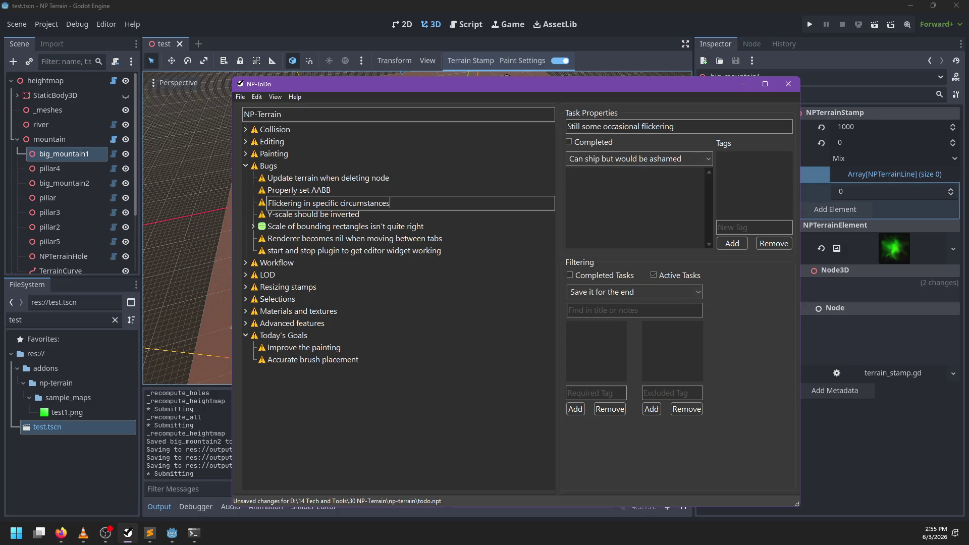
key(Return)
click(582, 170)
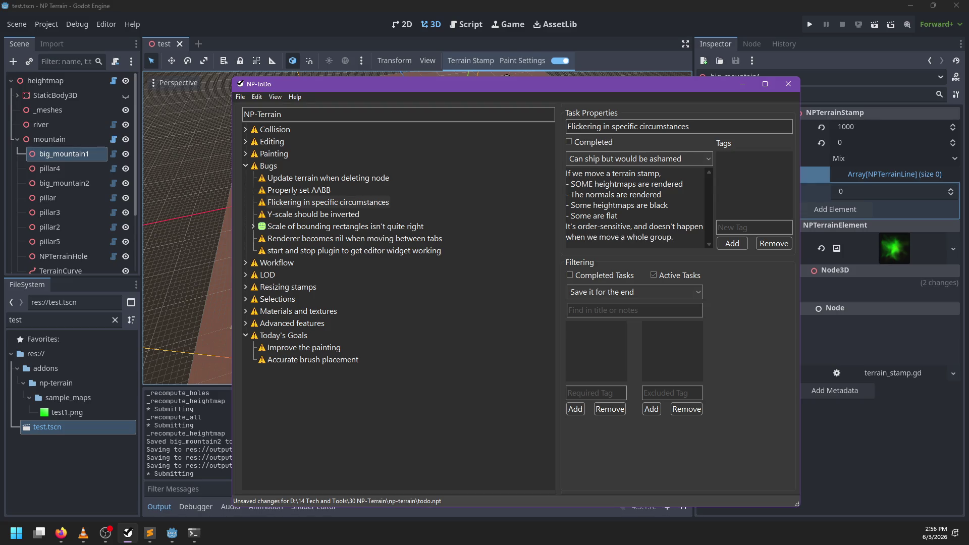
- Trial-move the river and pillar stamps across the terrain, undo it, and clear the output
click(288, 9)
click(63, 130)
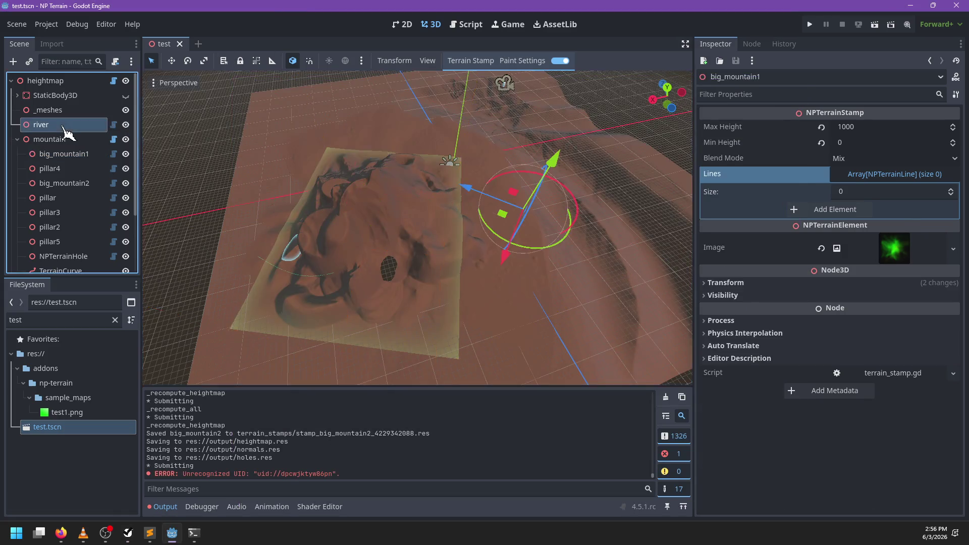
ctrl+click(68, 199)
scroll(404, 235, down, 3)
mouse_move(404, 235)
mouse_down()
mouse_move(430, 216)
mouse_move(381, 229)
mouse_move(389, 240)
mouse_move(409, 233)
mouse_move(411, 219)
mouse_move(433, 223)
mouse_move(422, 230)
mouse_up()
key(ctrl+z)
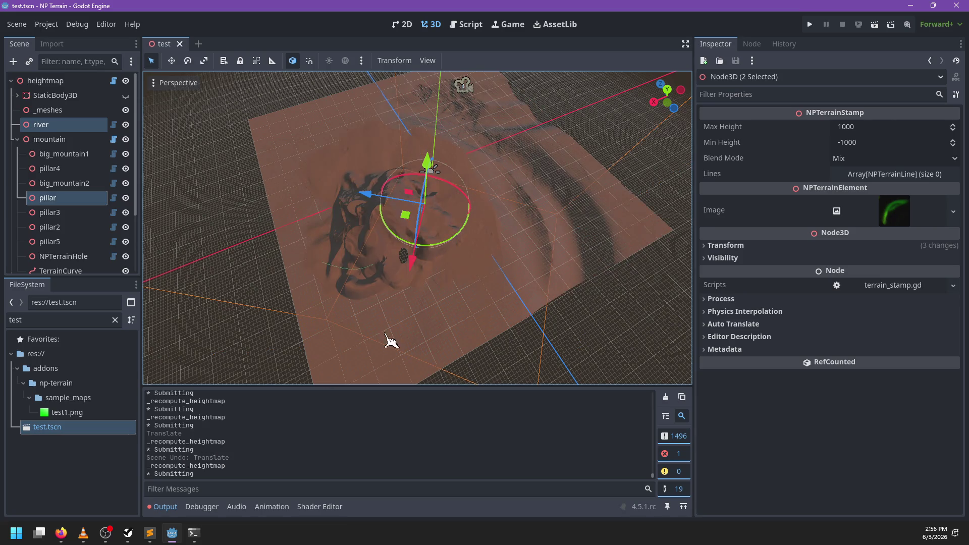
click(666, 398)
- Trial-move pillar3 through pillar5 together, then undo the move and clear the output
mouse_move(580, 264)
mouse_down()
mouse_move(510, 258)
mouse_move(491, 283)
mouse_move(179, 216)
mouse_up()
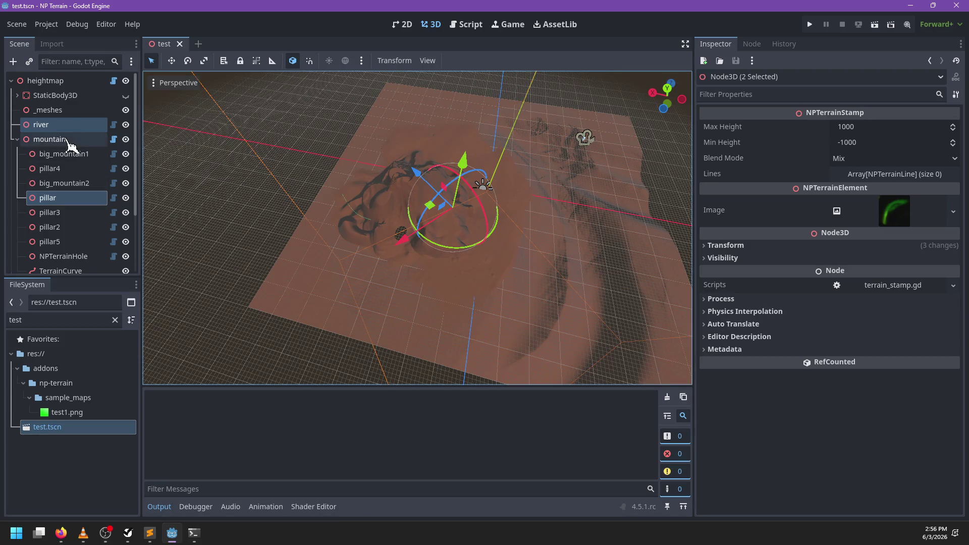
click(80, 216)
shift+click(79, 241)
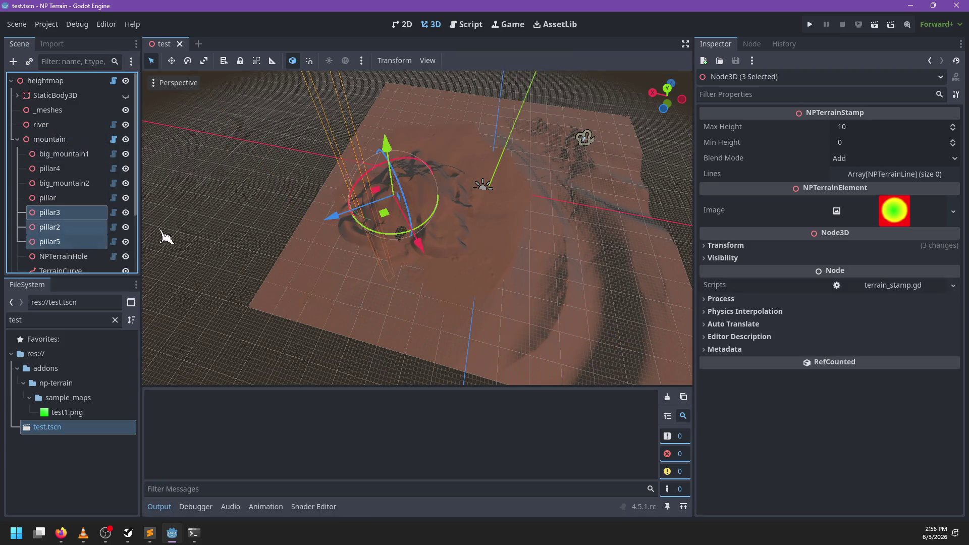
key(f)
mouse_move(394, 282)
mouse_down()
mouse_move(415, 234)
mouse_move(379, 238)
mouse_move(403, 210)
mouse_up()
key(ctrl+z)
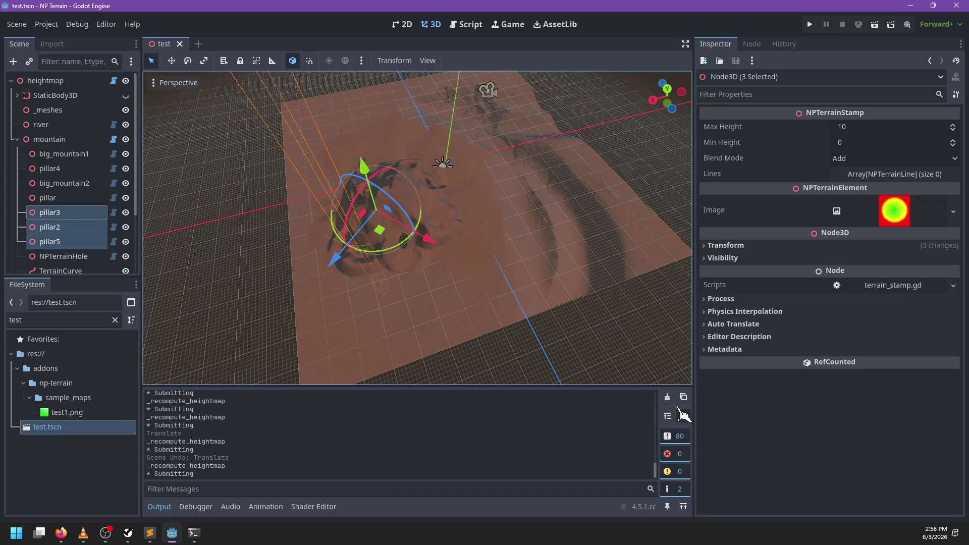
click(668, 398)
- Trial-move NPTerrainHole and big_mountain2 together, then undo the move
scroll(58, 202, down, 1)
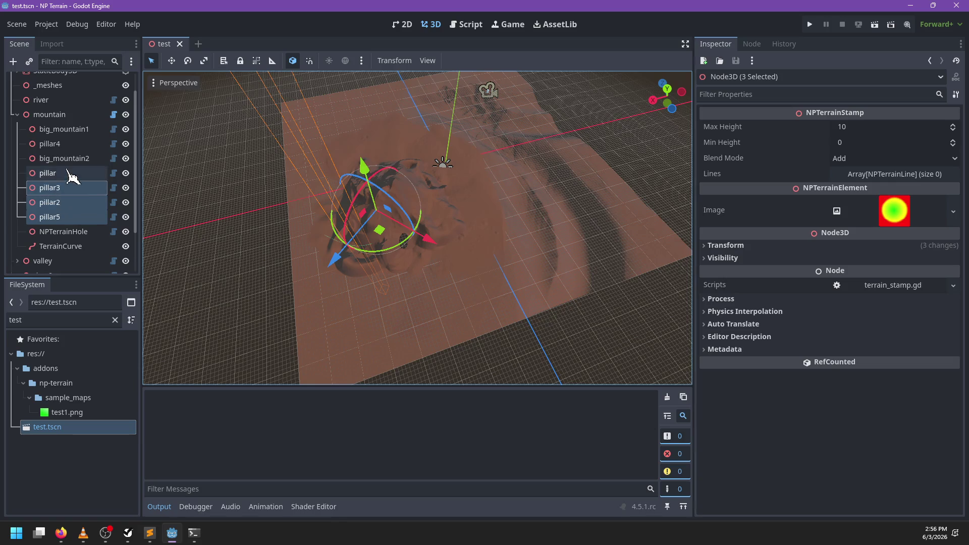
click(65, 232)
ctrl+click(65, 160)
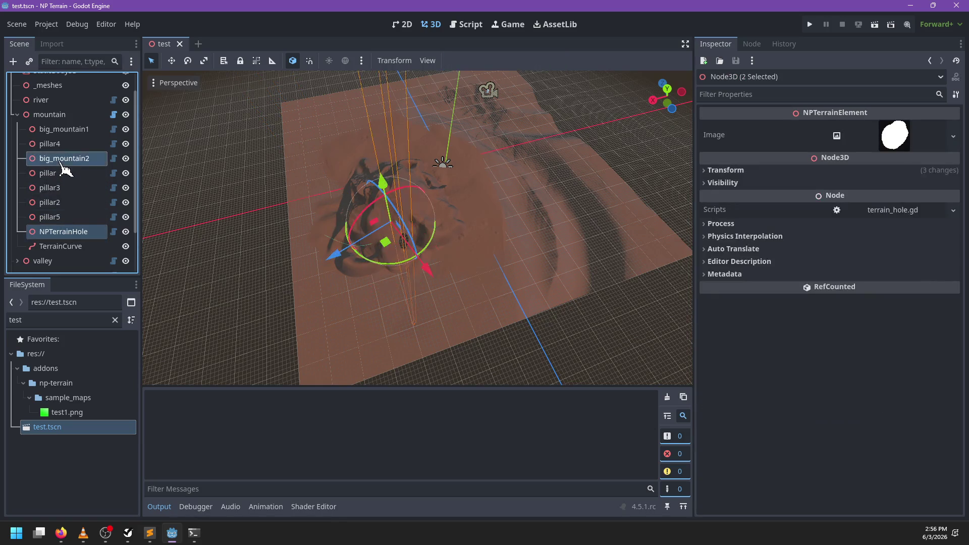
mouse_move(385, 246)
mouse_down()
mouse_move(421, 242)
mouse_move(430, 220)
mouse_move(422, 230)
mouse_move(427, 197)
mouse_move(399, 194)
mouse_up()
key(ctrl+z)
- Select the mountain group and open terrain_element.gd in the script editor
click(49, 114)
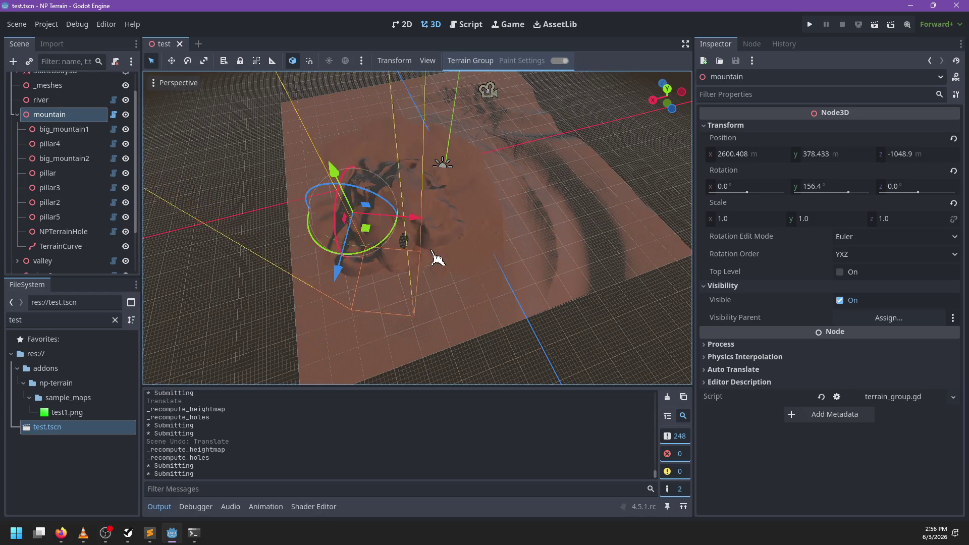
scroll(428, 219, up, 10)
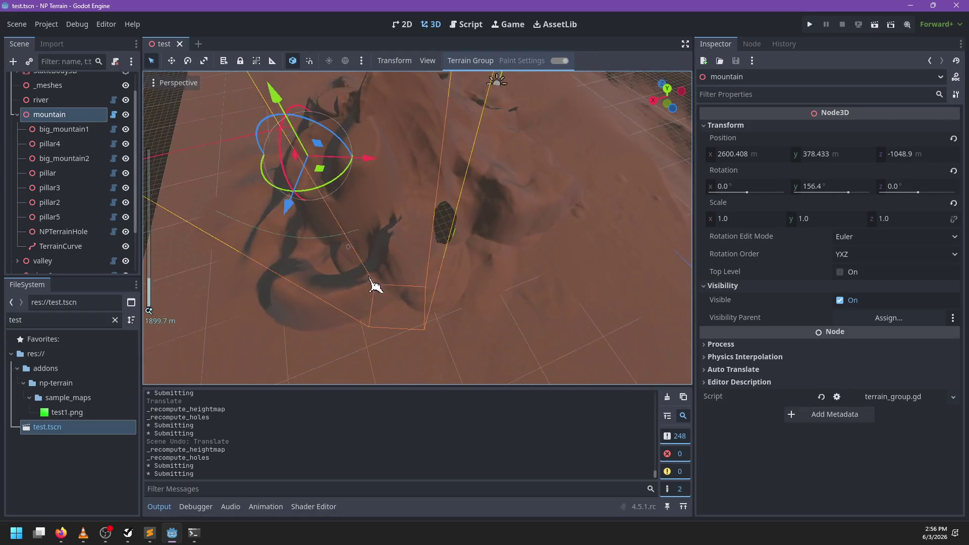
click(468, 25)
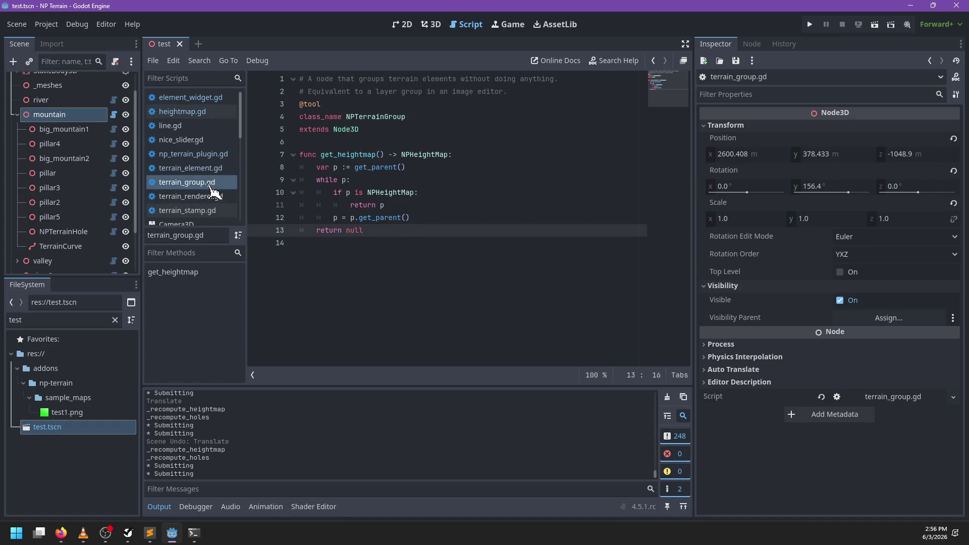
click(224, 171)
- Search the open terrain_element.gd script for 'pai'
scroll(489, 223, down, 3)
key(ctrl+f)
text(p)
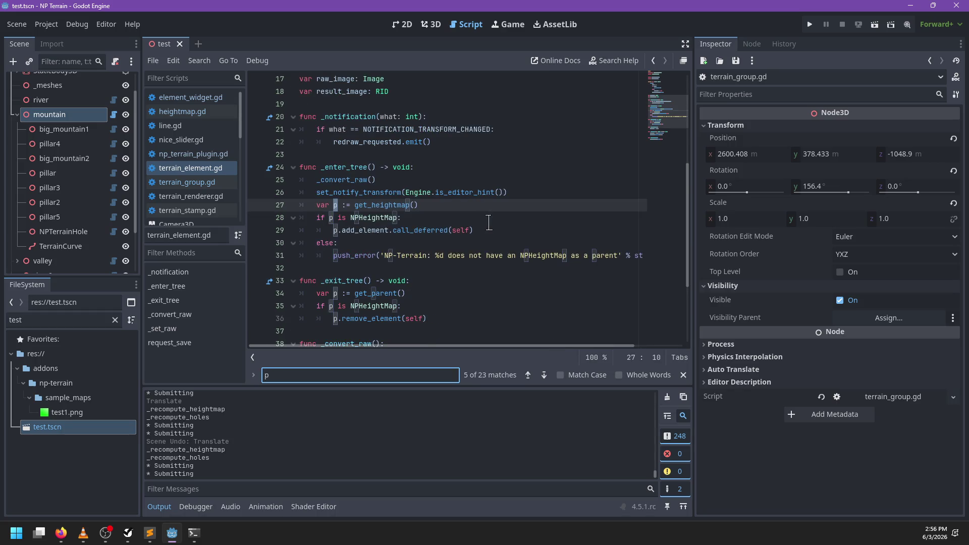
text(aint)
key(Escape)
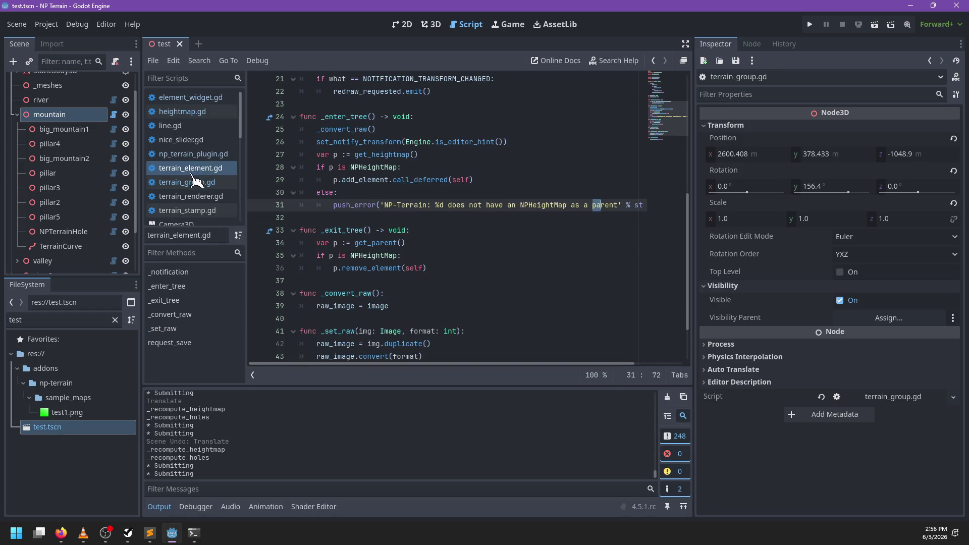
- Open element_widget.gd and search it for paint-related terms such as 'painting' and 'is_p'
click(191, 98)
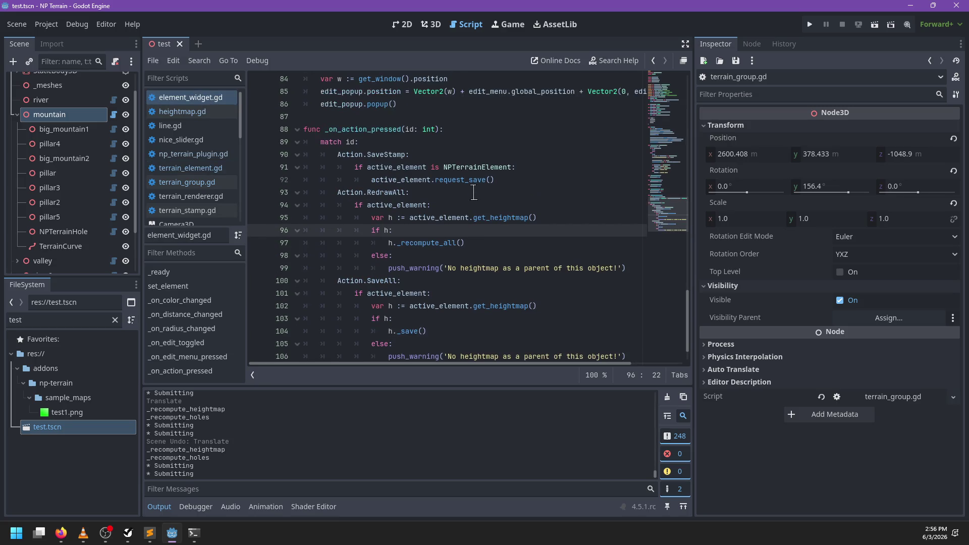
scroll(474, 192, up, 5)
key(ctrl+f)
key(Return)
text(ing)
key(BackSpace)
key(BackSpace)
key(BackSpace)
text(is_p)
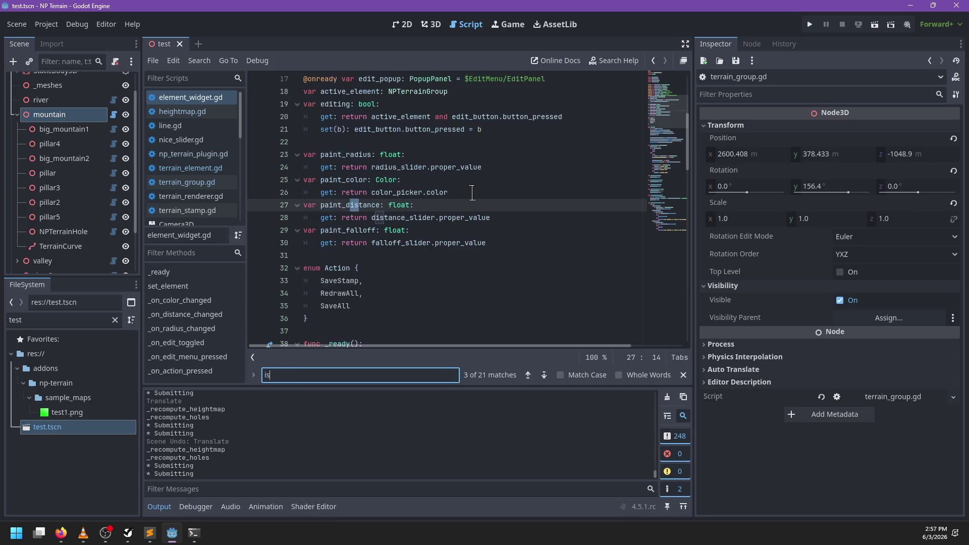
key(BackSpace)
key(BackSpace)
key(BackSpace)
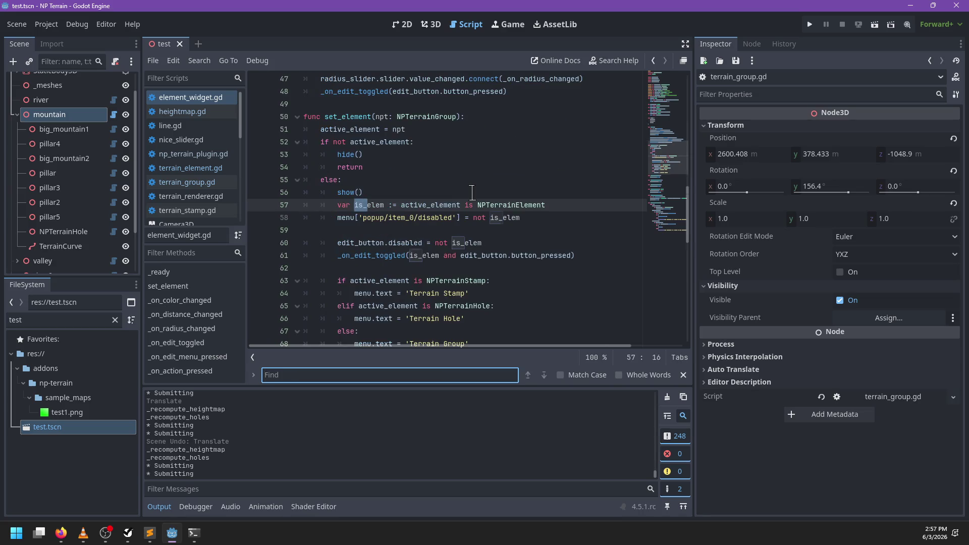
key(Escape)
scroll(472, 192, up, 10)
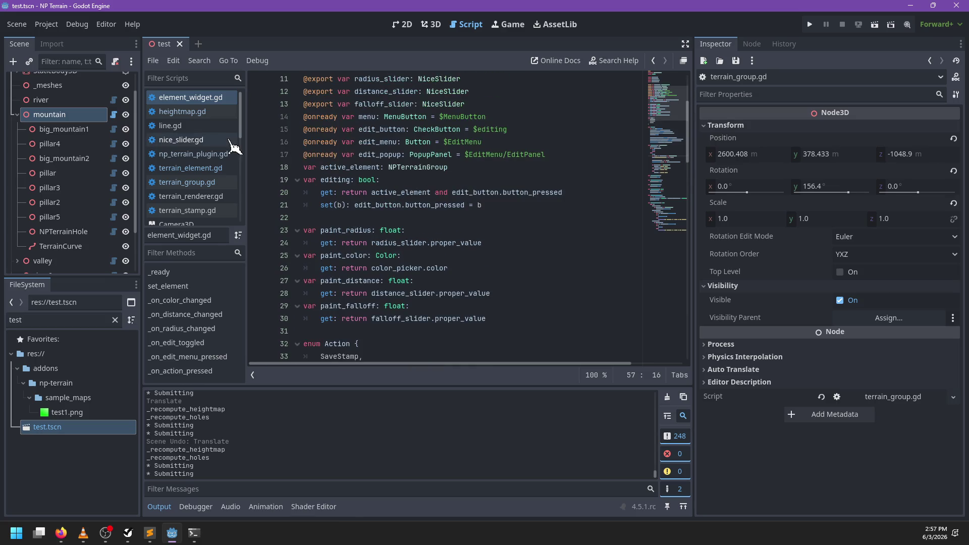
- Open np_terrain_plugin.gd and search it for 'painting'
click(218, 155)
click(482, 199)
scroll(482, 199, up, 20)
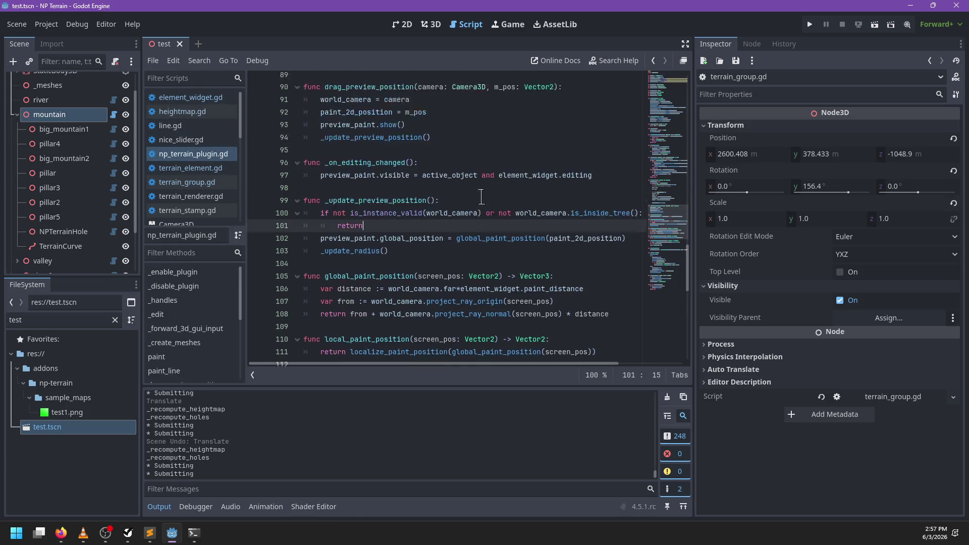
key(ctrl+f)
text(painting)
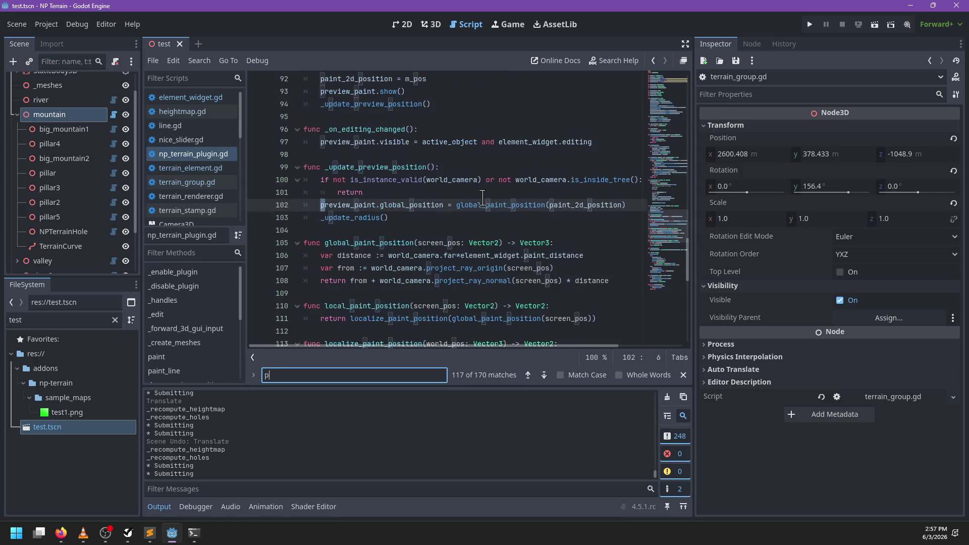
key(ctrl+BackSpace)
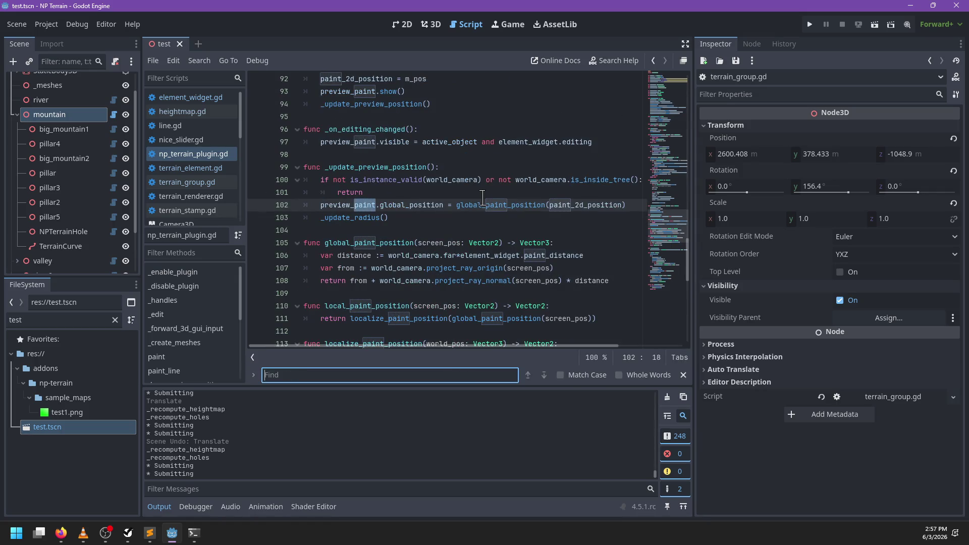
key(Escape)
scroll(479, 207, up, 6)
scroll(478, 216, up, 20)
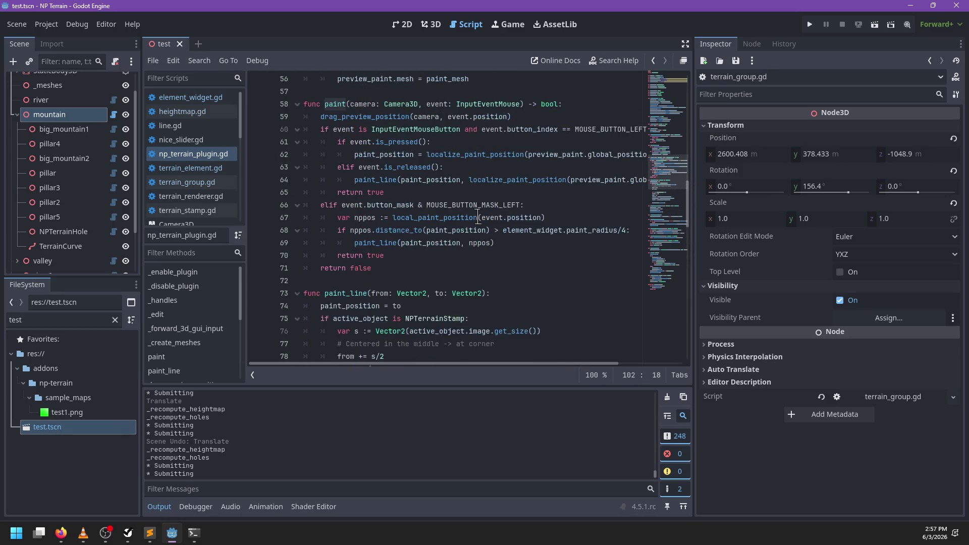
scroll(478, 216, up, 4)
- Scroll np_terrain_plugin.gd to _forward_3d_gui_input, then open the mountain group's terrain_group.gd
key(ctrl+f)
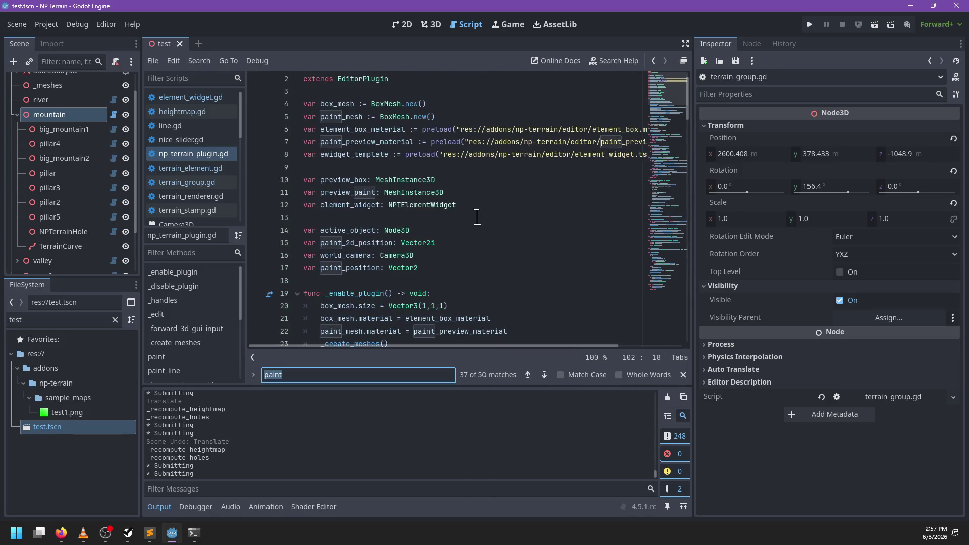
key(Escape)
scroll(478, 217, down, 9)
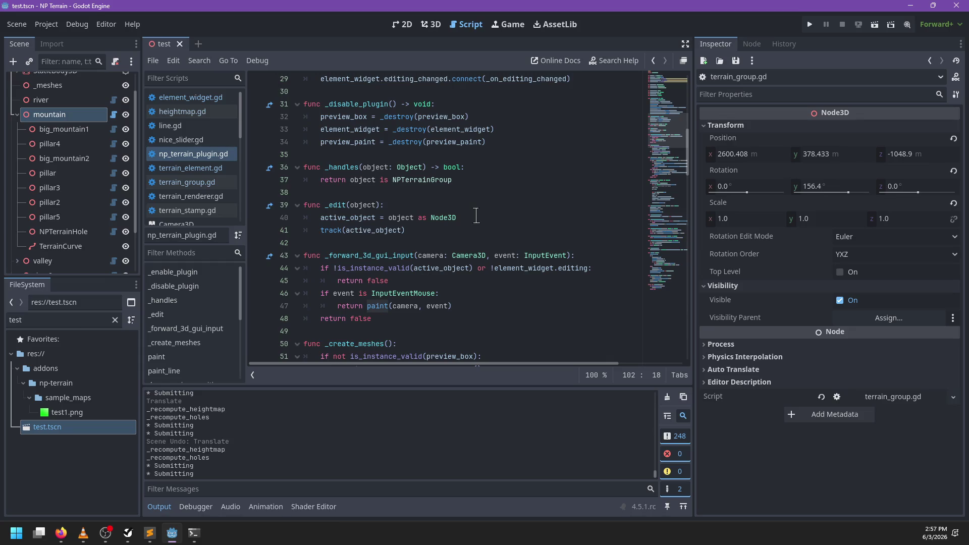
scroll(422, 224, down, 1)
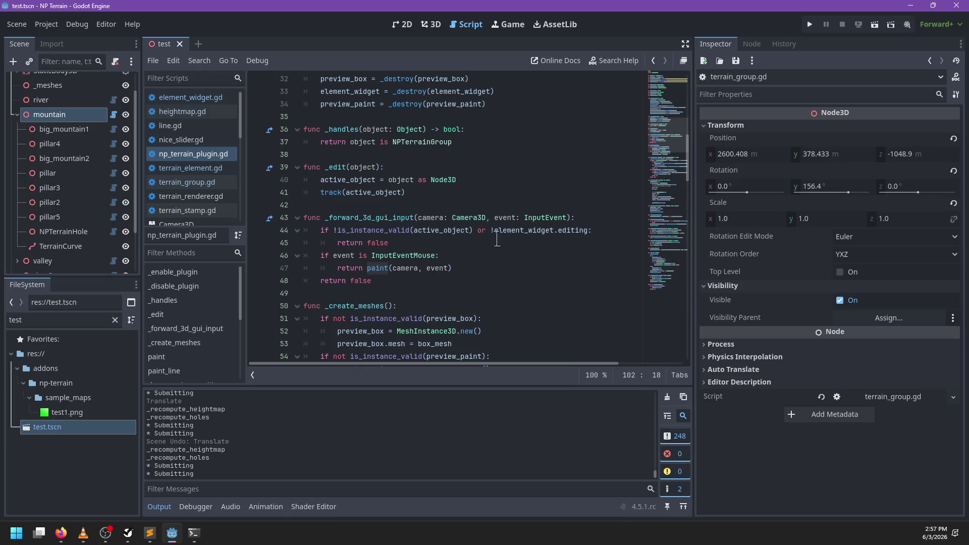
click(115, 115)
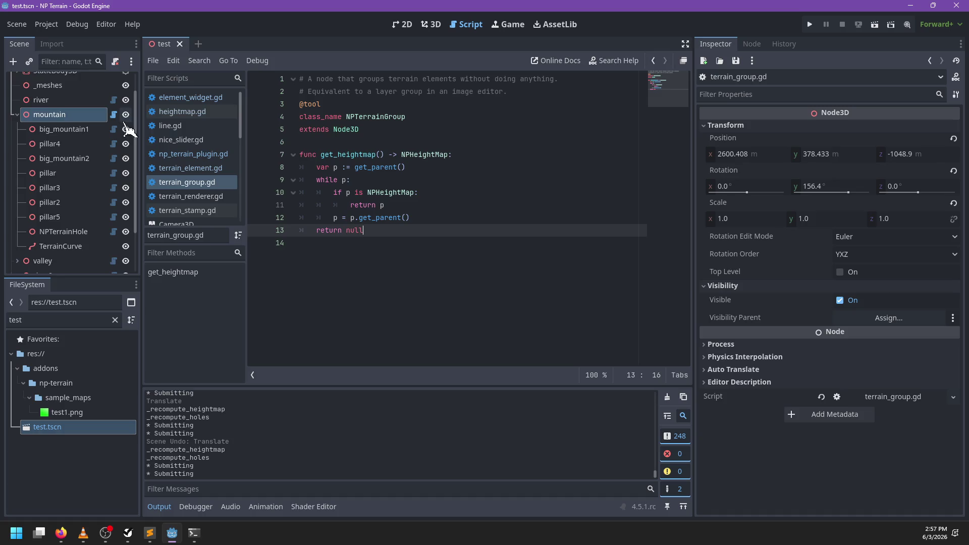
- In element_widget.gd's editing getter, add 'is NPTerrainElement' after active_element on line 20 and save
click(202, 97)
click(429, 230)
key(ctrl+f)
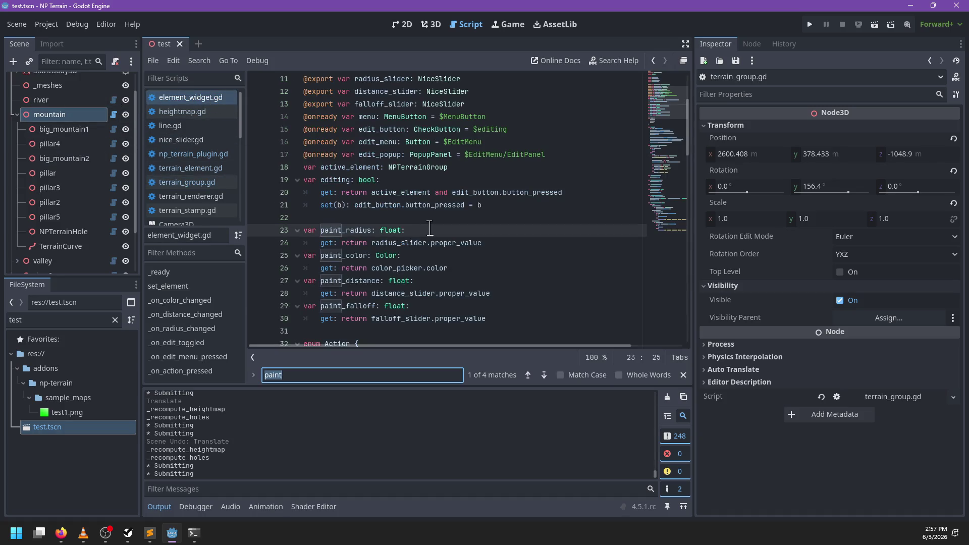
text(editing)
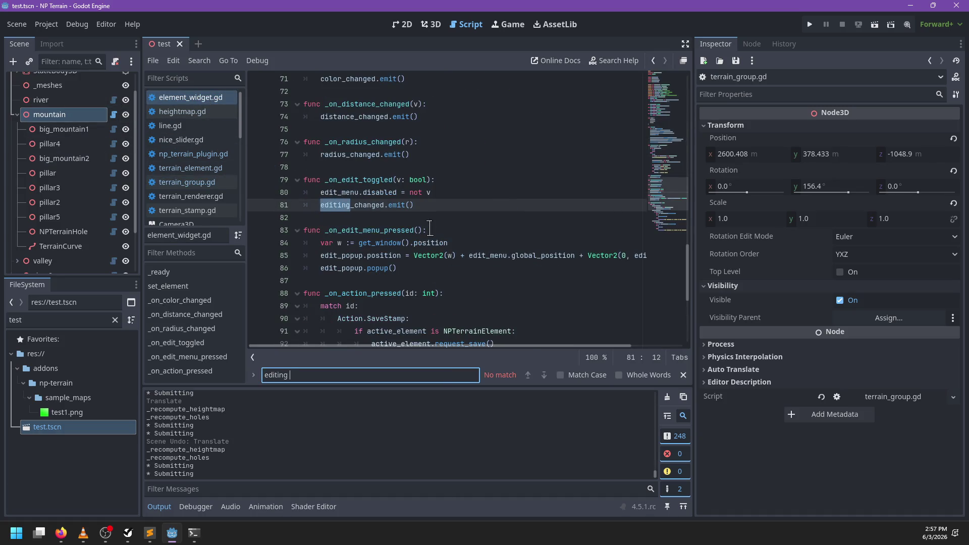
key(Return)
key(Return)
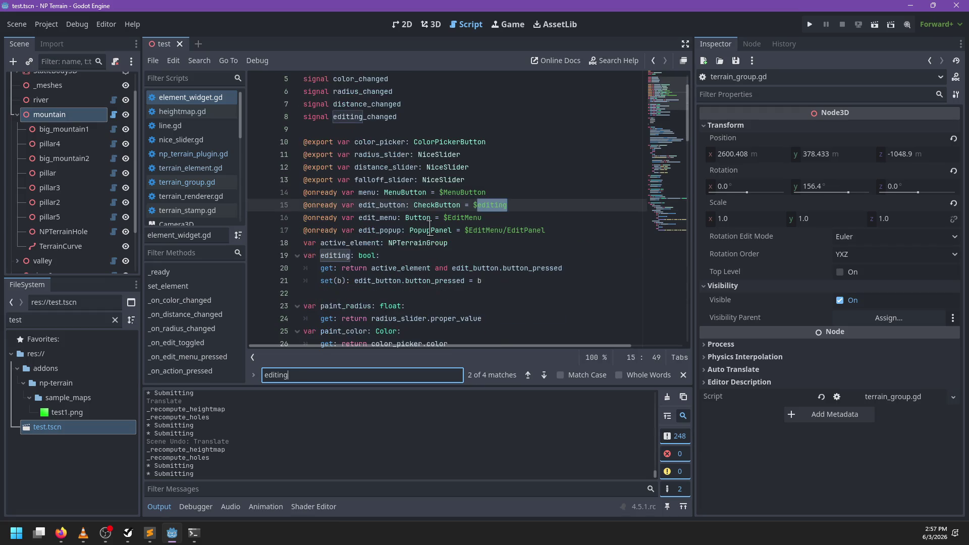
key(Escape)
click(334, 256)
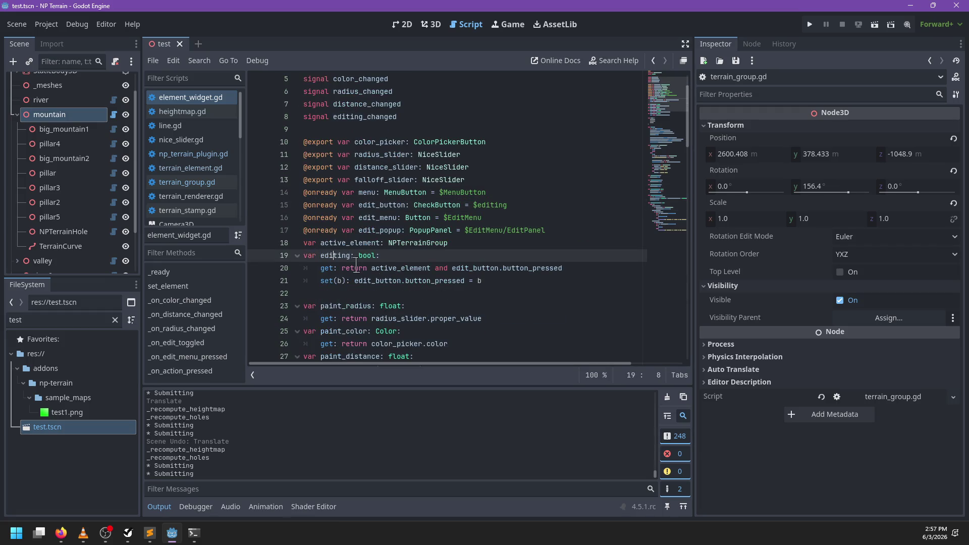
click(431, 268)
text(NPTerrainE)
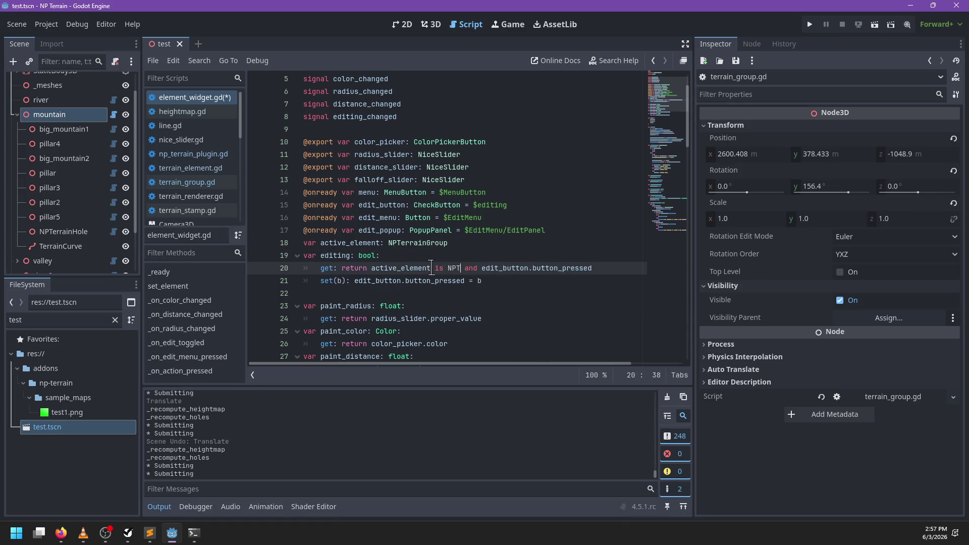
text(lement)
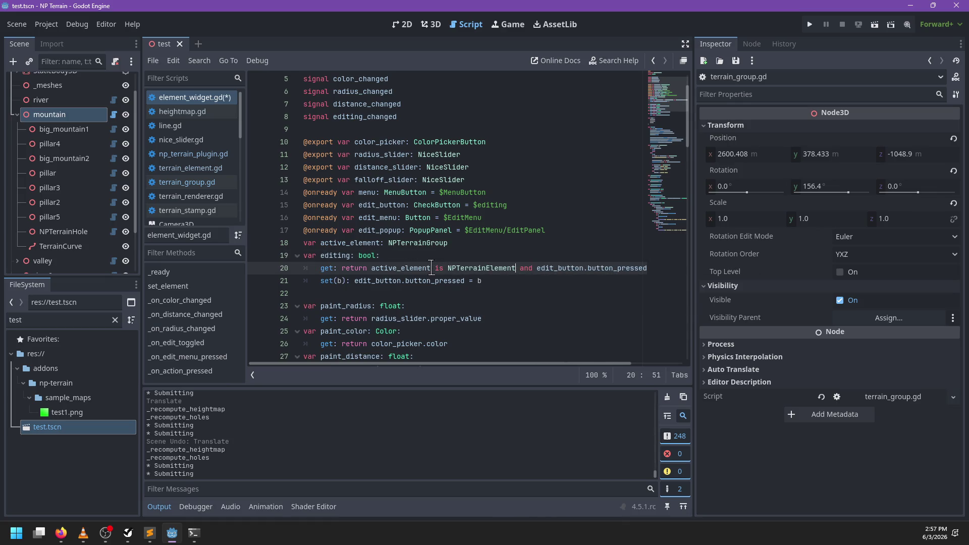
key(ctrl+s)
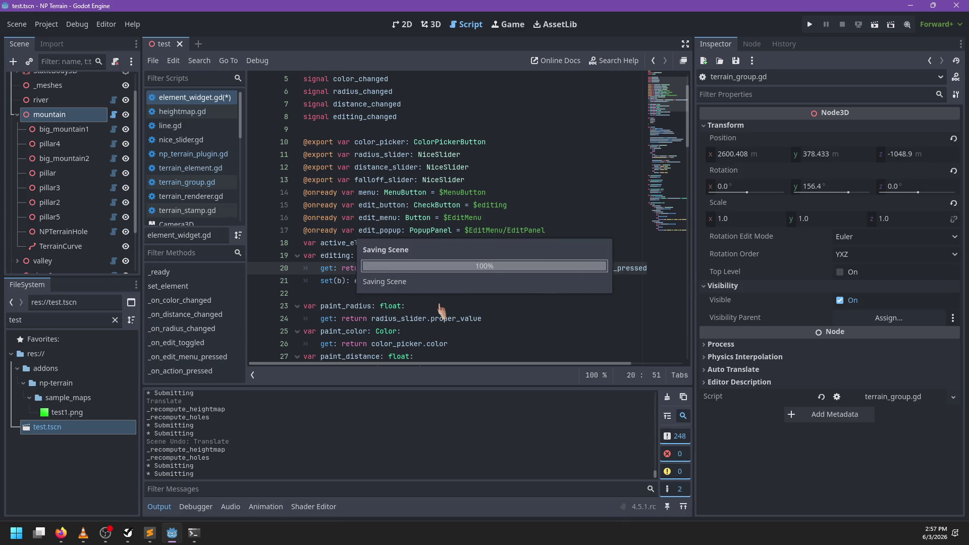
click(497, 283)
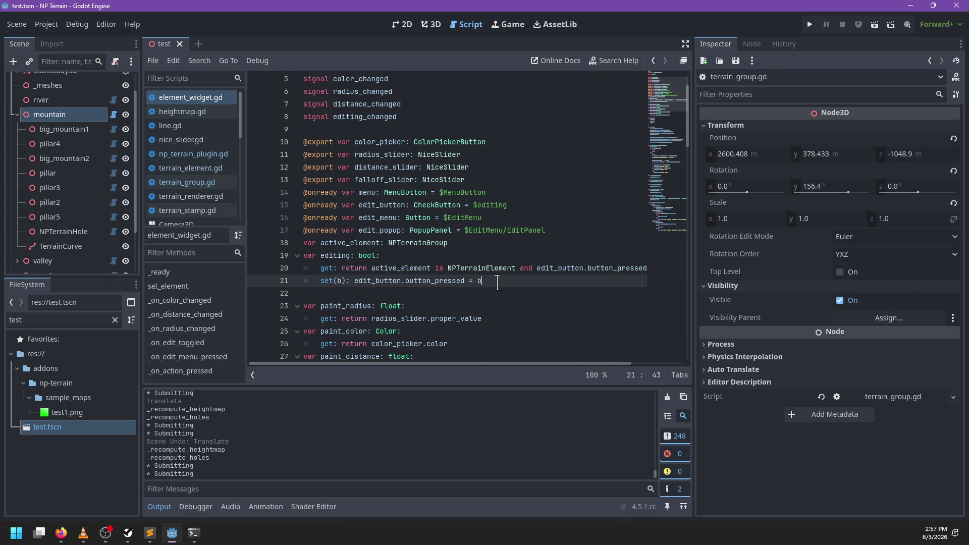
scroll(497, 282, down, 2)
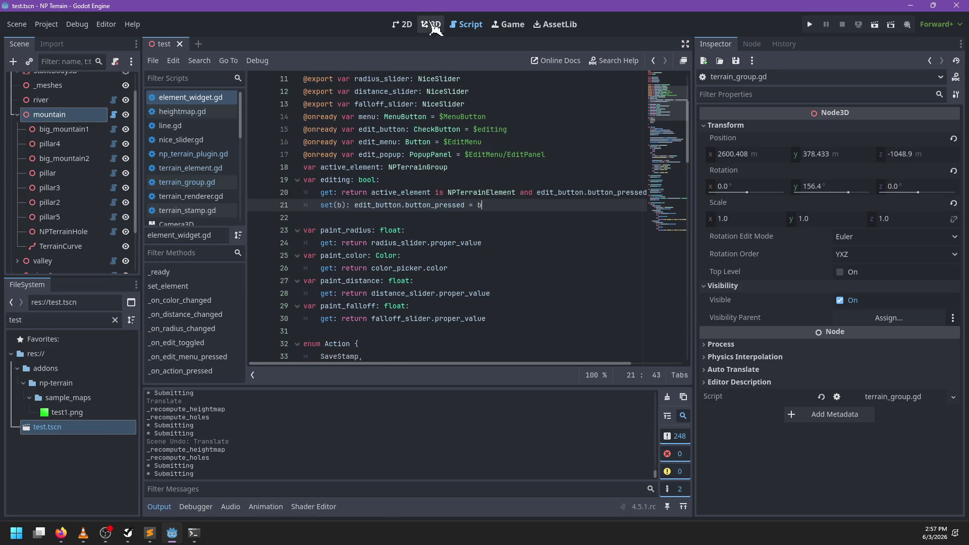
- In 3D, move the mountain group to a new terrain spot and duplicate it as mountain2
click(432, 25)
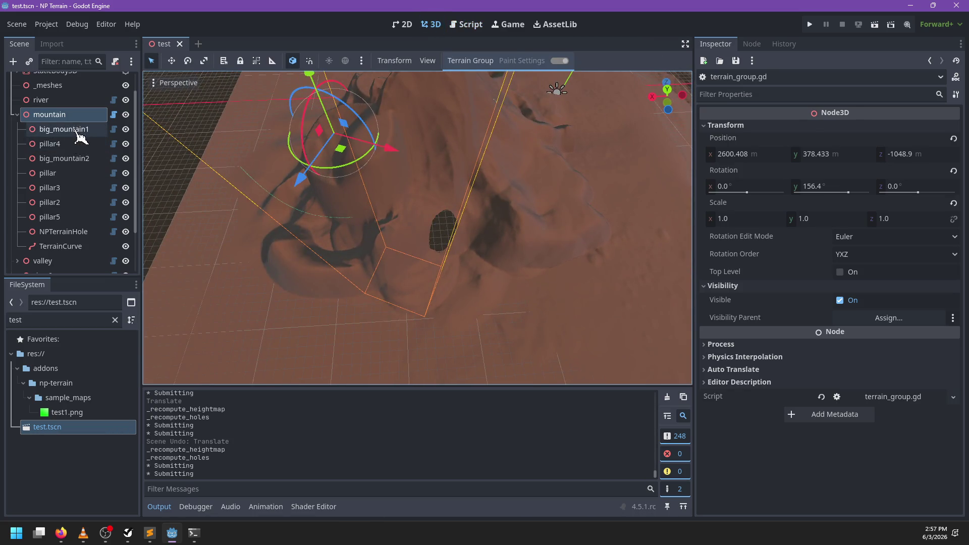
click(76, 130)
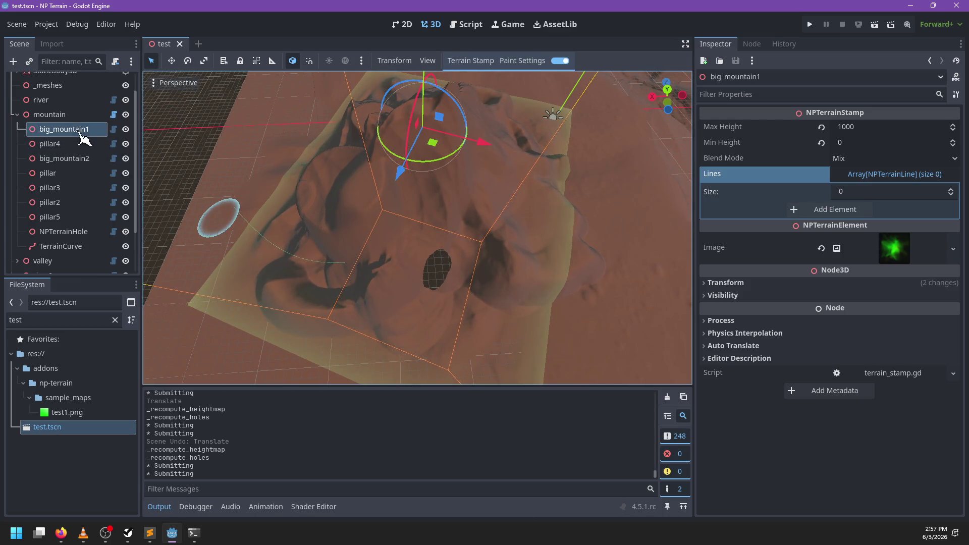
click(72, 115)
scroll(376, 210, down, 2)
mouse_move(376, 210)
mouse_down()
mouse_move(388, 207)
mouse_move(346, 241)
mouse_move(353, 205)
mouse_move(382, 195)
mouse_up()
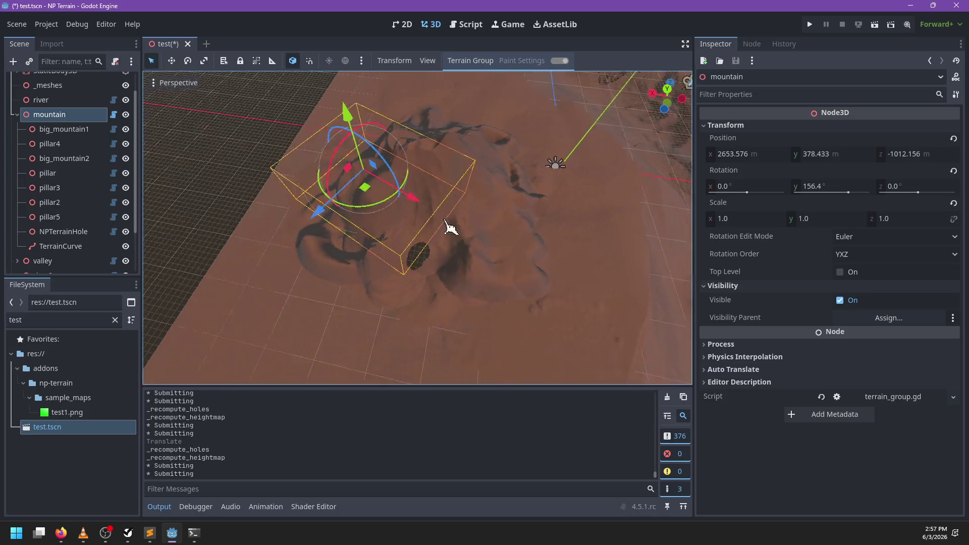
scroll(451, 228, down, 5)
mouse_move(420, 241)
mouse_down()
mouse_move(409, 244)
mouse_move(461, 256)
mouse_move(423, 266)
mouse_move(372, 147)
mouse_move(388, 159)
mouse_move(396, 195)
mouse_move(455, 202)
mouse_move(461, 253)
mouse_up()
key(ctrl+d)
- Trial-move big_mountain2 and big_mountain1 across the terrain, undoing each move
scroll(97, 249, down, 5)
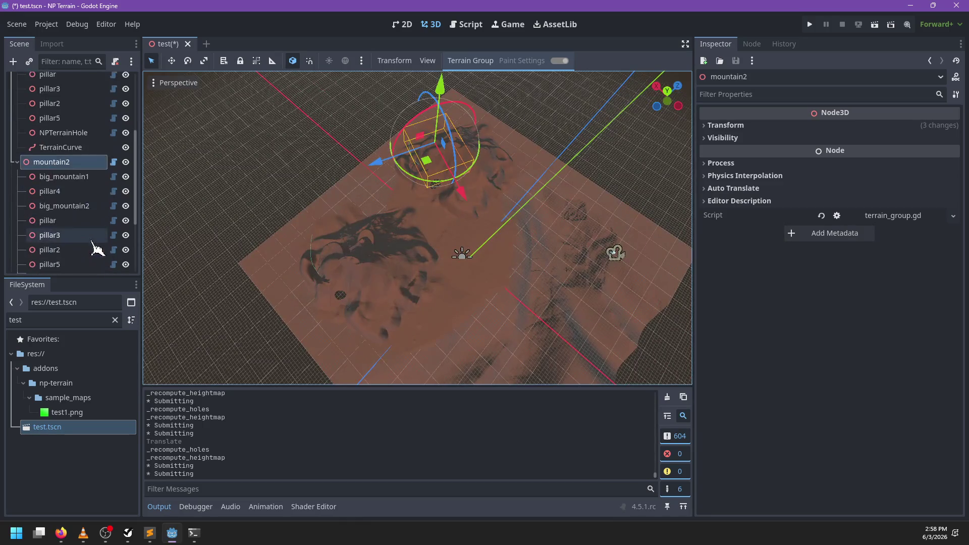
click(65, 206)
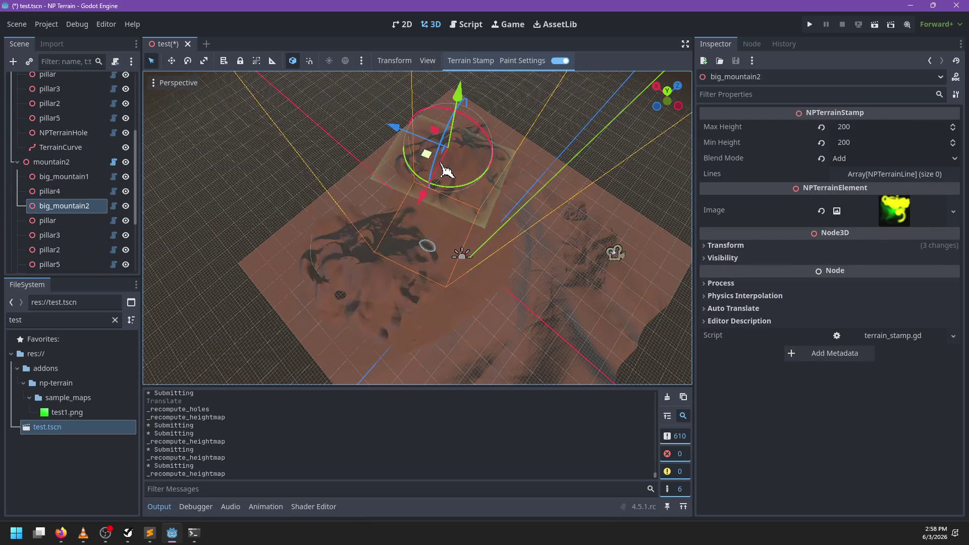
mouse_move(429, 161)
mouse_down()
mouse_move(454, 189)
mouse_move(457, 181)
mouse_move(444, 167)
mouse_move(441, 221)
mouse_up()
key(ctrl+z)
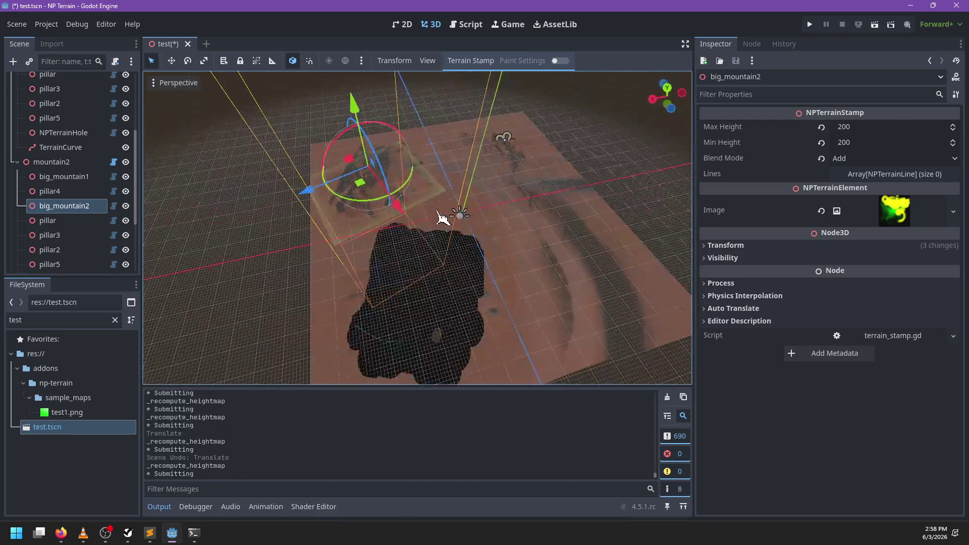
mouse_move(347, 223)
mouse_down()
mouse_move(380, 218)
mouse_move(399, 192)
mouse_up()
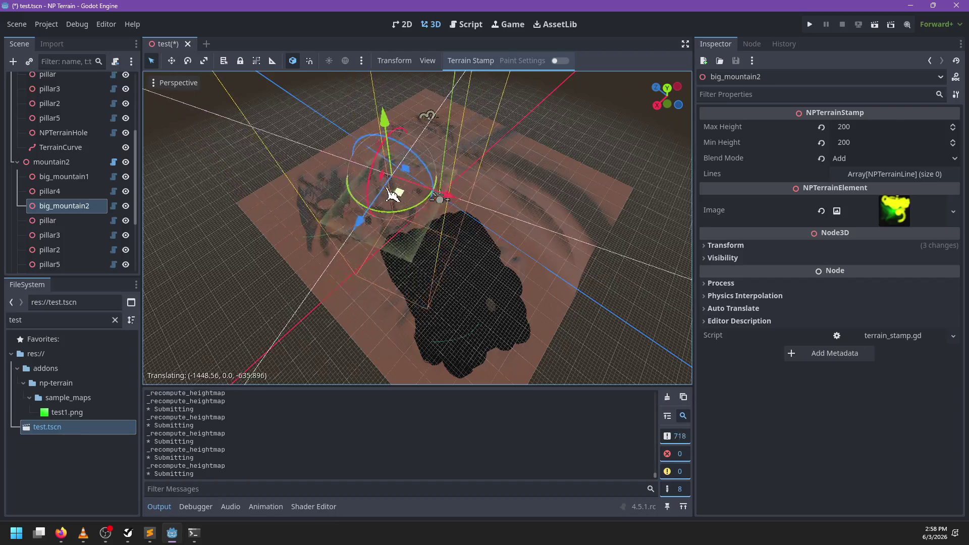
key(ctrl+z)
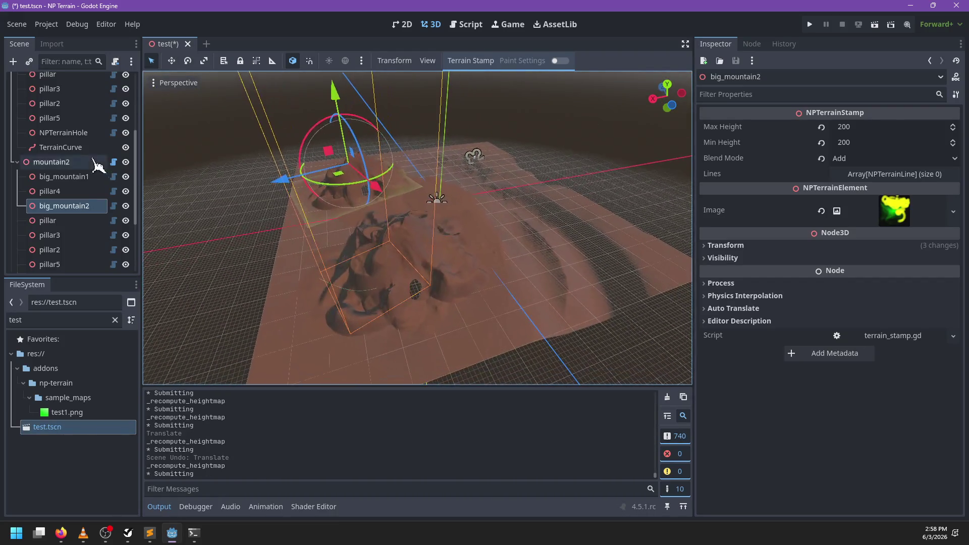
scroll(66, 162, up, 5)
click(64, 154)
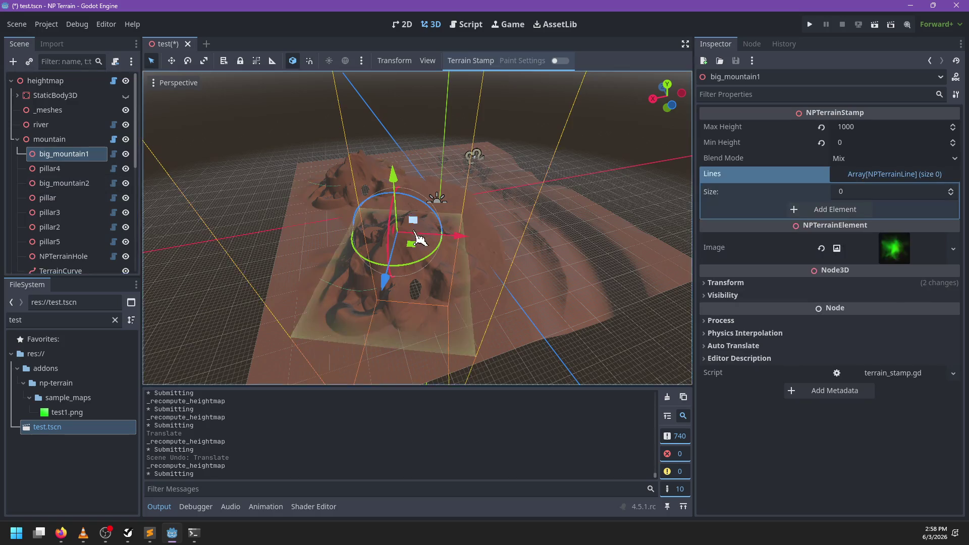
mouse_move(424, 253)
mouse_down()
mouse_move(475, 249)
mouse_move(545, 217)
mouse_move(588, 227)
mouse_up()
key(ctrl+z)
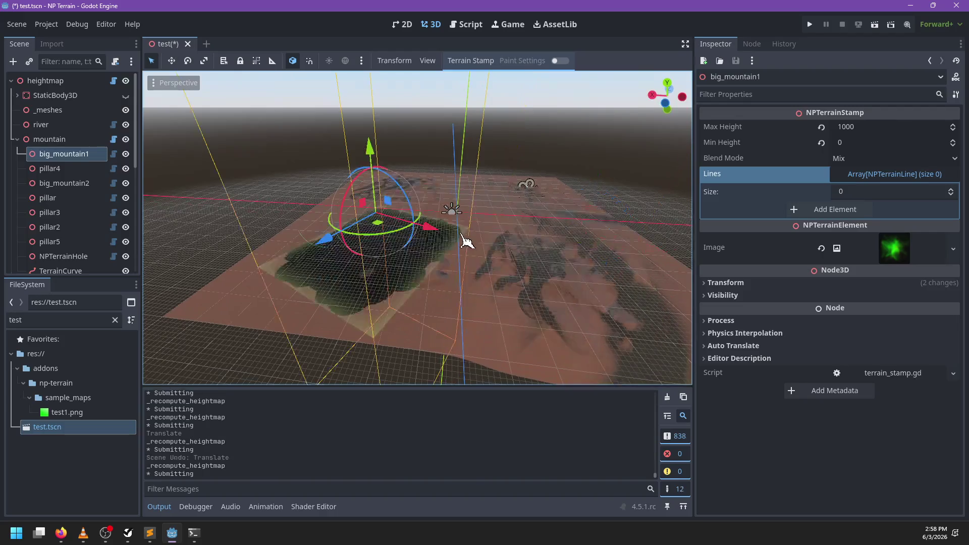
- Move the river stamp out of the mountain group to sit directly under heightmap
click(17, 140)
key(Up)
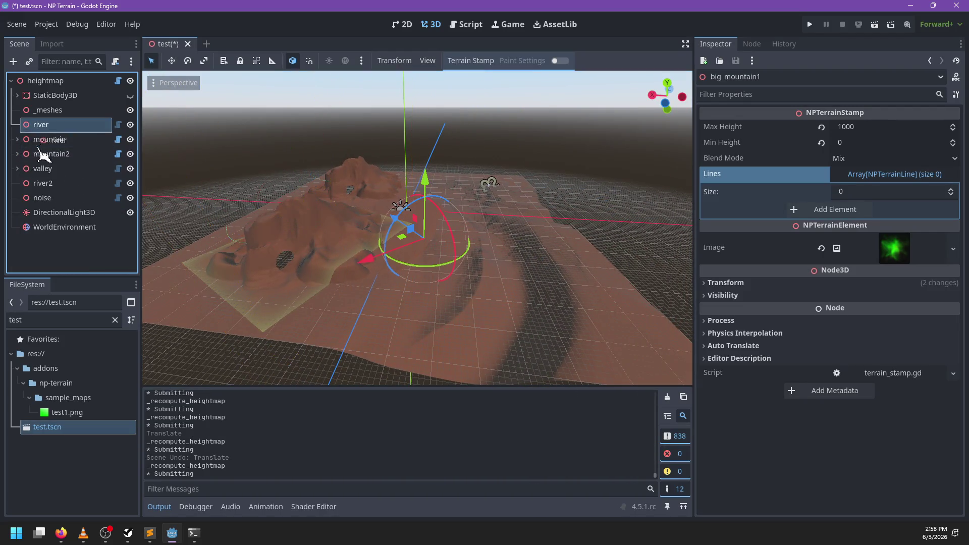
drag(43, 154, 38, 147)
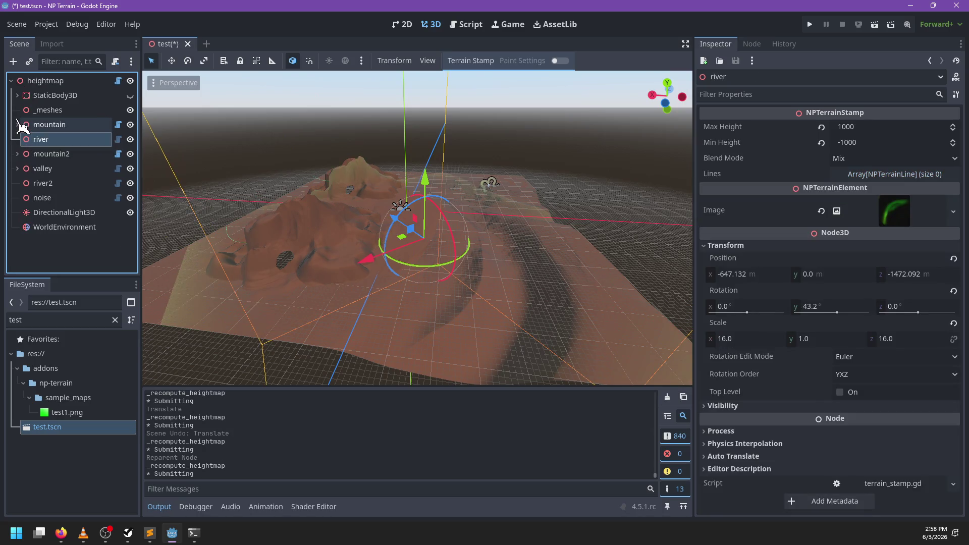
click(17, 125)
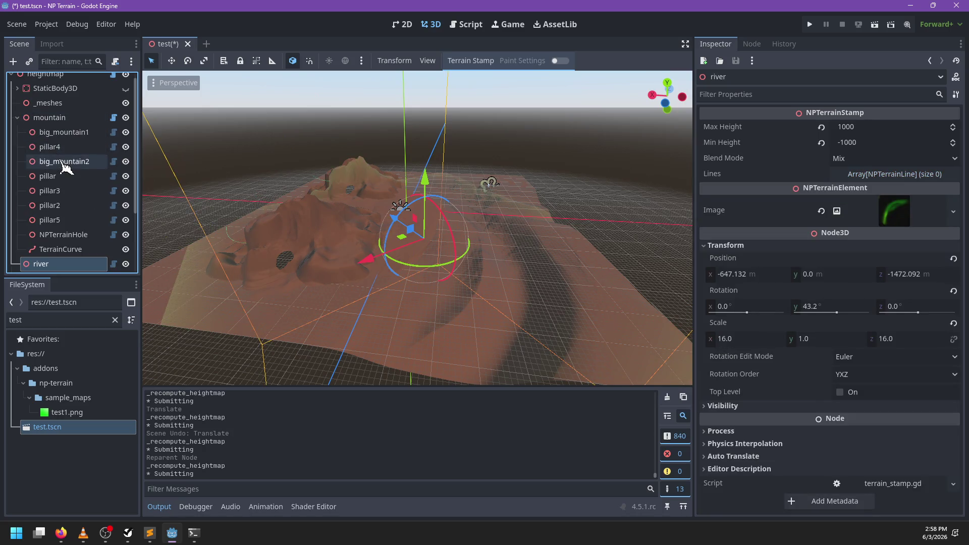
- Slide big_mountain2 to a new spot, undo trial big_mountain1 moves, and save the scene
click(64, 162)
mouse_move(265, 223)
mouse_down()
mouse_move(343, 197)
mouse_move(333, 247)
mouse_move(391, 237)
mouse_move(444, 246)
mouse_up()
click(373, 232)
mouse_move(374, 232)
mouse_down()
mouse_move(447, 243)
mouse_move(533, 230)
mouse_move(448, 219)
mouse_move(539, 243)
mouse_move(624, 248)
mouse_move(599, 242)
mouse_up()
key(ctrl+z)
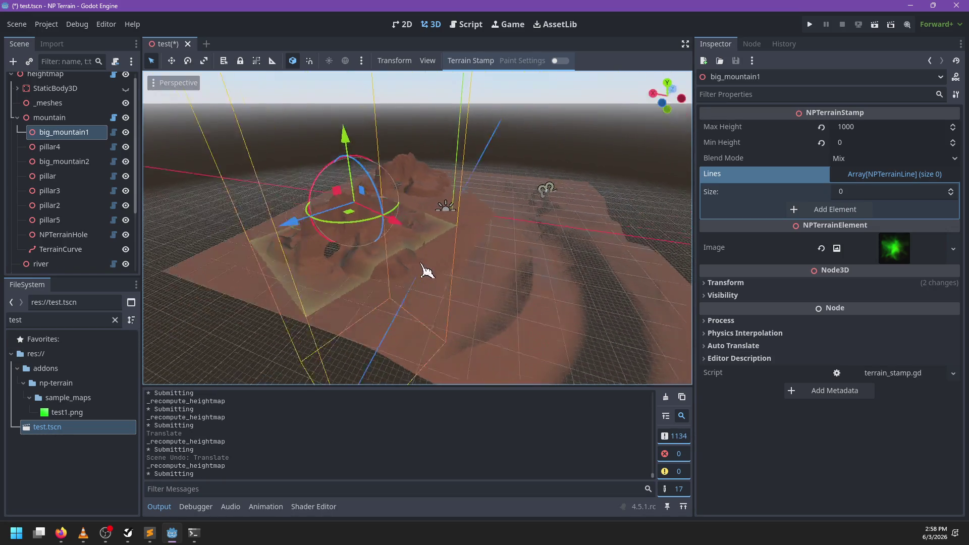
drag(366, 274, 404, 262)
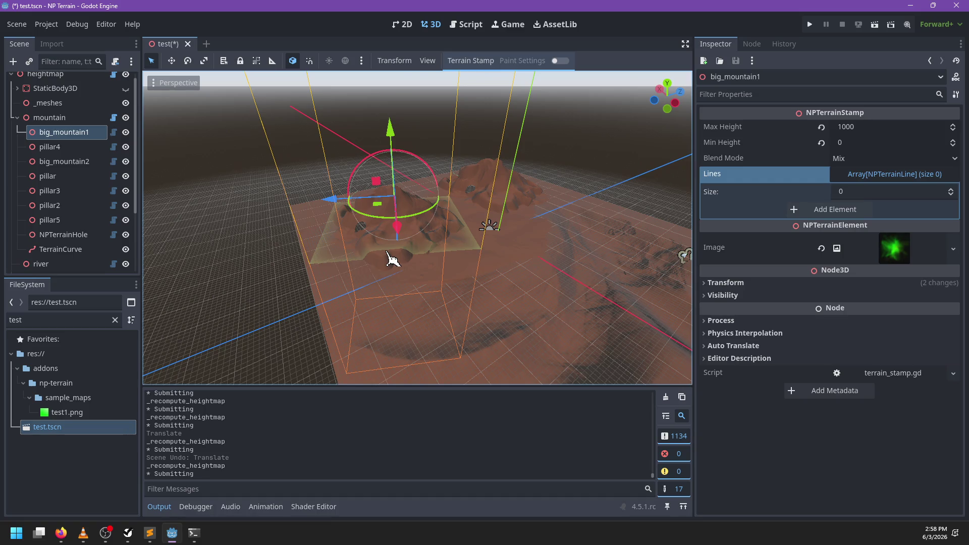
mouse_move(377, 250)
mouse_down()
mouse_move(494, 242)
mouse_move(377, 227)
mouse_move(360, 259)
mouse_move(368, 245)
mouse_move(447, 245)
mouse_move(469, 228)
mouse_move(535, 236)
mouse_move(524, 199)
mouse_move(465, 199)
mouse_move(472, 210)
mouse_up()
key(ctrl+z)
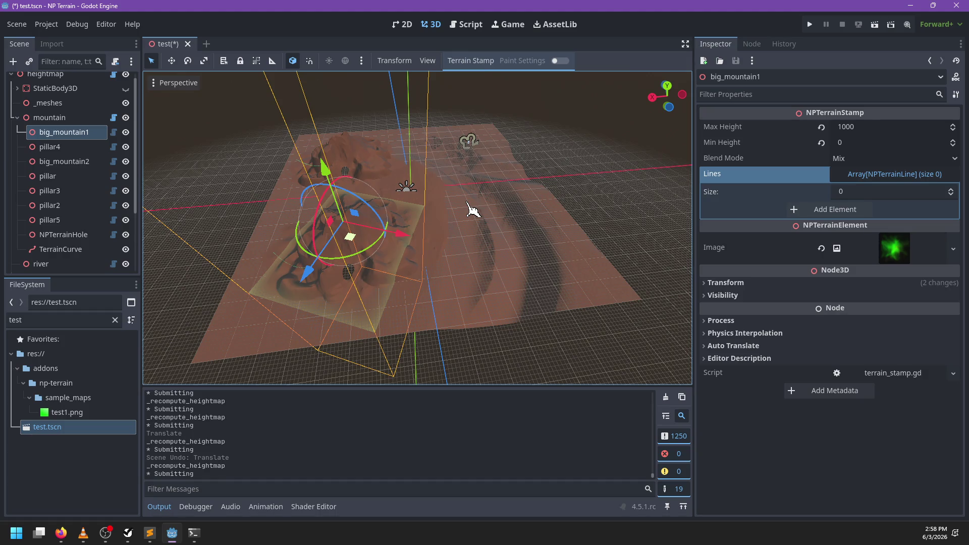
key(ctrl+s)
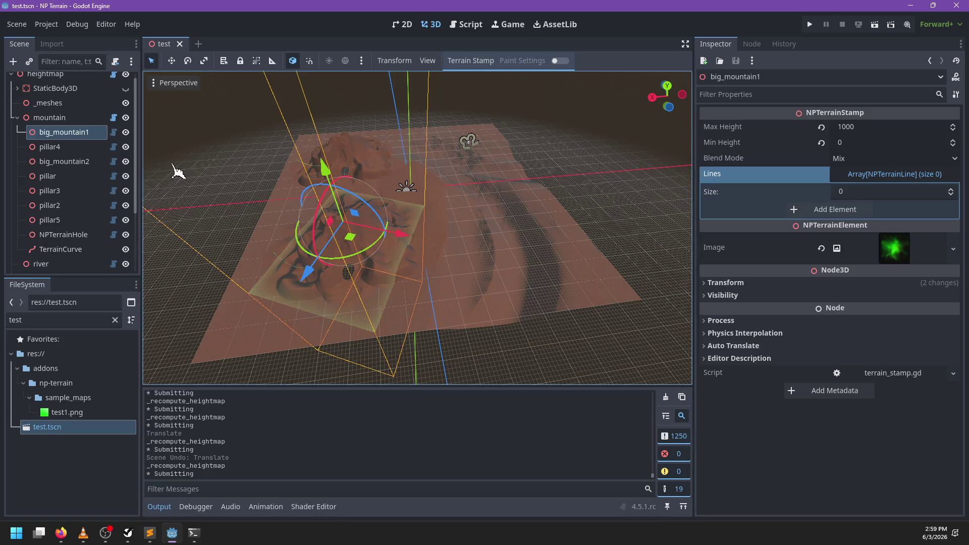
- Select and focus the river stamp, then nudge it to a new spot
double_click(41, 264)
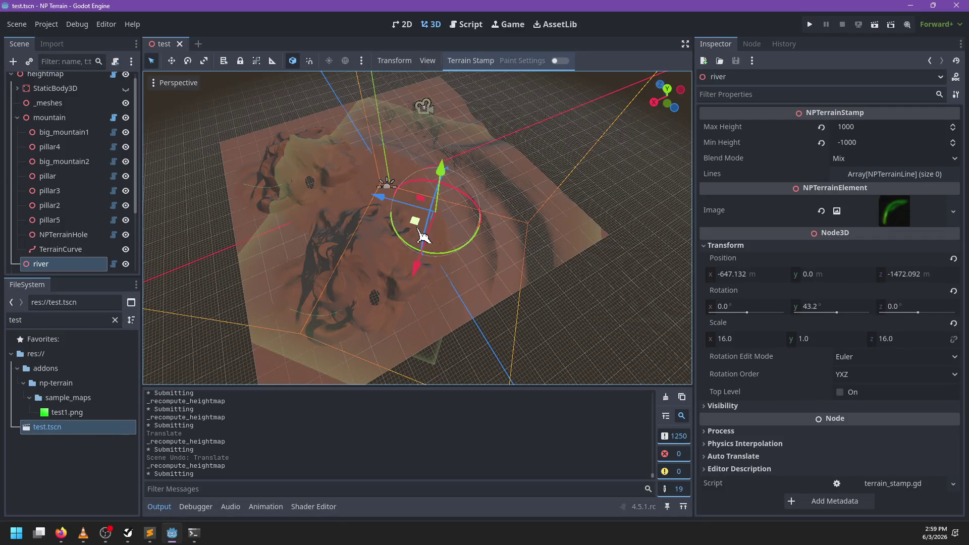
scroll(423, 235, up, 5)
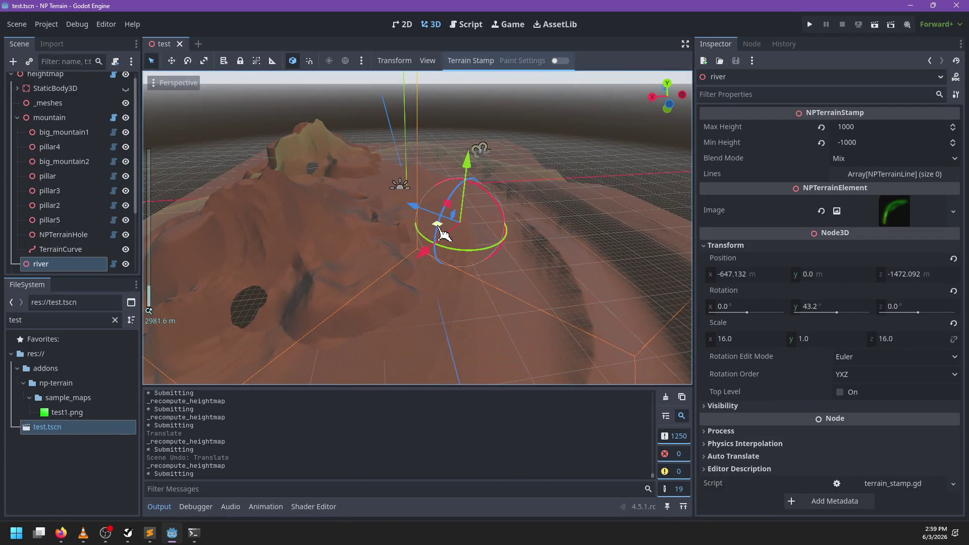
mouse_move(444, 234)
mouse_down()
mouse_move(405, 217)
mouse_move(379, 226)
mouse_move(432, 258)
mouse_move(439, 217)
mouse_move(372, 234)
mouse_move(389, 249)
mouse_move(357, 217)
mouse_move(339, 274)
mouse_move(386, 217)
mouse_move(444, 216)
mouse_move(444, 235)
mouse_up()
scroll(444, 235, down, 2)
scroll(439, 242, up, 2)
scroll(88, 247, down, 3)
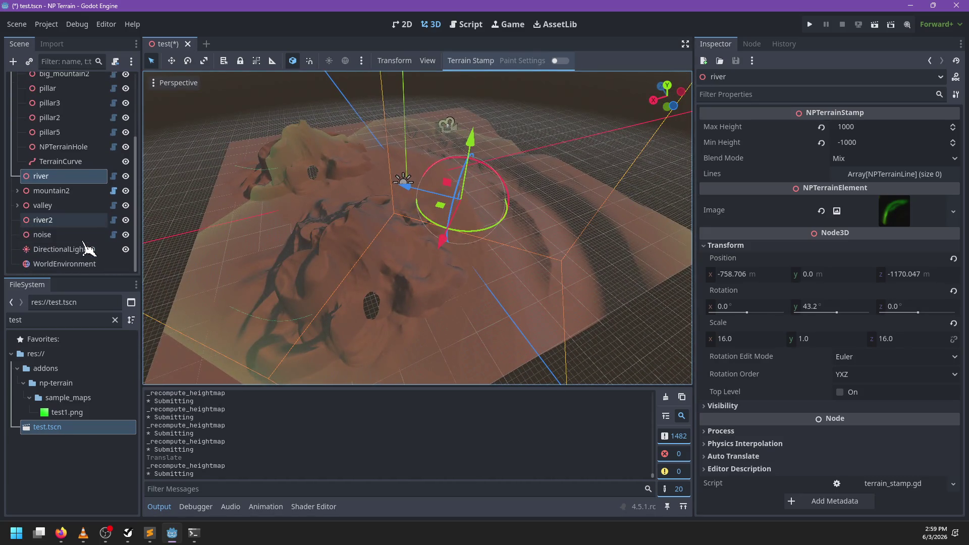
- Move the mountain2 group to around -1179.467, 0, -434.671 on the terrain
click(51, 191)
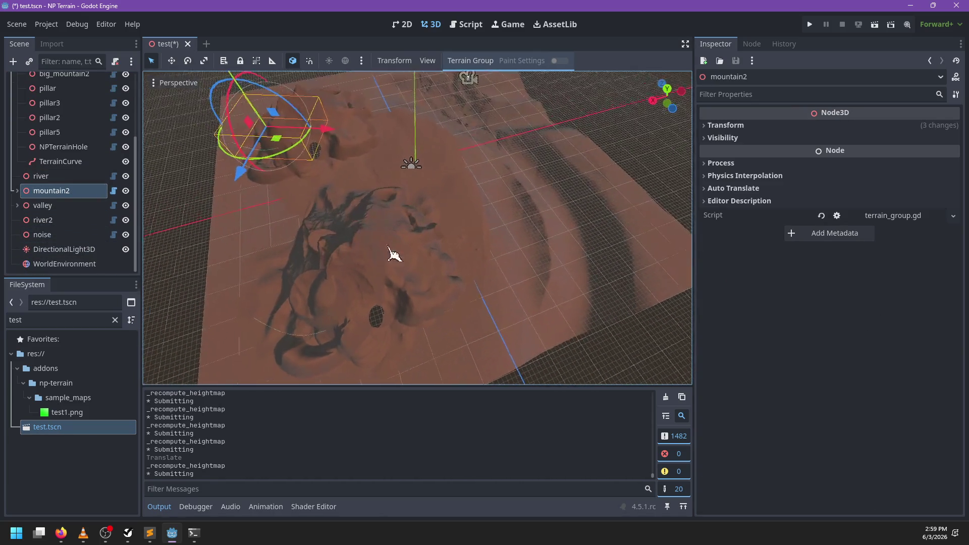
scroll(394, 242, down, 2)
mouse_move(386, 180)
mouse_down()
mouse_move(443, 178)
mouse_move(445, 157)
mouse_move(371, 172)
mouse_up()
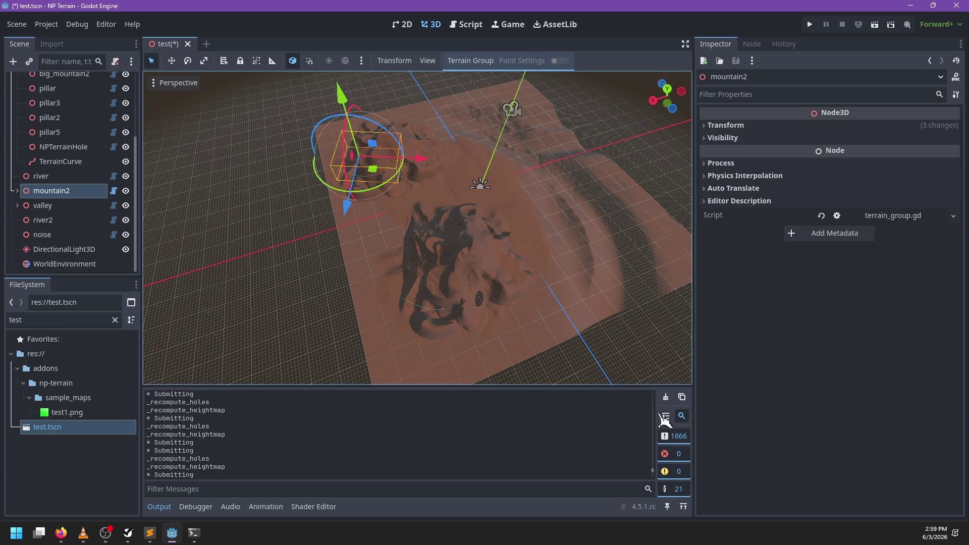
- Clear the output log and open heightmap.gd in the script editor
click(666, 397)
click(465, 25)
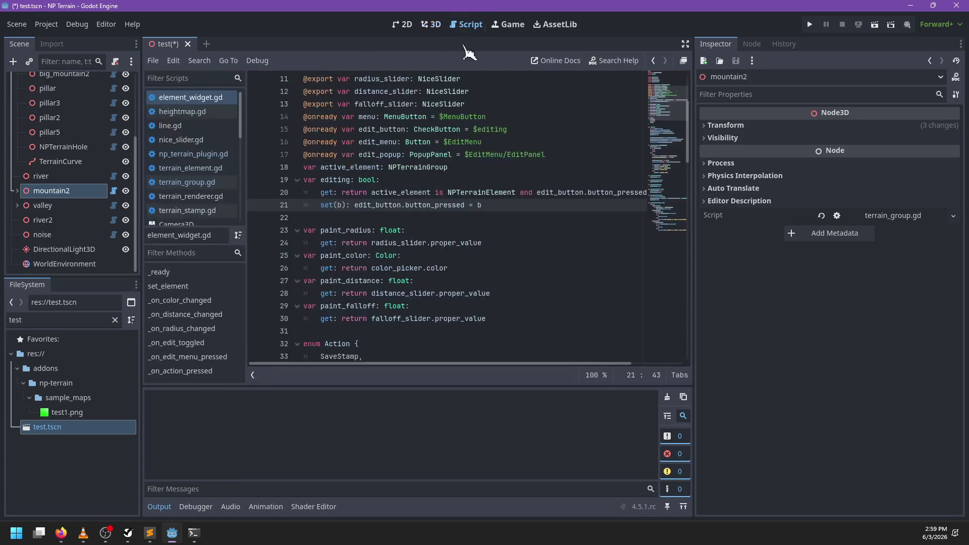
scroll(274, 179, down, 6)
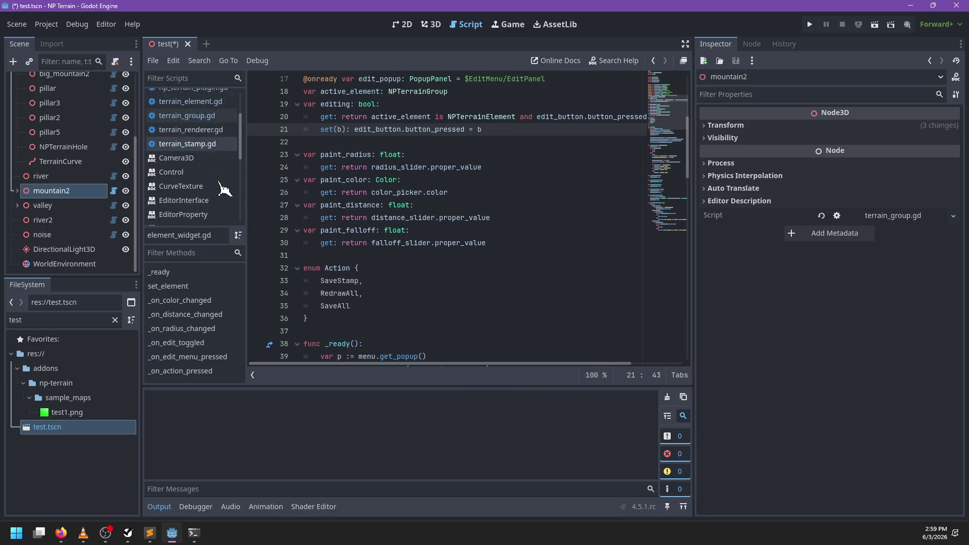
scroll(71, 156, up, 3)
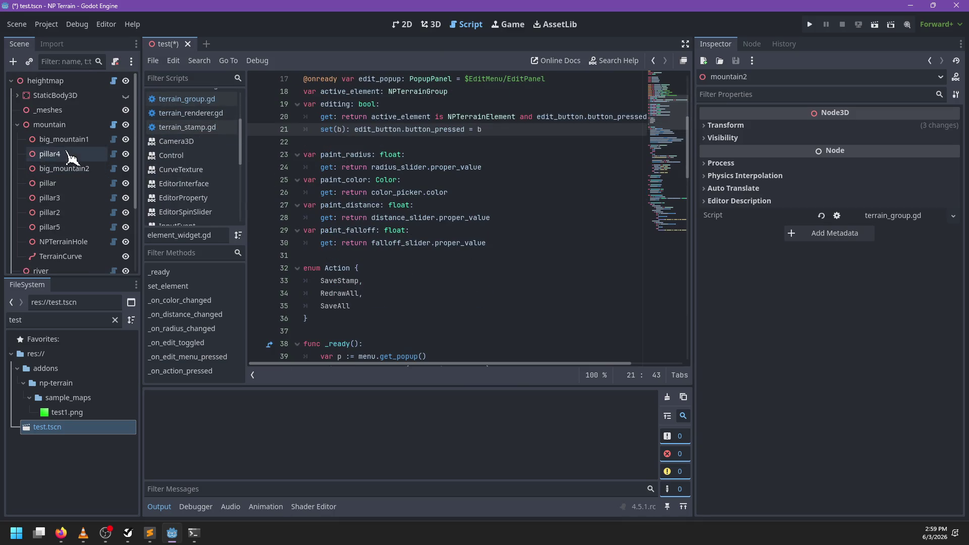
click(114, 81)
- Jump to the _sync function definition, save, and return to the 3D terrain view
click(443, 198)
key(ctrl+f)
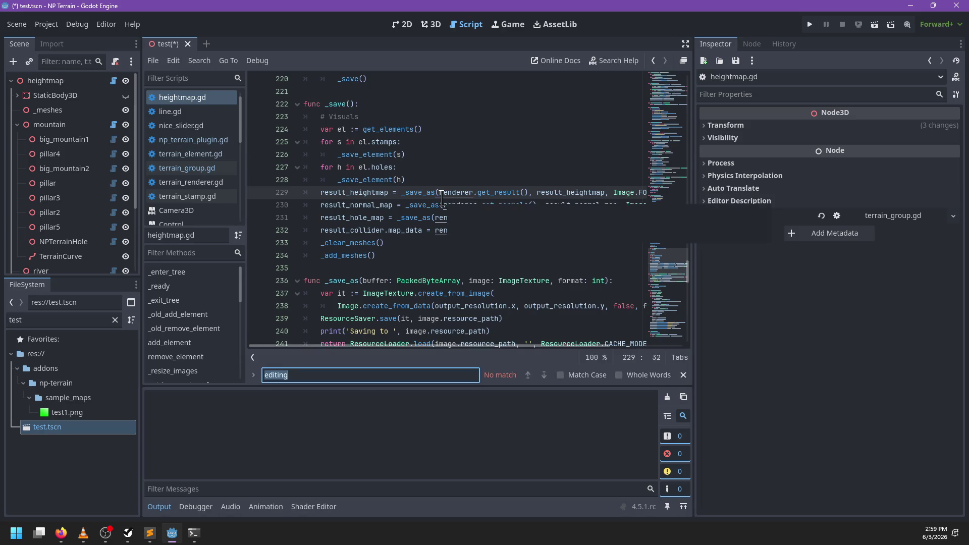
text(syu)
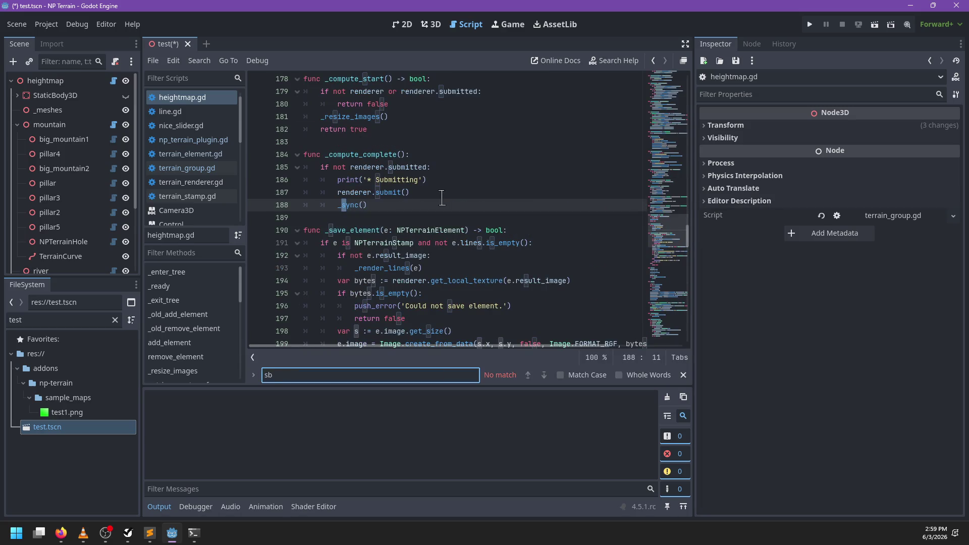
key(Escape)
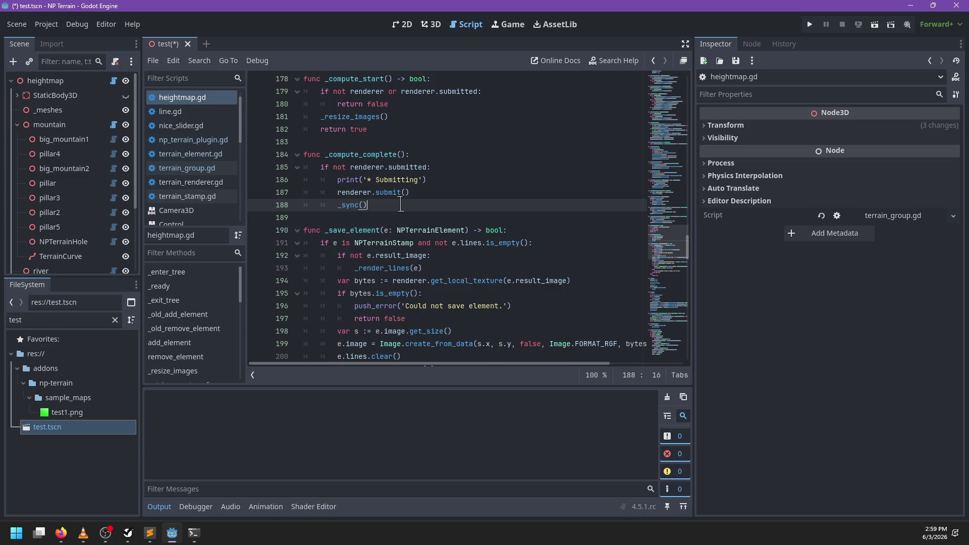
ctrl+click(349, 205)
key(ctrl+s)
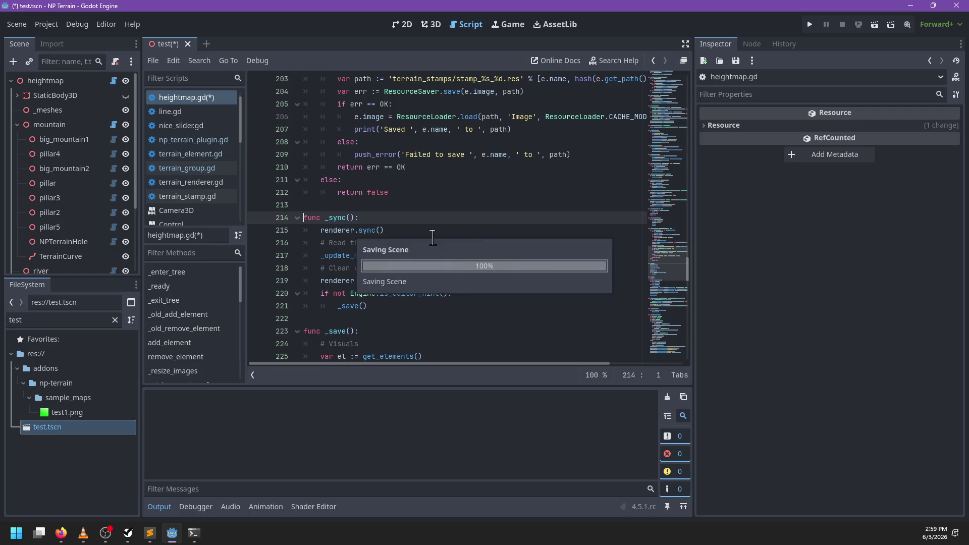
click(431, 24)
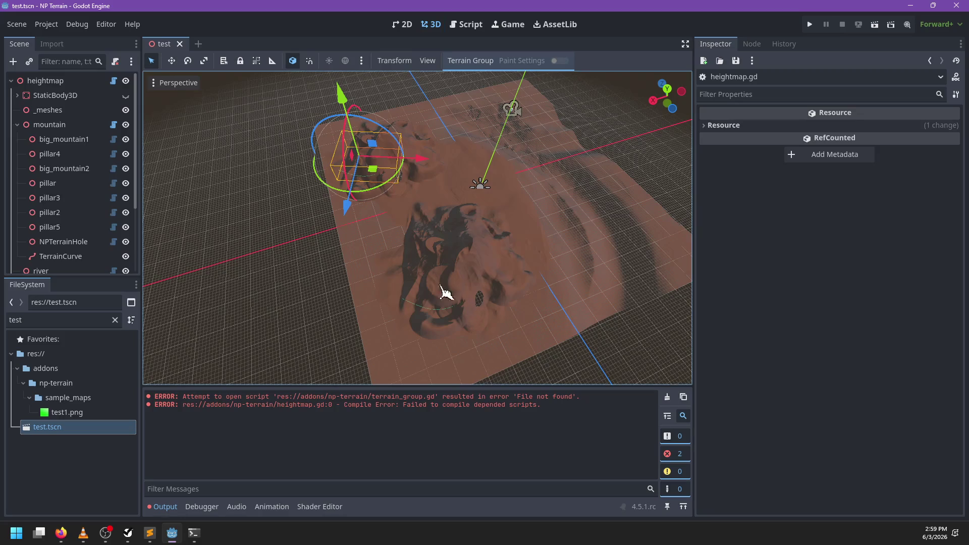
mouse_move(384, 182)
mouse_down()
mouse_move(455, 184)
mouse_move(414, 186)
mouse_up()
key(ctrl+z)
click(66, 142)
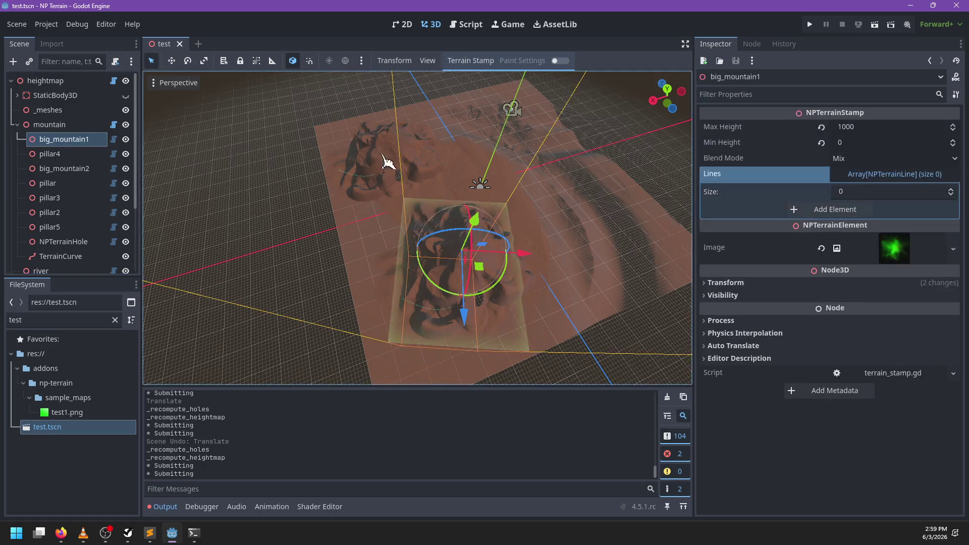
mouse_move(492, 280)
mouse_down()
mouse_move(517, 272)
mouse_move(525, 225)
mouse_move(486, 244)
mouse_move(575, 217)
mouse_move(556, 212)
mouse_up()
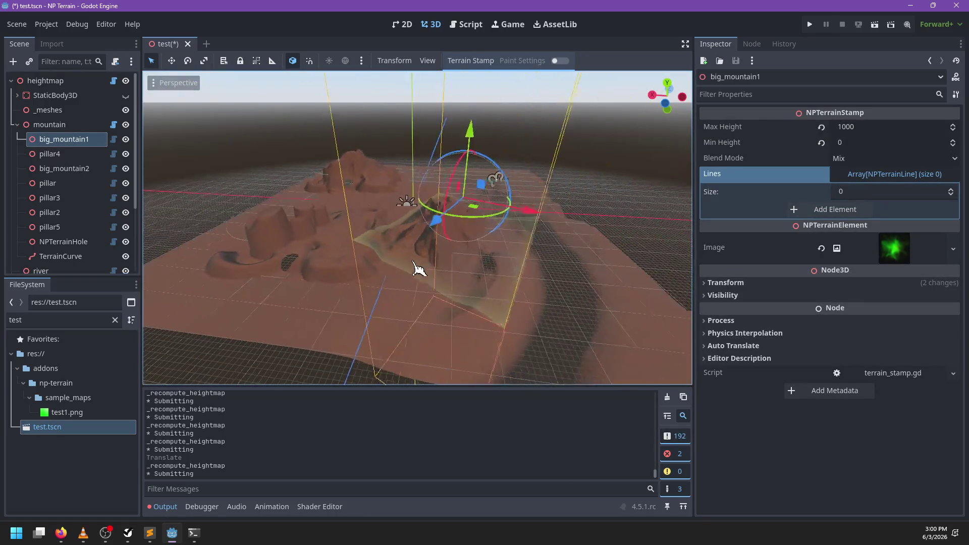
key(ctrl+z)
drag(308, 226, 461, 217)
right_click(461, 216)
mouse_move(396, 273)
mouse_down()
mouse_move(454, 270)
mouse_move(429, 241)
mouse_up()
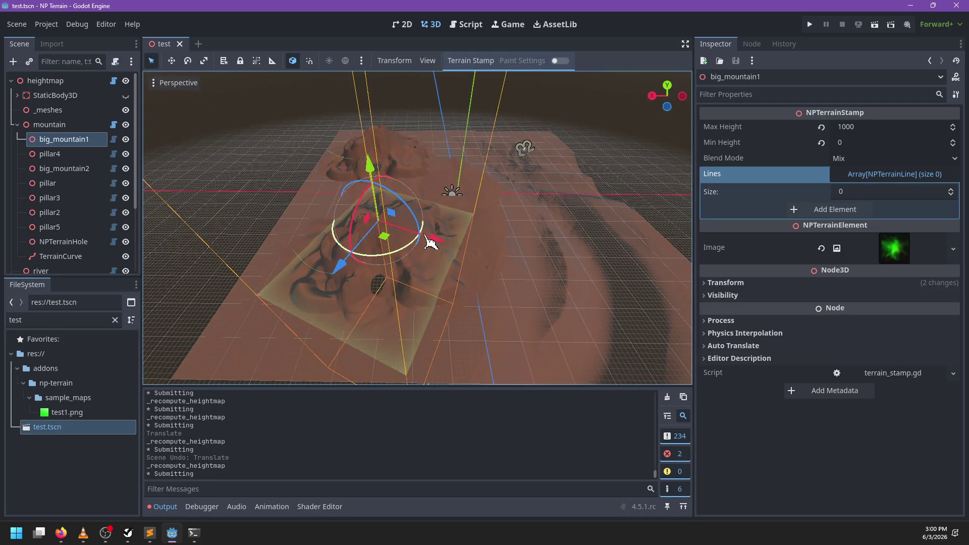
click(61, 257)
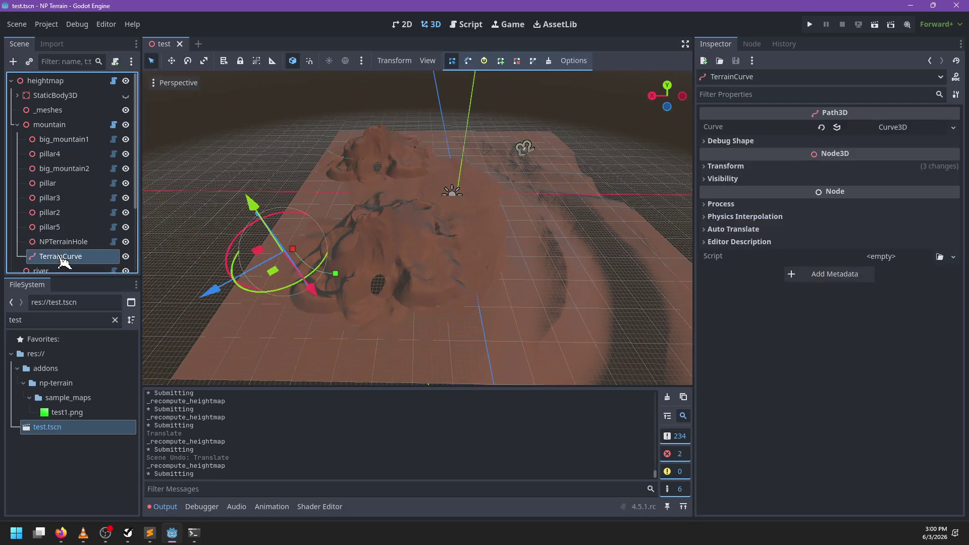
- Delete the TerrainCurve node, try moving the mountain group, then undo the move
key(Delete)
key(Return)
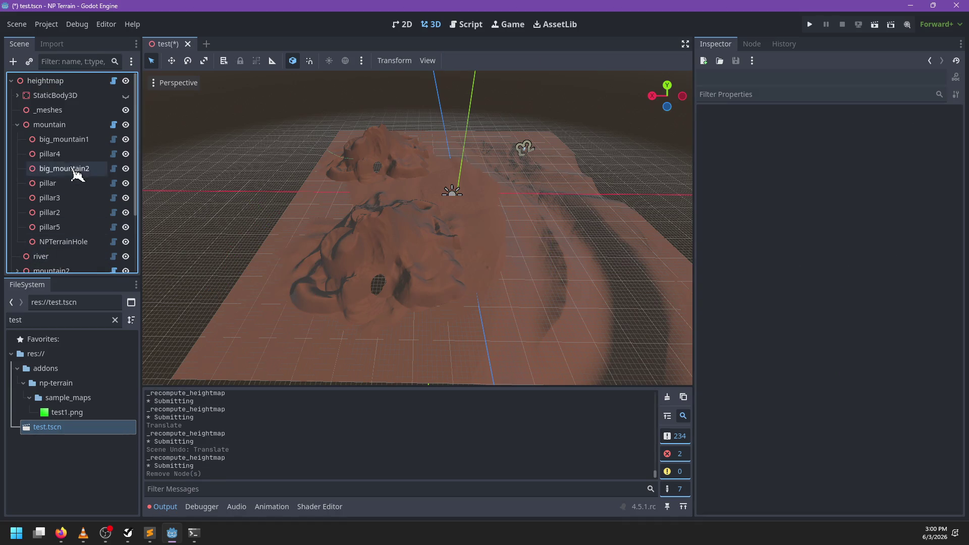
click(53, 128)
mouse_move(345, 259)
mouse_down()
mouse_move(429, 297)
mouse_move(405, 249)
mouse_up()
key(ctrl+z)
- Delete the NPTerrainHole node, drag the mountain group across the terrain, then undo the move
click(58, 244)
key(Delete)
key(Return)
click(60, 125)
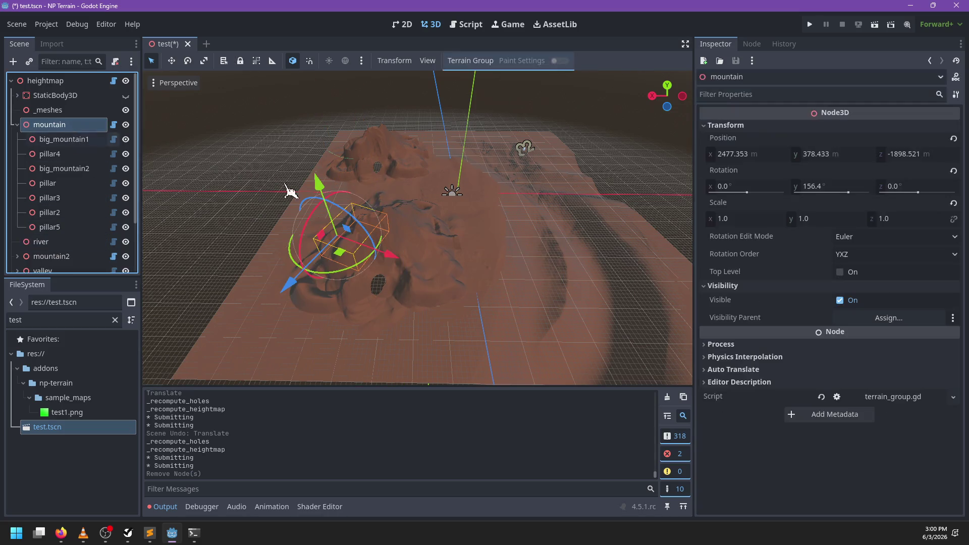
mouse_move(355, 265)
mouse_down()
mouse_move(414, 262)
mouse_move(445, 244)
mouse_move(437, 247)
mouse_up()
key(ctrl+z)
key(ctrl+z)
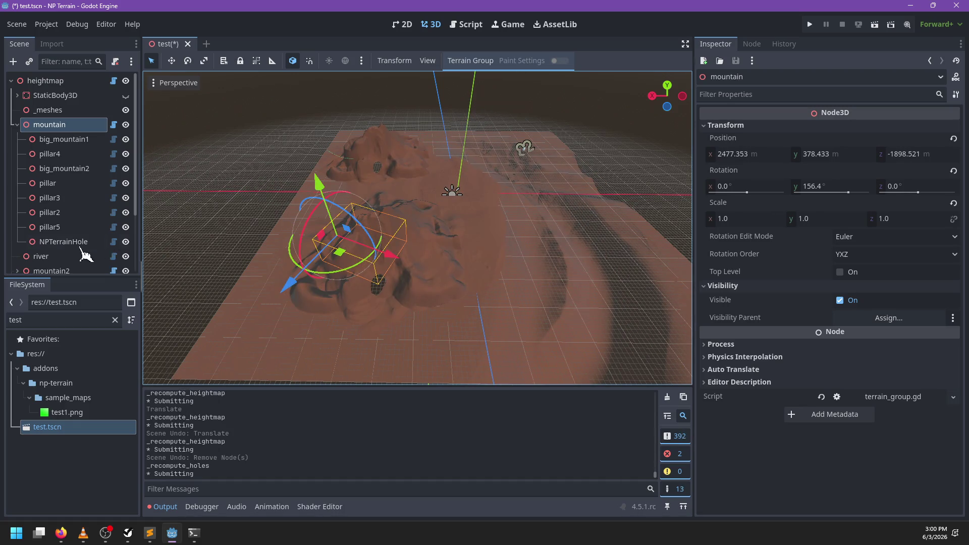
- Delete the seven mountain stamps, move the group across the terrain, then undo everything
click(64, 228)
shift+click(64, 156)
ctrl+click(69, 144)
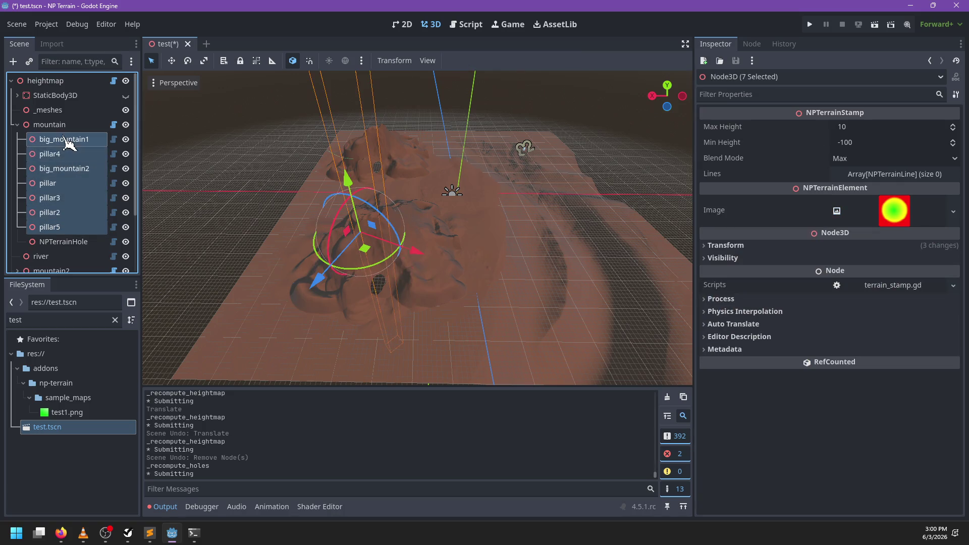
key(Delete)
key(Return)
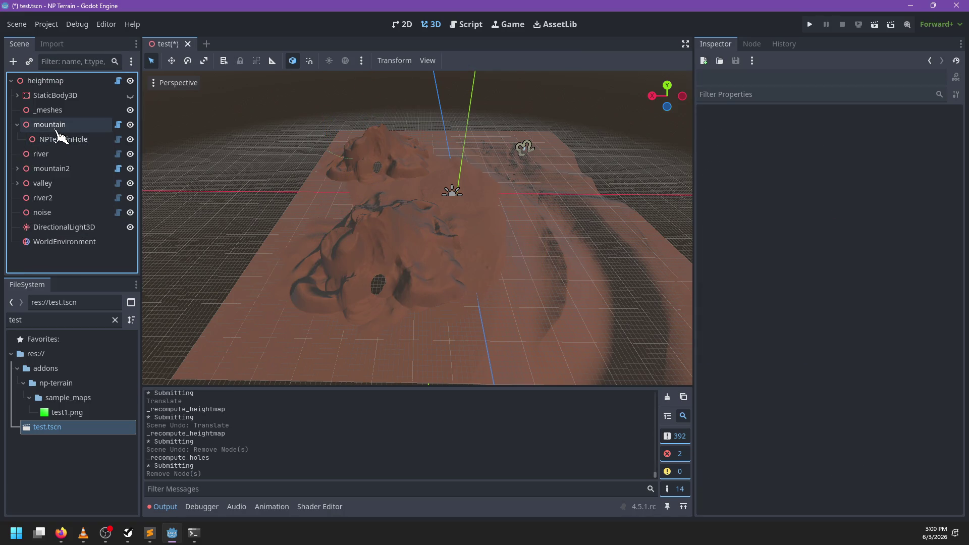
click(56, 129)
mouse_move(341, 262)
mouse_down()
mouse_move(454, 264)
mouse_move(426, 222)
mouse_move(387, 232)
mouse_move(368, 256)
mouse_move(335, 191)
mouse_move(368, 156)
mouse_move(386, 203)
mouse_move(376, 328)
mouse_up()
scroll(415, 199, up, 3)
mouse_move(380, 277)
mouse_down()
mouse_move(363, 264)
mouse_move(357, 123)
mouse_move(342, 108)
mouse_move(363, 105)
mouse_move(354, 103)
mouse_move(351, 288)
mouse_move(348, 279)
mouse_up()
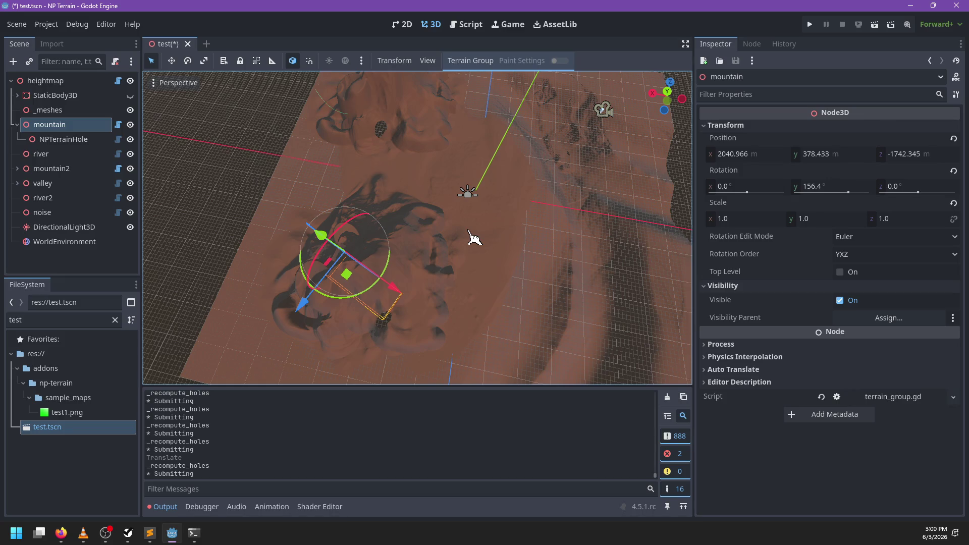
key(ctrl+z)
key(ctrl+z)
key(ctrl+z)
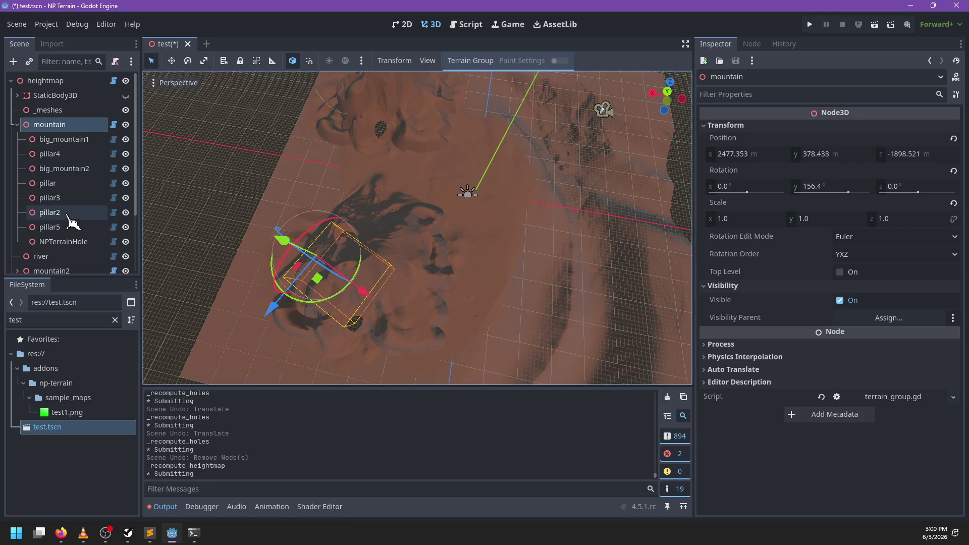
- Delete the pillar stamps and move the mountain group with G, then undo both
click(69, 214)
shift+click(71, 157)
key(Delete)
key(Return)
click(56, 124)
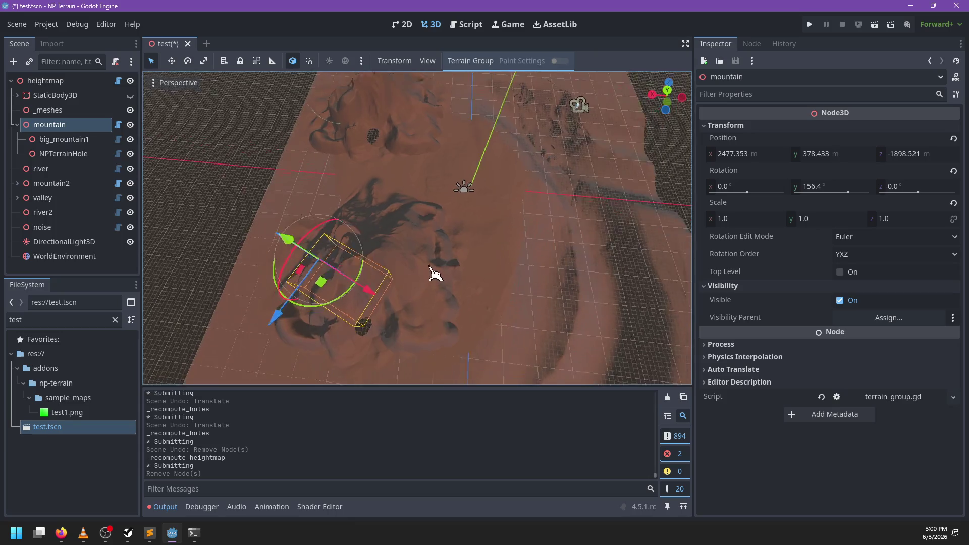
key(g)
scroll(449, 252, down, 3)
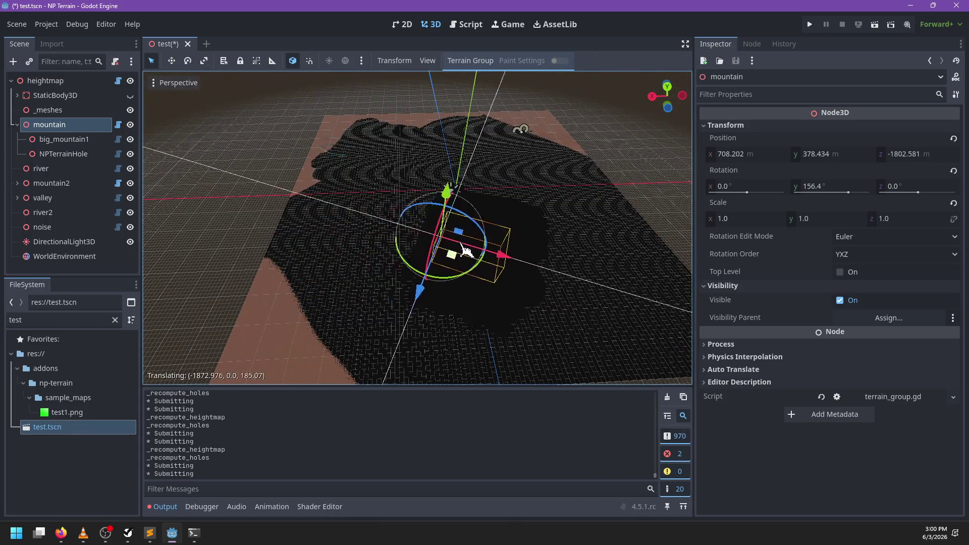
click(407, 275)
scroll(530, 265, up, 3)
key(ctrl+z)
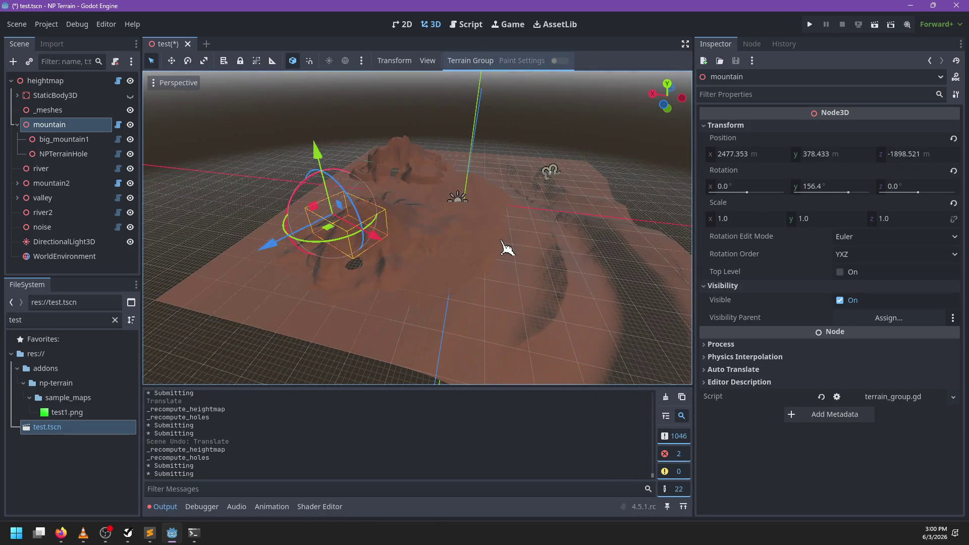
key(ctrl+z)
- Delete the five stamps from pillar5 to pillar4, move the group, then undo
click(109, 227)
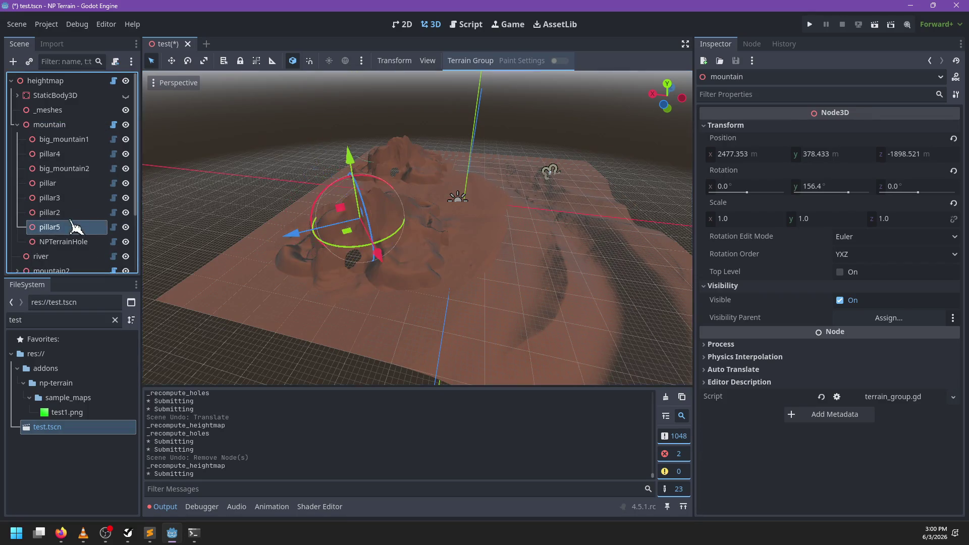
shift+click(73, 187)
ctrl+click(65, 160)
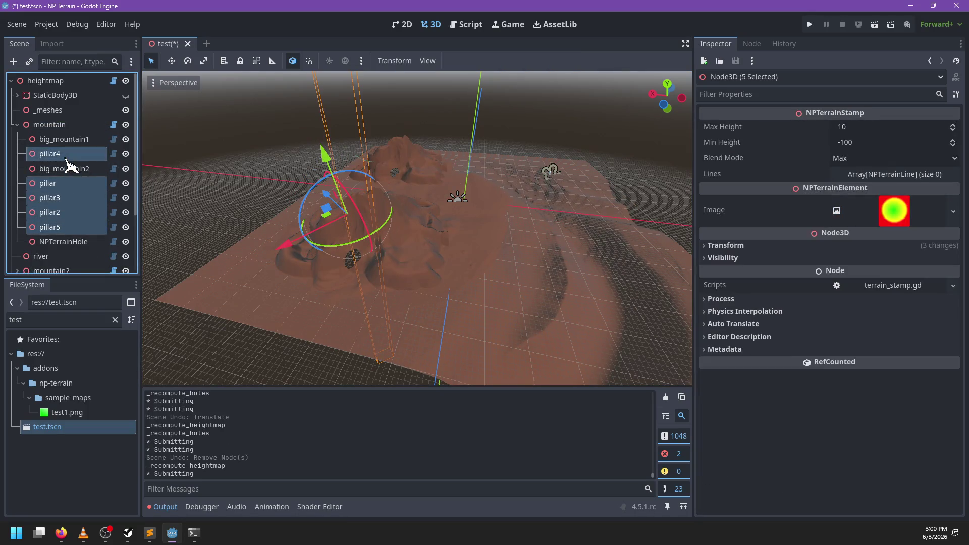
key(Delete)
key(Return)
click(66, 126)
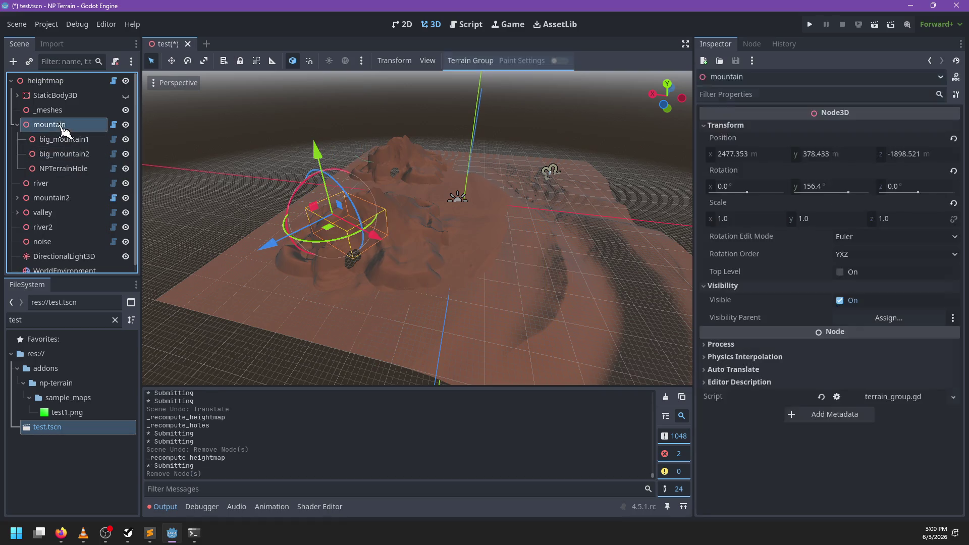
drag(384, 248, 401, 290)
key(f)
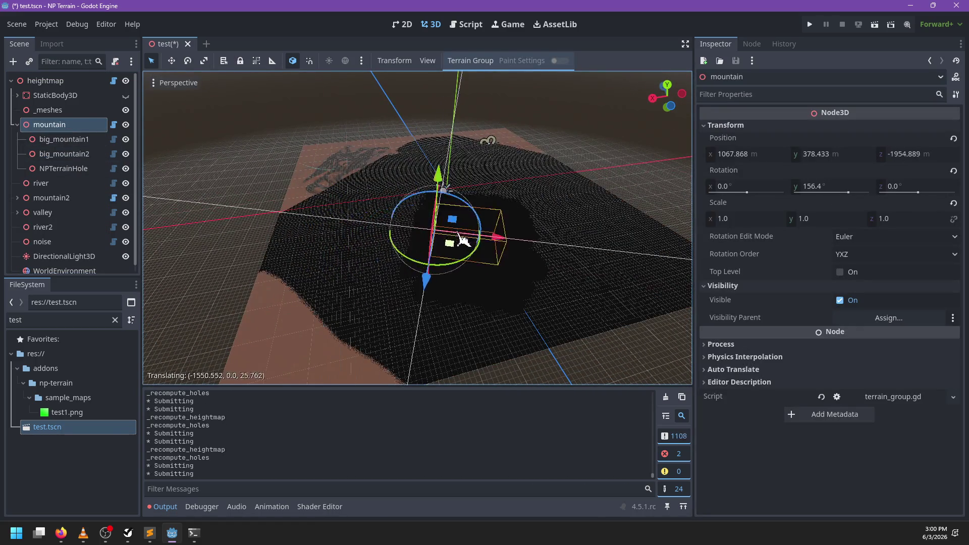
key(ctrl+z)
key(ctrl+z)
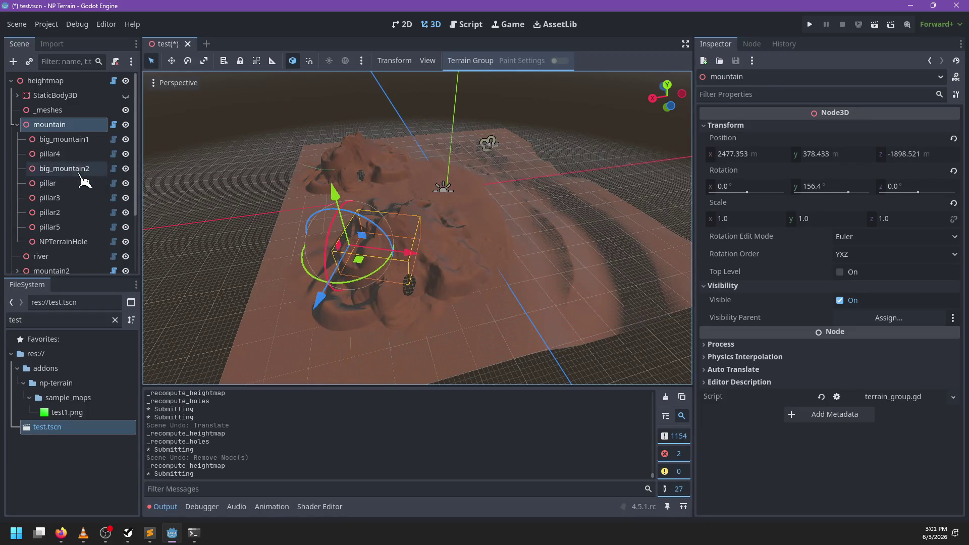
- Delete the four stamps from pillar through pillar5 in the mountain group
click(55, 227)
shift+click(64, 185)
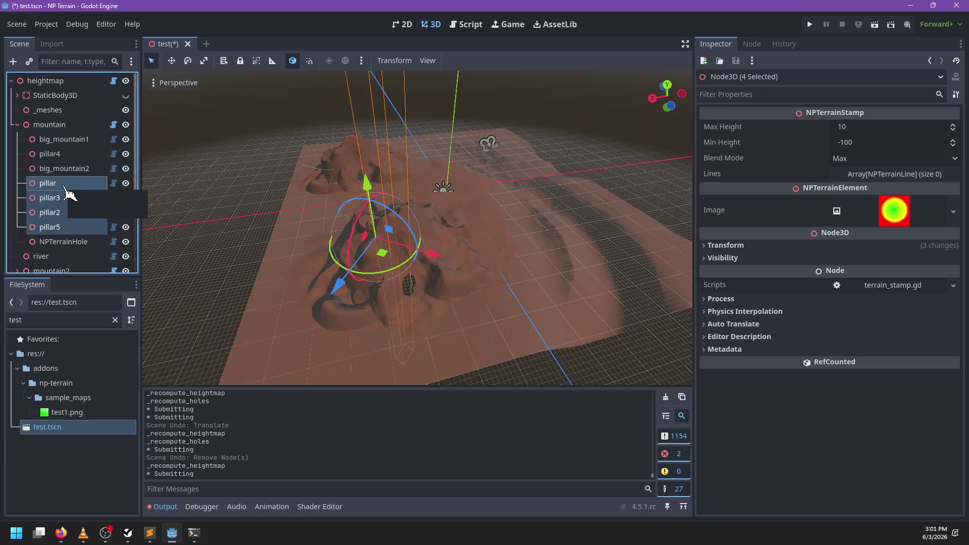
click(65, 200)
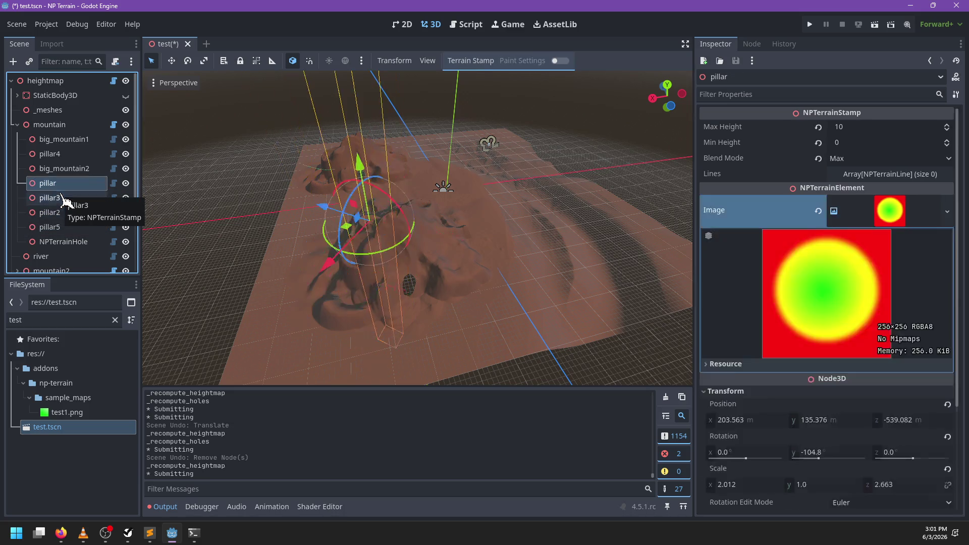
key(Up)
key(Up)
key(Up)
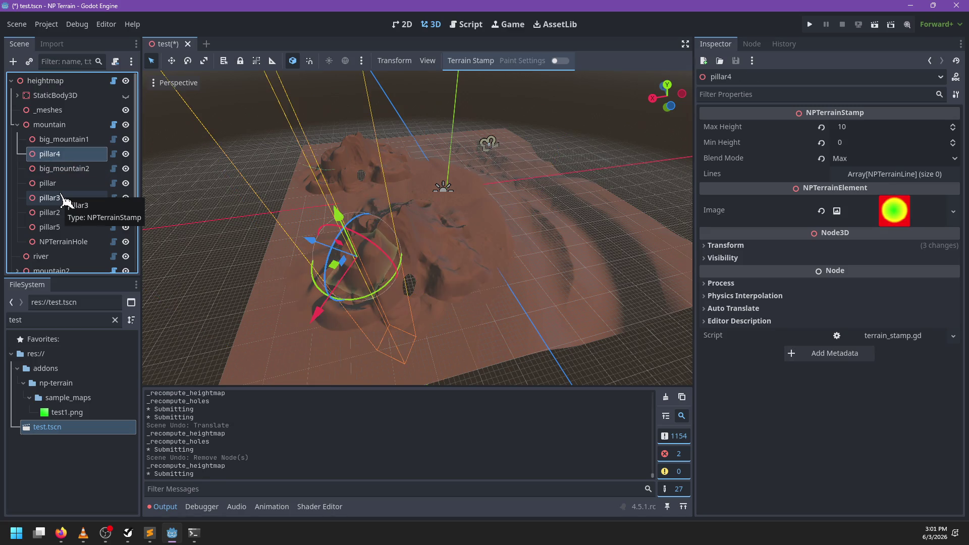
key(Up)
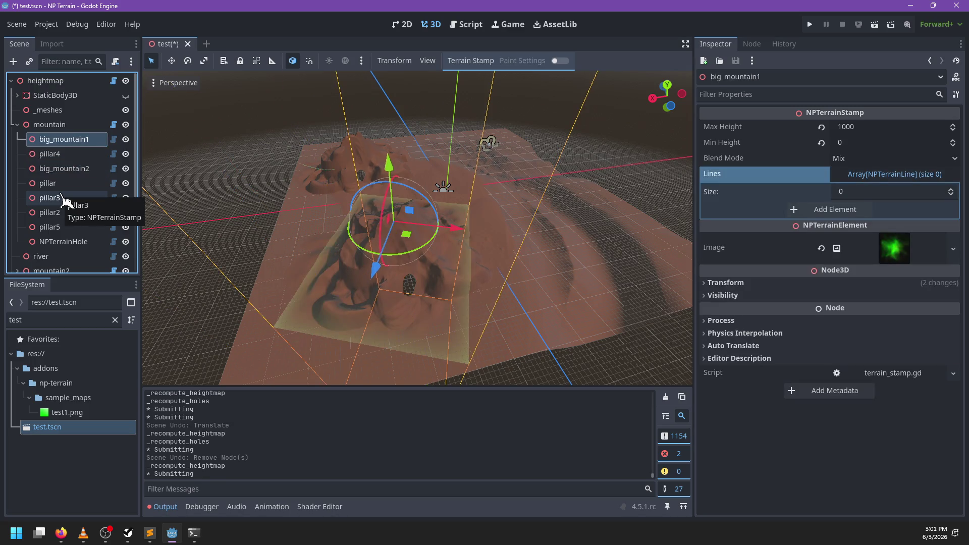
key(Down)
key(Down)
key(Down)
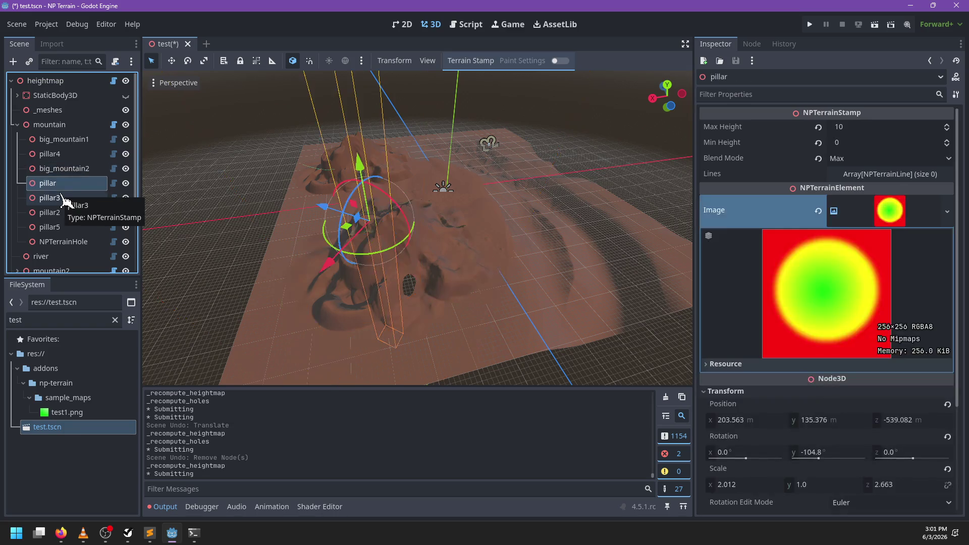
shift+click(72, 230)
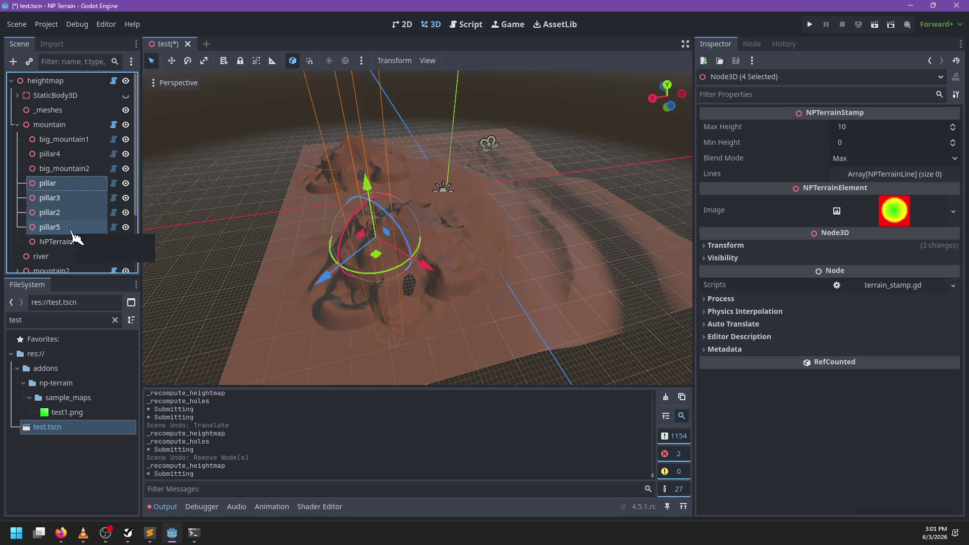
key(Delete)
key(Return)
- Move the mountain group across the terrain, then undo the move and pillar deletion
click(70, 184)
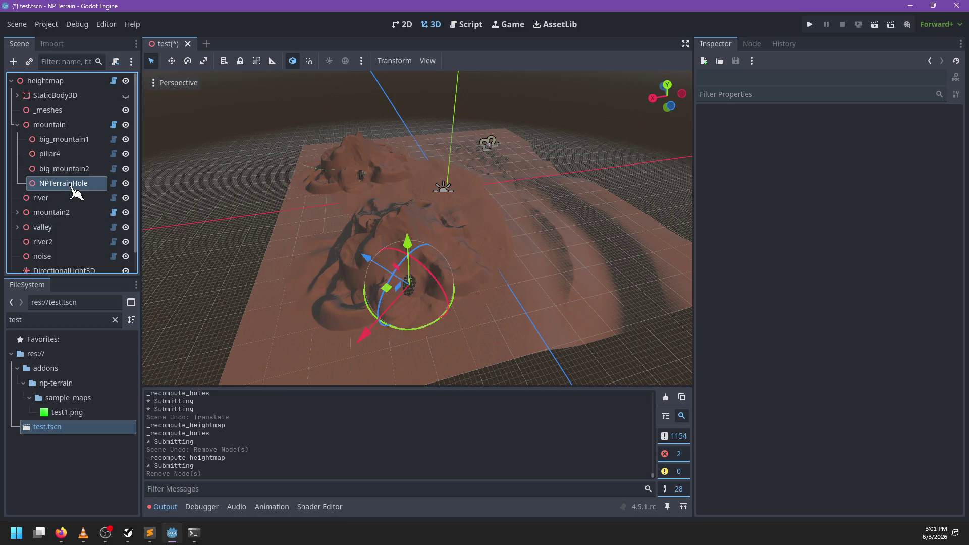
scroll(458, 247, up, 2)
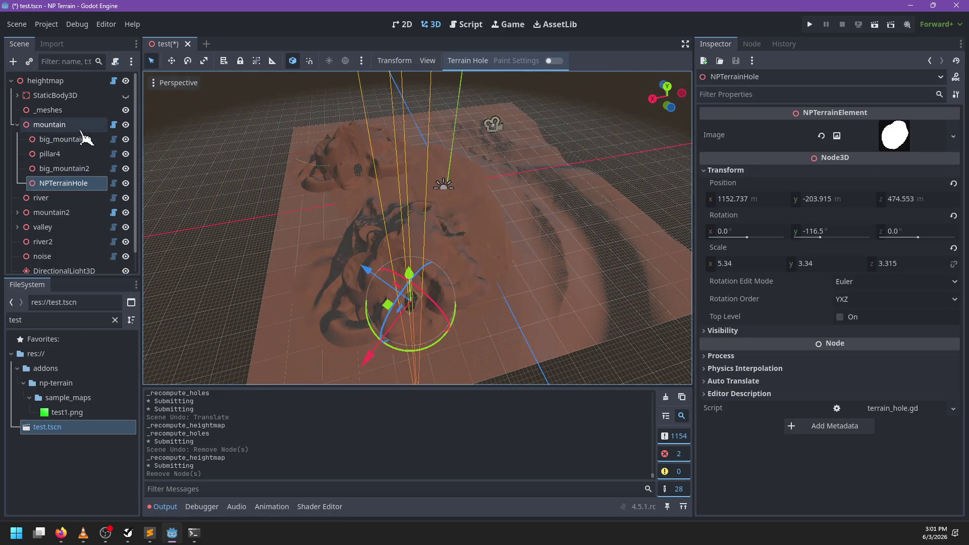
click(49, 125)
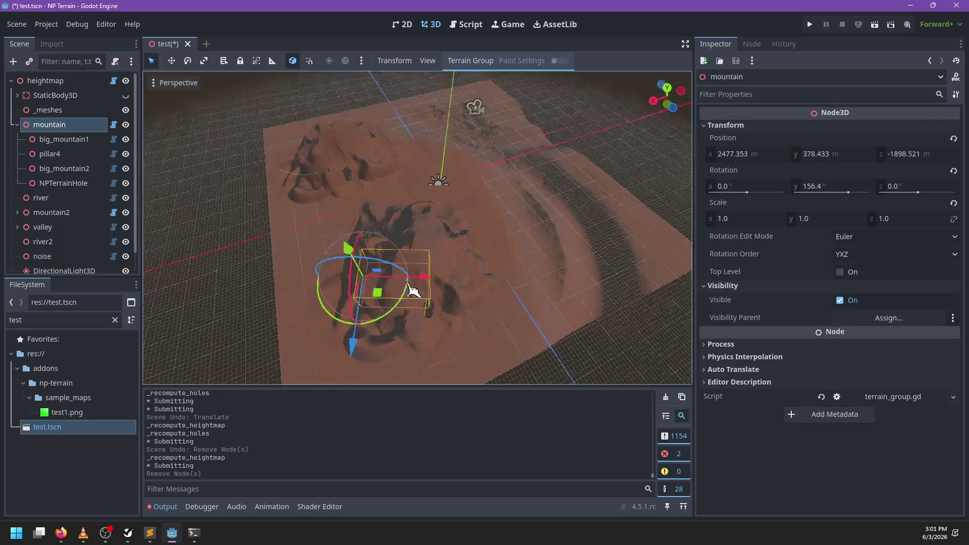
mouse_move(399, 323)
mouse_down()
mouse_move(444, 281)
mouse_move(427, 237)
mouse_move(471, 278)
mouse_up()
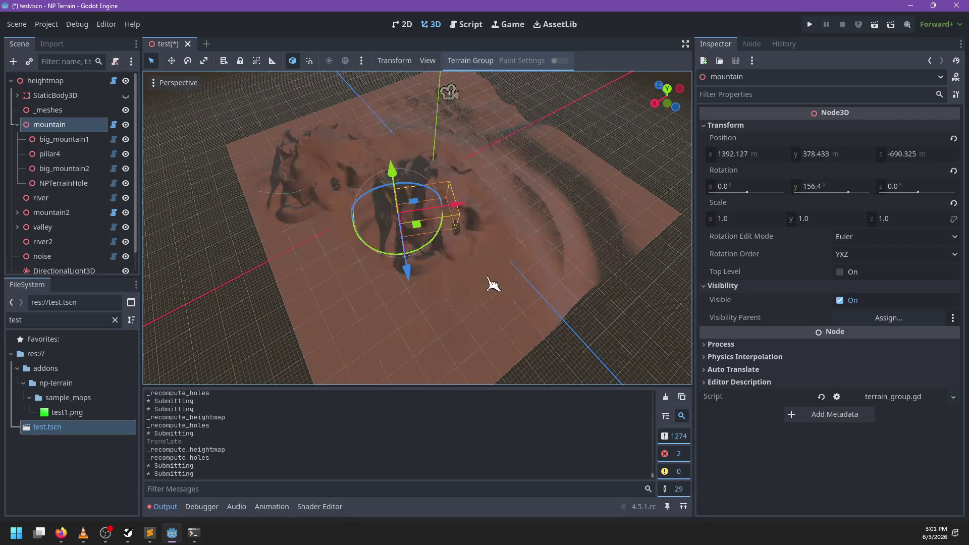
key(ctrl+z)
key(ctrl+z)
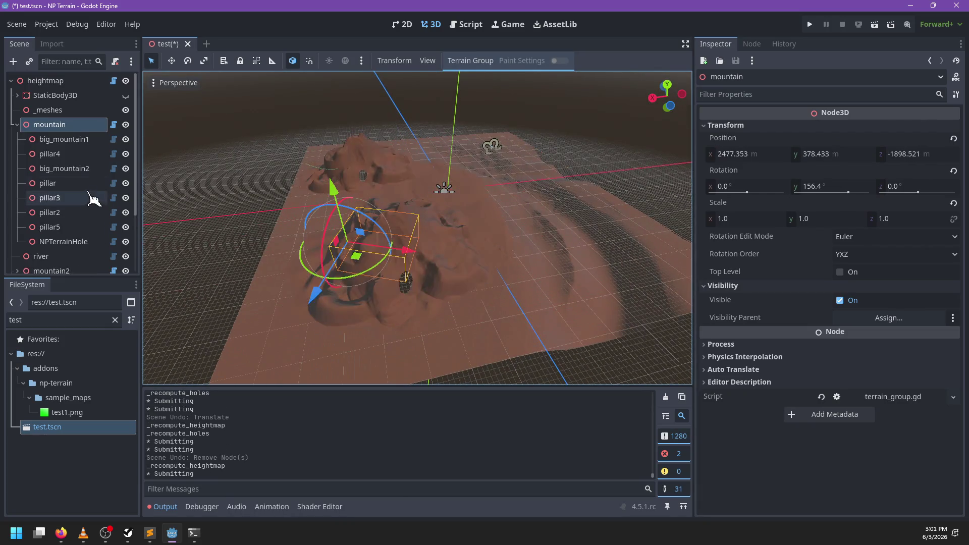
- Check the pillar, pillar2, pillar3 and pillar5 settings, then delete pillar4 through pillar5
click(73, 185)
click(71, 198)
click(68, 214)
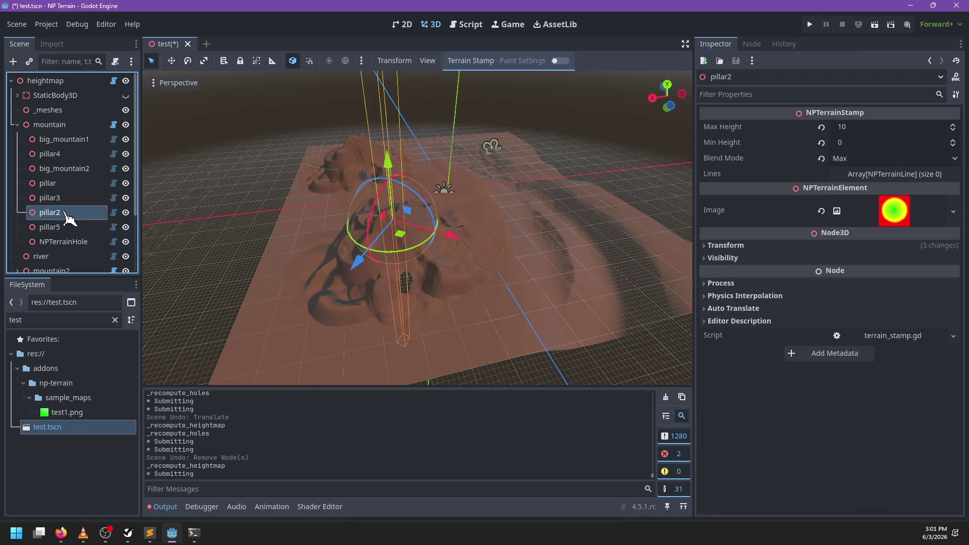
click(67, 228)
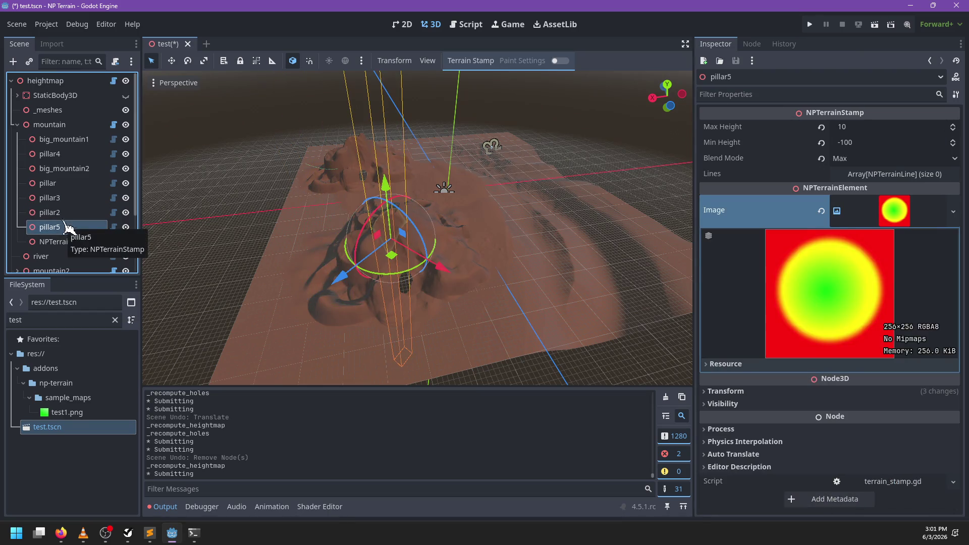
shift+click(64, 155)
key(Delete)
key(Return)
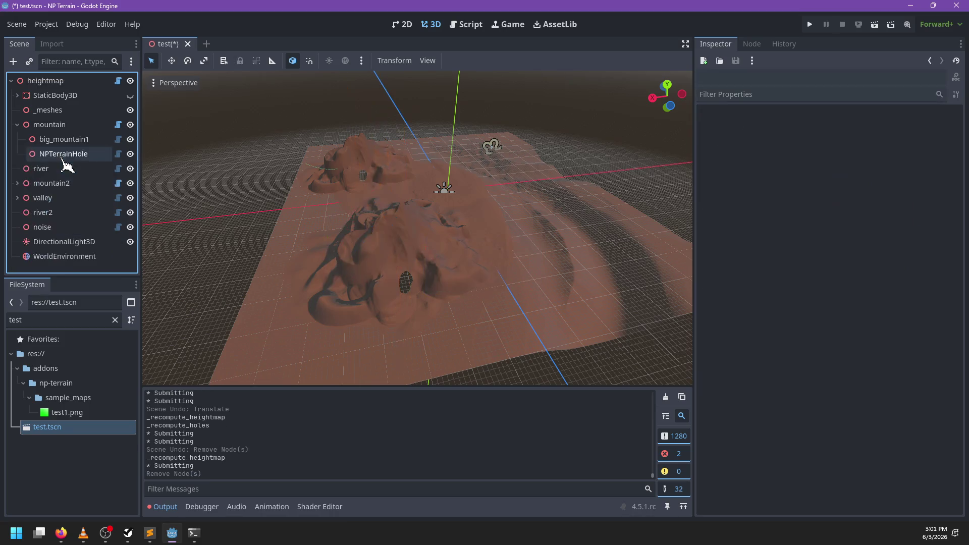
- Duplicate big_mountain1 as big_mountain2 and move it beside the first peak
click(64, 139)
key(ctrl+d)
mouse_move(475, 250)
mouse_down()
mouse_move(444, 238)
mouse_move(378, 254)
mouse_move(417, 244)
mouse_move(452, 262)
mouse_up()
- Move the mountain2 group to a new spot on the terrain
scroll(506, 210, down, 3)
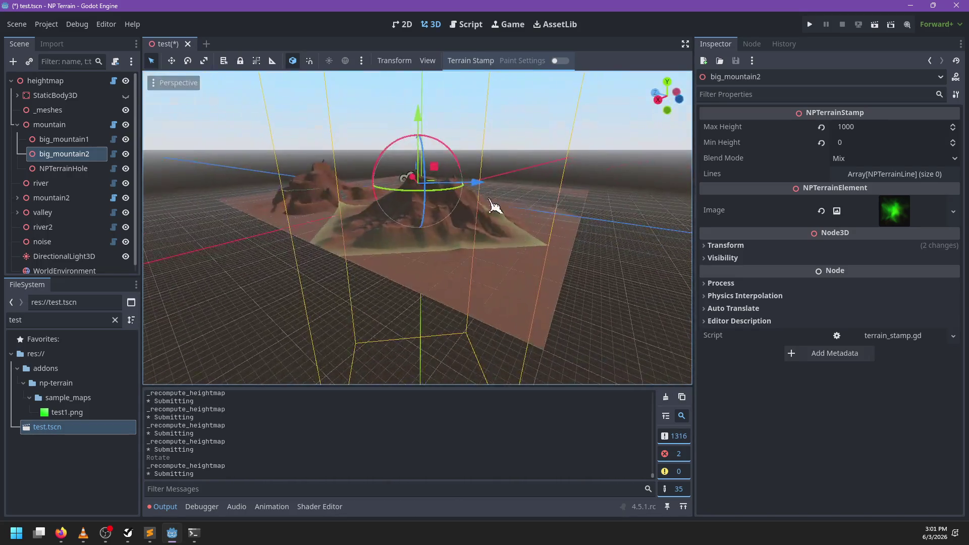
drag(422, 88, 422, 65)
scroll(526, 212, down, 2)
mouse_move(526, 212)
mouse_down()
mouse_move(398, 245)
mouse_move(320, 249)
mouse_move(464, 237)
mouse_move(325, 210)
mouse_move(575, 227)
mouse_move(410, 224)
mouse_move(401, 245)
mouse_move(493, 241)
mouse_move(482, 212)
mouse_move(480, 255)
mouse_up()
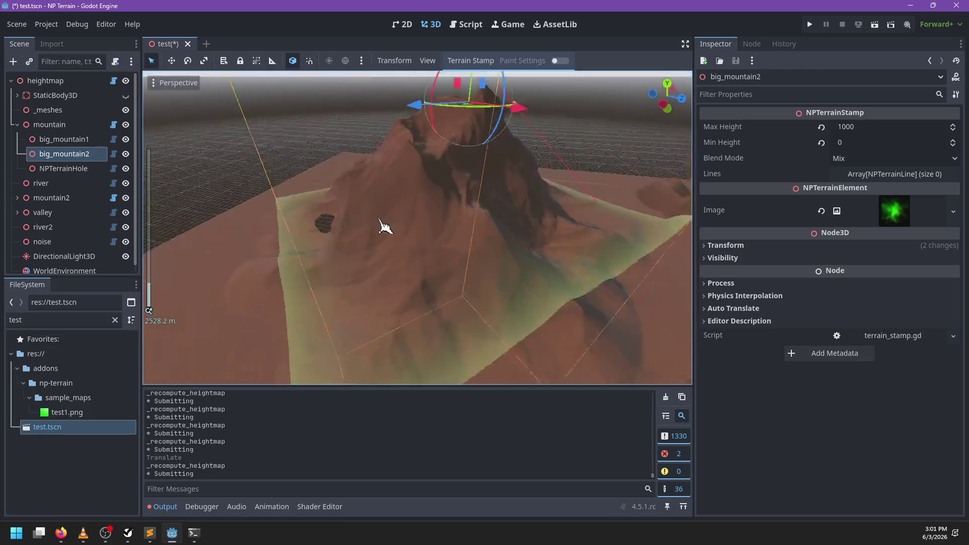
scroll(524, 221, down, 2)
click(50, 124)
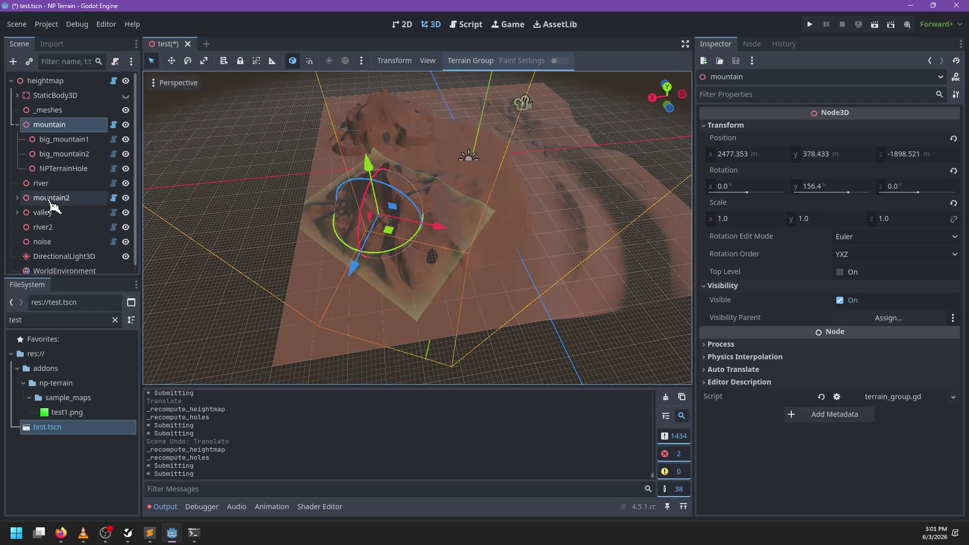
click(50, 201)
drag(426, 237, 386, 202)
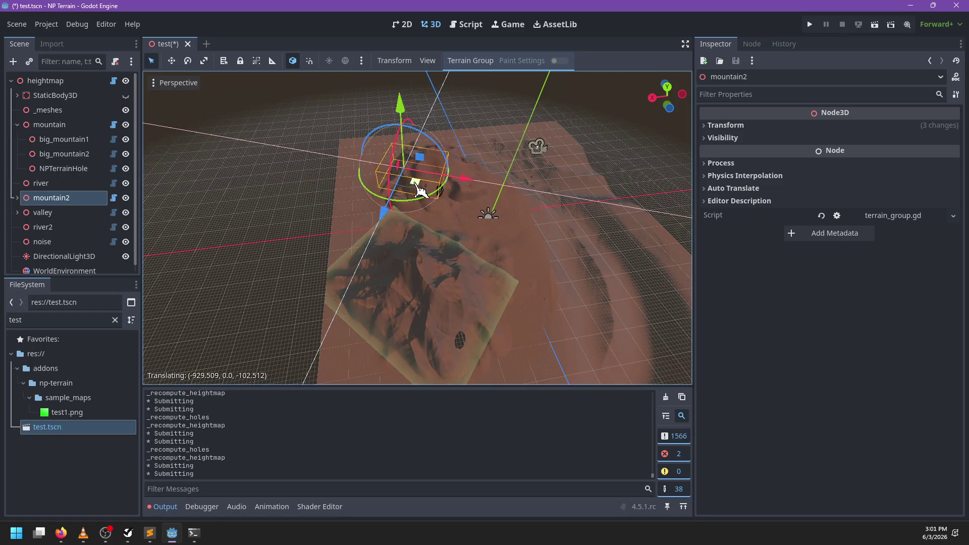
drag(405, 202, 410, 197)
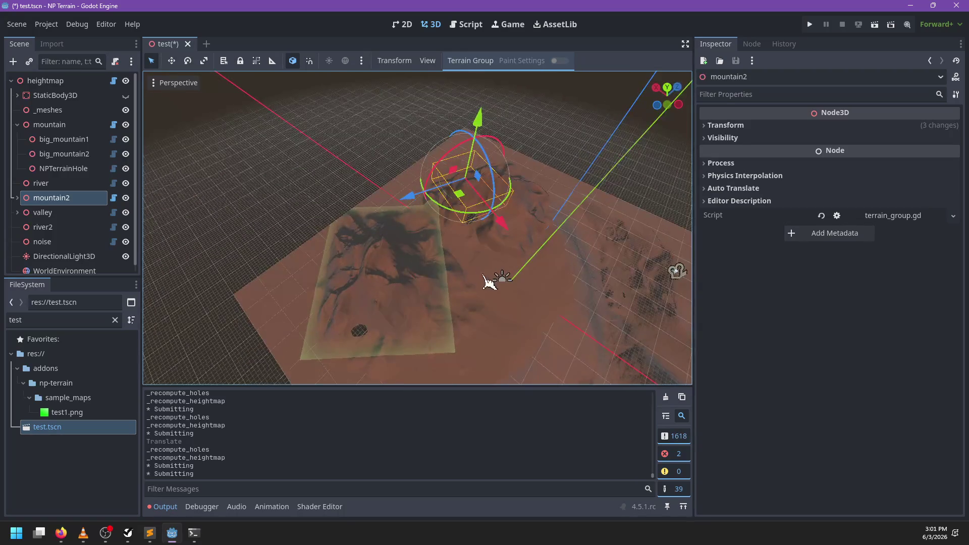
- Duplicate mountain2 as mountain3 and place it on another part of the terrain
scroll(433, 253, down, 3)
key(ctrl+d)
mouse_move(429, 219)
mouse_down()
mouse_move(444, 318)
mouse_move(489, 303)
mouse_move(538, 256)
mouse_move(523, 237)
mouse_up()
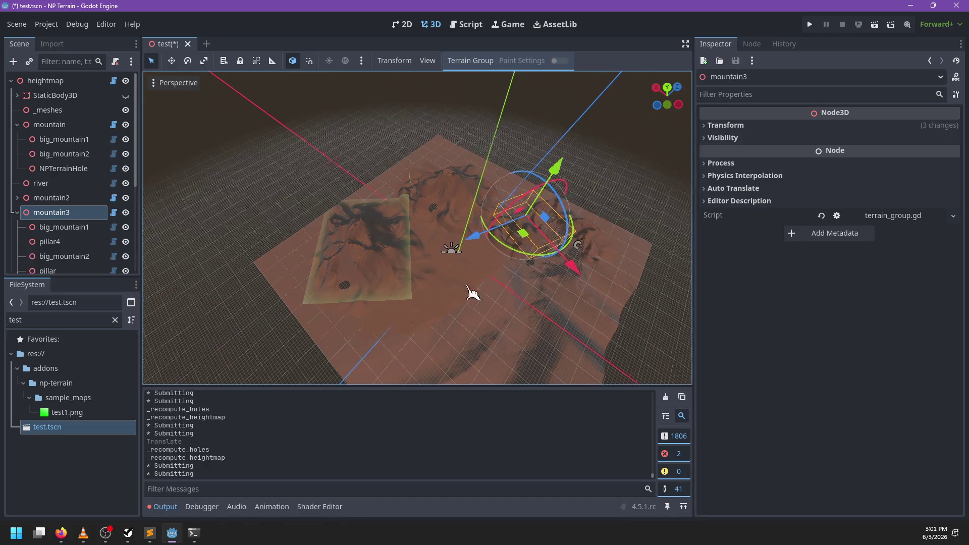
- Collapse mountain3 and move it to the end of the scene tree
key(f)
scroll(407, 298, up, 3)
scroll(29, 207, down, 3)
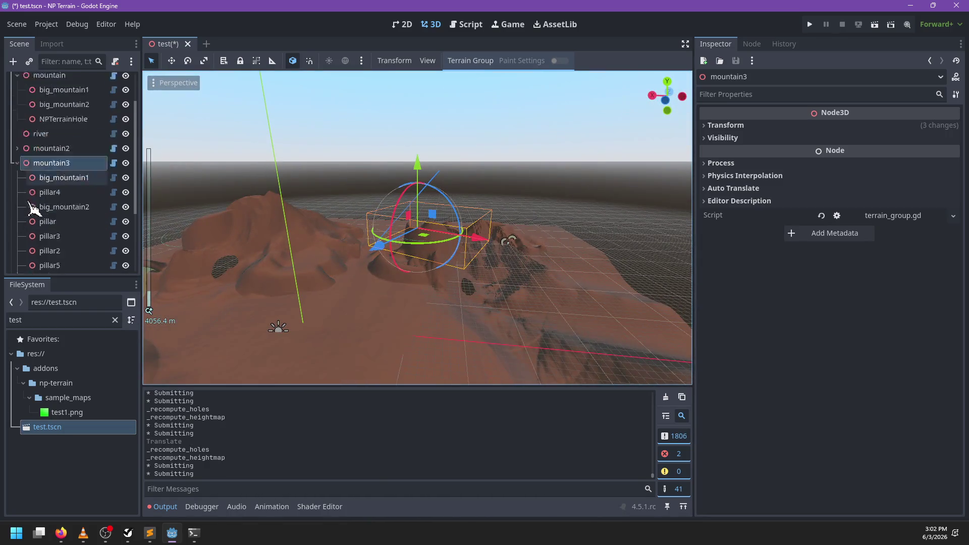
click(17, 114)
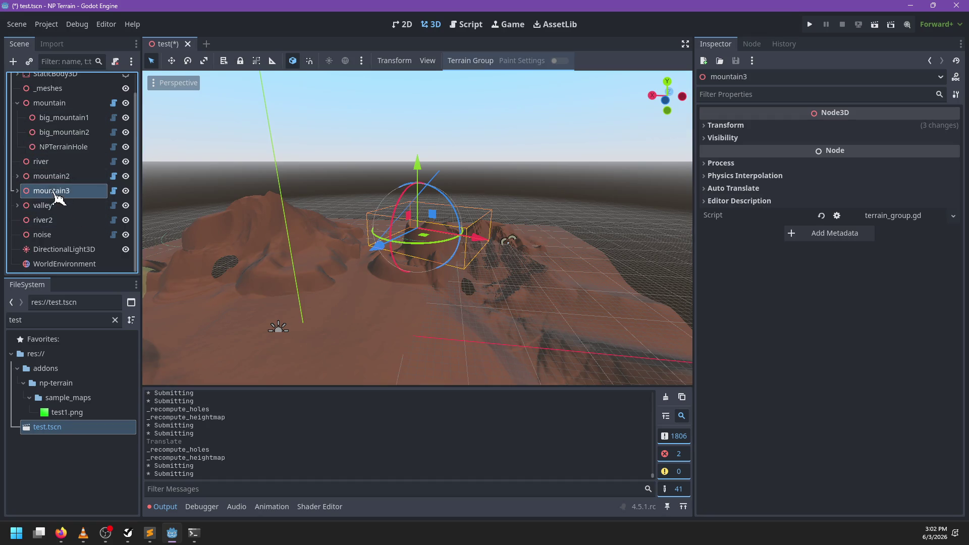
drag(60, 242, 65, 245)
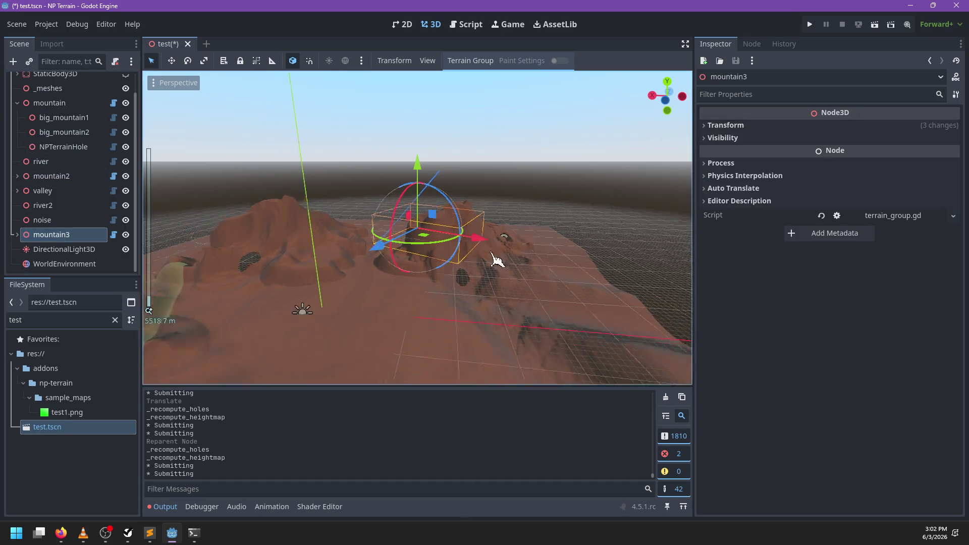
- Move and rotate mountain3 around its vertical axis on the terrain, then save the scene
scroll(436, 305, down, 3)
mouse_move(413, 247)
mouse_down()
mouse_move(433, 277)
mouse_move(420, 249)
mouse_move(422, 270)
mouse_up()
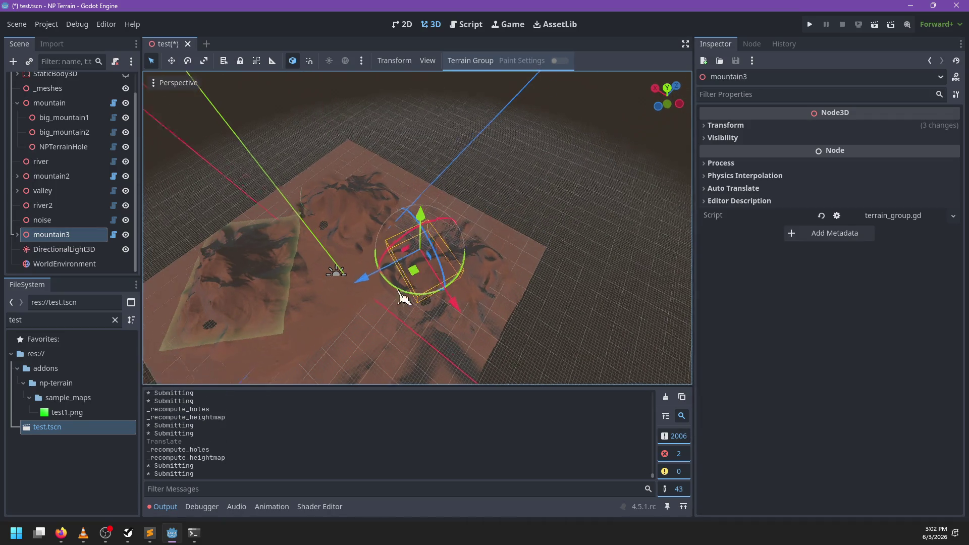
mouse_move(340, 293)
mouse_down()
mouse_move(328, 287)
mouse_move(430, 274)
mouse_up()
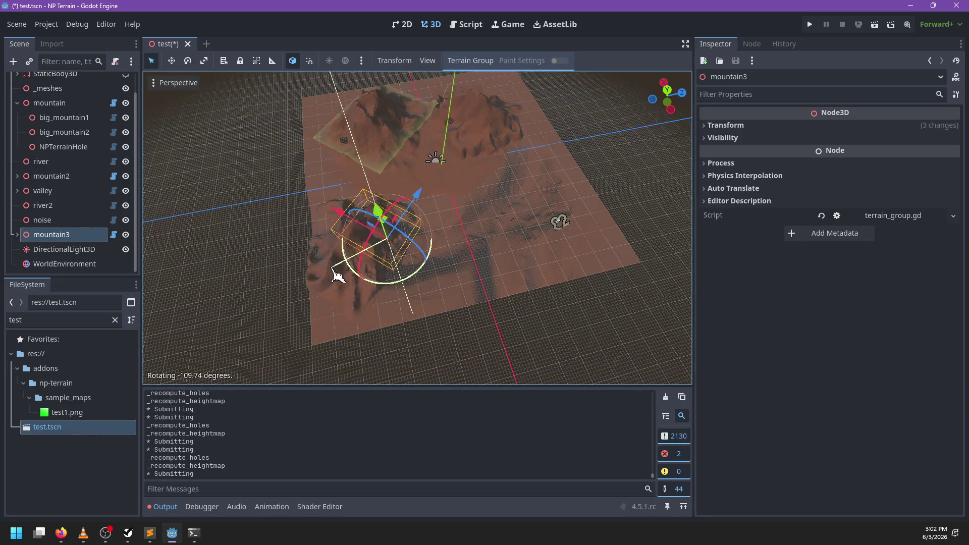
drag(294, 234, 297, 235)
mouse_move(520, 253)
mouse_down()
mouse_move(385, 259)
mouse_move(417, 214)
mouse_move(358, 218)
mouse_up()
mouse_move(358, 218)
mouse_down()
mouse_move(447, 244)
mouse_move(448, 164)
mouse_move(453, 226)
mouse_up()
scroll(417, 202, up, 3)
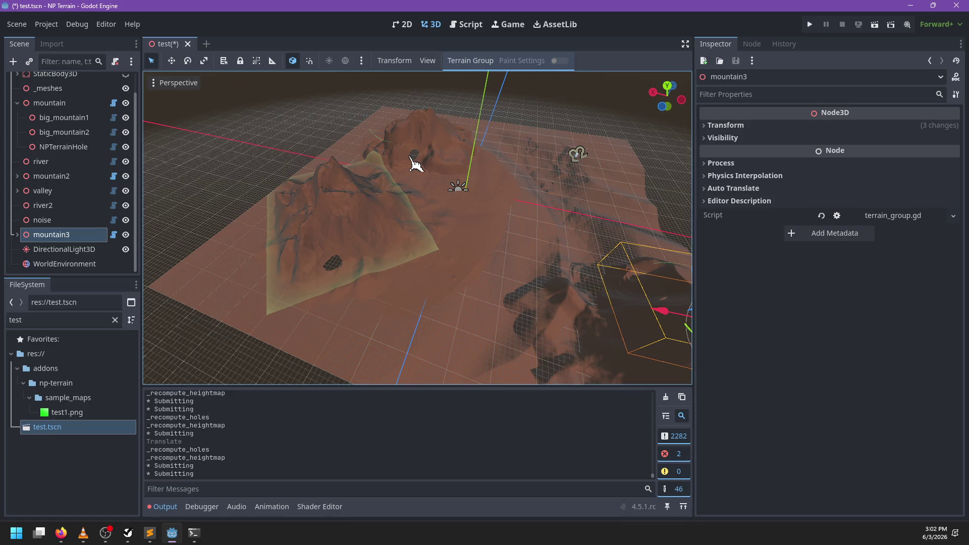
mouse_move(441, 216)
mouse_down()
mouse_move(492, 232)
mouse_move(486, 222)
mouse_up()
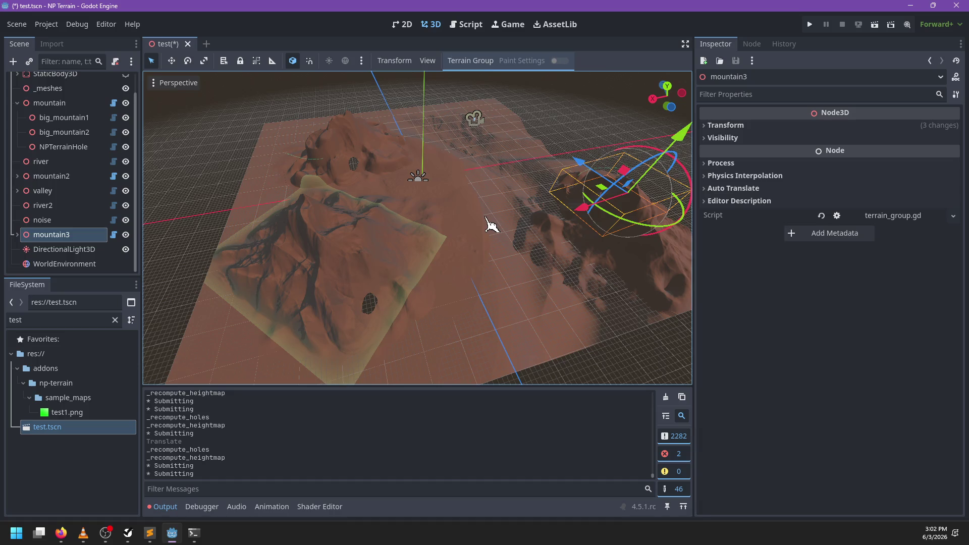
scroll(487, 216, down, 3)
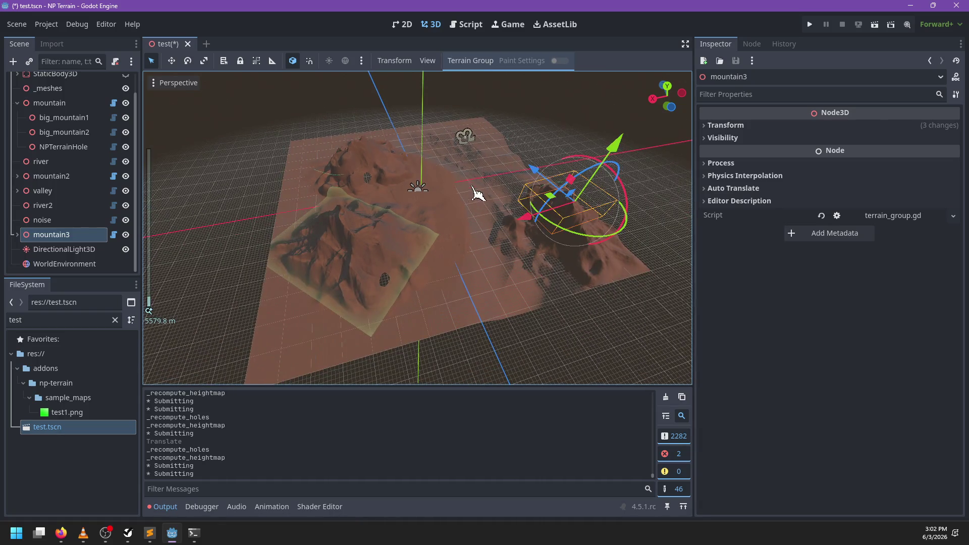
key(ctrl+s)
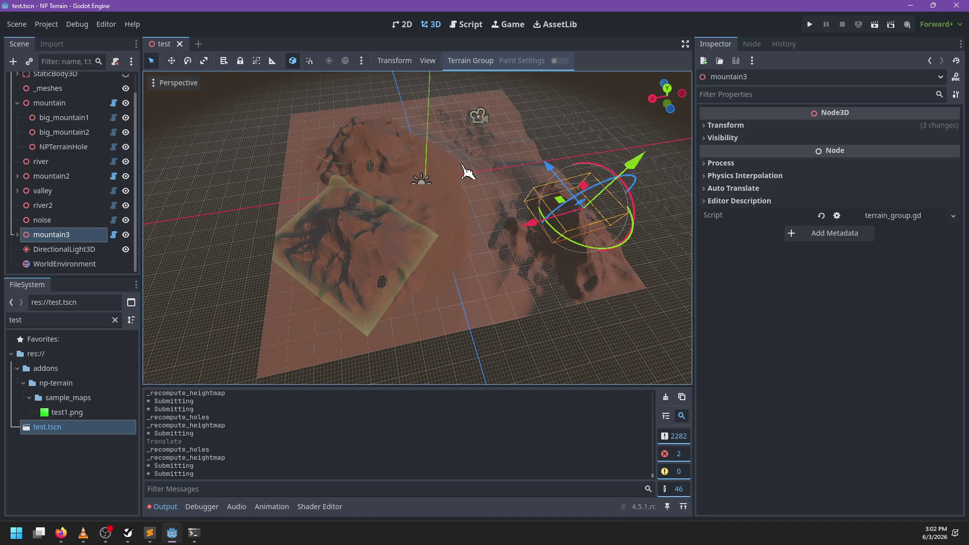
- Redraw all of the terrain and nudge mountain3 to about 402.465, 0, 990.423
mouse_move(363, 230)
mouse_down()
mouse_move(338, 238)
mouse_move(396, 255)
mouse_move(305, 288)
mouse_move(504, 209)
mouse_move(427, 216)
mouse_up()
click(42, 220)
click(60, 235)
scroll(491, 221, up, 5)
click(479, 61)
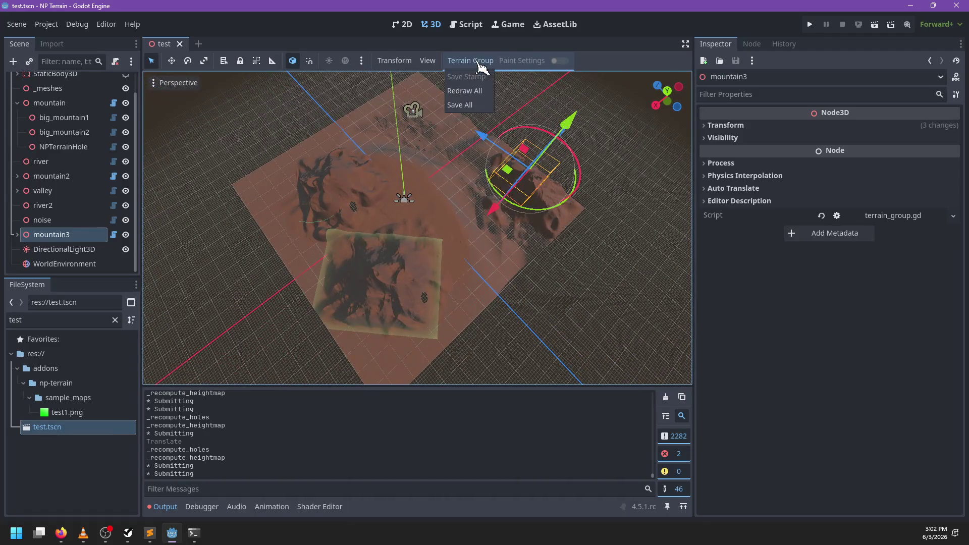
click(467, 93)
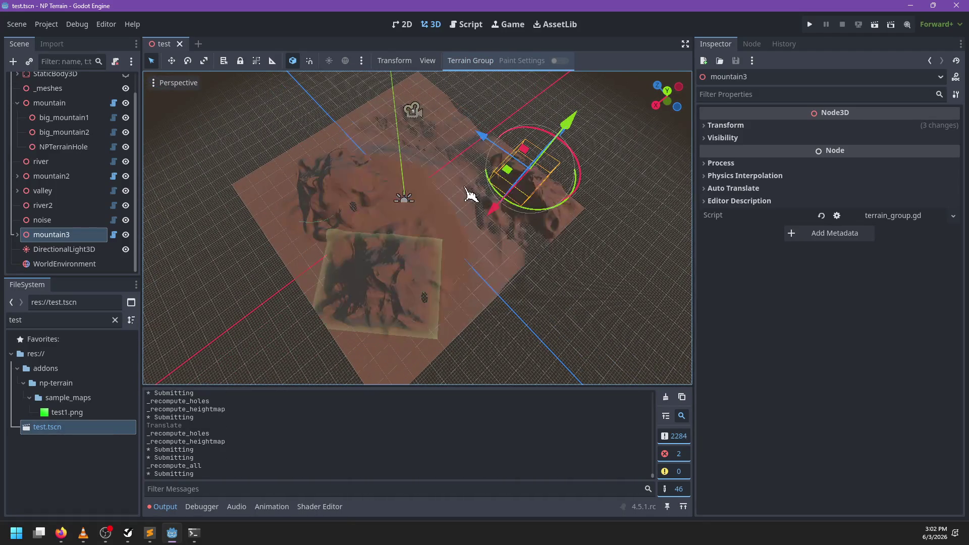
mouse_move(506, 172)
mouse_down()
mouse_move(468, 158)
mouse_move(493, 176)
mouse_up()
- Duplicate mountain3 as mountain4 and move it across the terrain
click(45, 221)
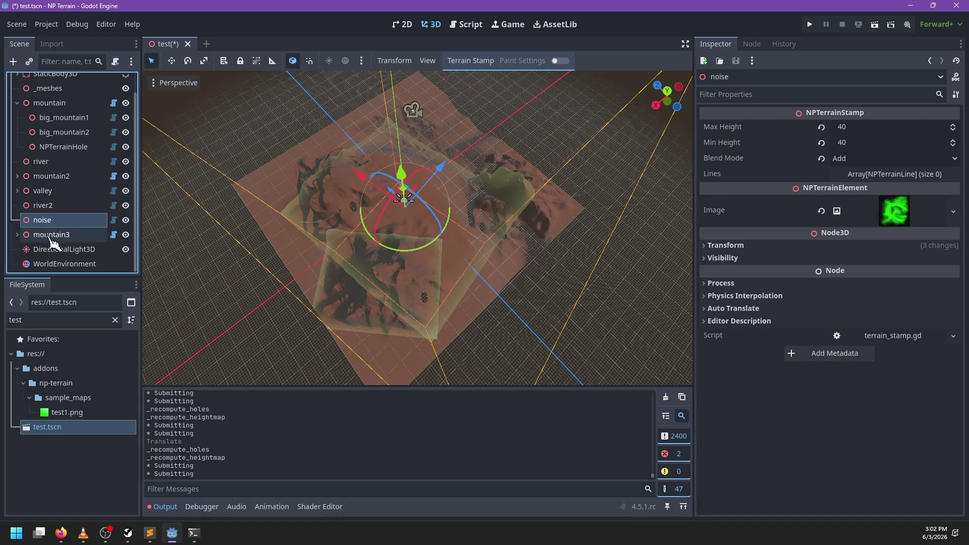
click(52, 236)
mouse_move(447, 249)
mouse_down()
mouse_move(346, 232)
mouse_move(399, 239)
mouse_up()
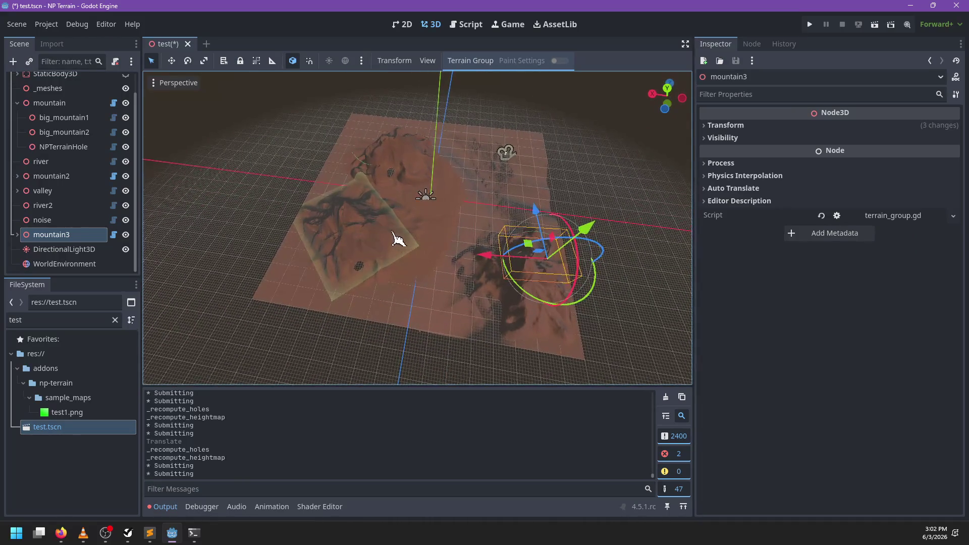
key(ctrl+d)
mouse_move(537, 250)
mouse_down()
mouse_move(520, 238)
mouse_move(504, 155)
mouse_move(516, 169)
mouse_up()
- From a more top-down view, duplicate mountain4 into another copy
scroll(54, 256, down, 3)
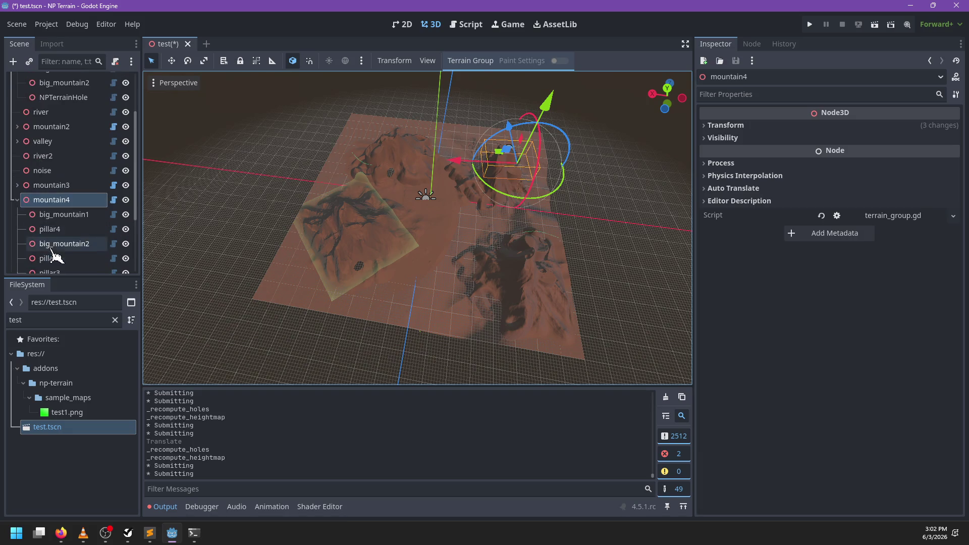
click(66, 215)
click(60, 200)
mouse_move(392, 278)
mouse_down()
mouse_move(320, 284)
mouse_move(366, 264)
mouse_move(345, 276)
mouse_up()
mouse_move(227, 298)
mouse_down()
mouse_move(379, 259)
mouse_move(340, 210)
mouse_move(331, 278)
mouse_move(427, 188)
mouse_move(389, 180)
mouse_move(432, 253)
mouse_move(361, 226)
mouse_move(459, 222)
mouse_move(407, 237)
mouse_move(440, 244)
mouse_move(428, 204)
mouse_move(502, 210)
mouse_move(502, 199)
mouse_move(416, 226)
mouse_move(437, 309)
mouse_move(411, 249)
mouse_move(359, 260)
mouse_move(454, 197)
mouse_move(453, 147)
mouse_move(445, 152)
mouse_move(467, 260)
mouse_move(493, 270)
mouse_move(396, 253)
mouse_move(389, 217)
mouse_move(443, 260)
mouse_move(487, 270)
mouse_move(386, 260)
mouse_move(335, 271)
mouse_move(351, 258)
mouse_move(493, 270)
mouse_up()
scroll(427, 188, up, 2)
key(ctrl+d)
key(ctrl+d)
key(ctrl+d)
key(ctrl+d)
key(ctrl+d)
key(ctrl+d)
key(ctrl+d)
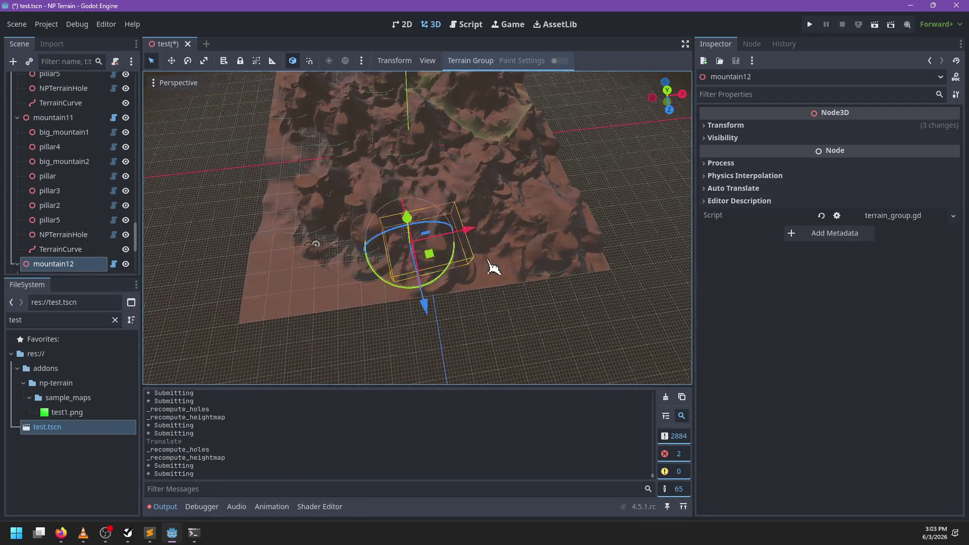
- Widen mountain12 along X, then raise it and reposition it up and left on the terrain
mouse_move(462, 240)
mouse_down()
mouse_move(514, 251)
mouse_move(416, 310)
mouse_move(443, 405)
mouse_up()
mouse_move(432, 266)
mouse_down()
mouse_move(351, 190)
mouse_move(349, 171)
mouse_up()
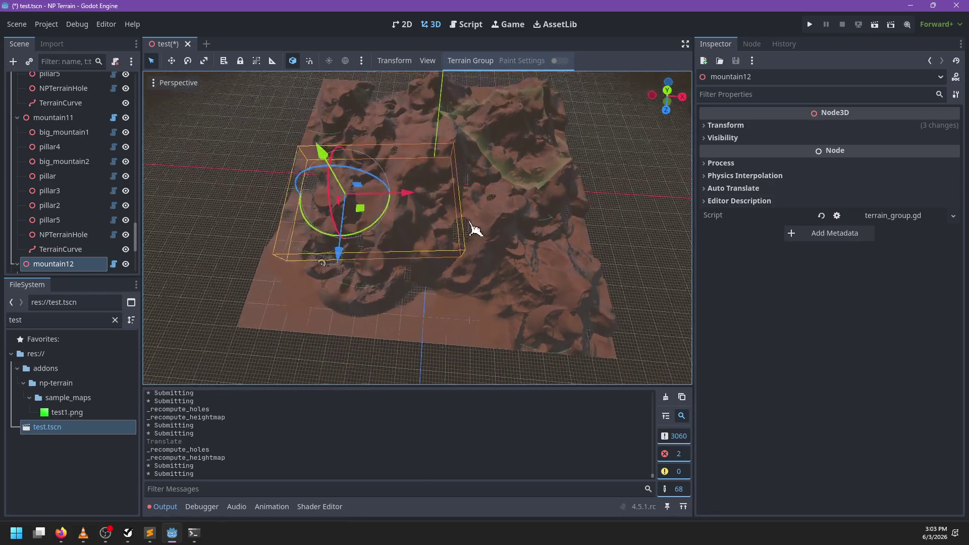
drag(395, 151, 394, 113)
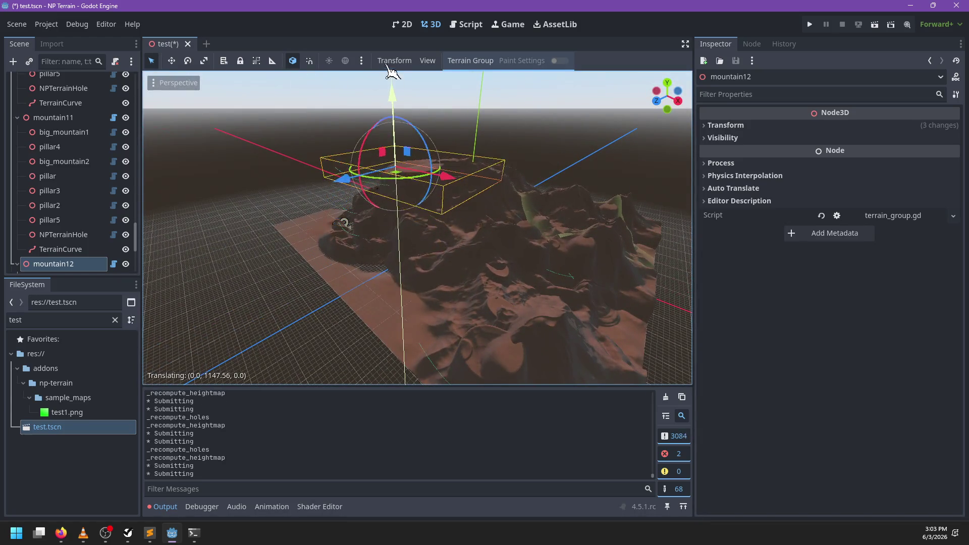
drag(391, 61, 396, 62)
mouse_move(428, 217)
mouse_down()
mouse_move(430, 188)
mouse_move(374, 235)
mouse_move(497, 210)
mouse_move(411, 217)
mouse_move(486, 270)
mouse_move(448, 262)
mouse_up()
scroll(458, 255, up, 3)
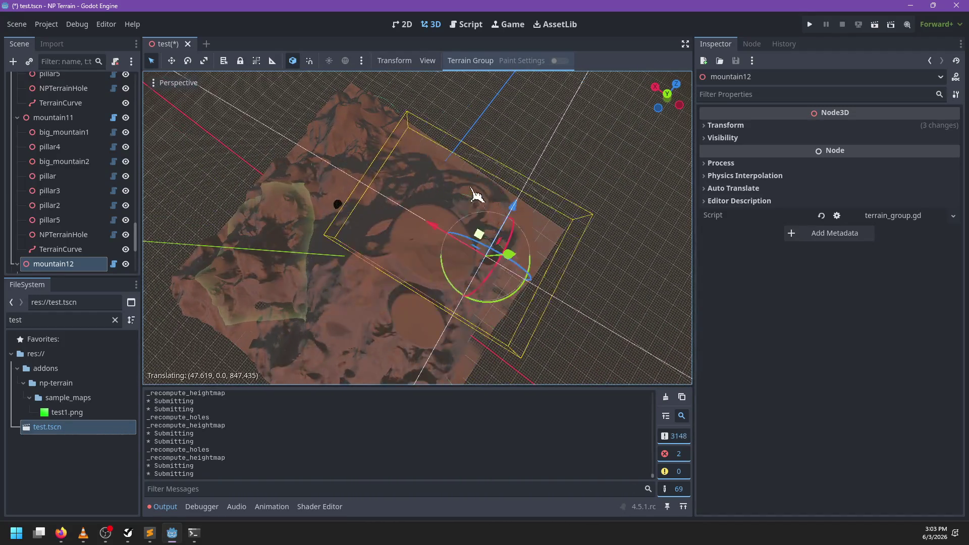
mouse_move(513, 251)
mouse_down()
mouse_move(379, 244)
mouse_move(479, 216)
mouse_up()
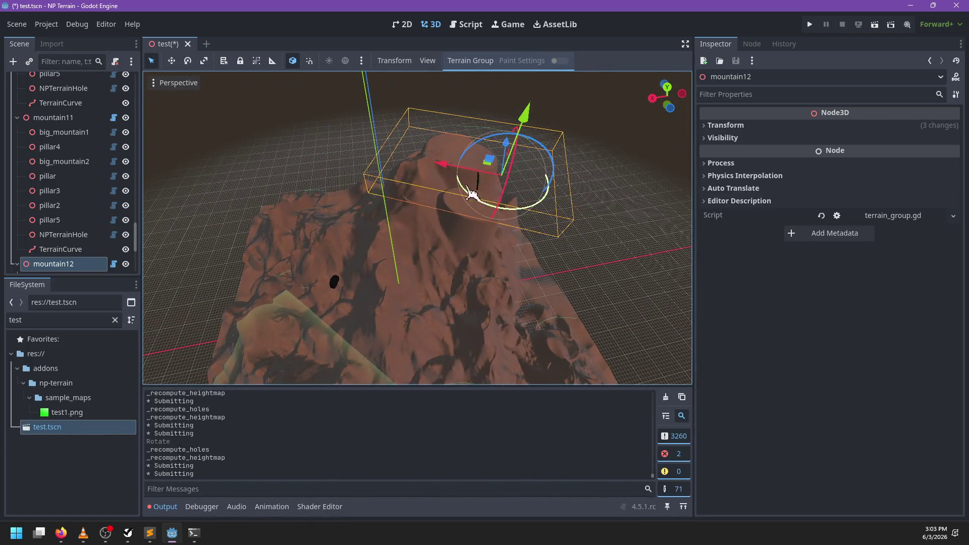
drag(399, 206, 437, 188)
drag(451, 148, 450, 135)
- Orbit around mountain12 to inspect it from low side and closer top-down angles
mouse_move(450, 135)
mouse_down()
mouse_move(440, 244)
mouse_move(472, 226)
mouse_up()
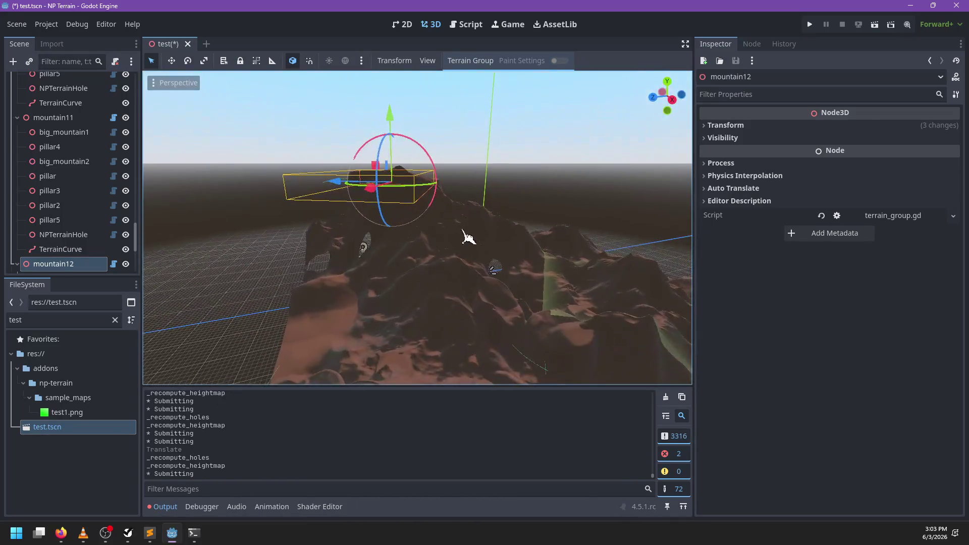
mouse_move(338, 277)
mouse_down()
mouse_move(329, 308)
mouse_move(281, 285)
mouse_move(386, 285)
mouse_up()
mouse_move(431, 246)
mouse_down()
mouse_move(580, 207)
mouse_move(563, 242)
mouse_move(432, 262)
mouse_move(516, 257)
mouse_up()
mouse_move(464, 217)
mouse_down()
mouse_move(411, 288)
mouse_move(429, 260)
mouse_up()
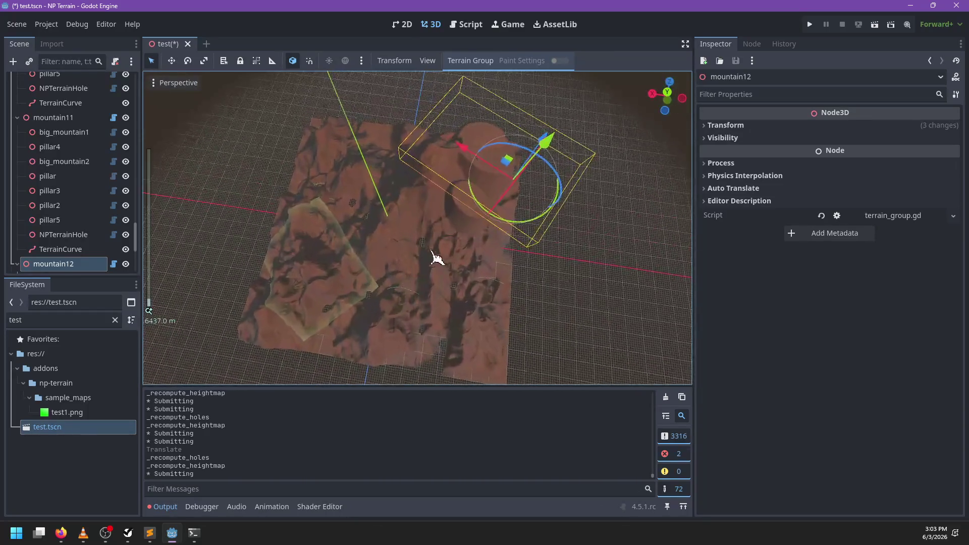
drag(347, 305, 500, 199)
scroll(422, 202, up, 3)
mouse_move(422, 202)
mouse_down()
mouse_move(368, 216)
mouse_move(369, 263)
mouse_move(428, 255)
mouse_move(395, 259)
mouse_move(404, 302)
mouse_up()
scroll(404, 302, down, 2)
drag(435, 214, 447, 204)
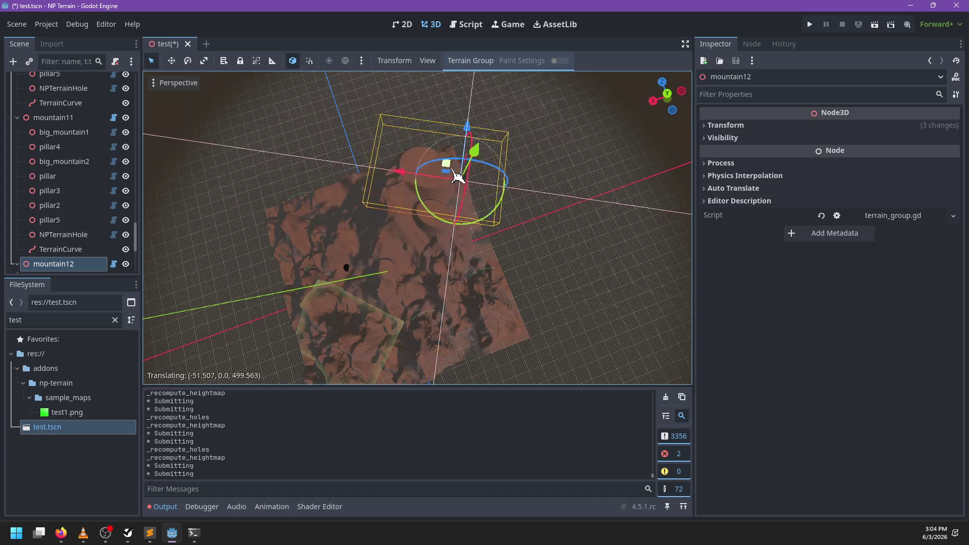
drag(447, 232, 337, 191)
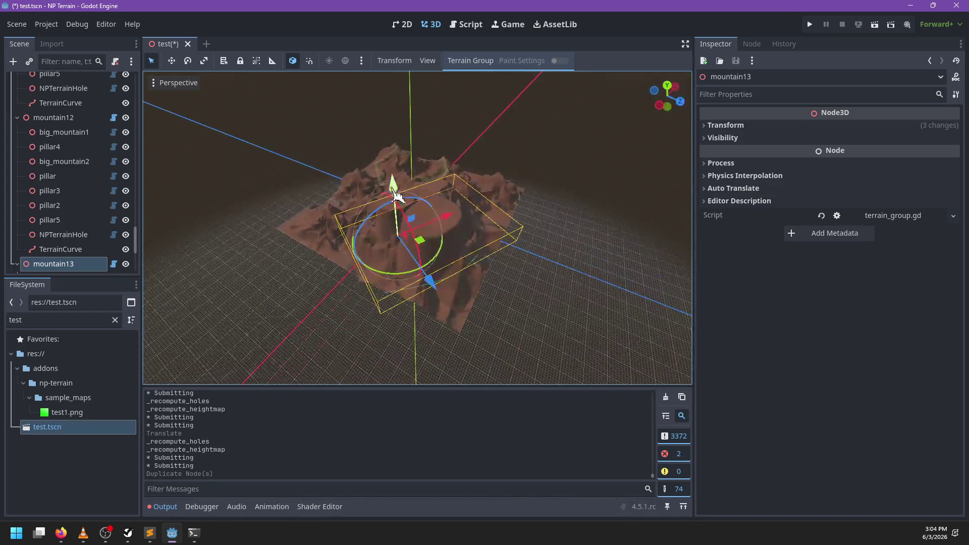